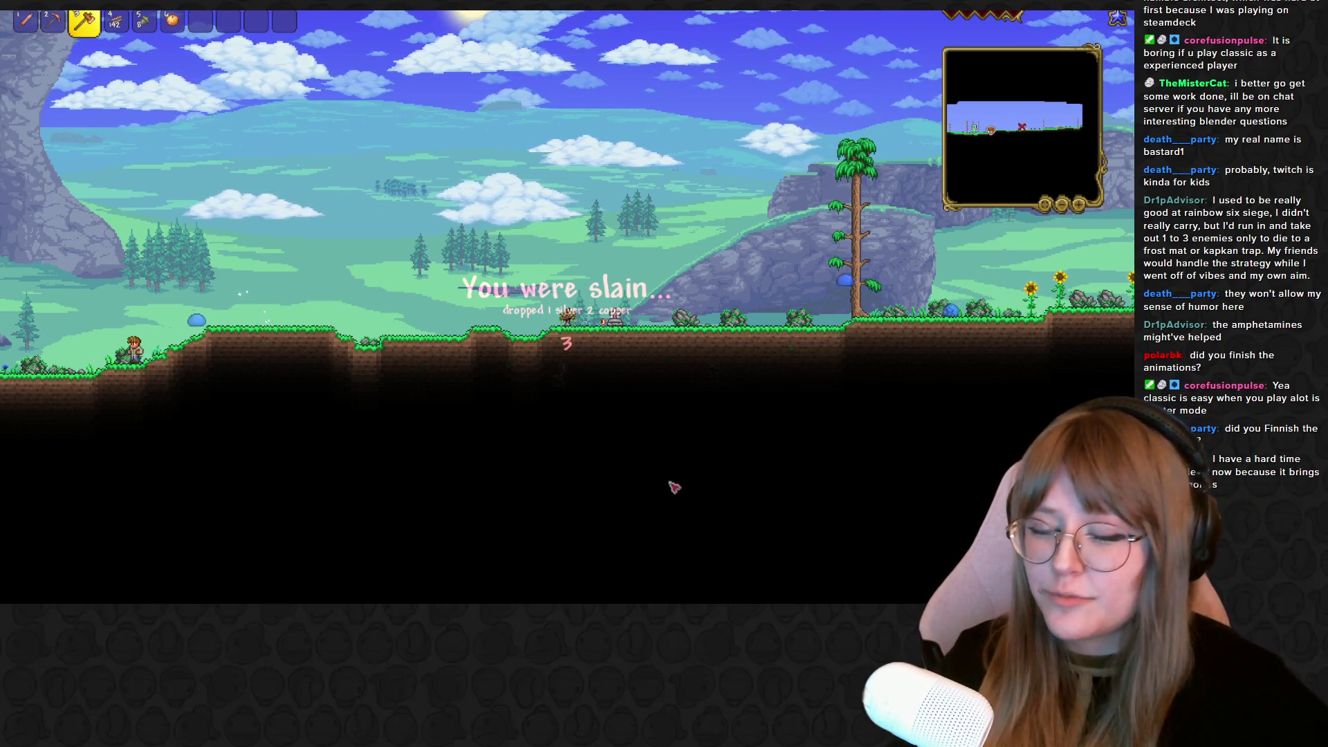
Close the settings menu and let the character respawn at the forest spawn point
key("Escape")
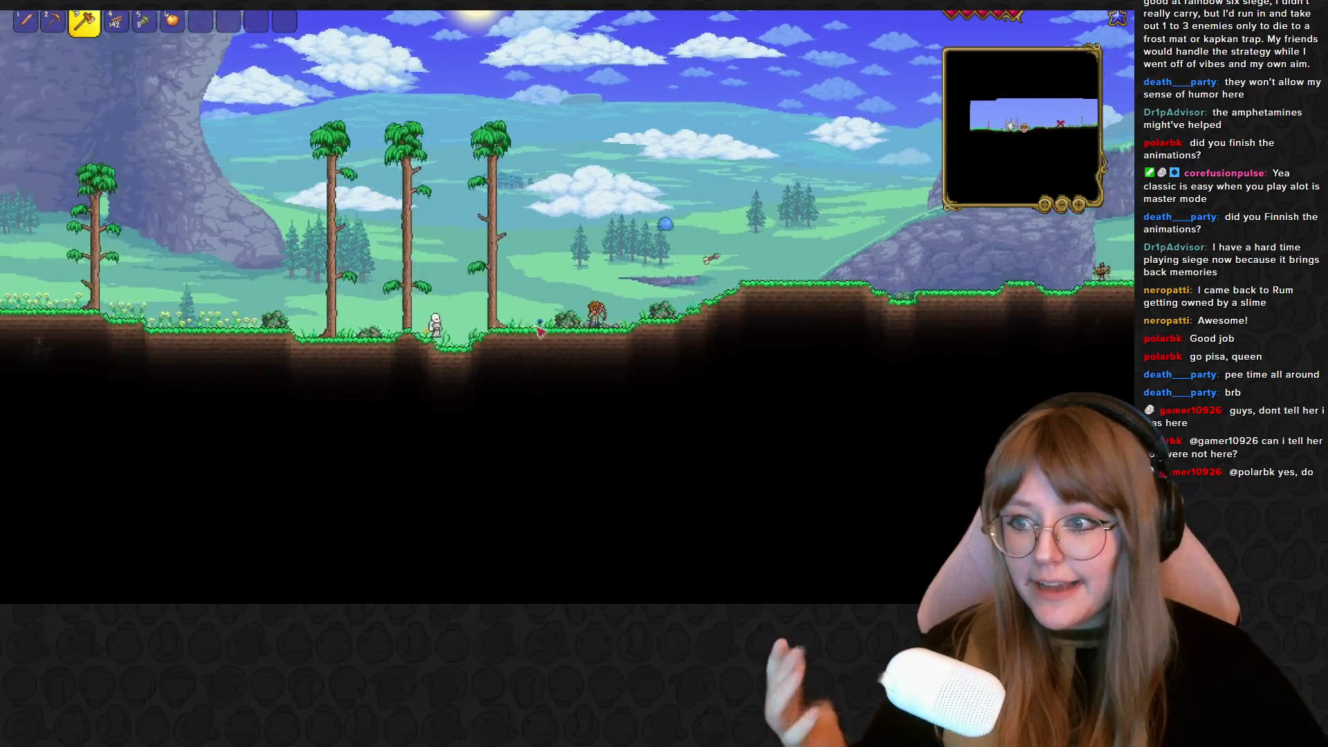
Walk right across the surface hills, past the slimes, to the living-wood tree
key("d")
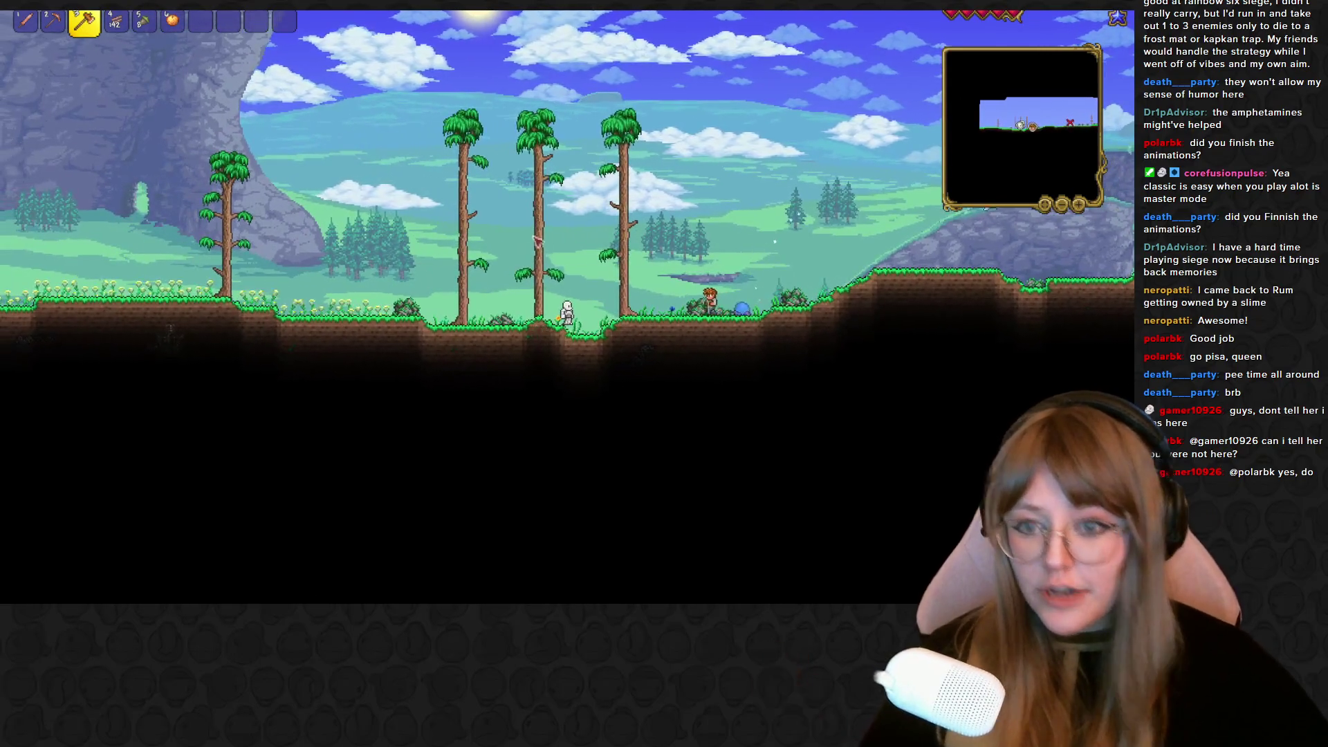
key("d")
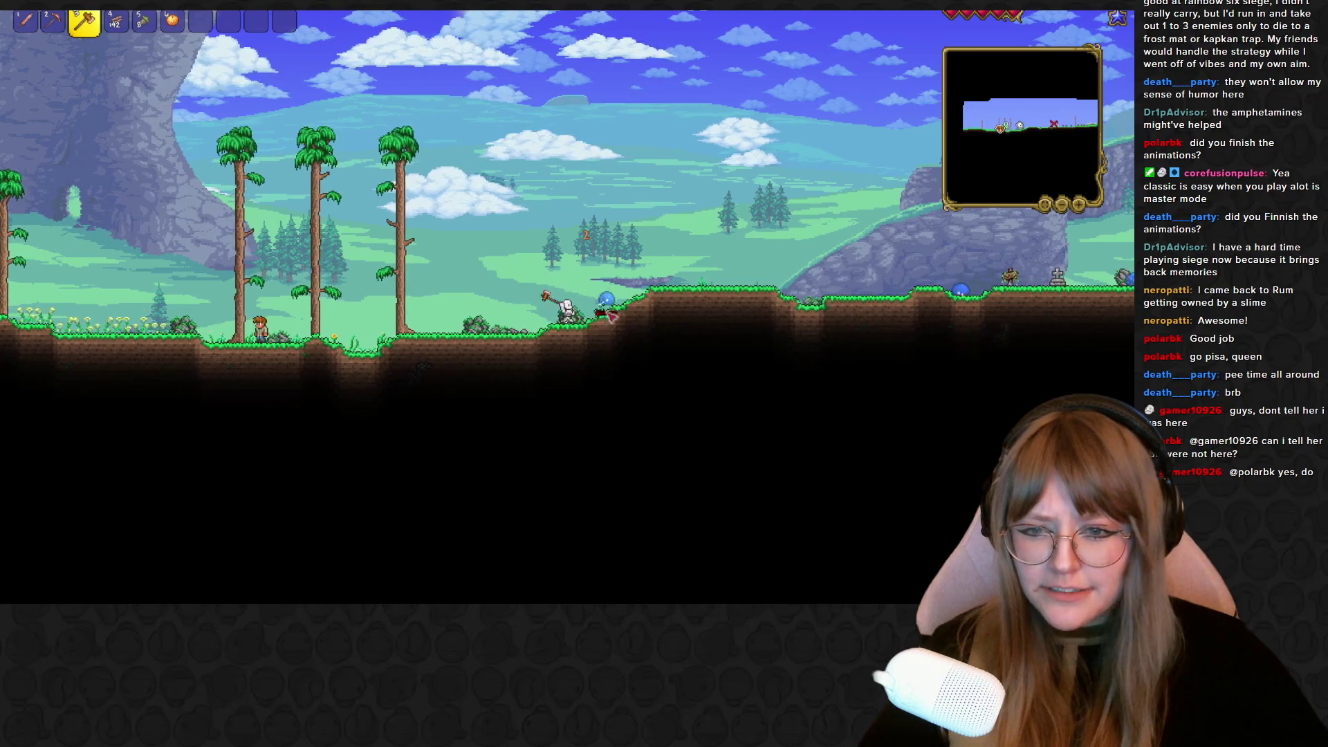
key("d")
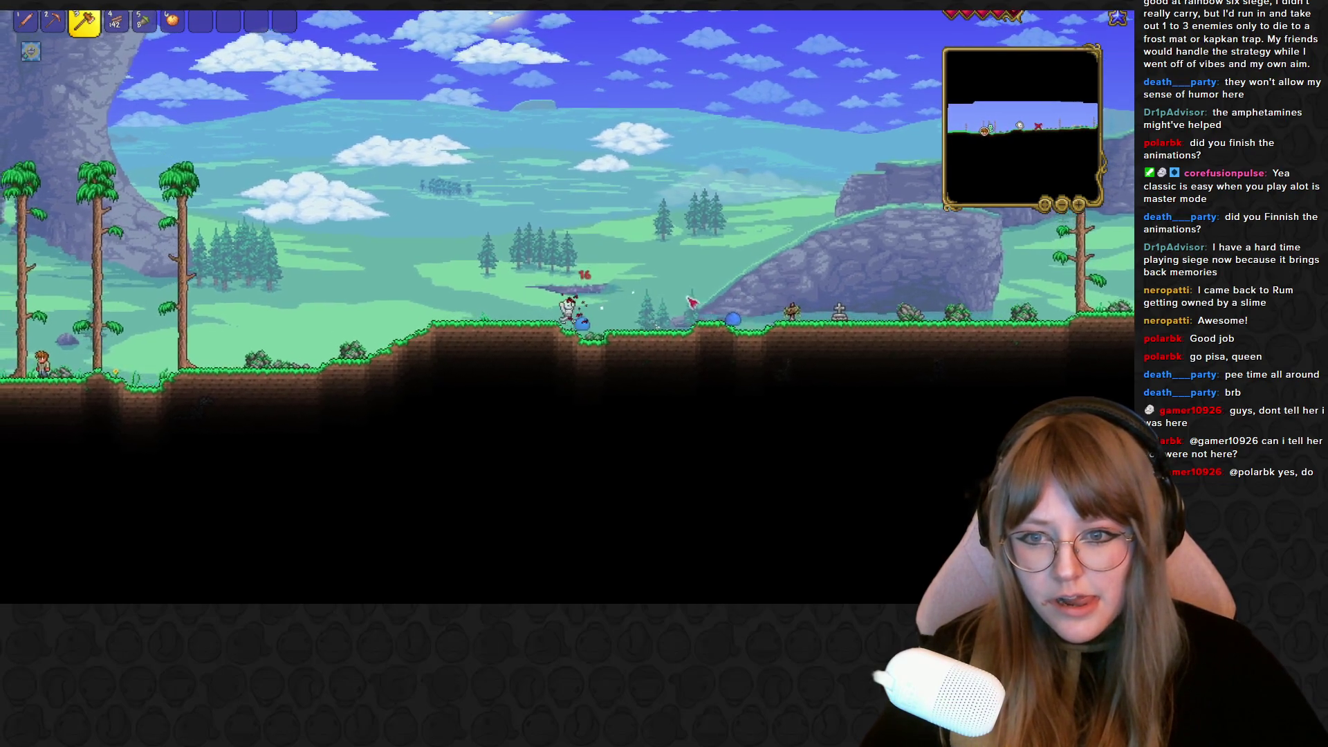
key("d")
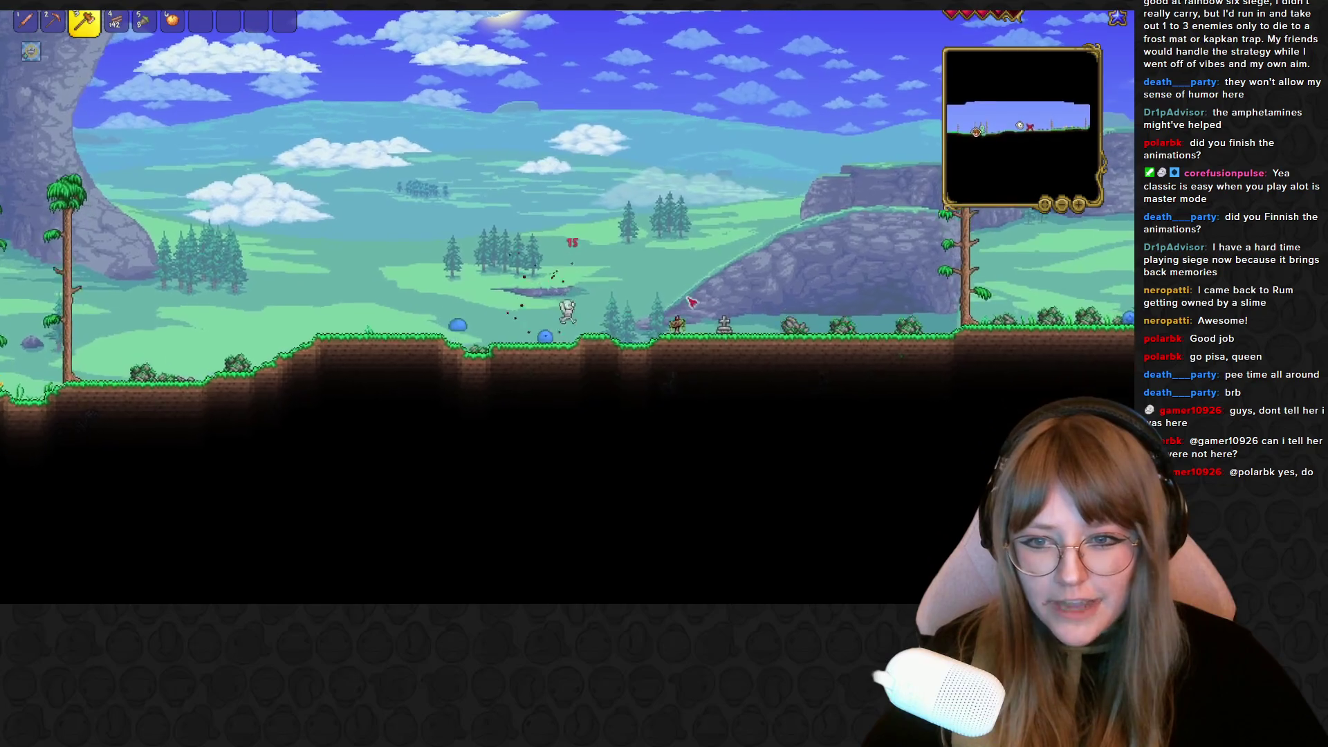
key("d")
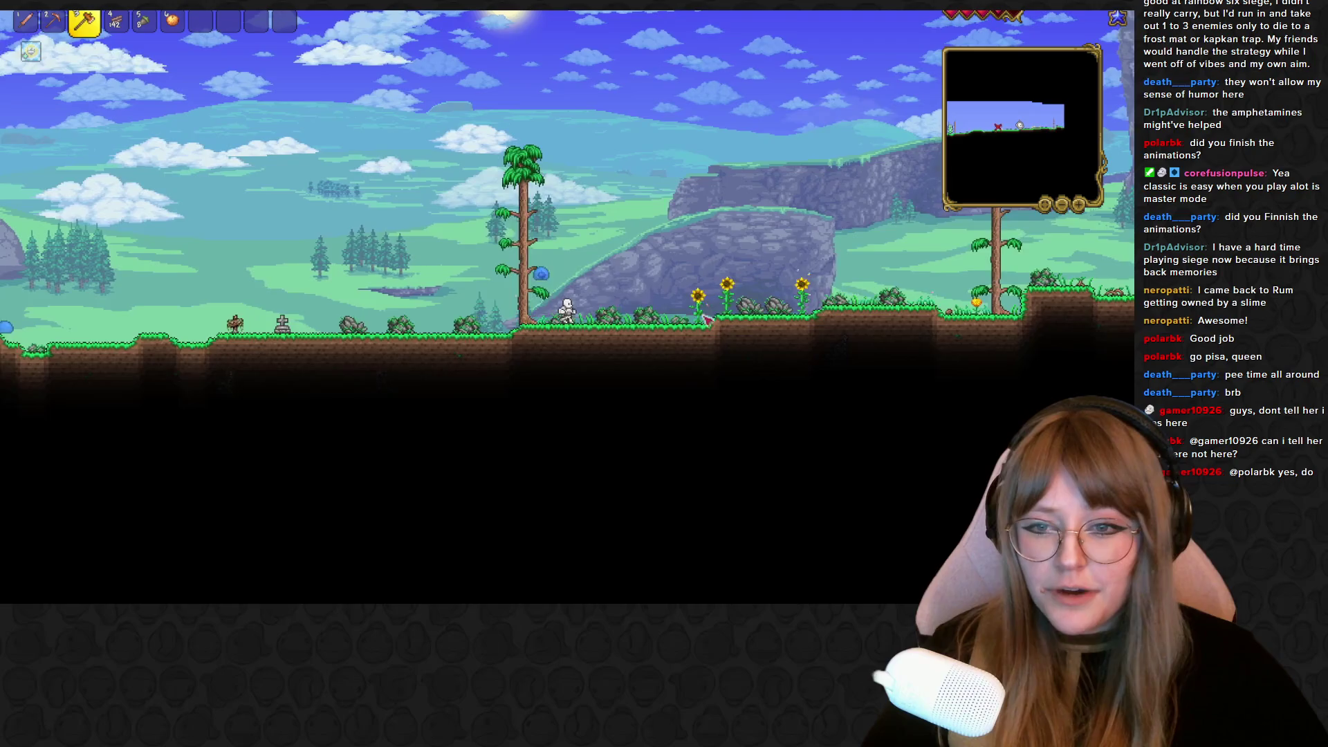
key("d")
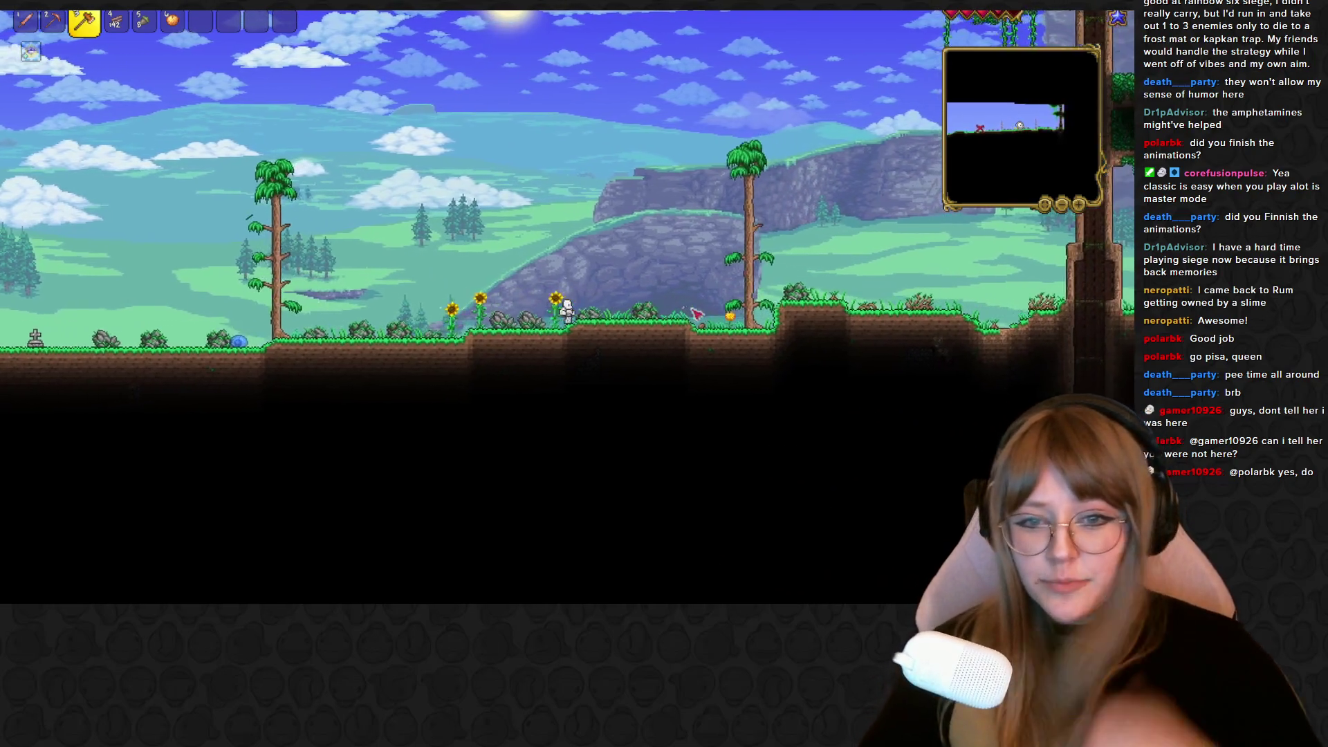
key("d")
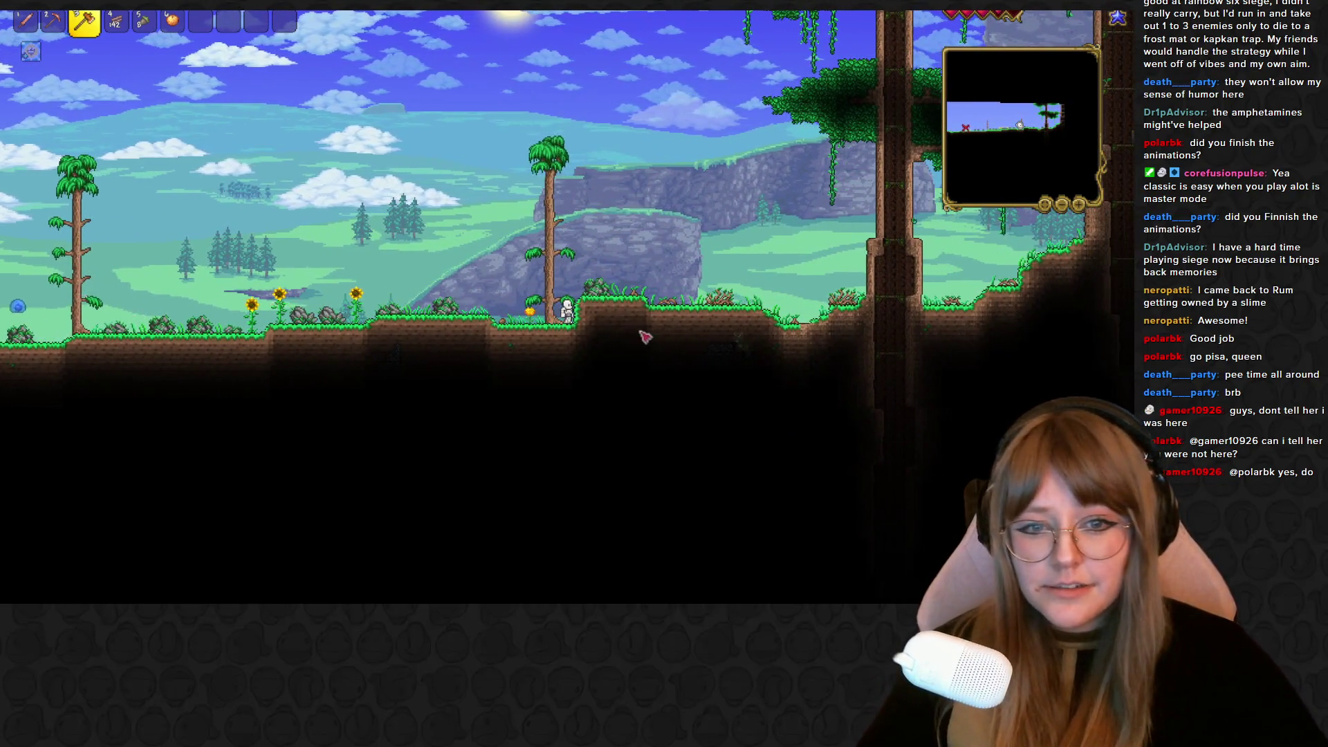
key("d")
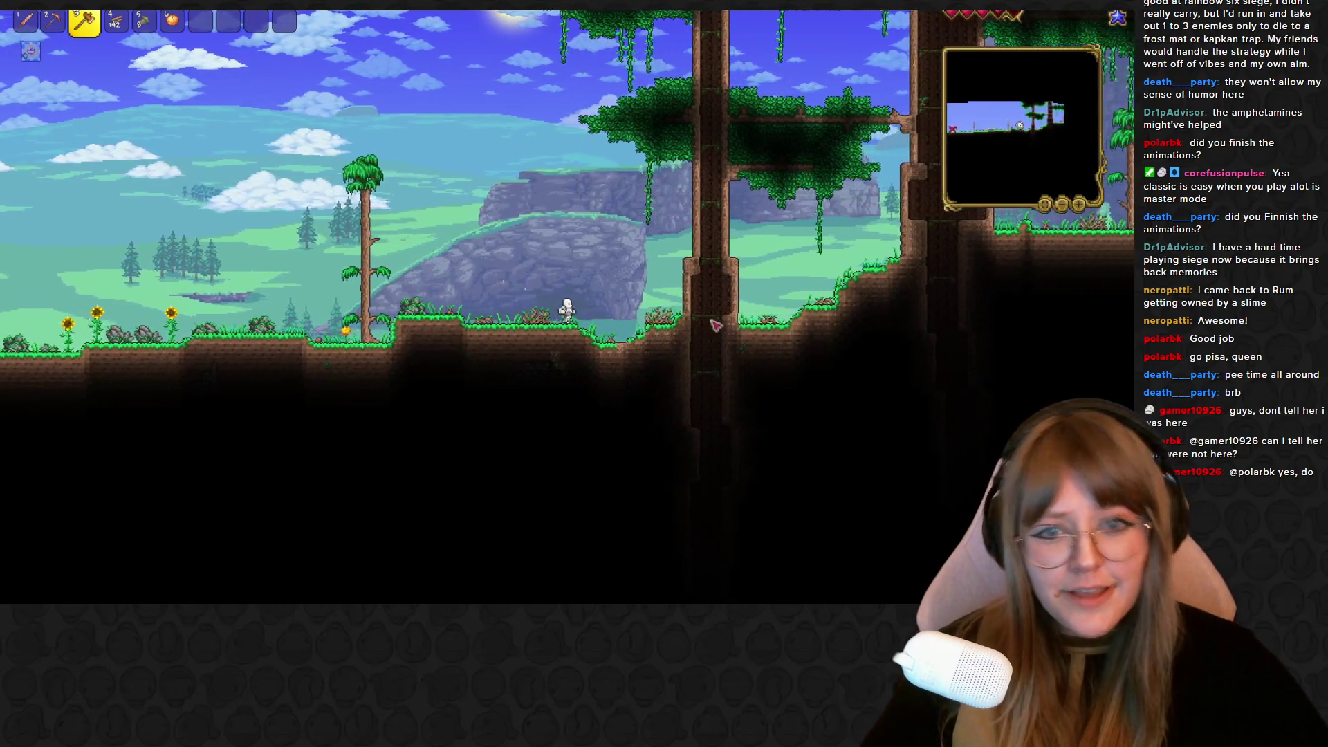
key("d")
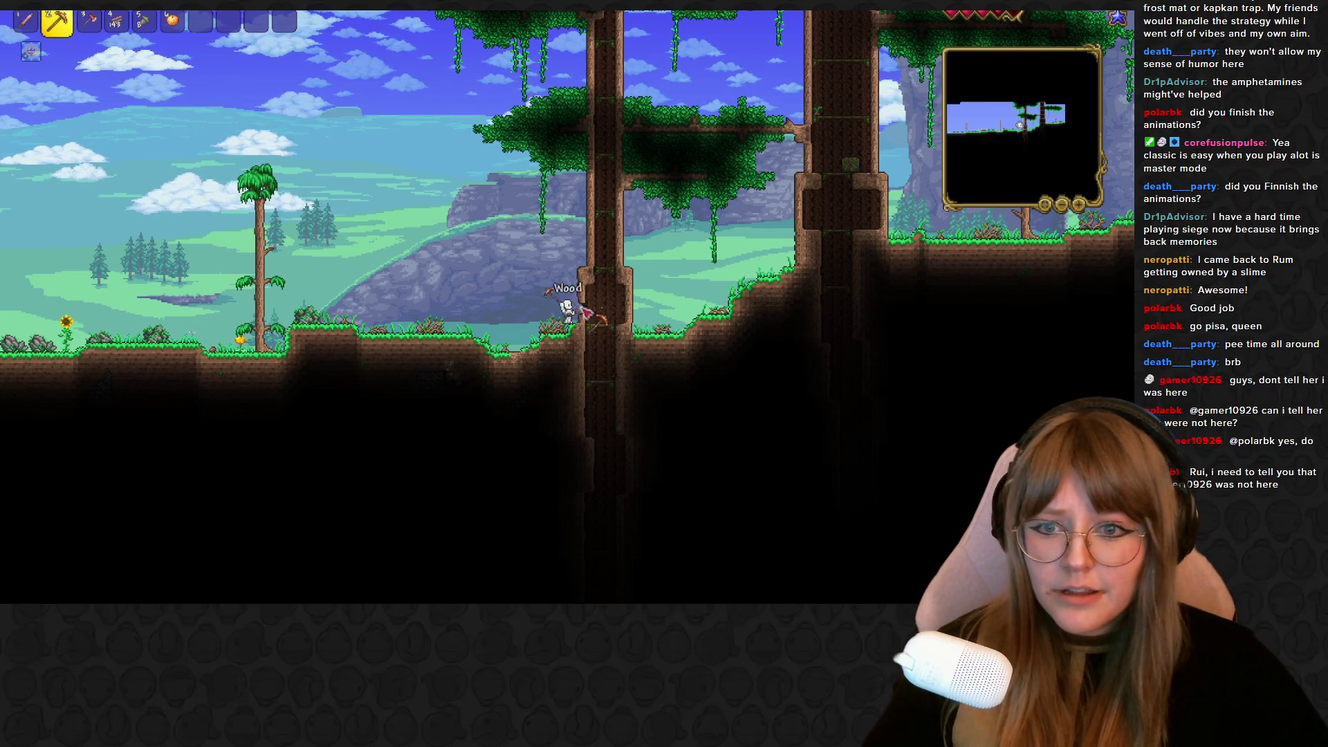
Chop wood from the living-wood tree's base and trunks with the pickaxe
left_click_drag(587, 322, 620, 296)
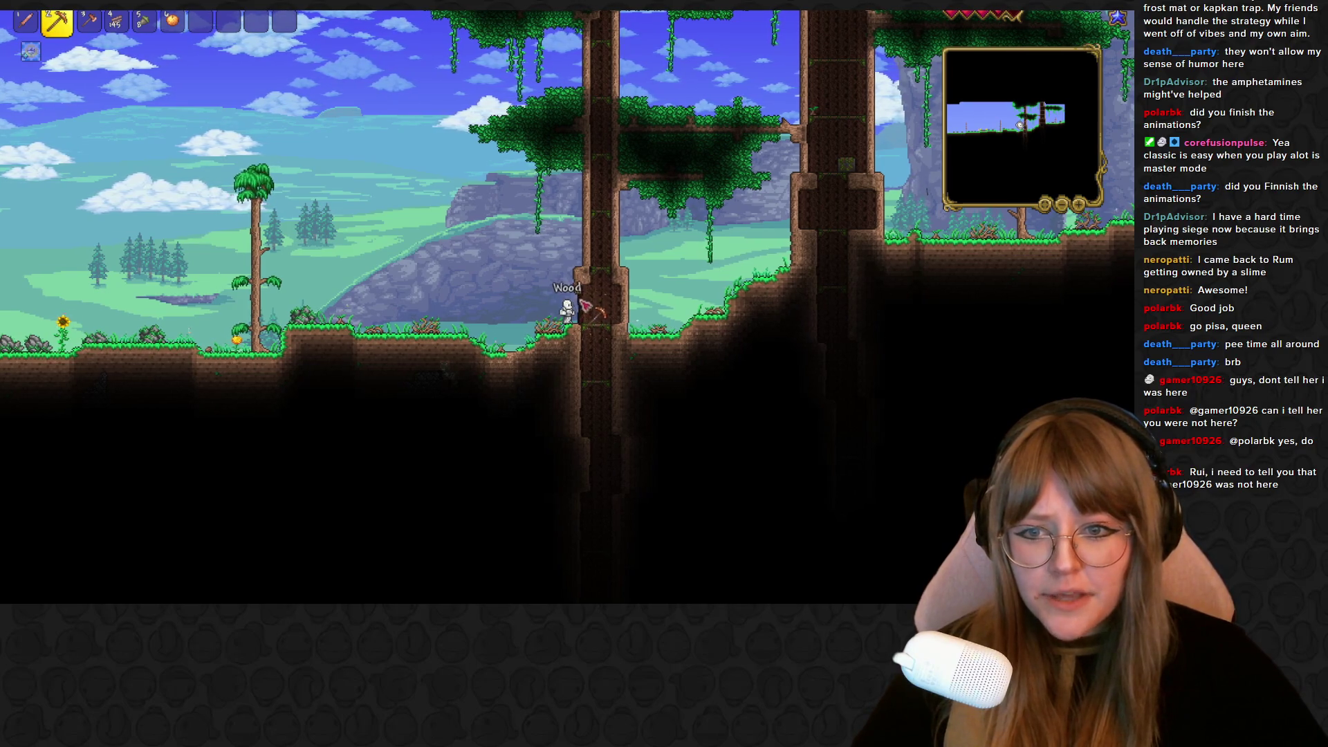
key("d")
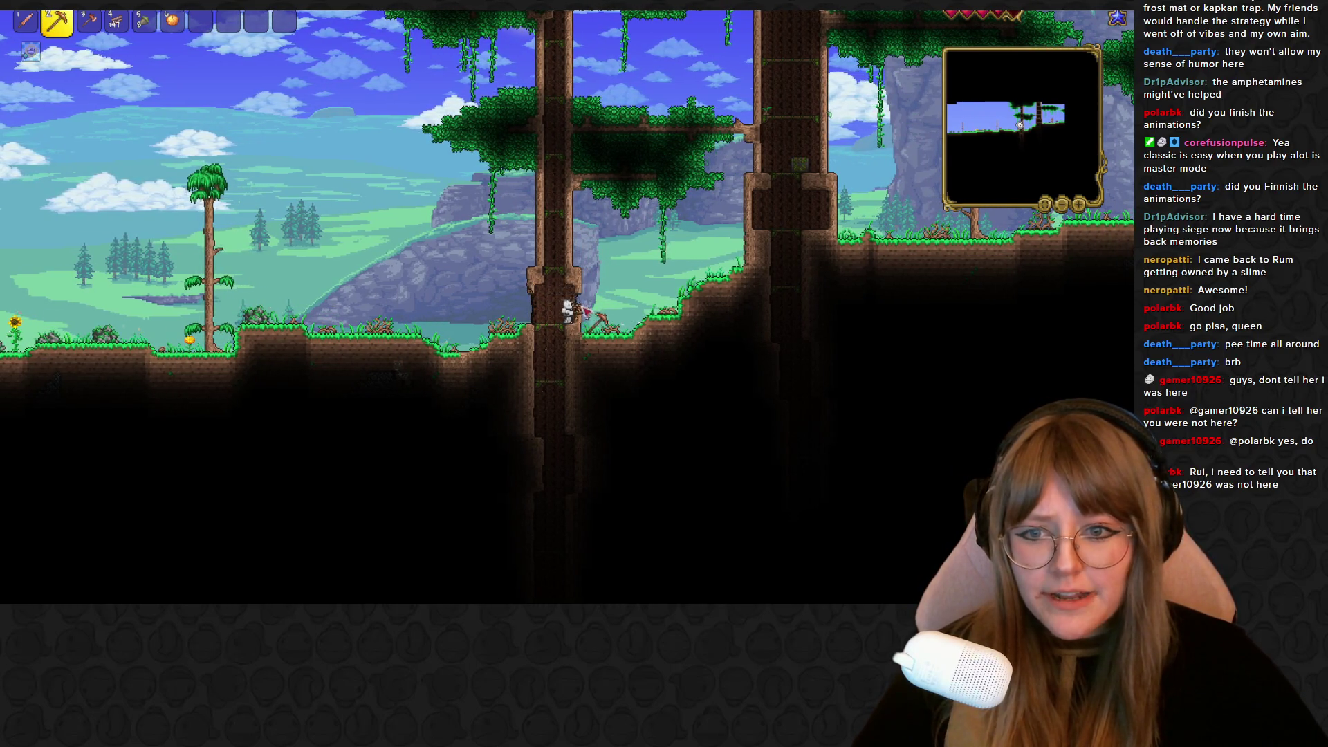
key("d")
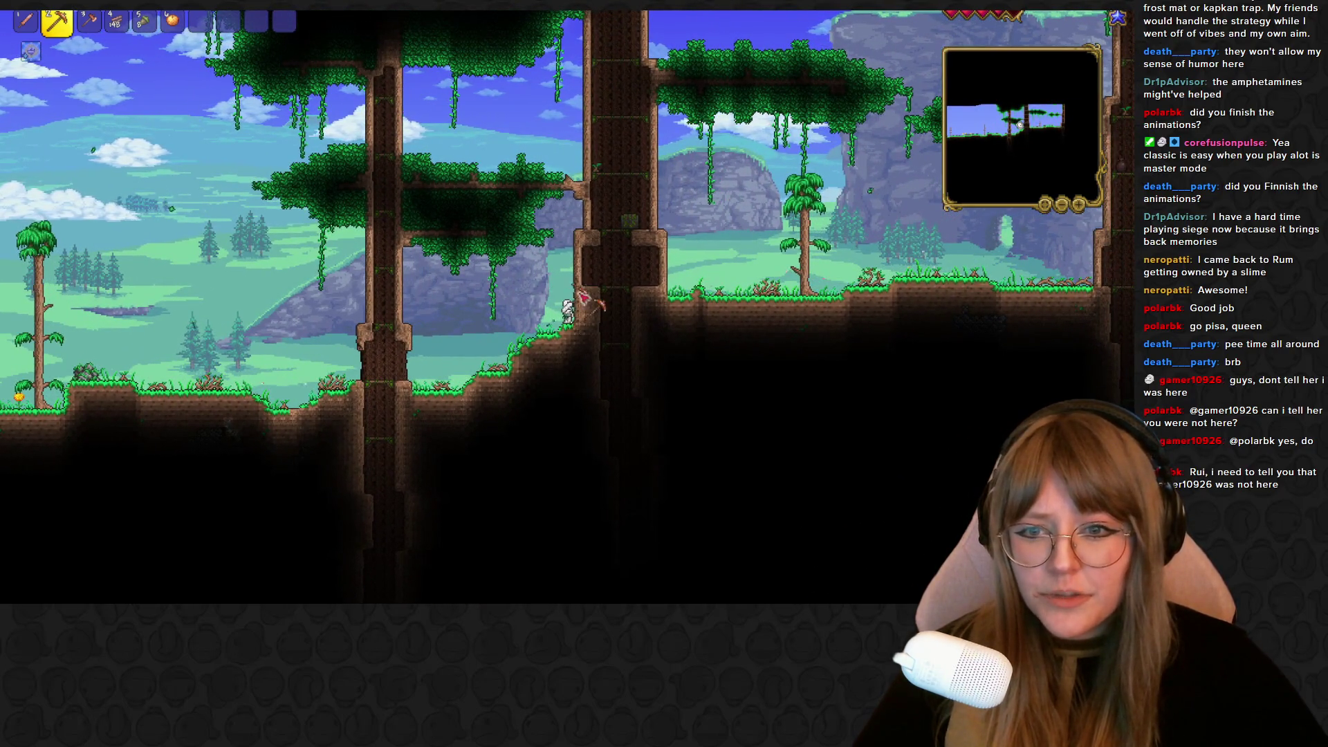
left_click_drag(585, 305, 581, 314)
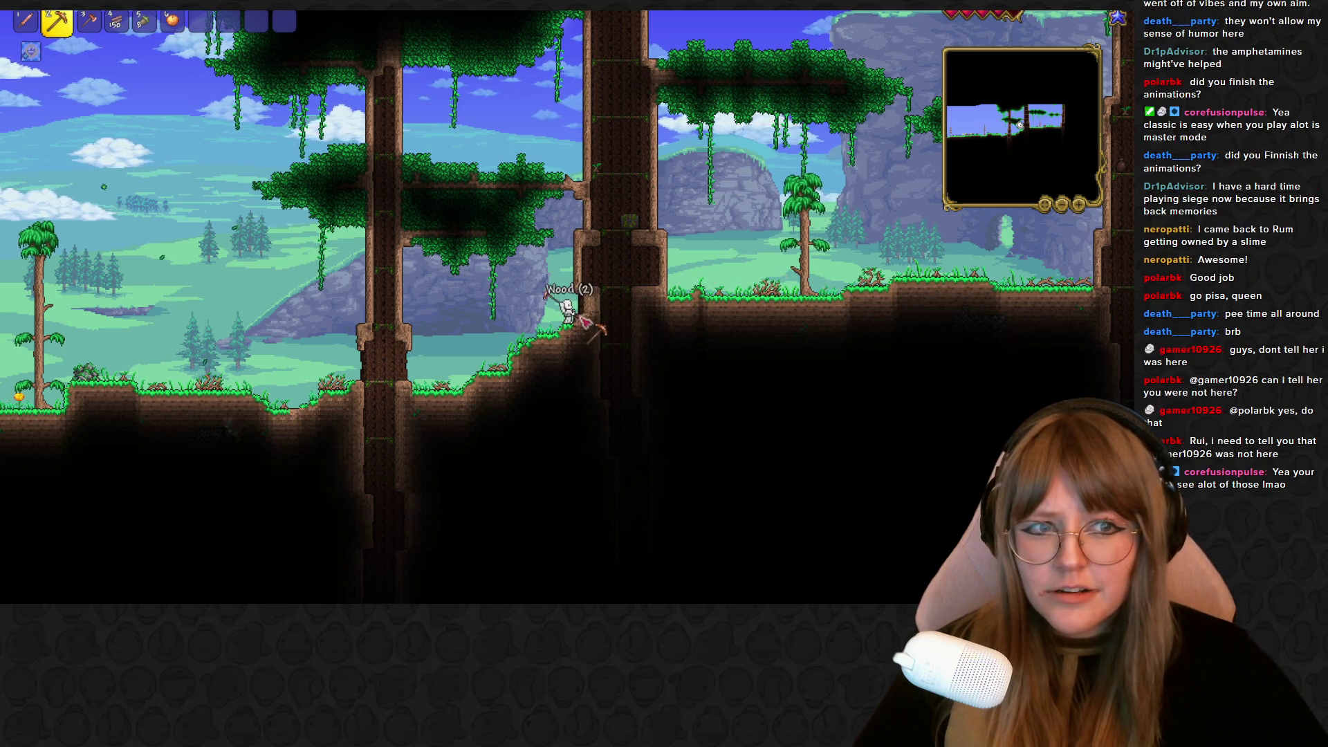
key("d")
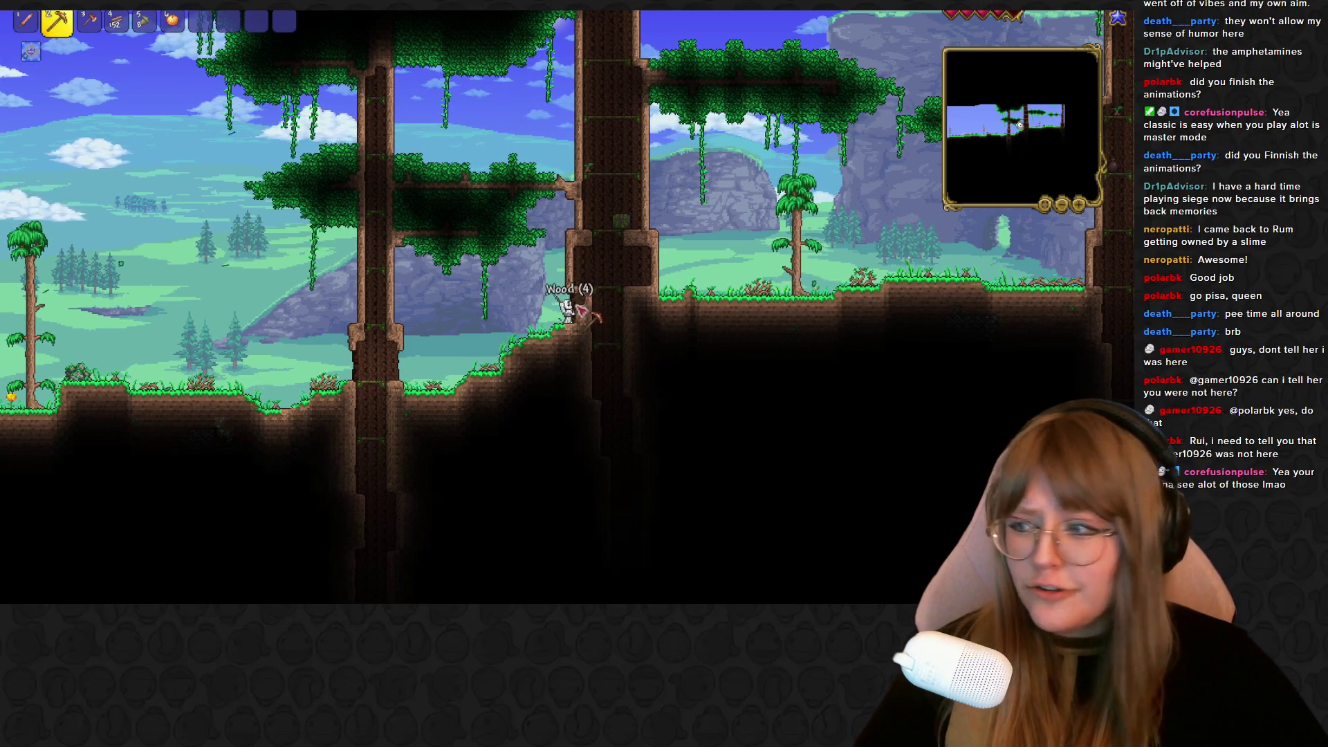
key("d")
left_click_drag(583, 323, 585, 323)
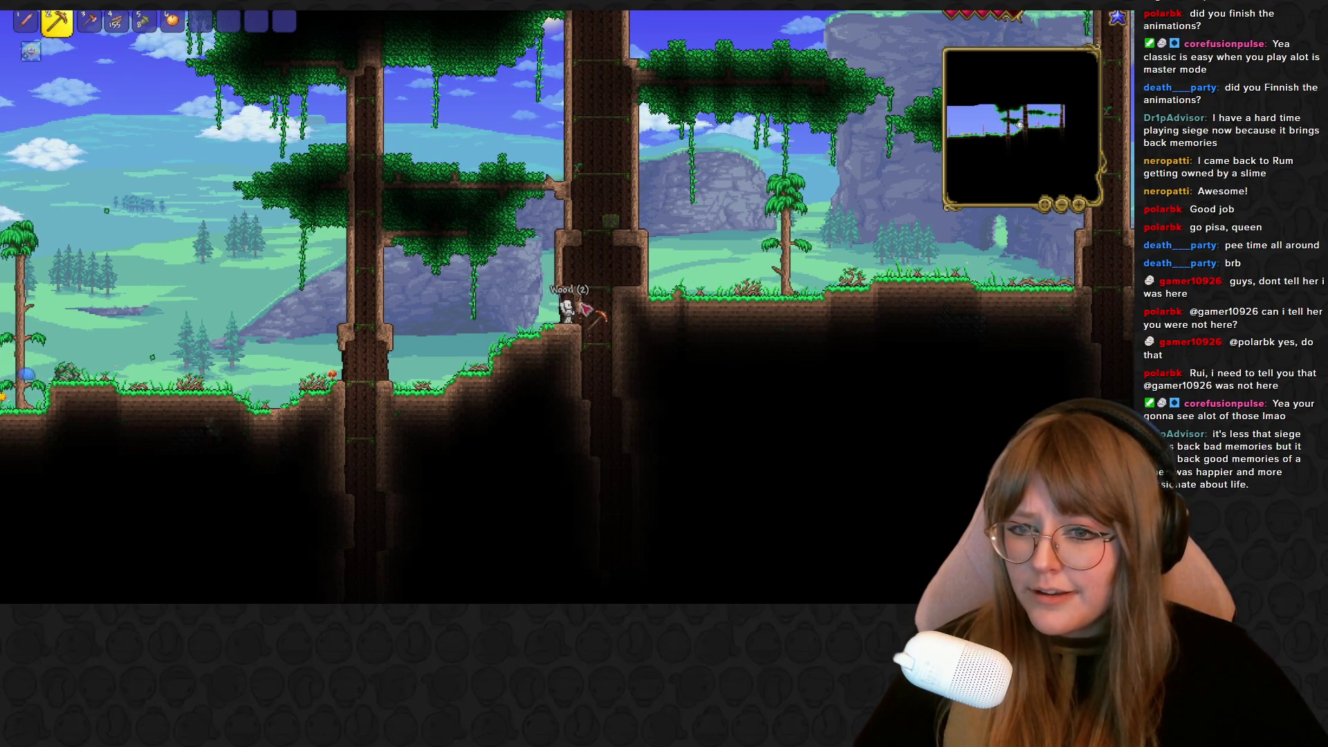
Climb up into the hollow trunk chamber and open the Living Wood Chest
key("d")
key("space")
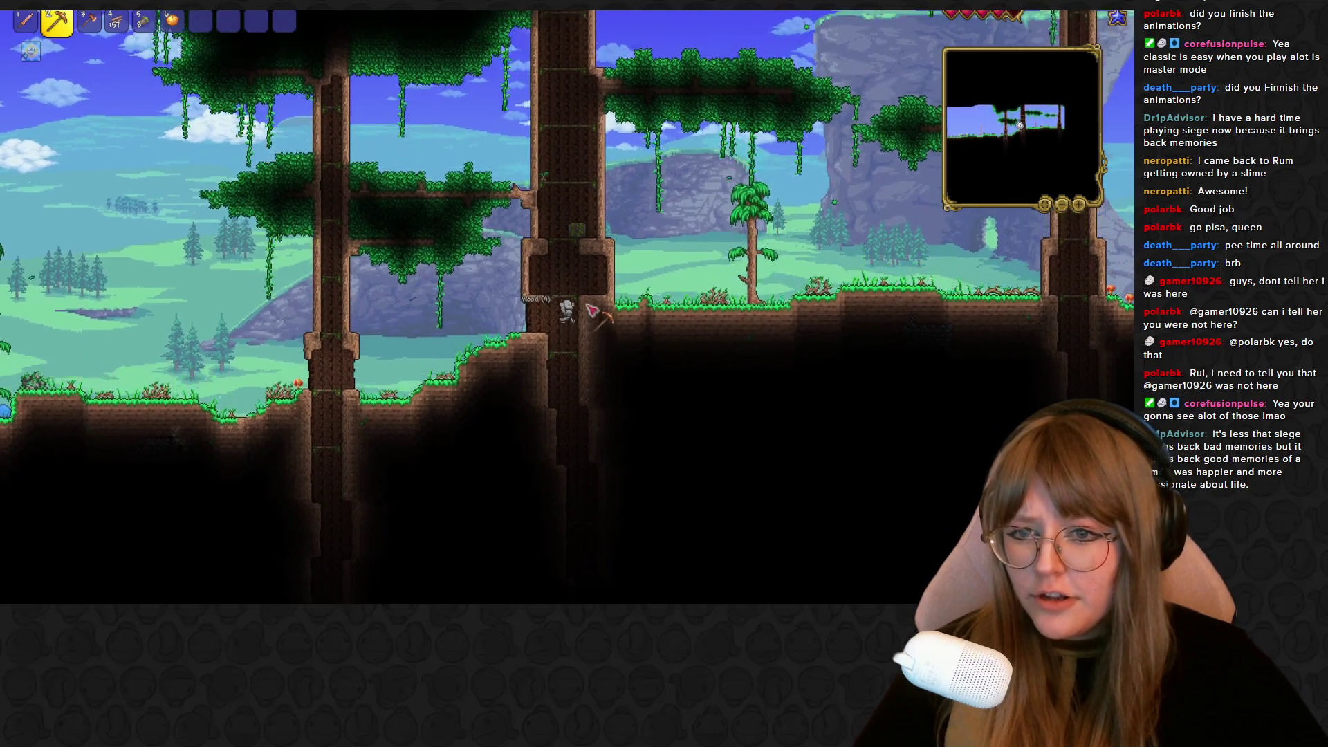
key("space")
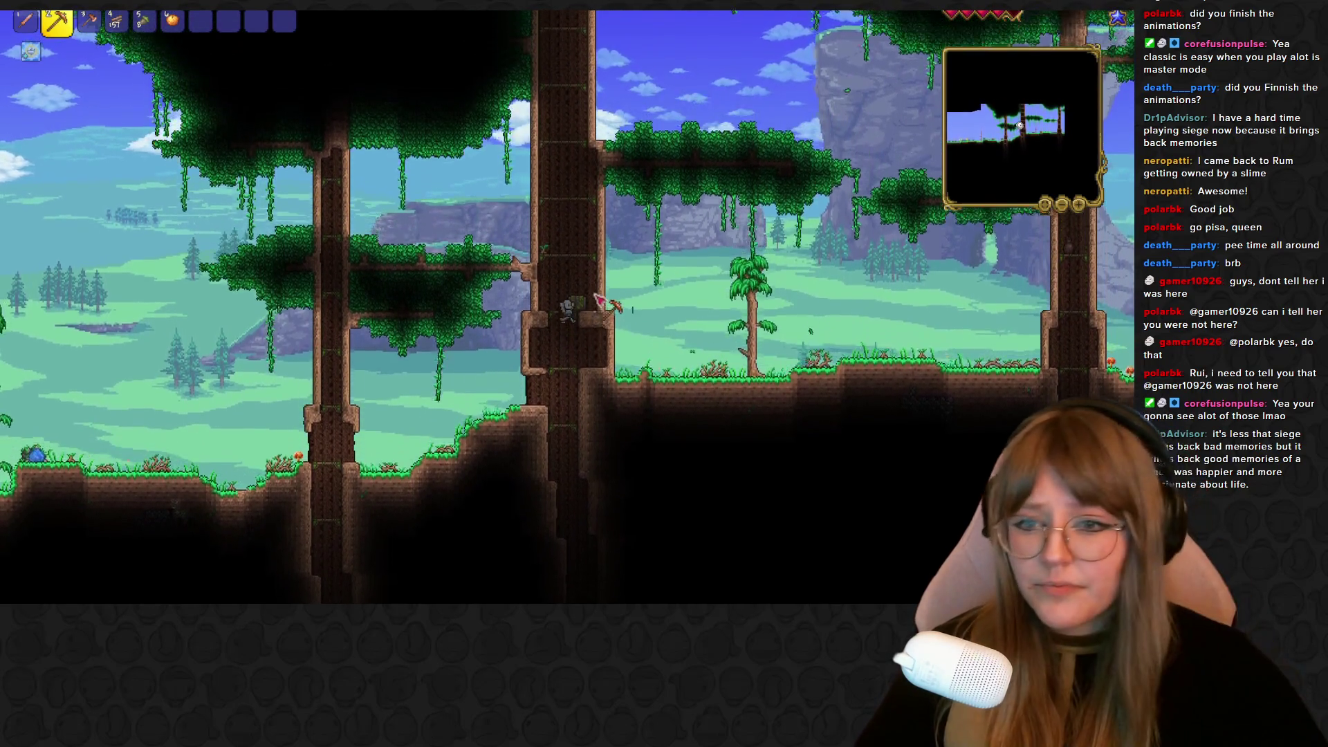
key("space")
right_click(584, 318)
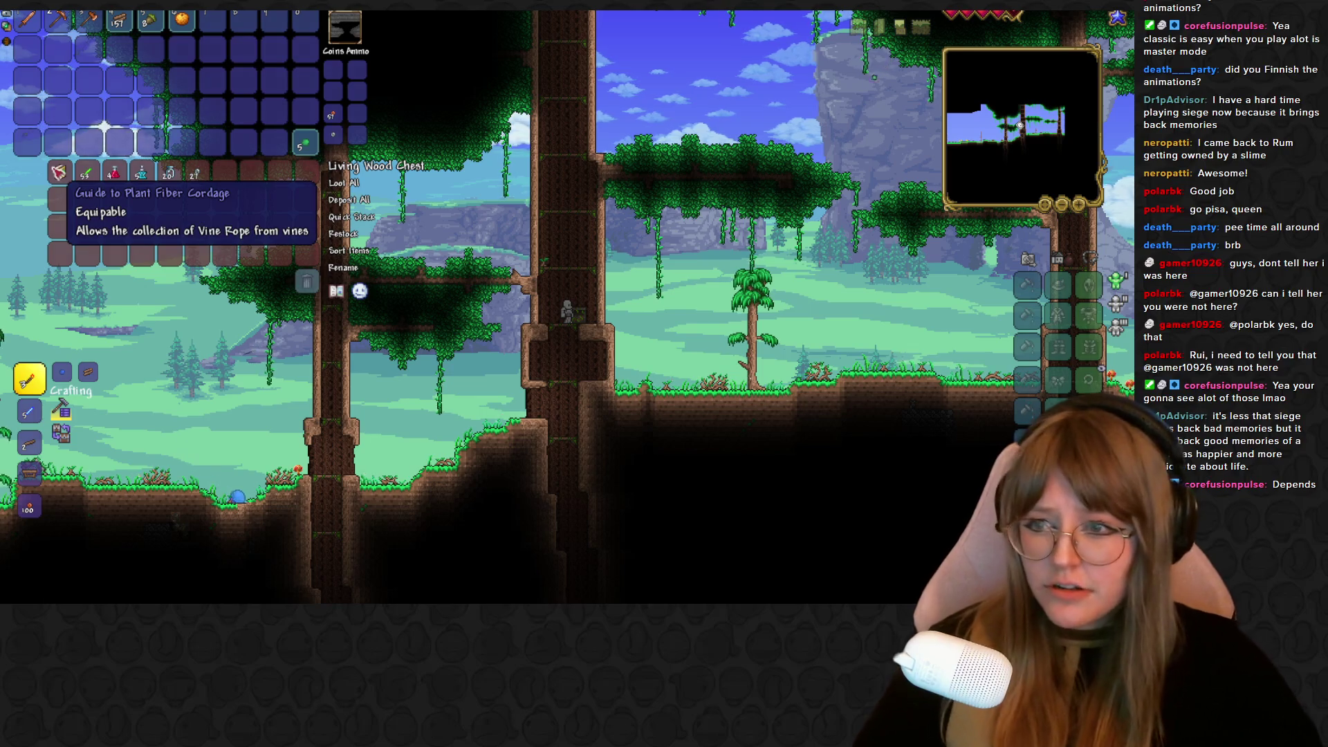
Equip the Guide to Plant Fiber Cordage as an accessory, move the 53-item stack to hotbar slot 10, and close the chest
left_click(61, 175)
left_click(1089, 380)
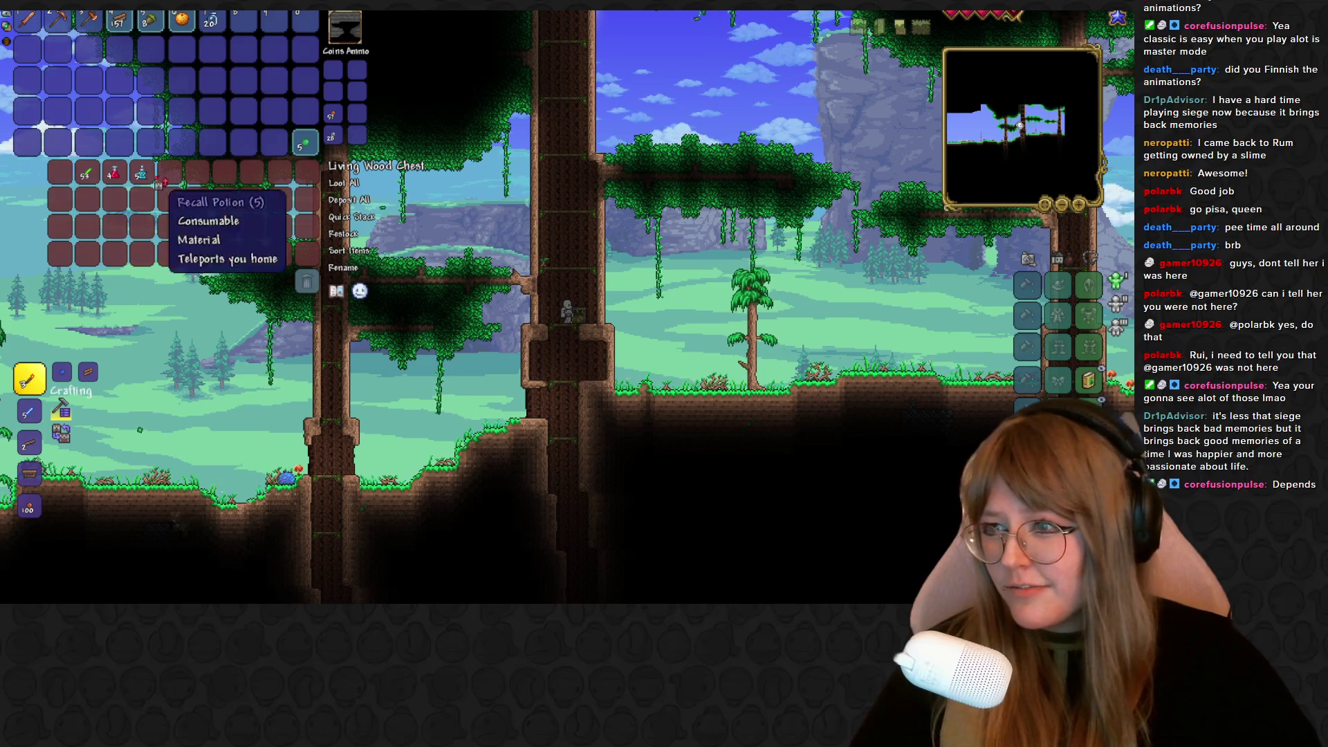
left_click(90, 177, "shift")
key("Escape")
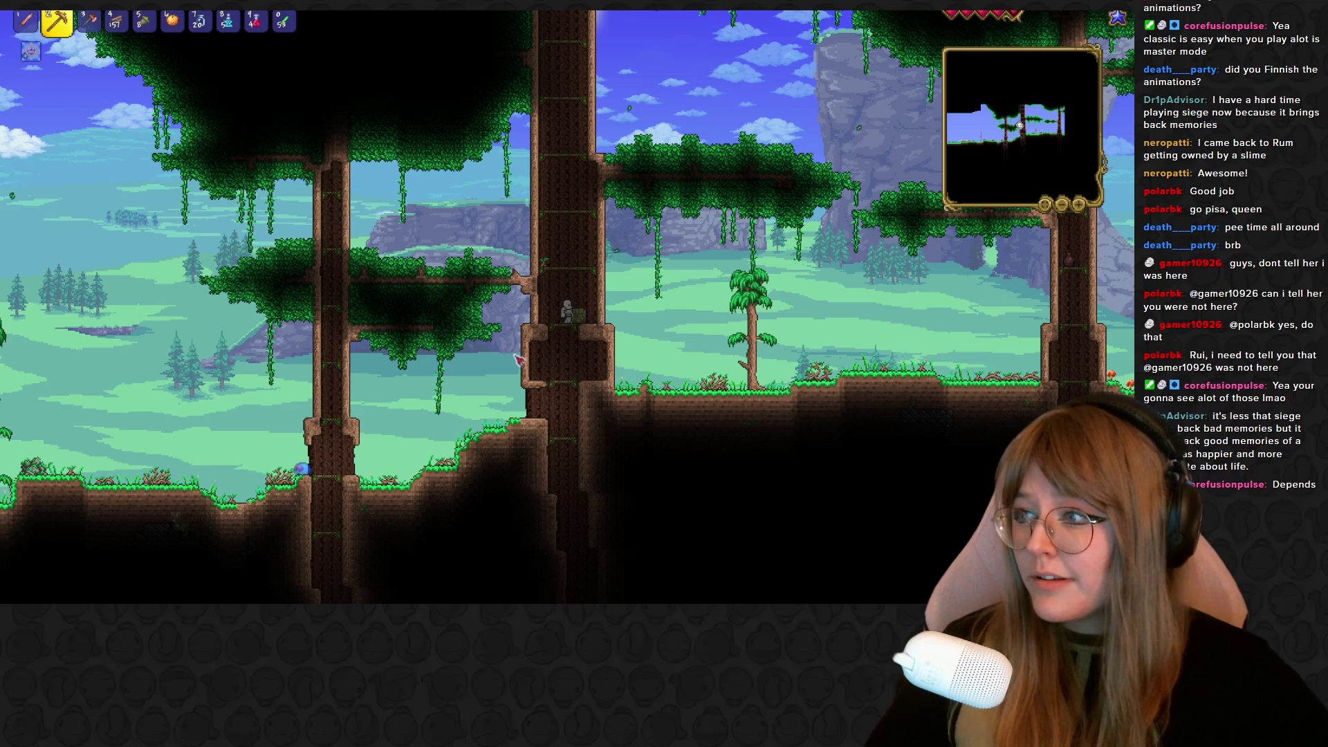
Drop through the platform, chop wood from two more living-wood trunks, and enter the trunk shaft
key("s")
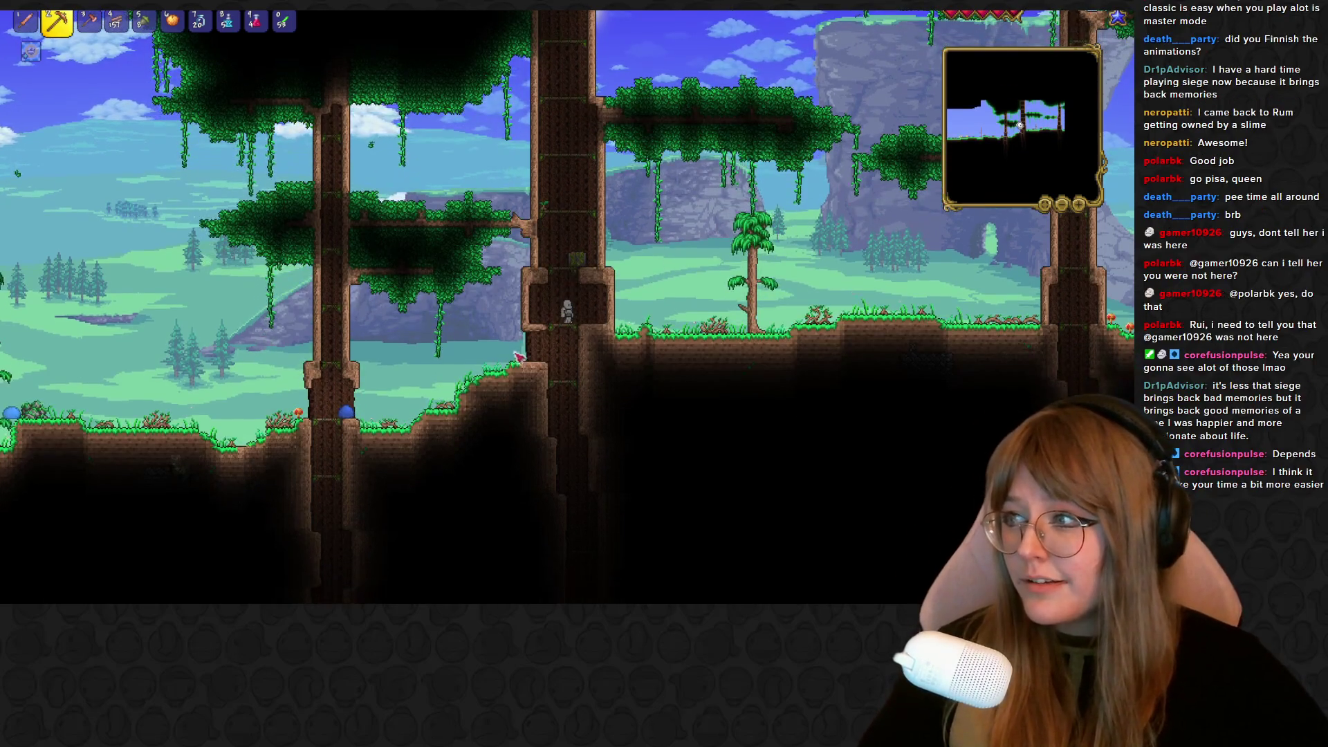
key("d")
left_click(578, 315)
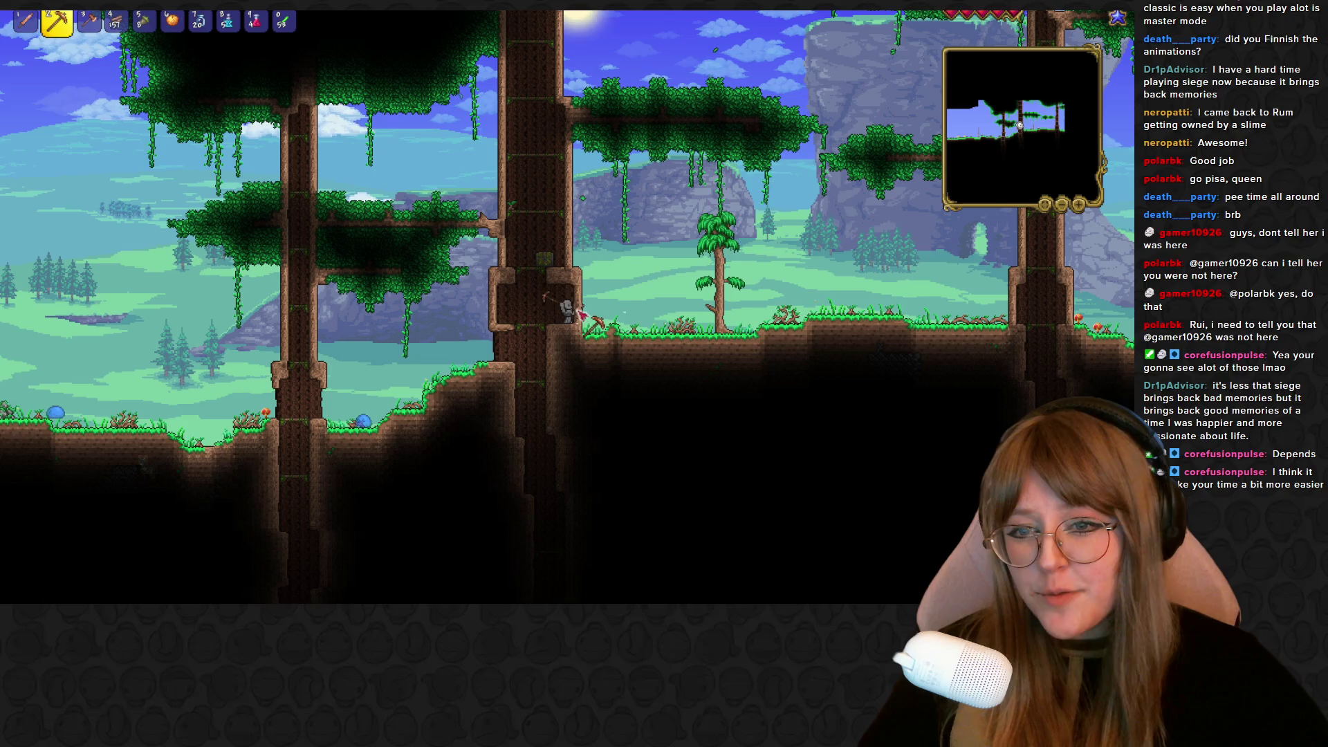
left_click_drag(578, 315, 583, 304)
key("d")
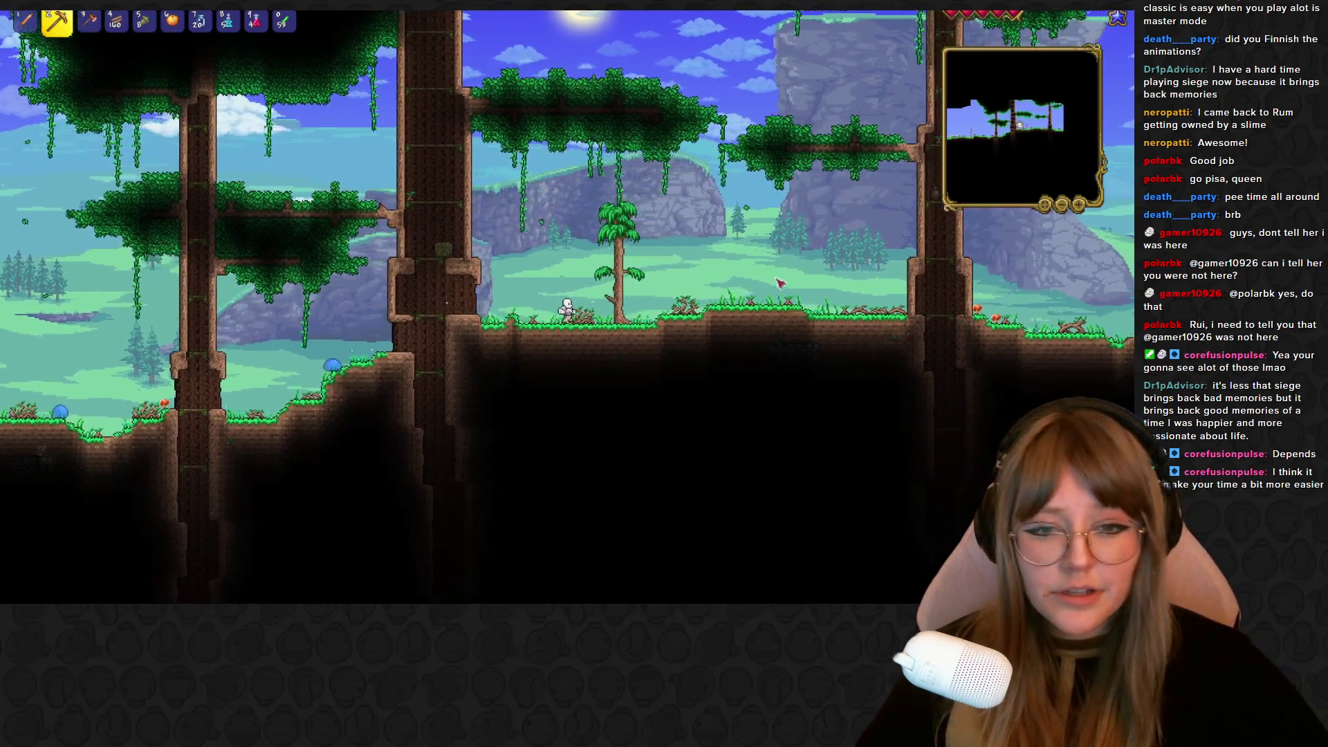
key("d")
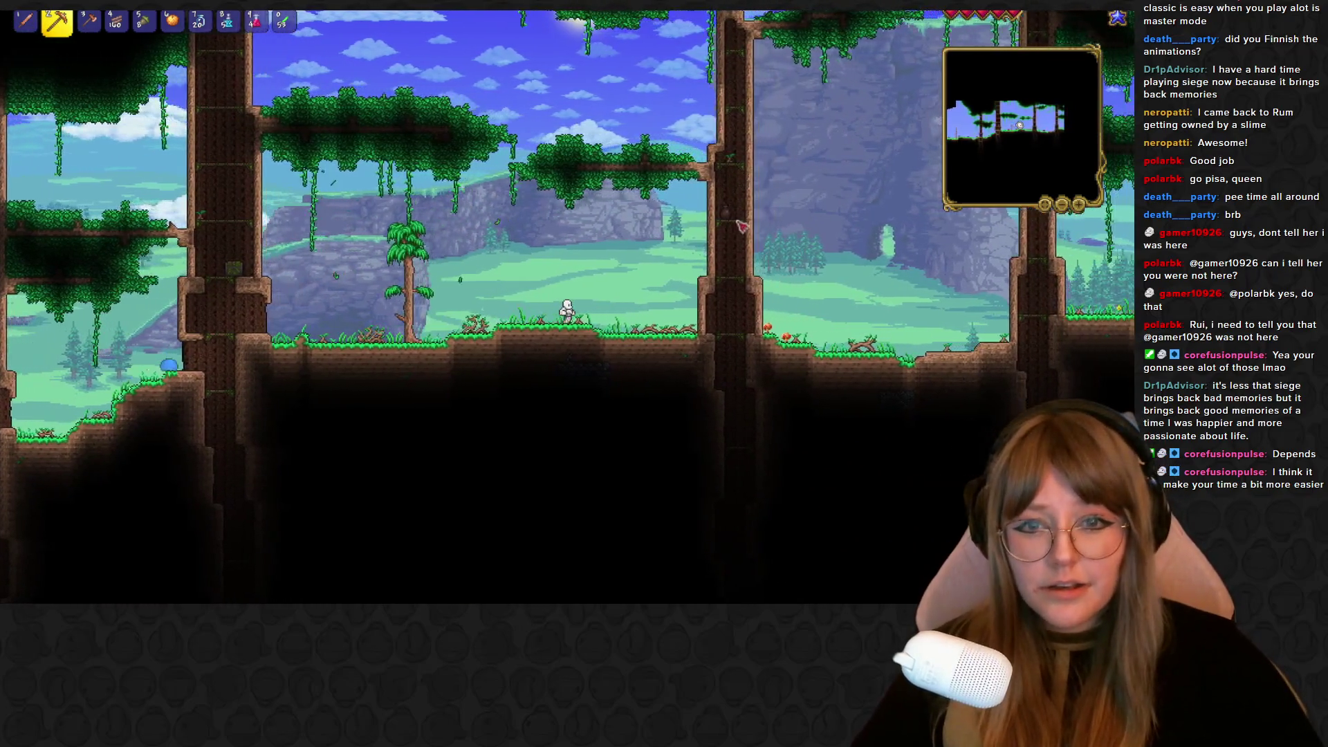
key("d")
left_click_drag(584, 323, 584, 323)
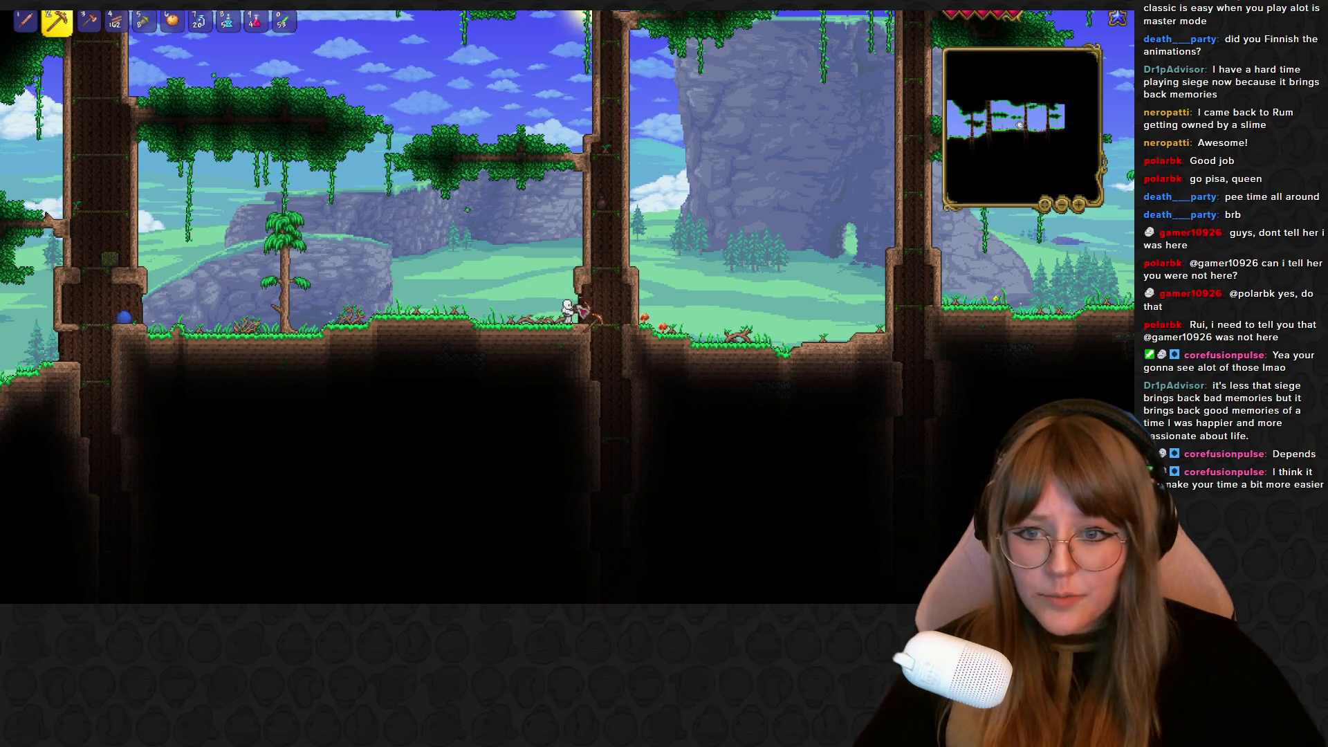
key("d")
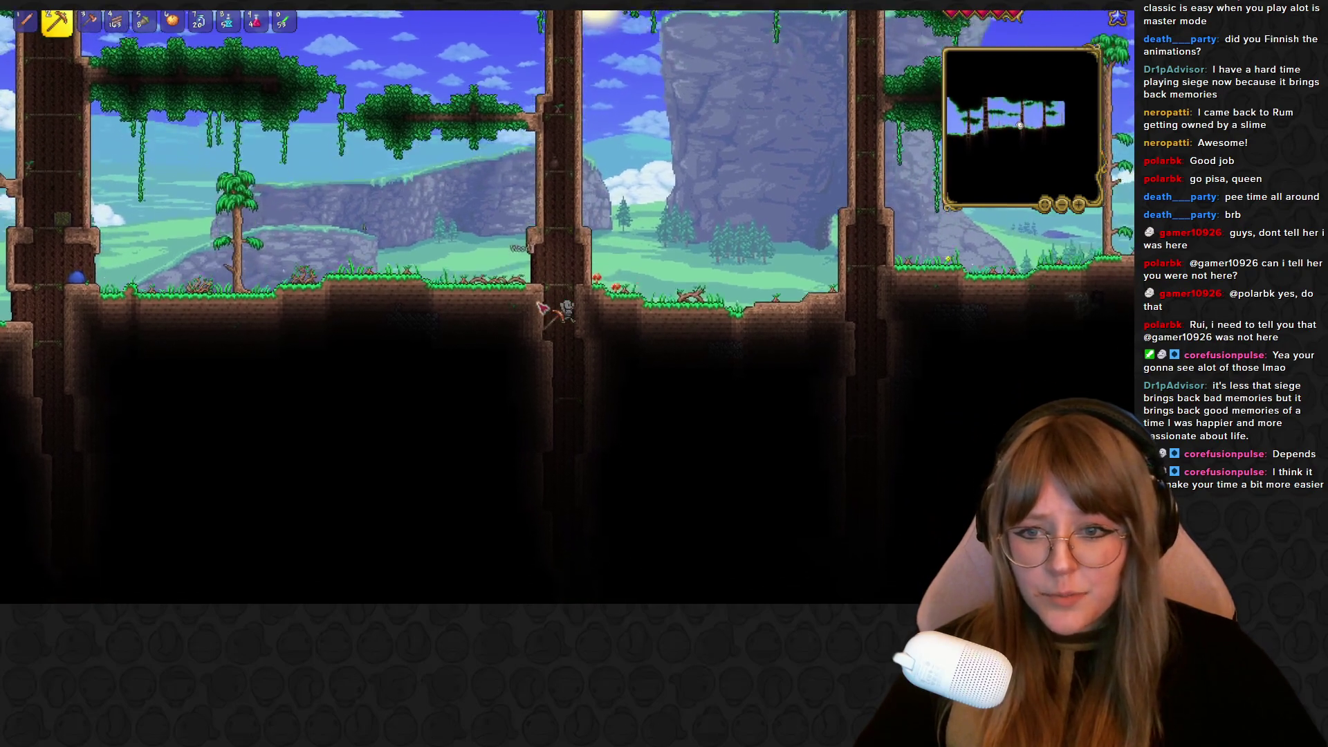
key("Escape")
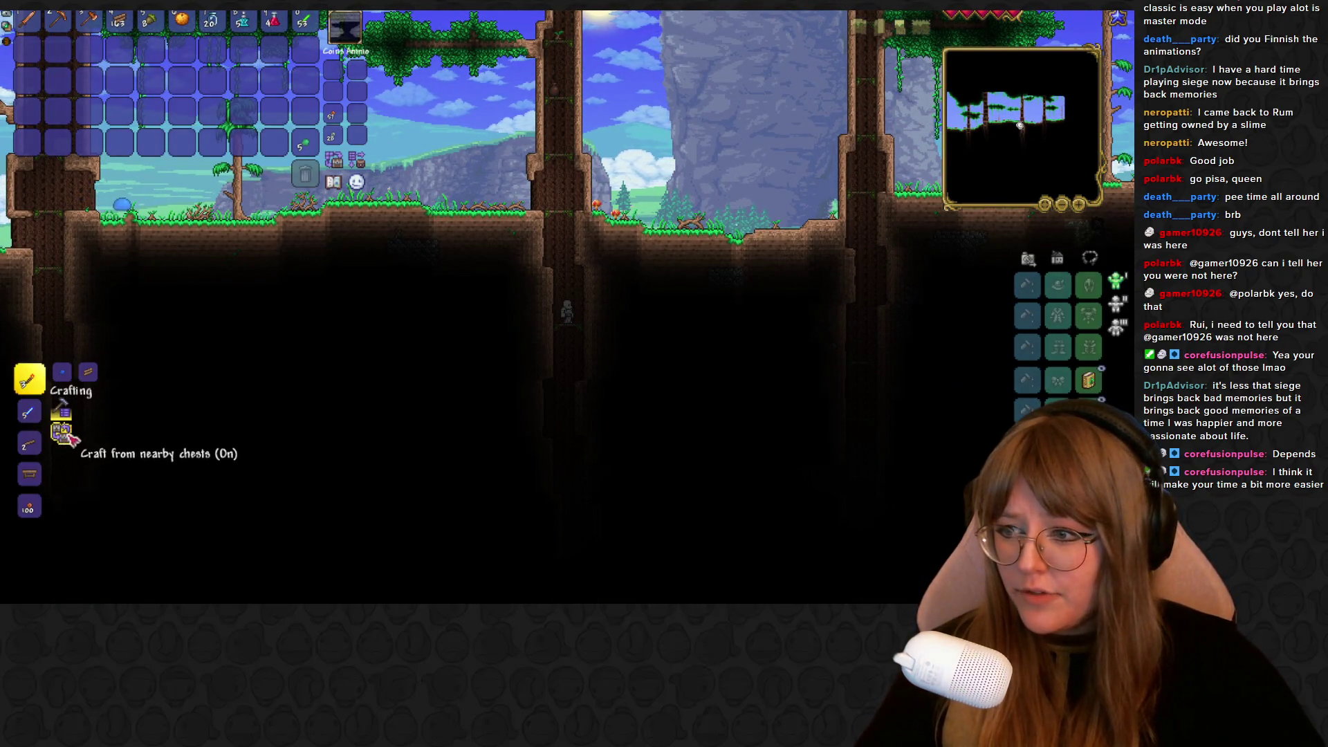
Craft a stack of 15 torches, mount one on the shaft wall, and drop lower
left_click(39, 383)
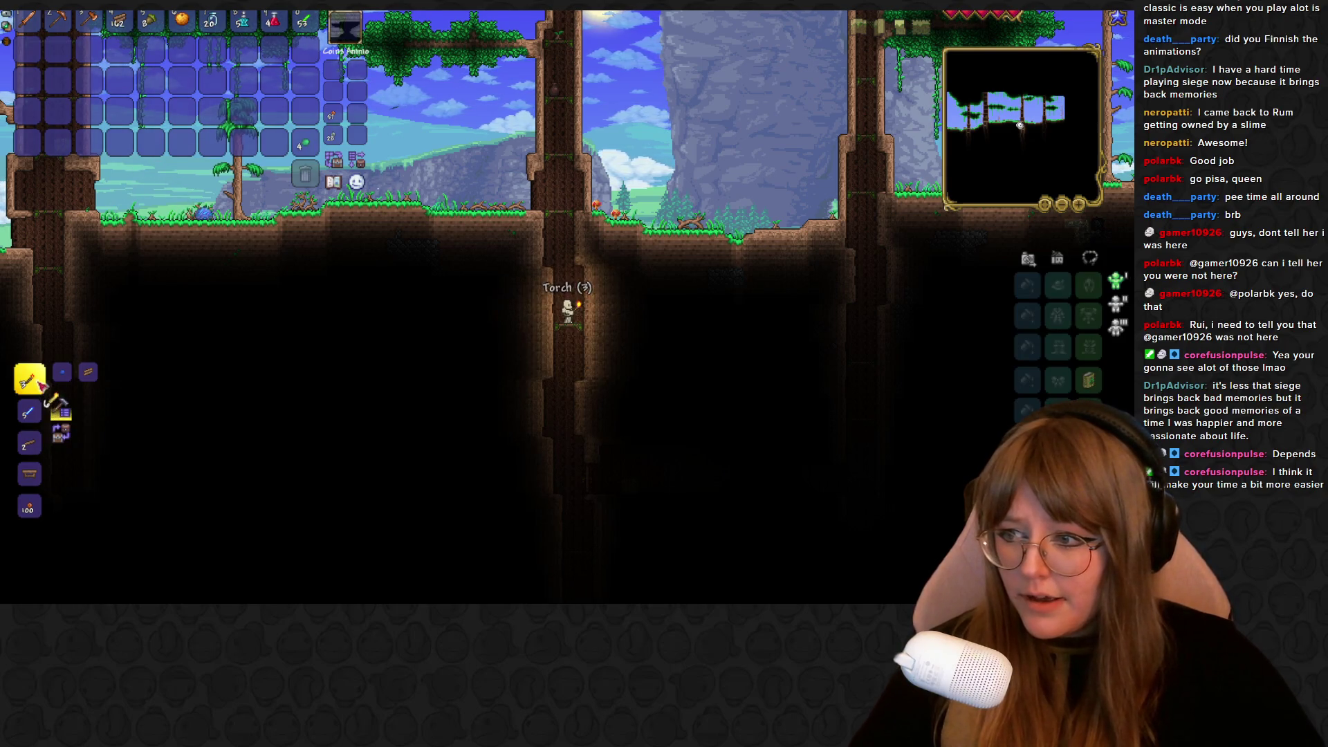
left_click(305, 81)
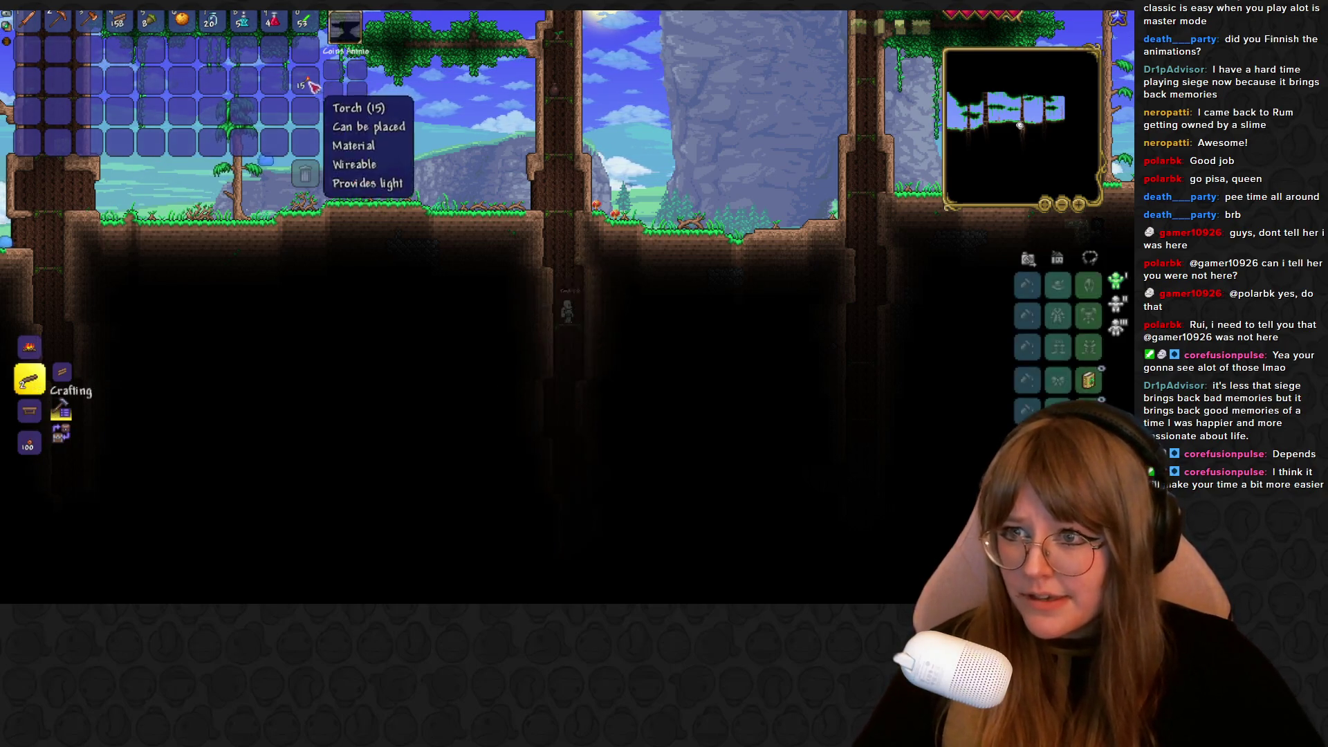
key("Escape")
left_click(569, 296, "shift")
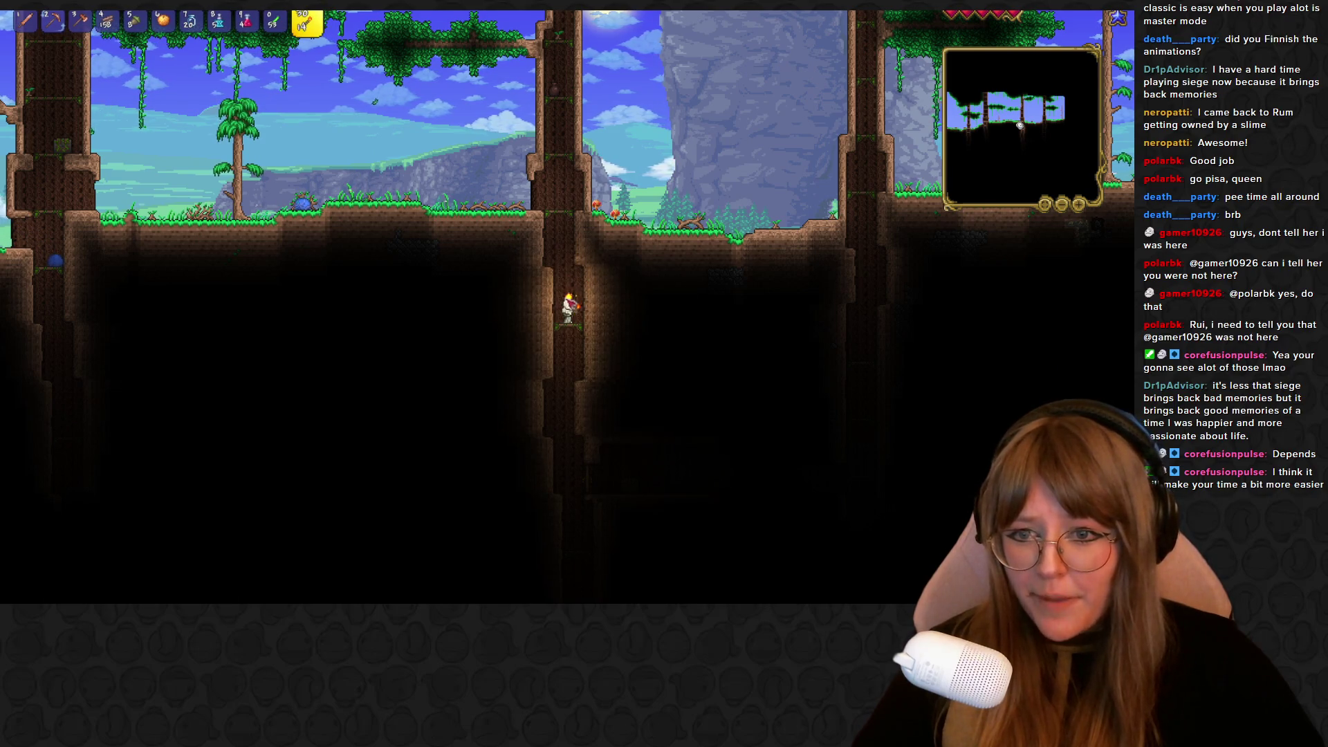
key("s")
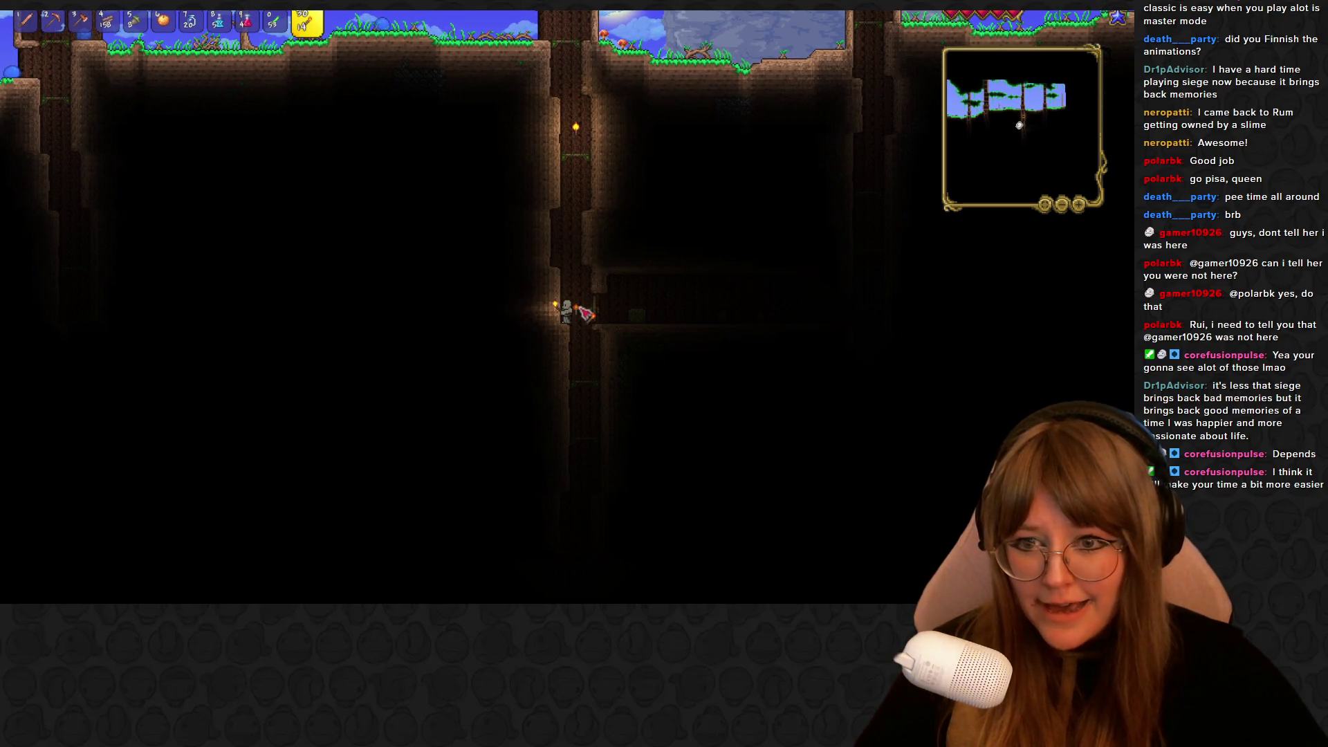
Craft two wood platforms from the crafting list
left_click(677, 321, "shift")
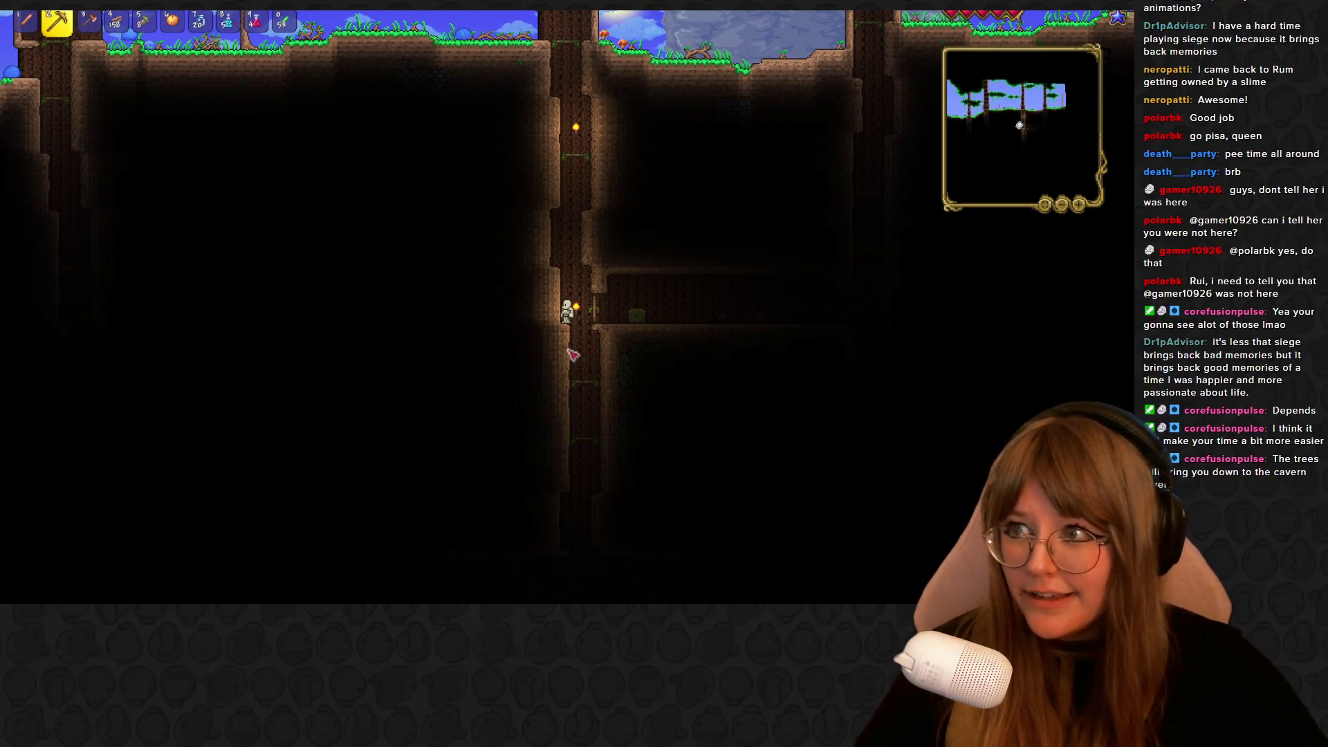
key("Escape")
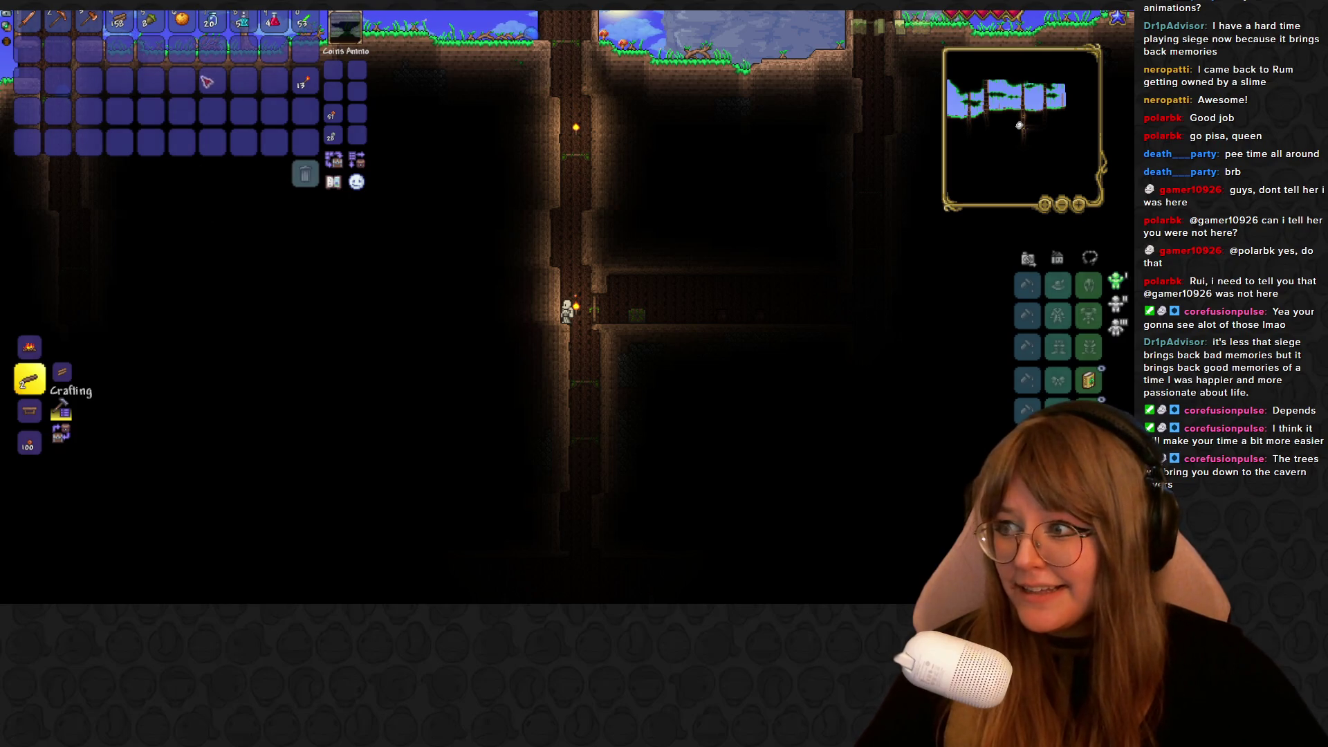
left_click(31, 387)
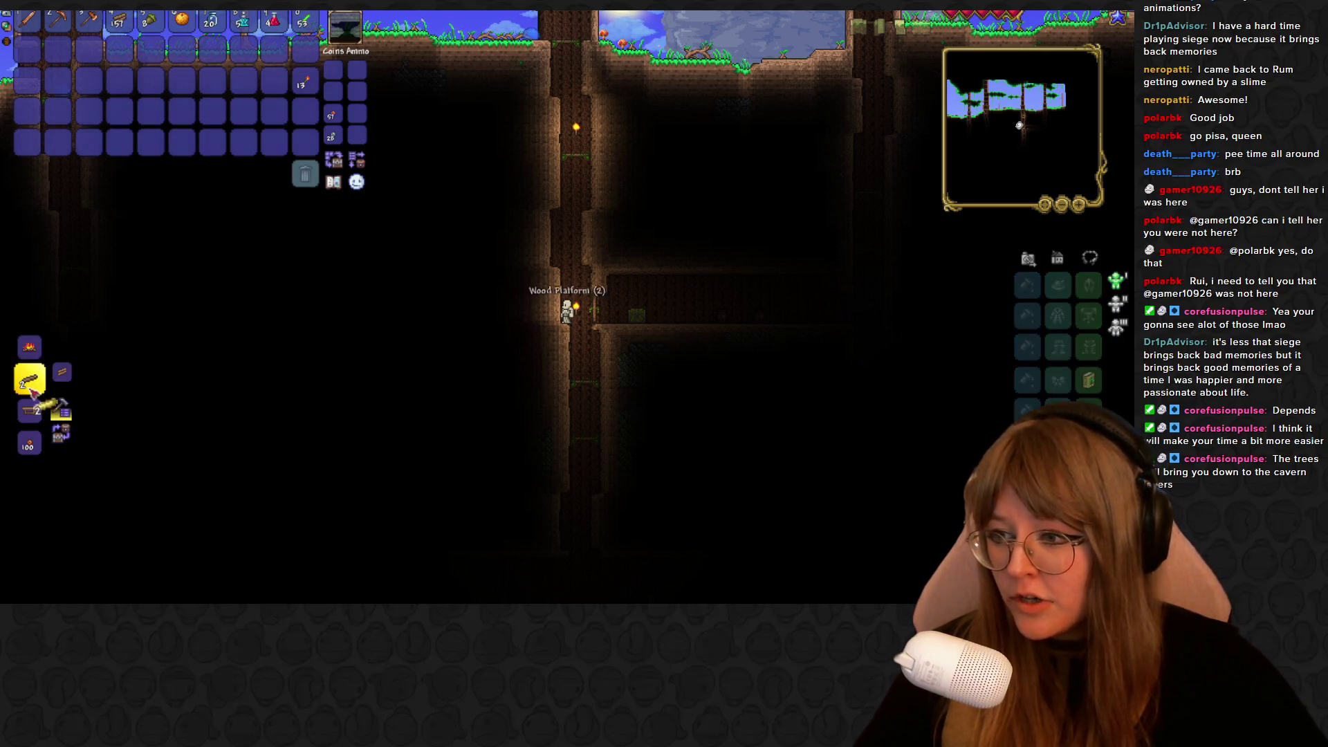
Take every item out of the first Living Wood Chest along the corridor
key("d")
right_click(586, 323)
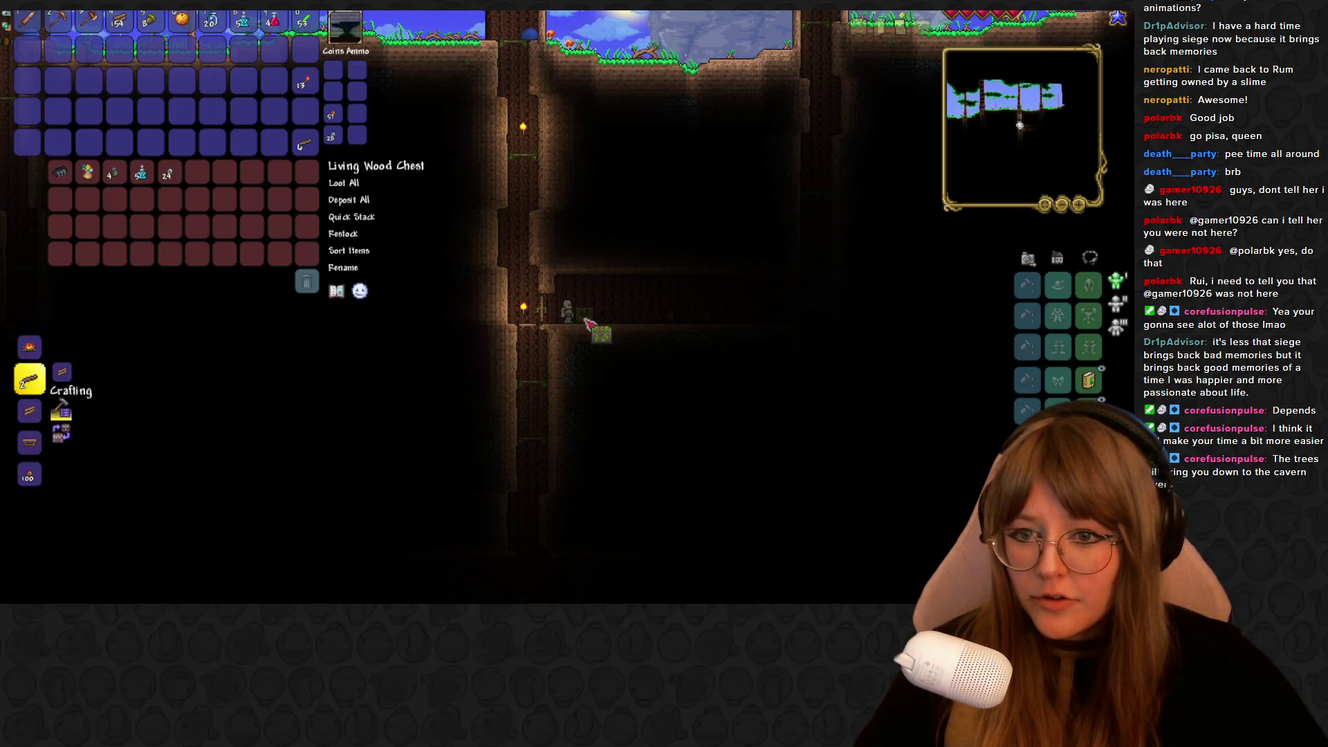
left_click(59, 173, "shift")
left_click(87, 173, "shift")
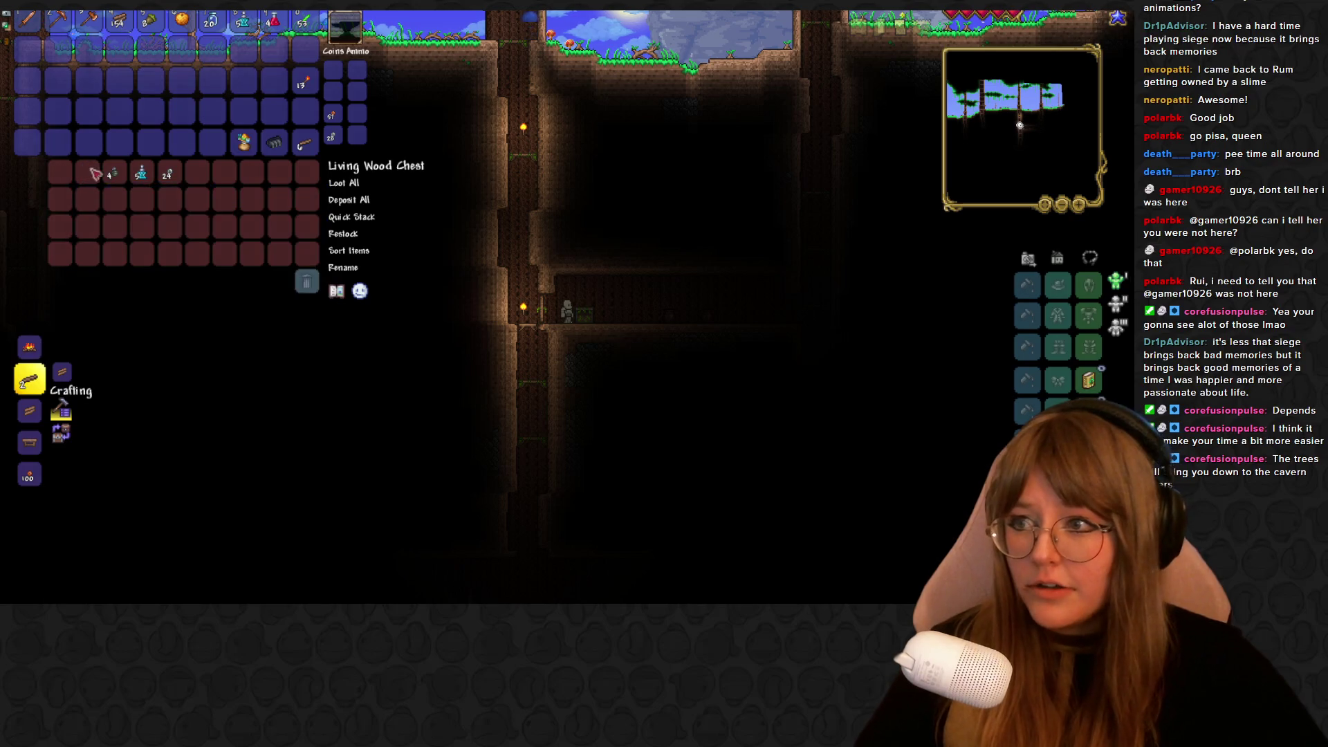
left_click(88, 173, "shift")
left_click(114, 172, "shift")
left_click(142, 173, "shift")
left_click(170, 172, "shift")
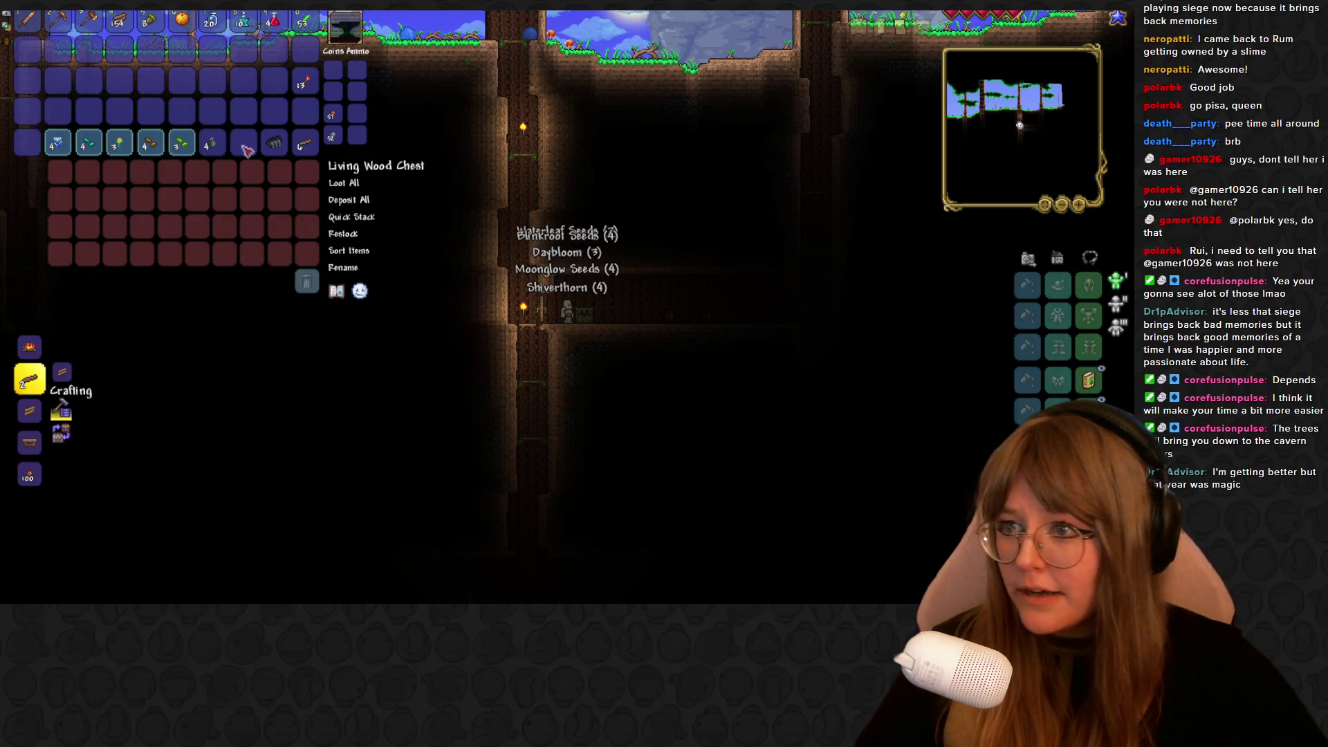
key("Escape")
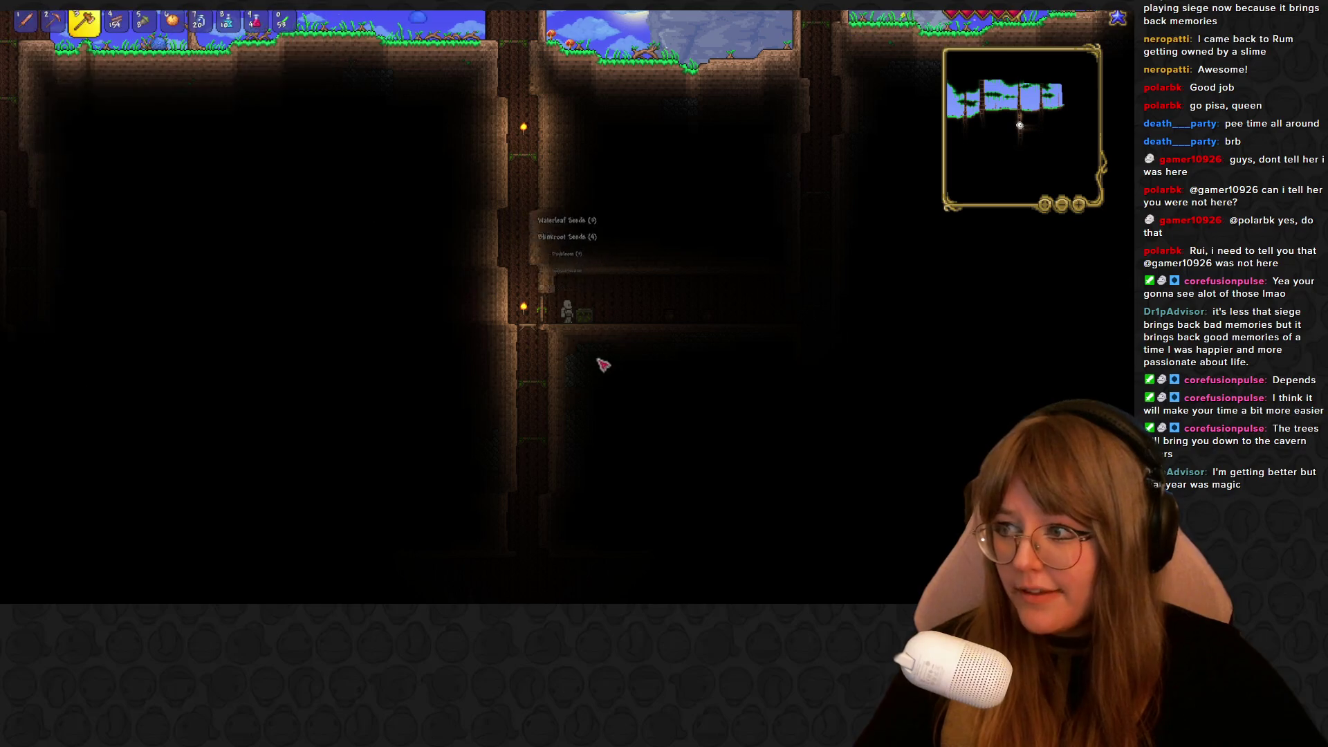
Light the tunnel with torches and smash the pots along the way
key("d")
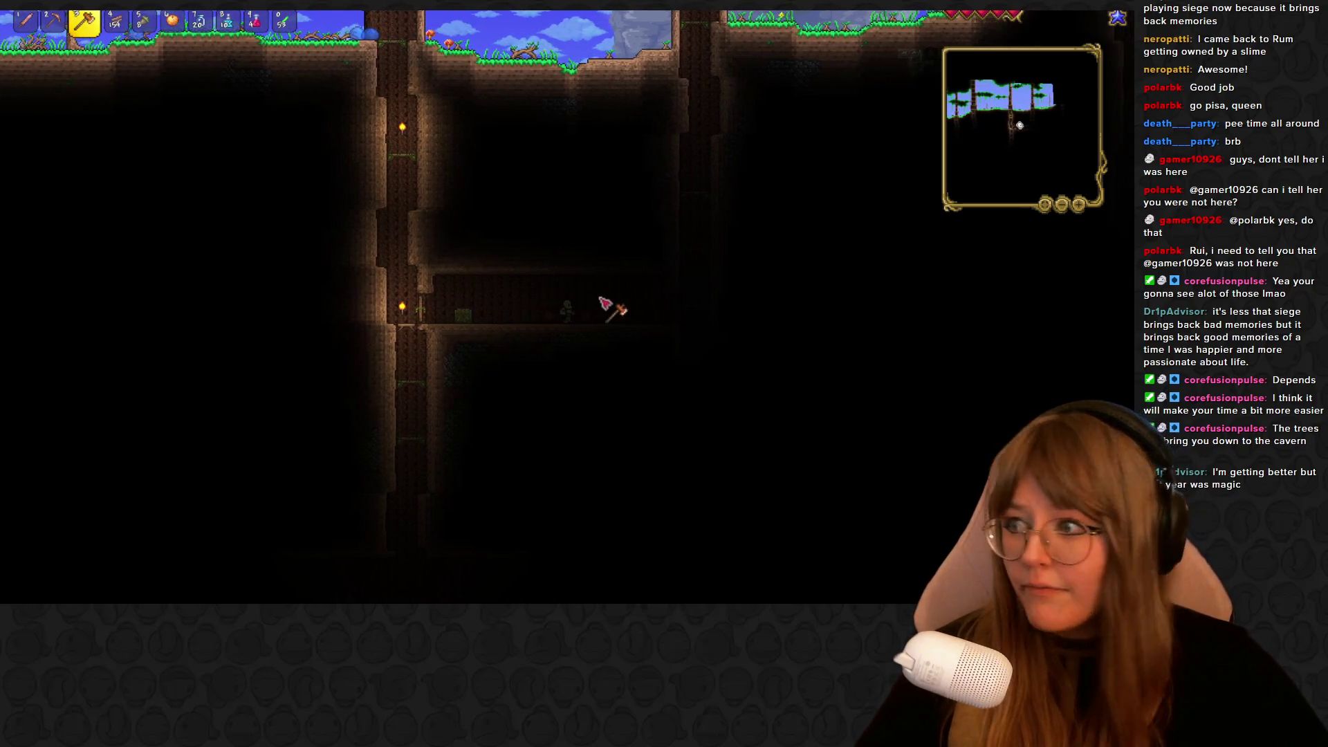
key("shift")
key("d")
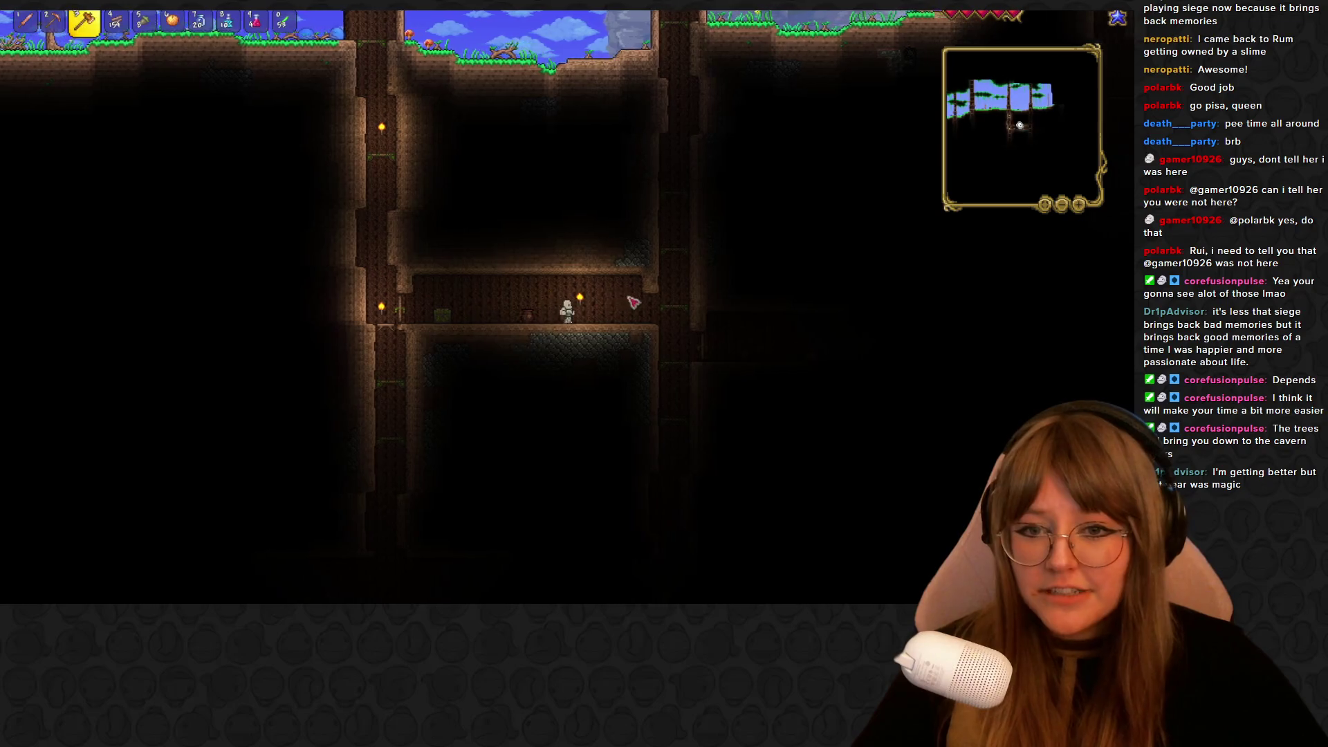
key("Escape")
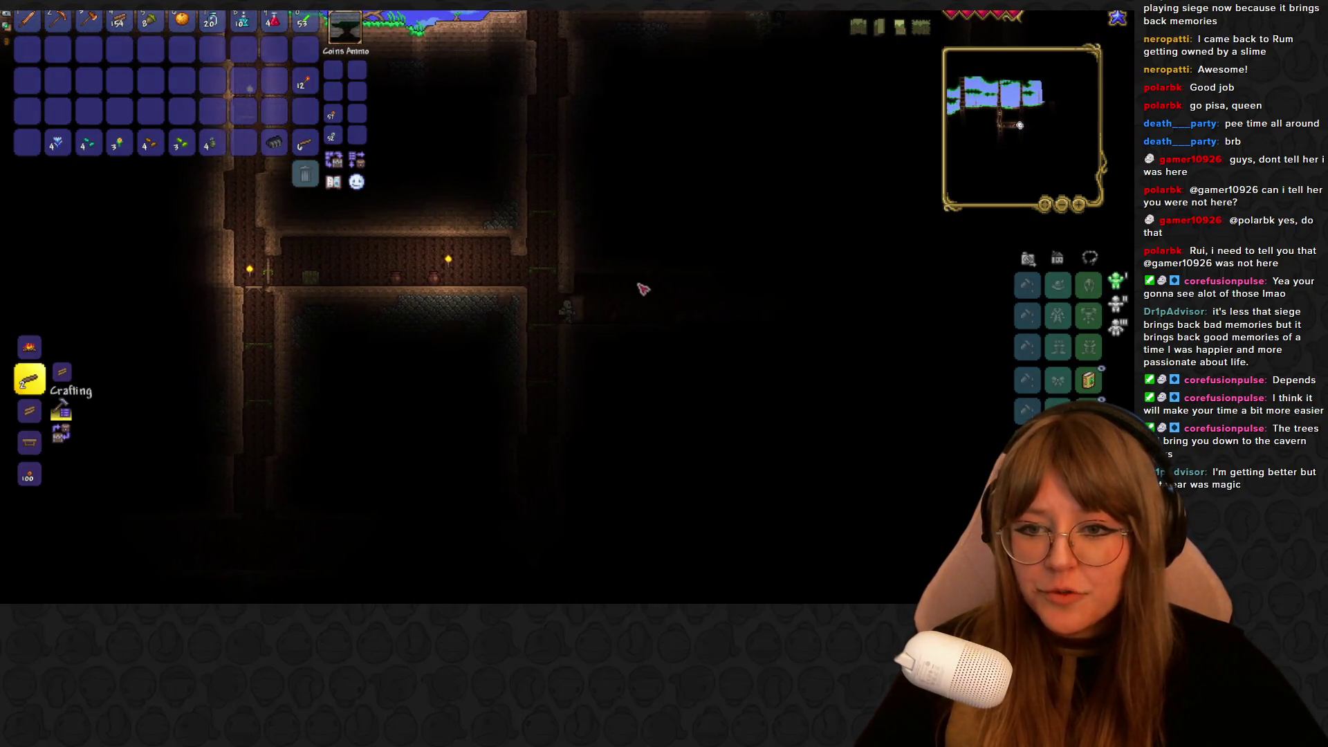
key("Escape")
key("d")
key("d")
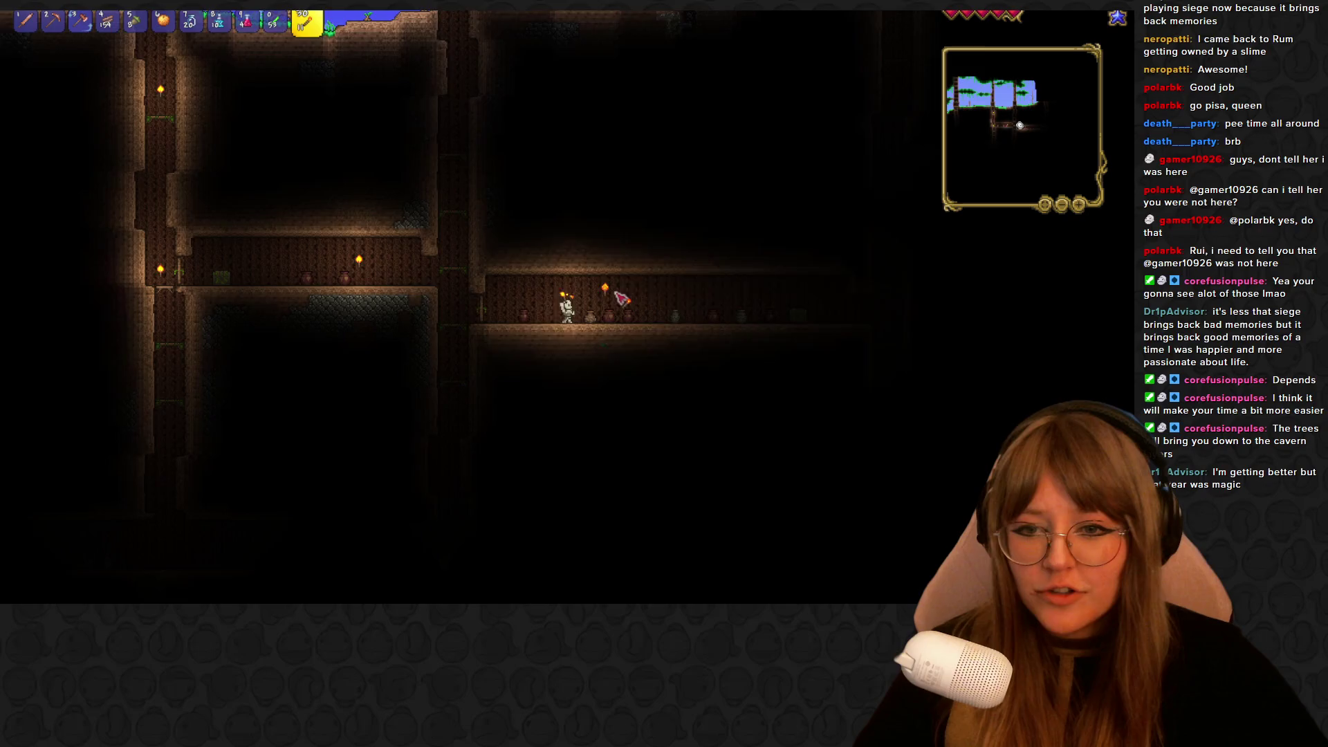
left_click(617, 296)
key("1")
key("d")
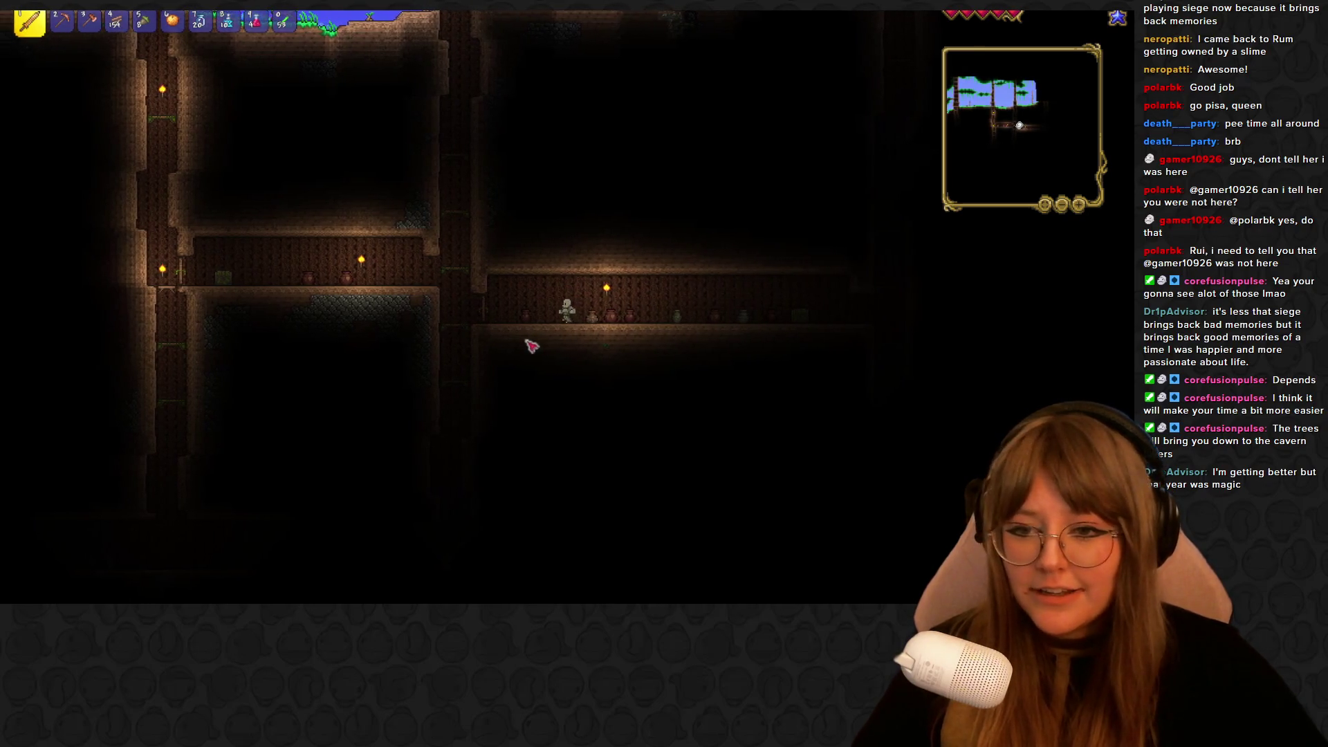
left_click(623, 329)
key("d")
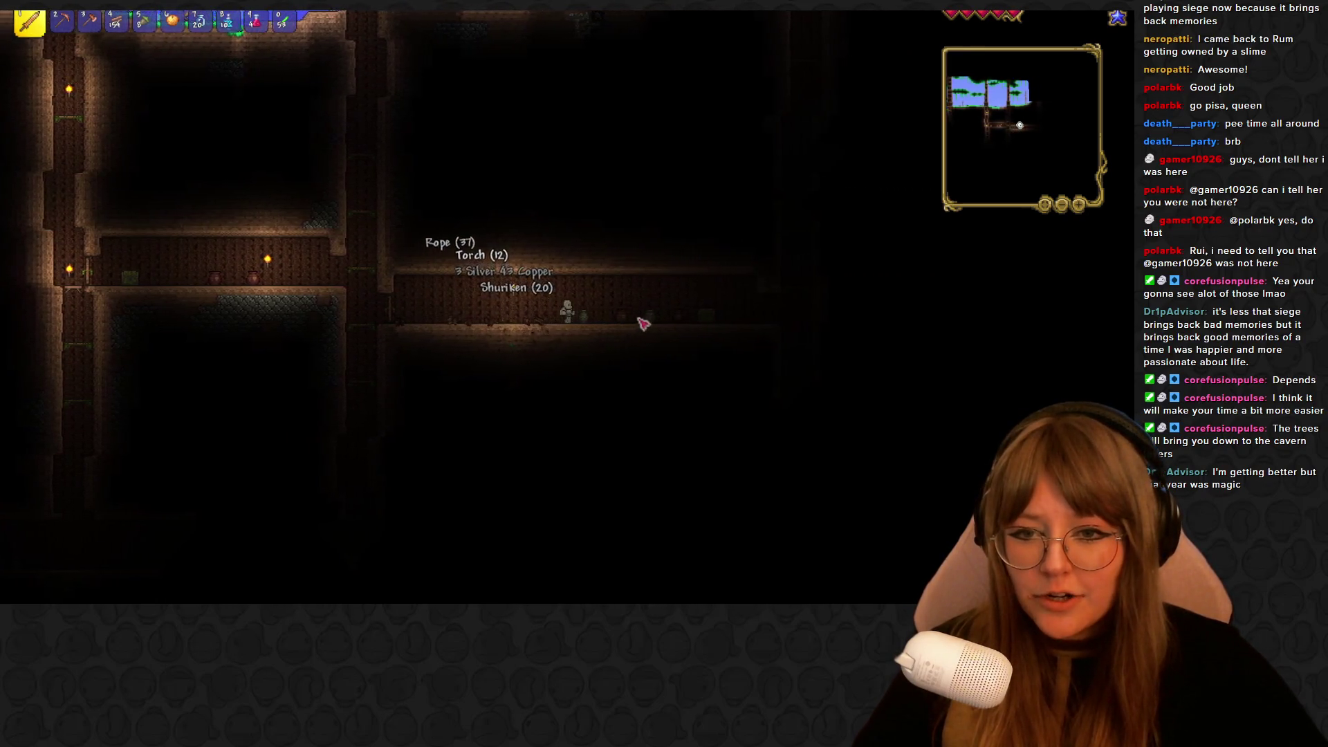
left_click(644, 323)
key("0")
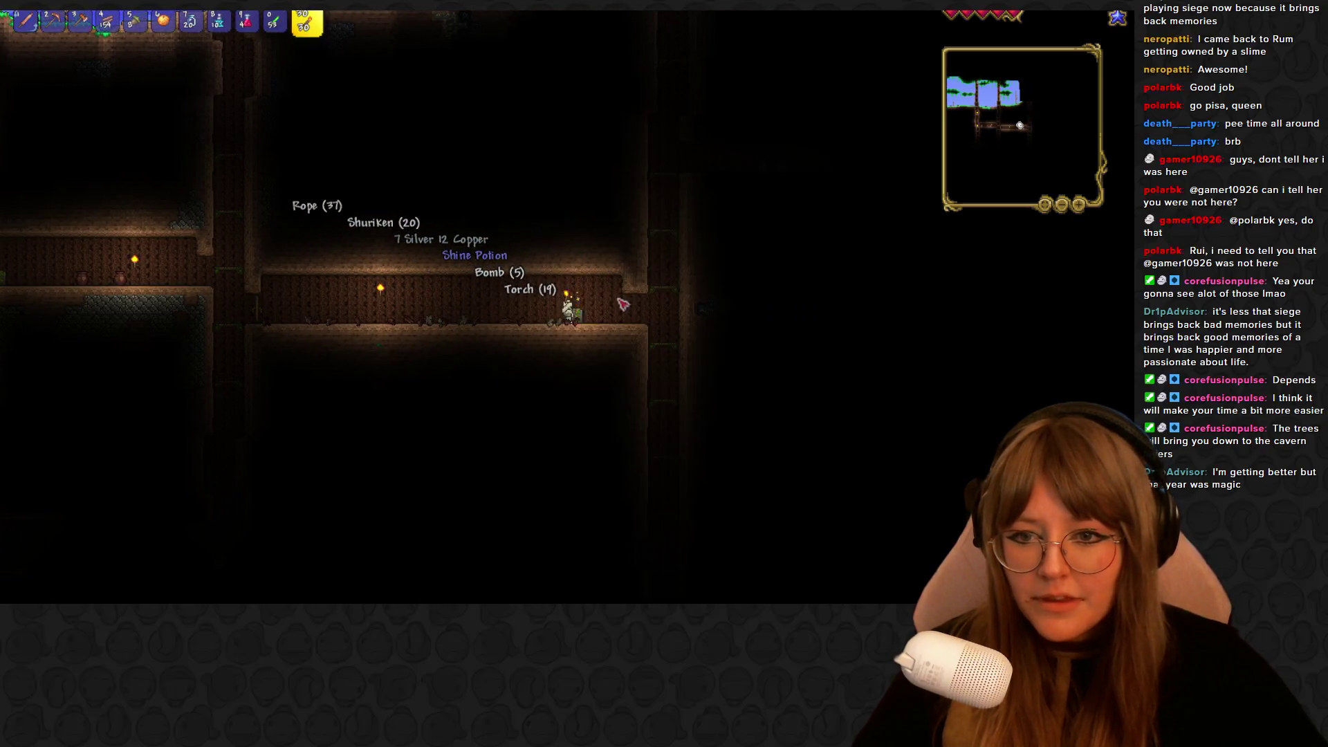
left_click(609, 305)
Loot the Lucky Climbing Claws from the second Living Wood Chest and equip them as an accessory
right_click(609, 305)
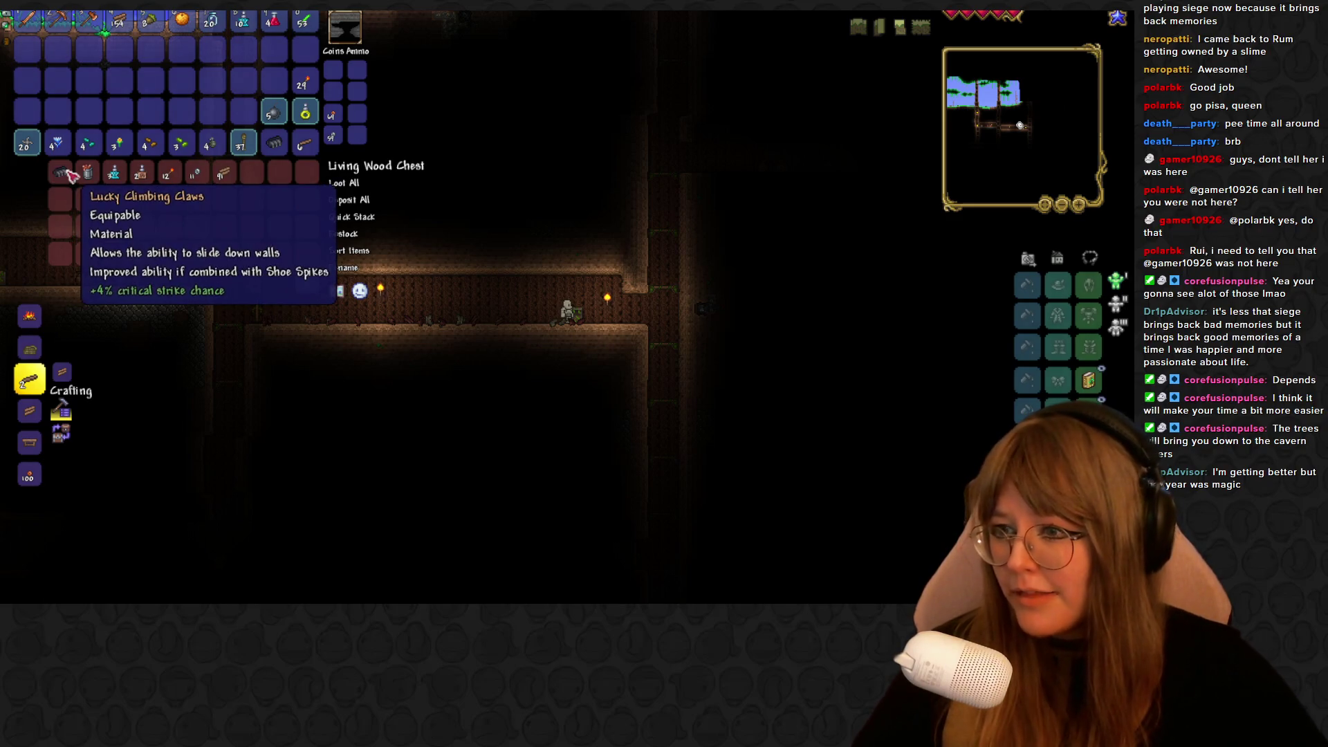
left_click(69, 173)
left_click(1027, 380)
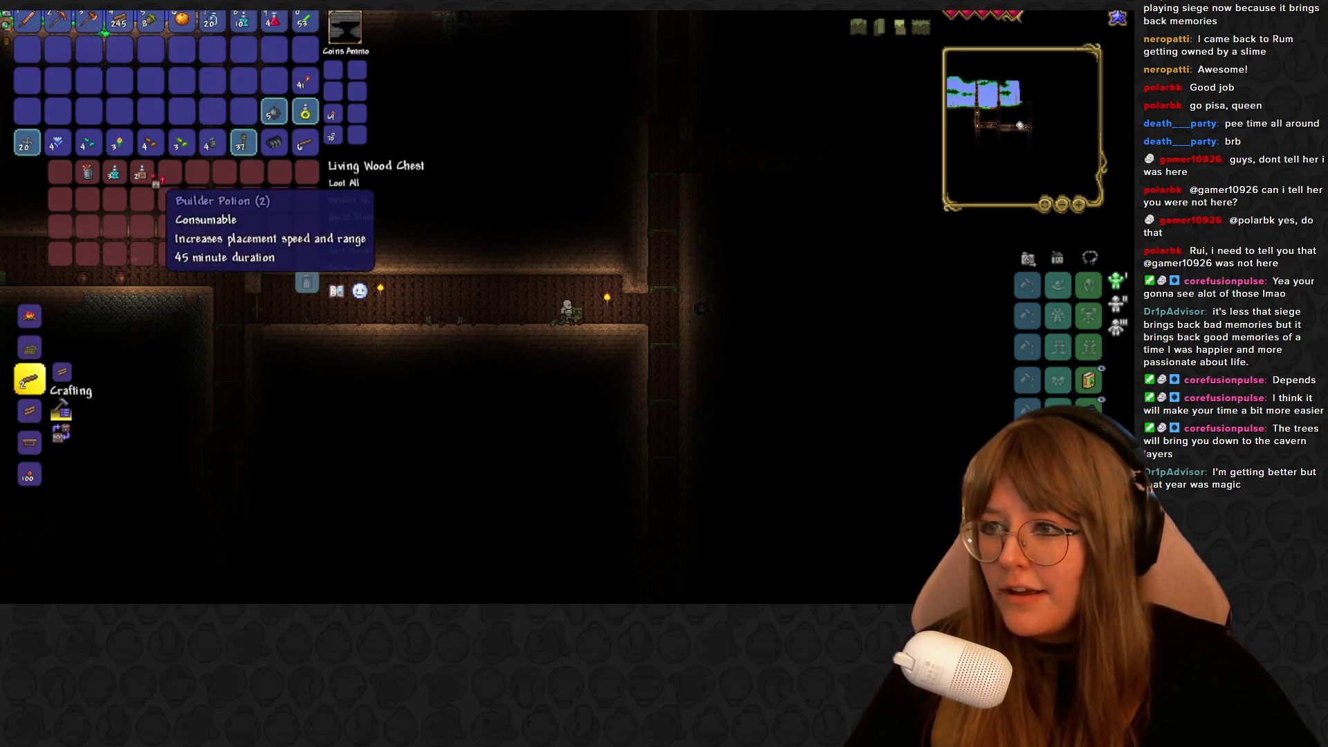
key("Escape")
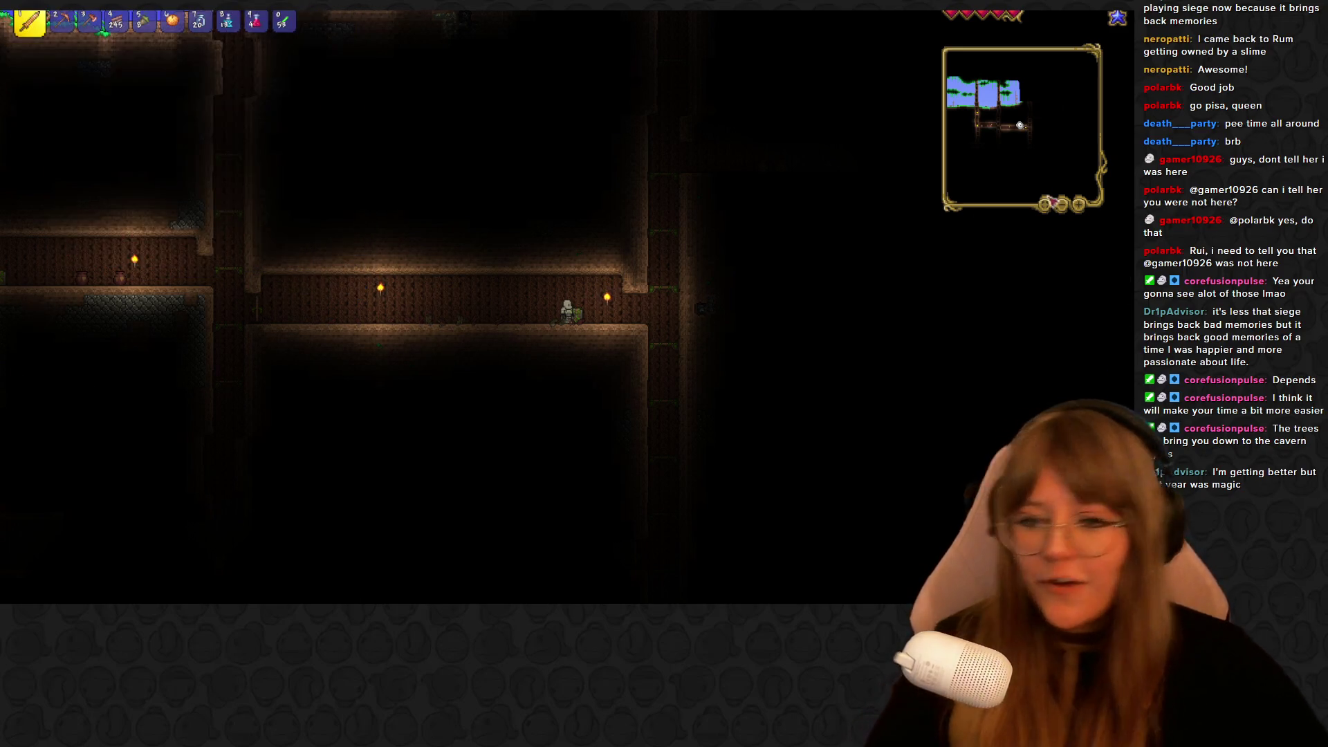
Walk back left through the lit tunnel into the shaft
key("d")
key("0")
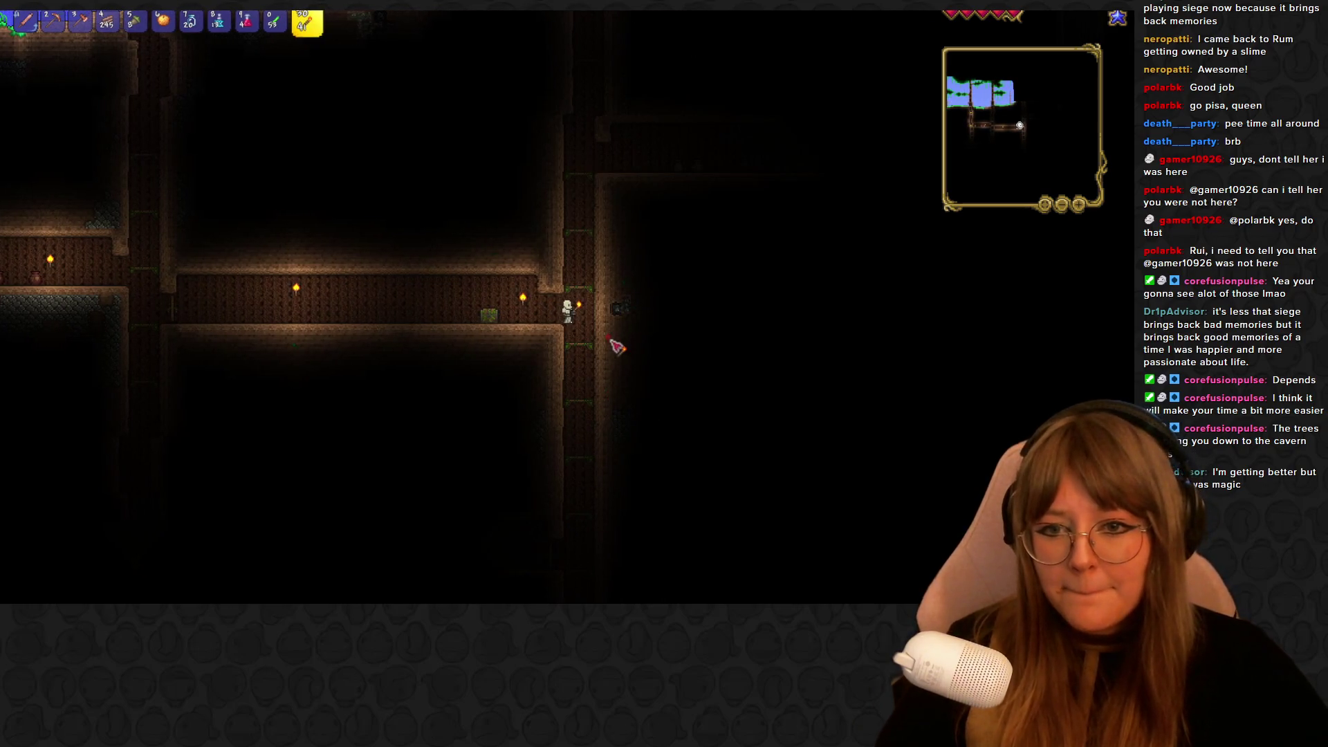
key("1")
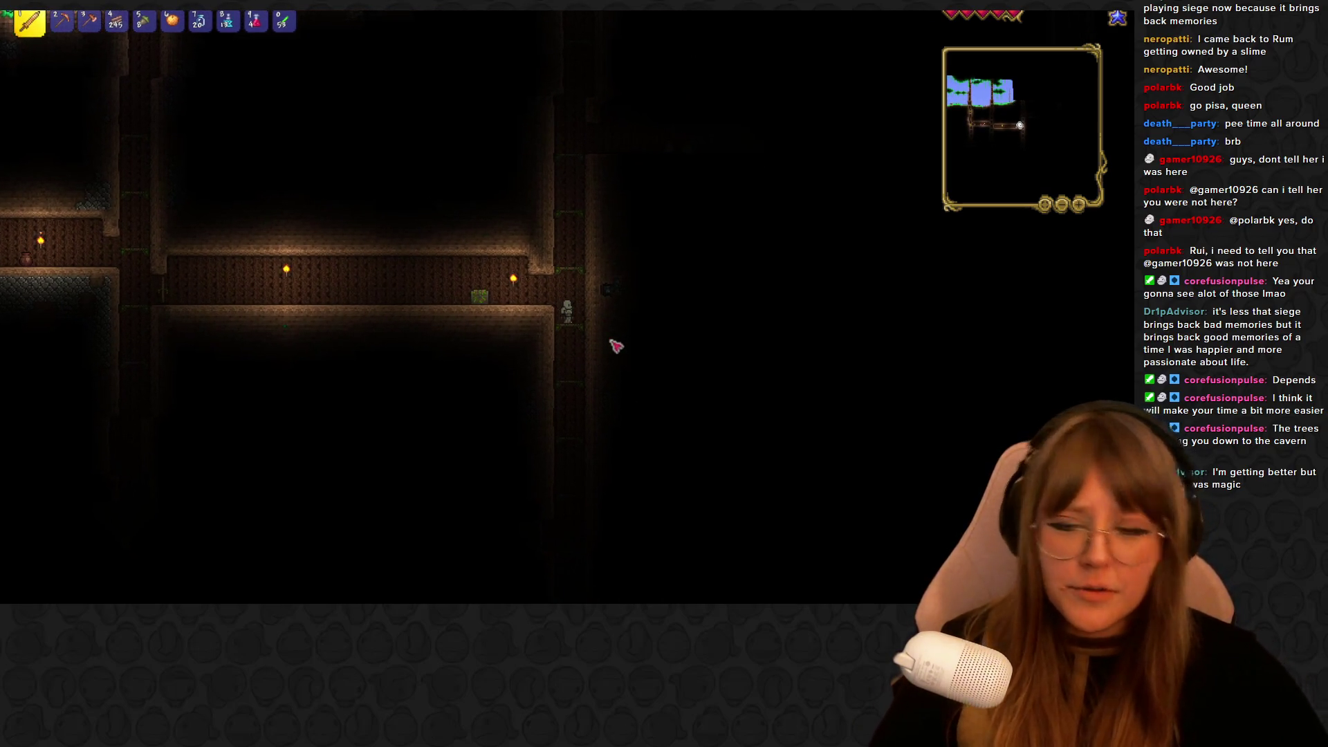
key("d")
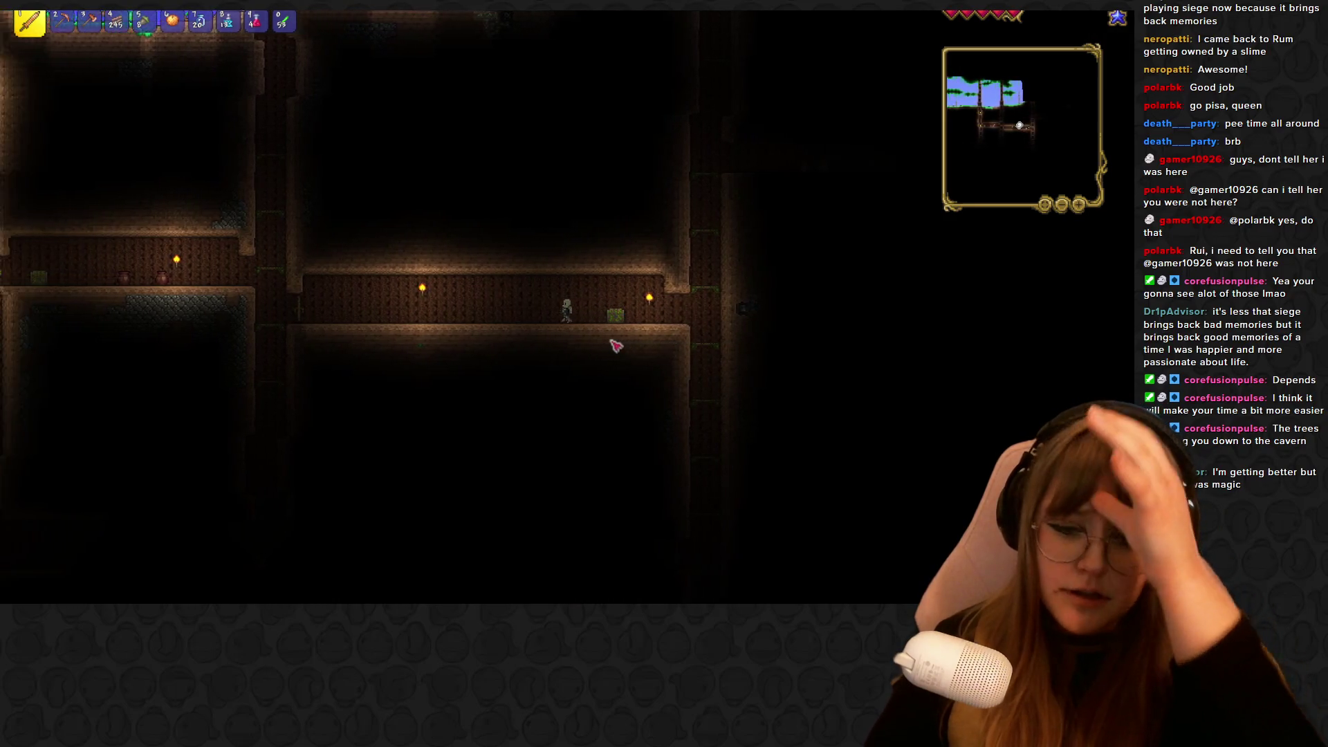
key("a")
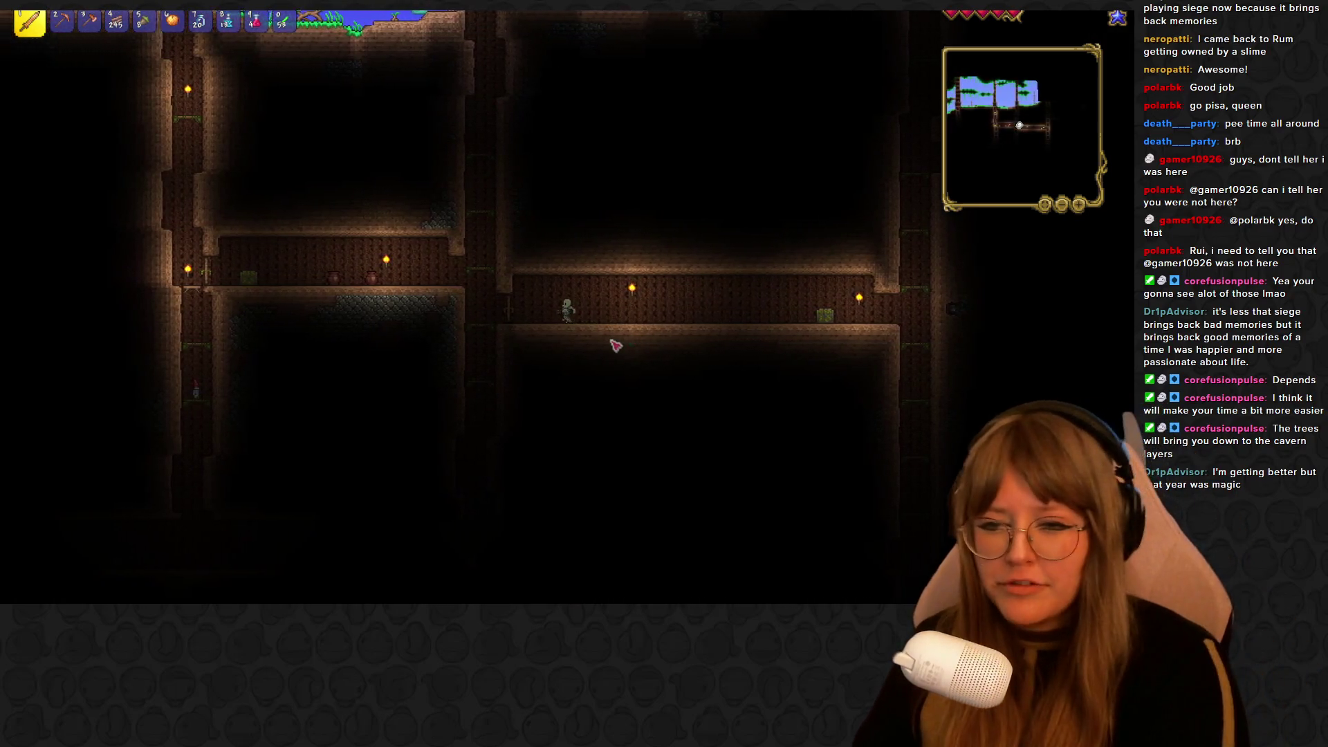
key("a")
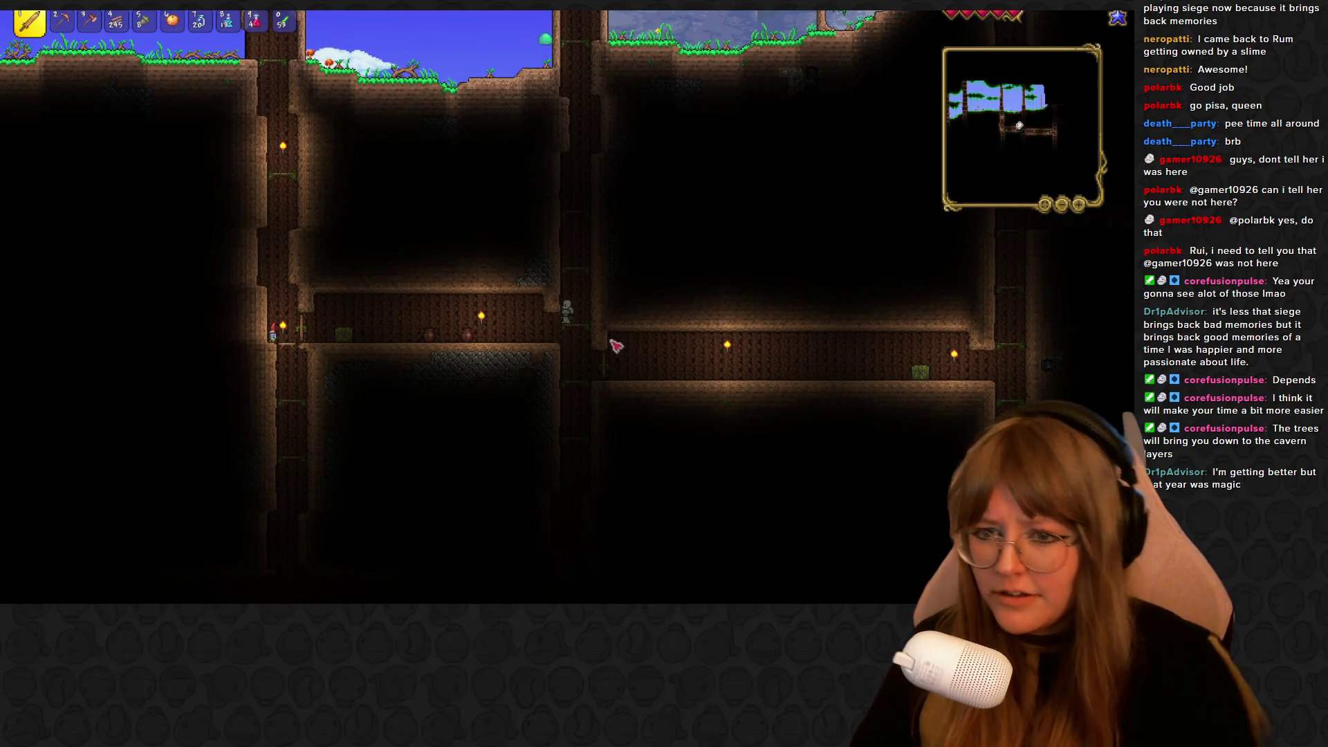
Climb the shaft to the surface and hit the slime beside the character
key("a")
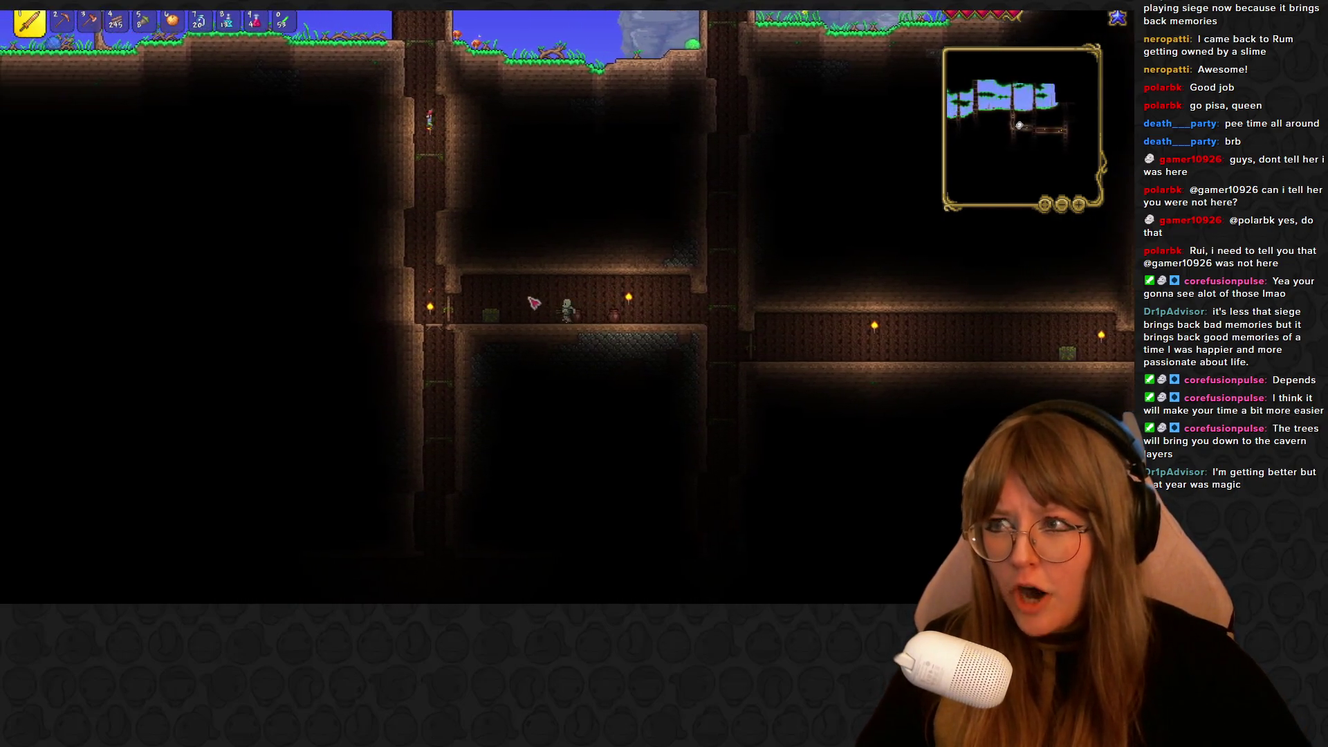
key("a")
key("3")
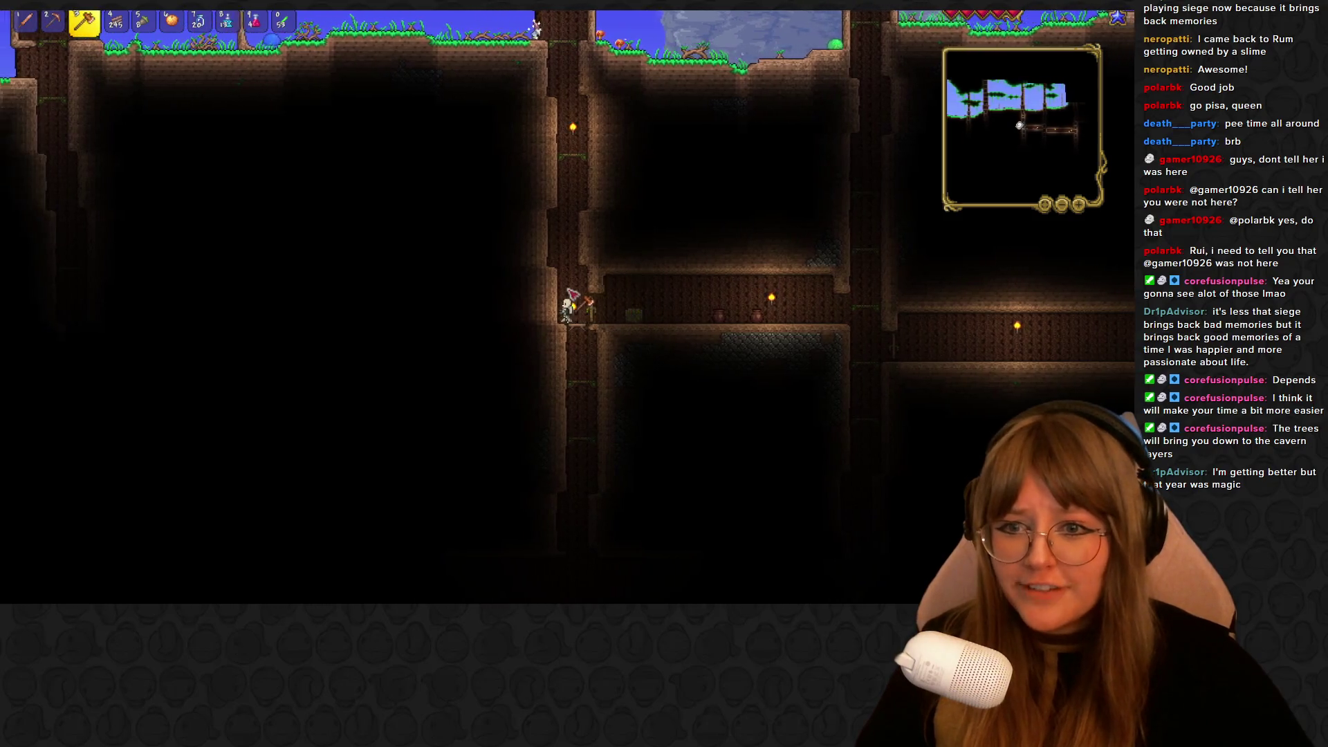
key("space")
key("space")
key("w")
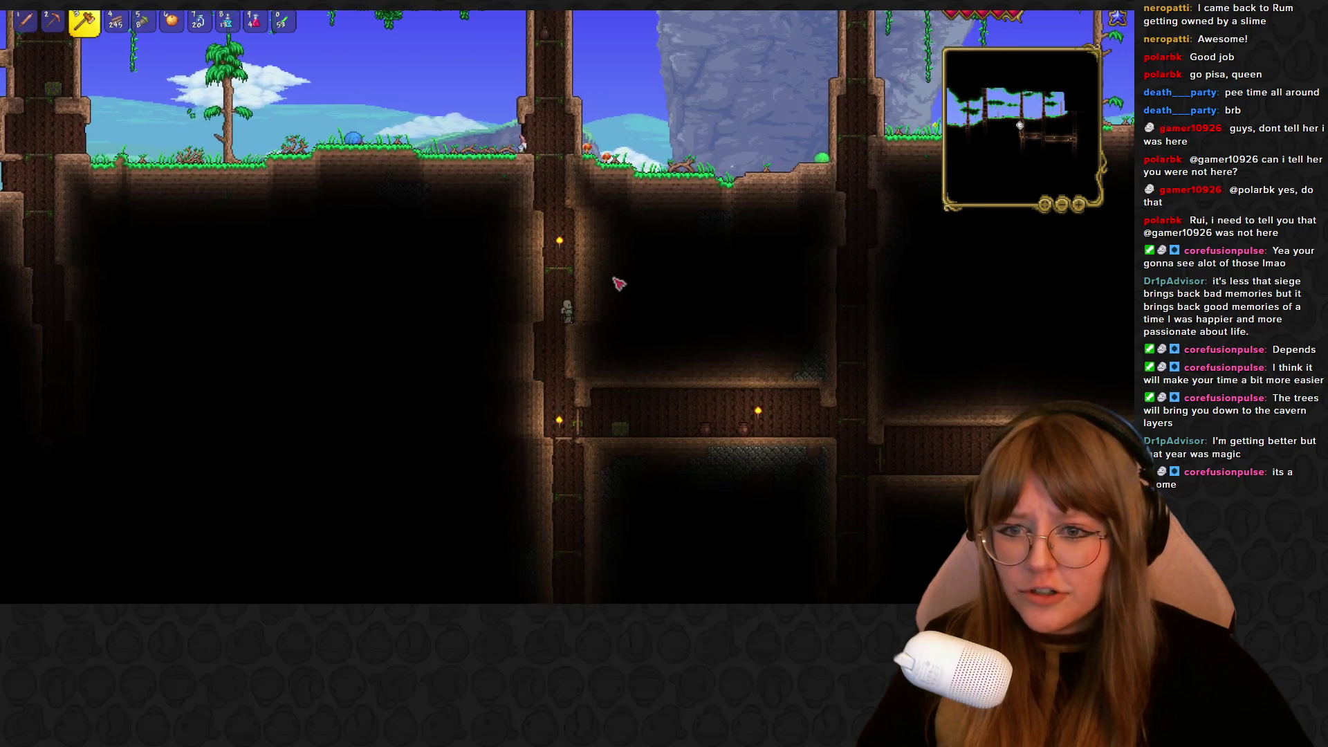
key("w")
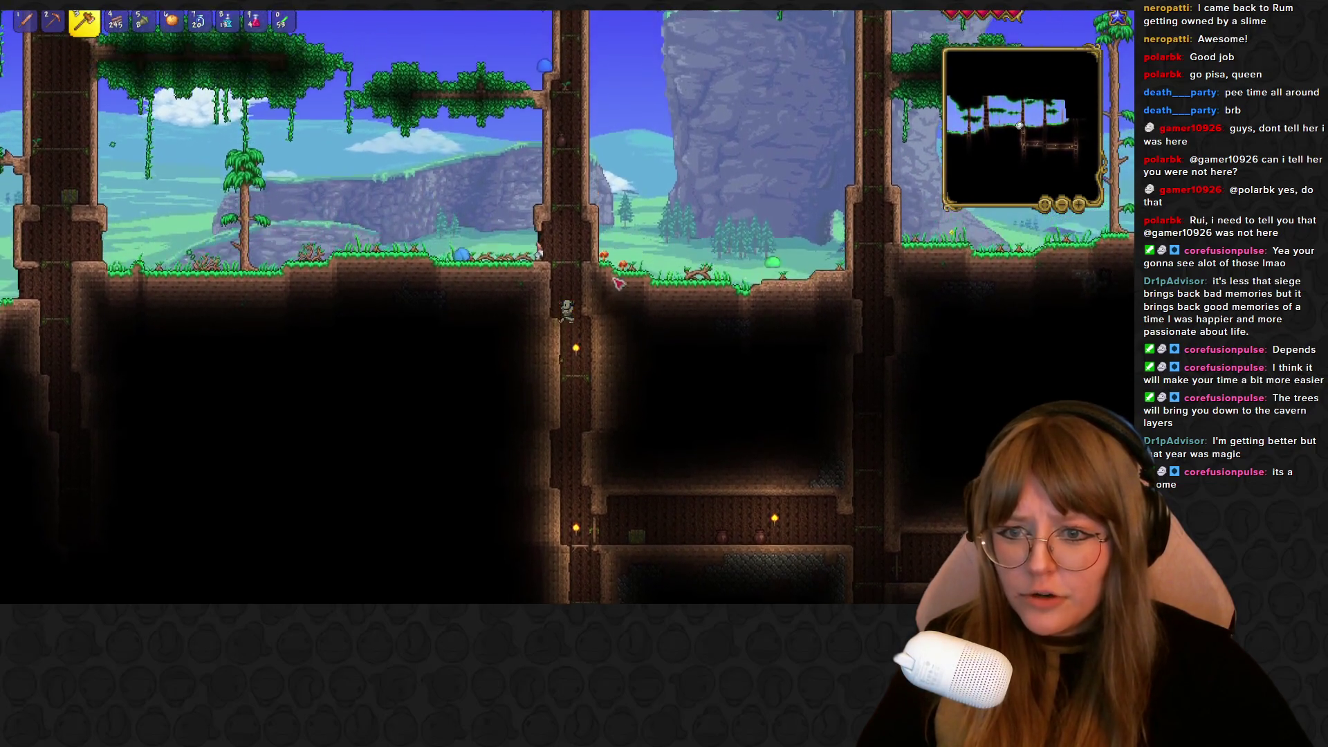
left_click(536, 318)
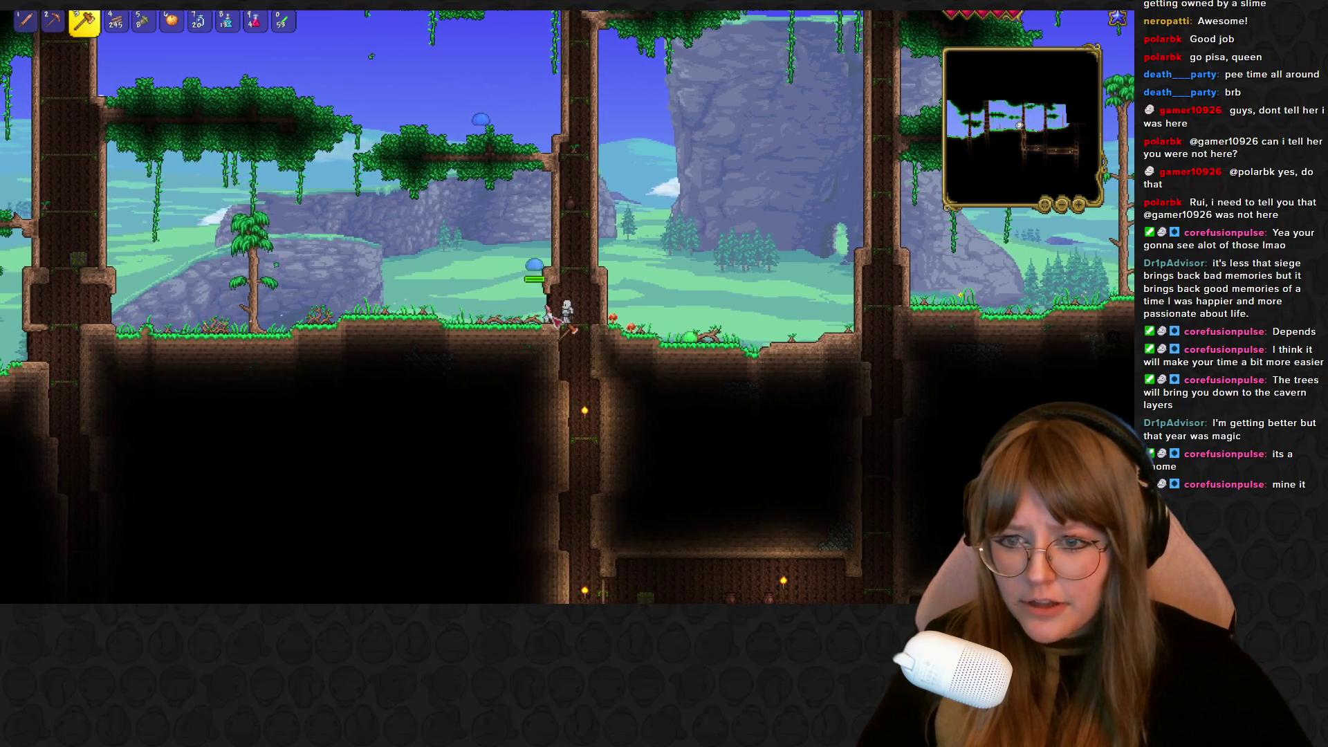
Swing the pickaxe at the Garden Gnome
key("Escape")
key("Escape")
key("4")
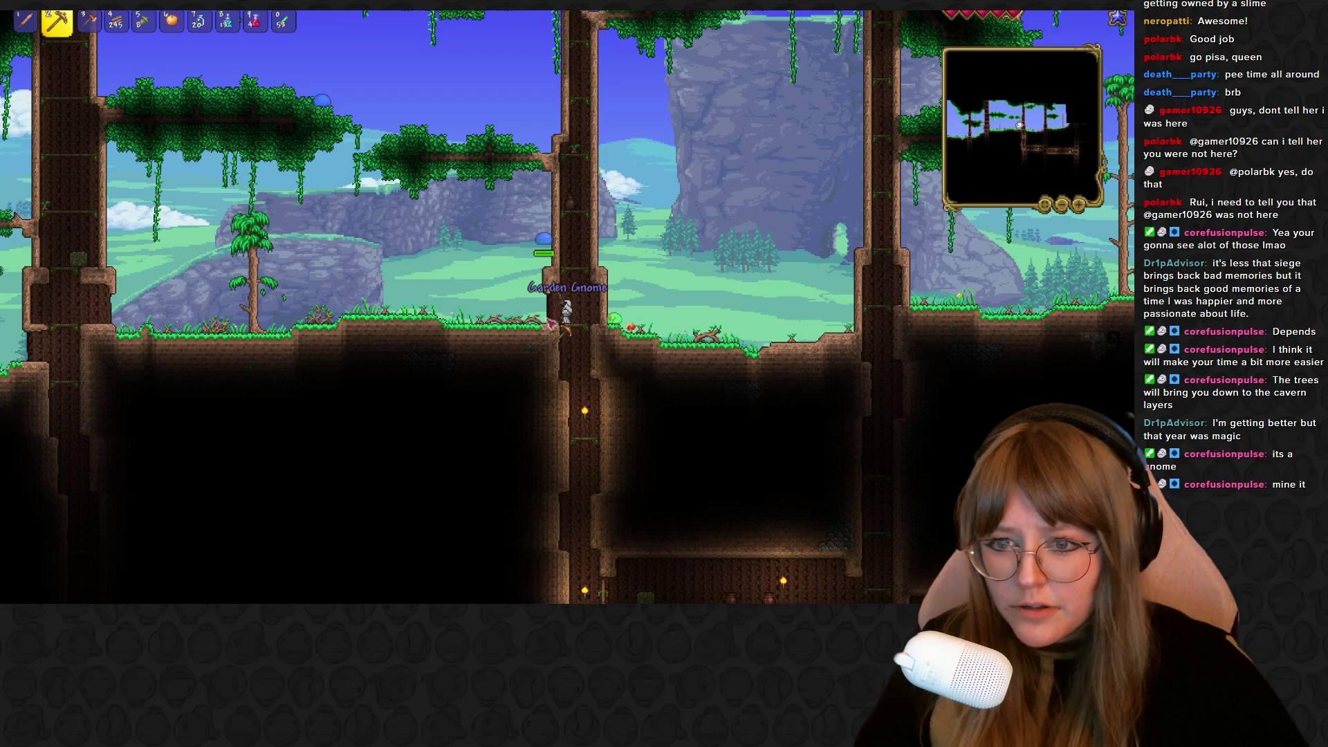
left_click_drag(552, 324, 540, 304)
Drop back down the platformed trunk shaft to the dark lower tunnel
key("s")
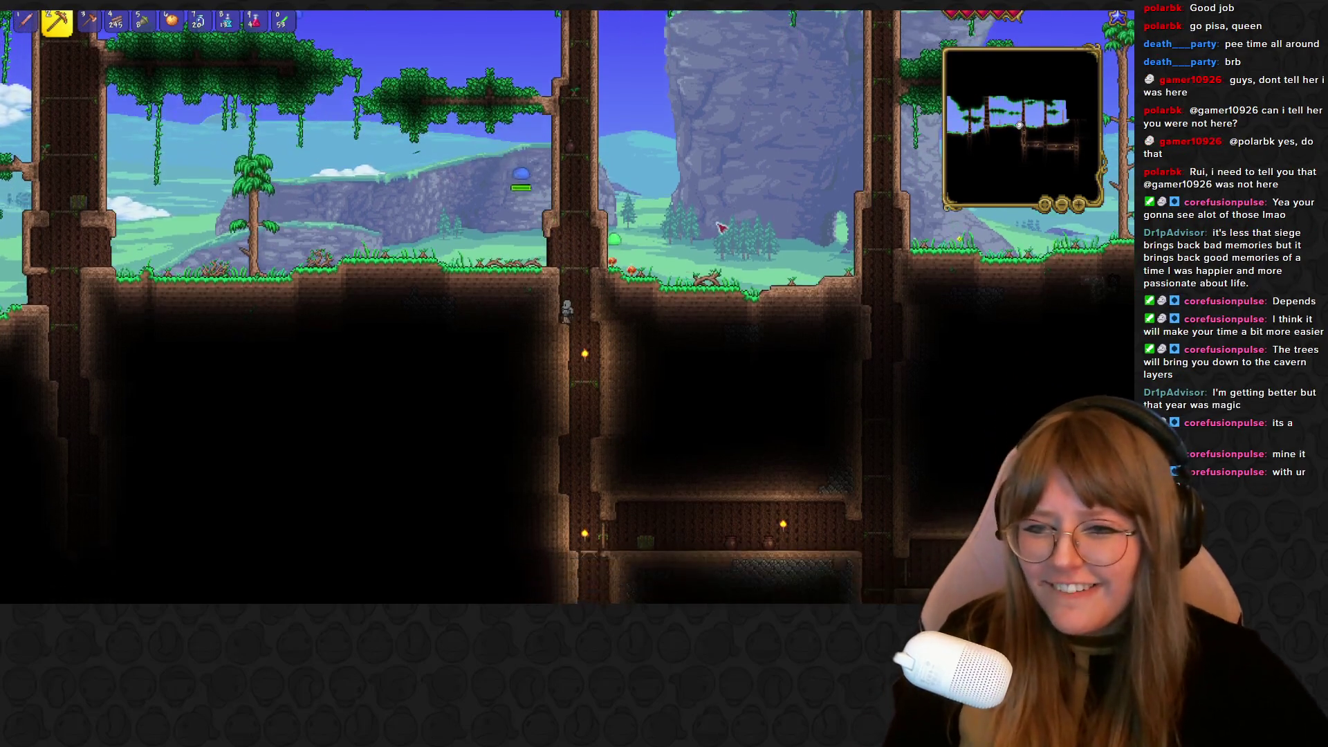
key("d")
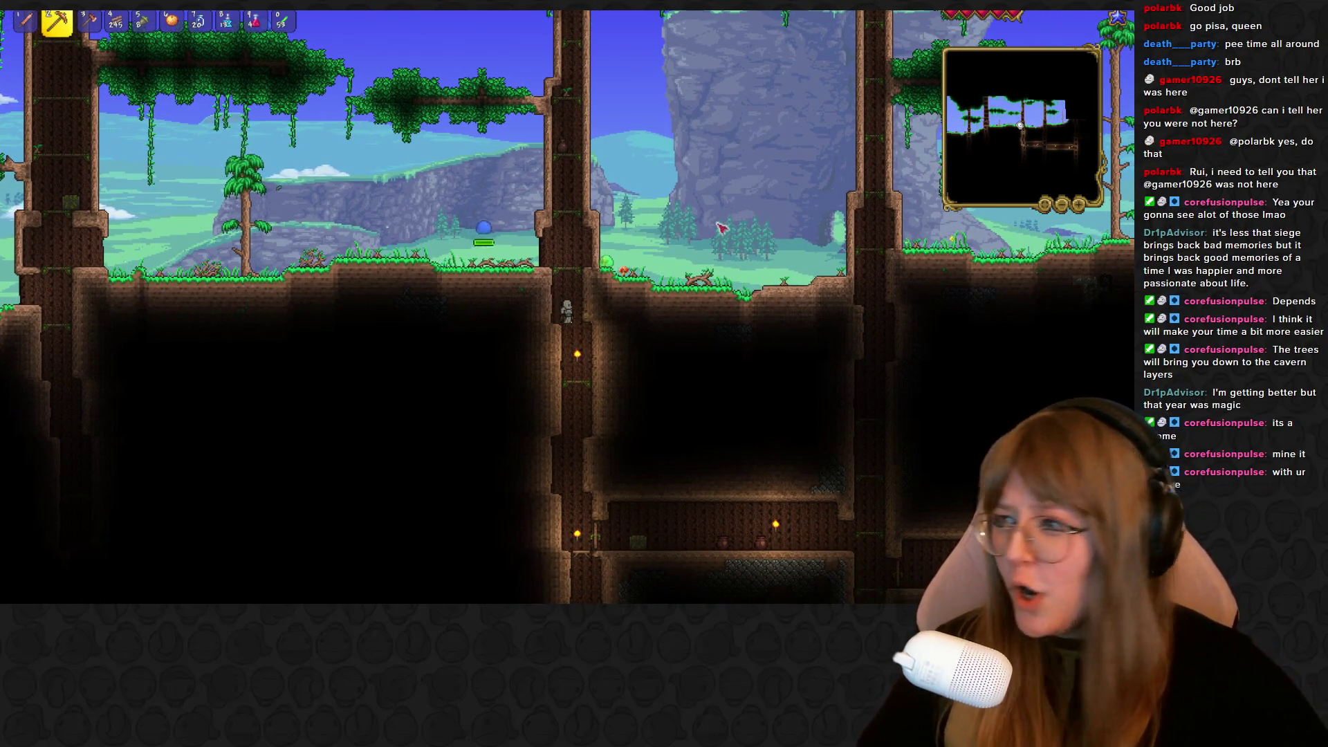
key("s")
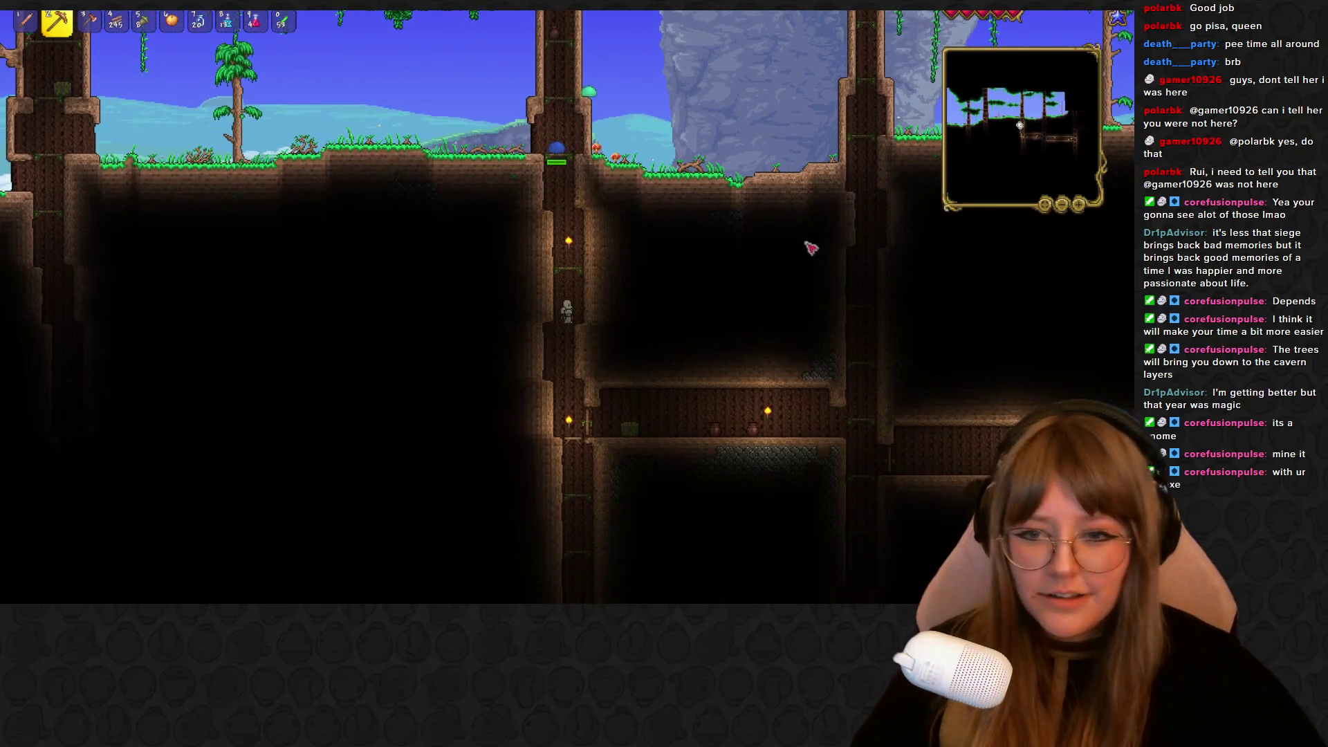
key("s")
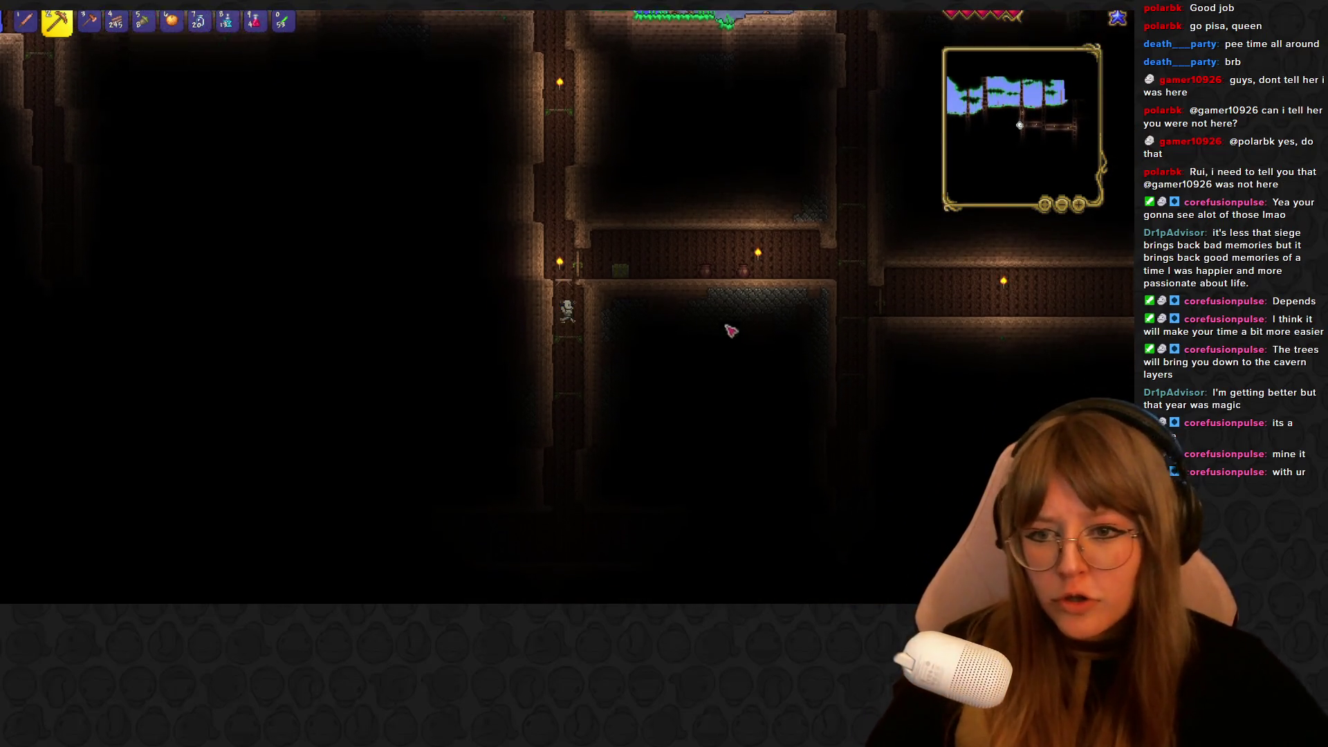
key("s")
key("s")
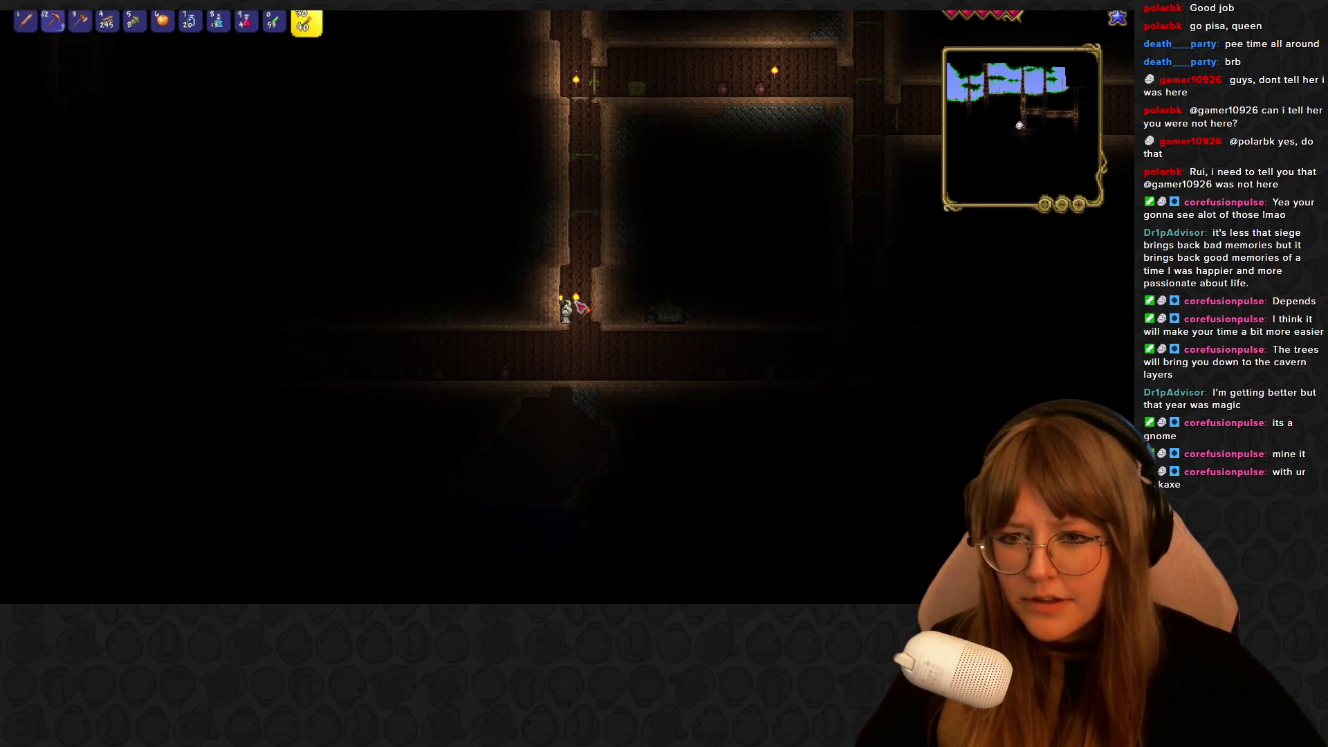
Place a new torch to light the lower corridor
key("d")
key("a")
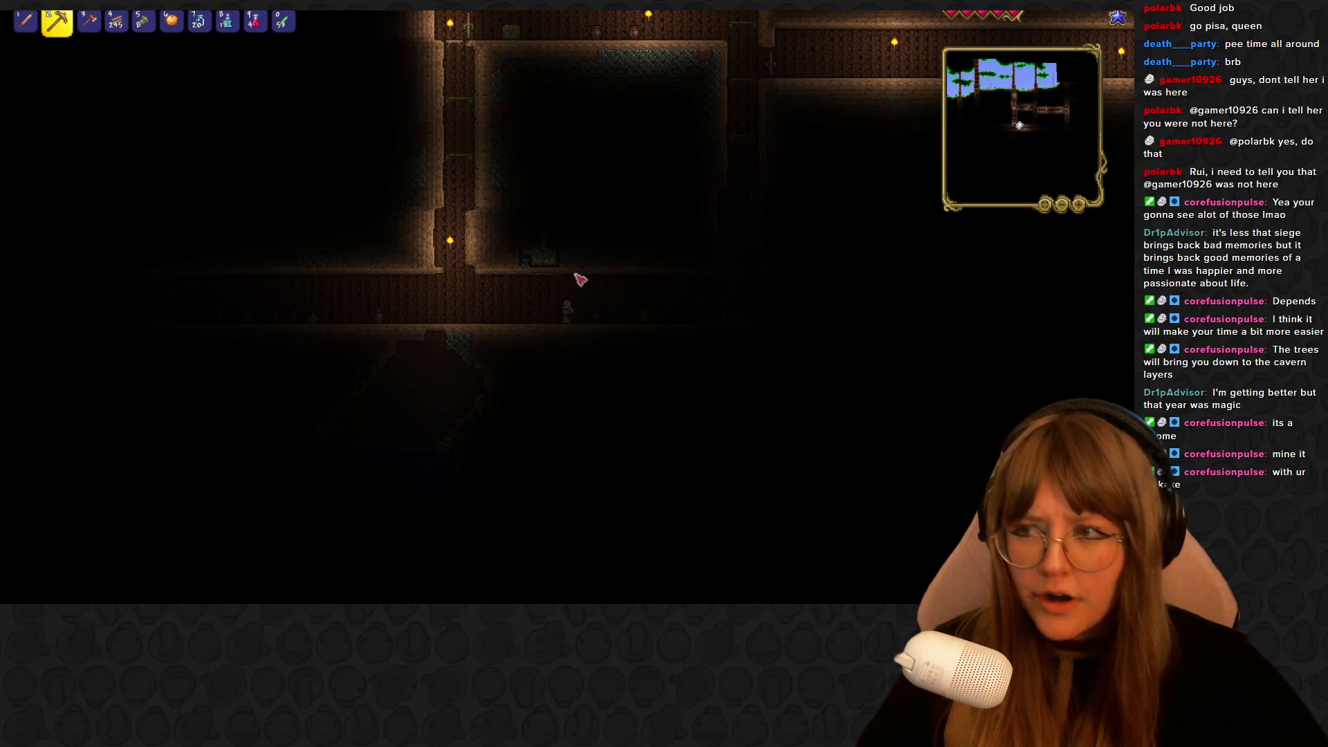
key("a")
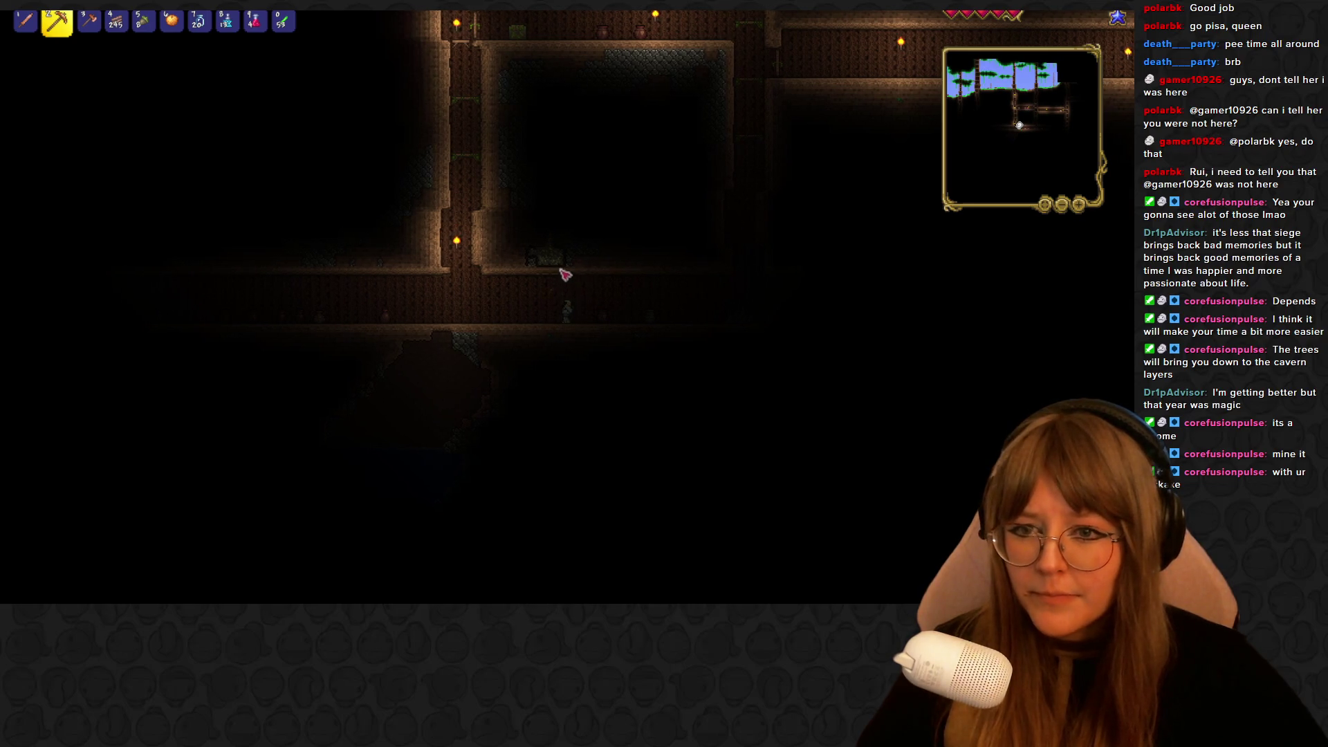
key("d")
key("shift")
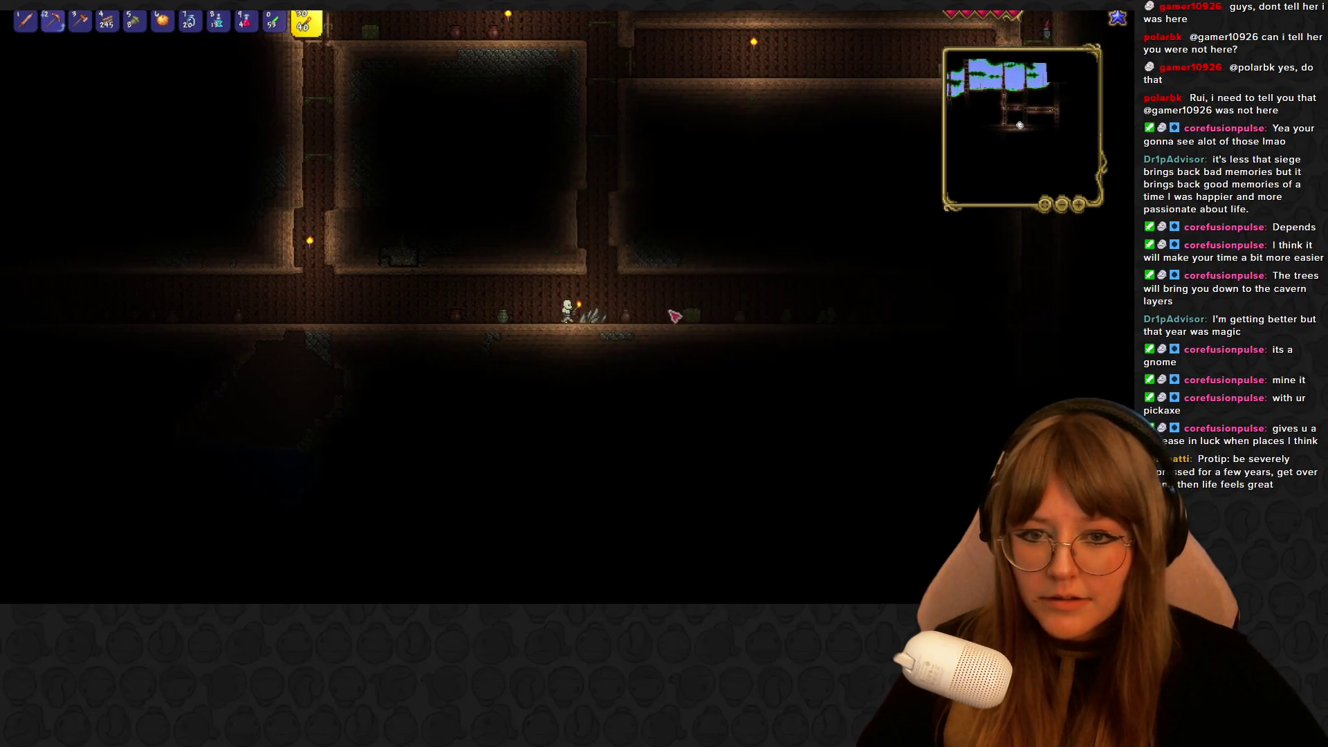
key("d")
left_click(608, 296)
key("2")
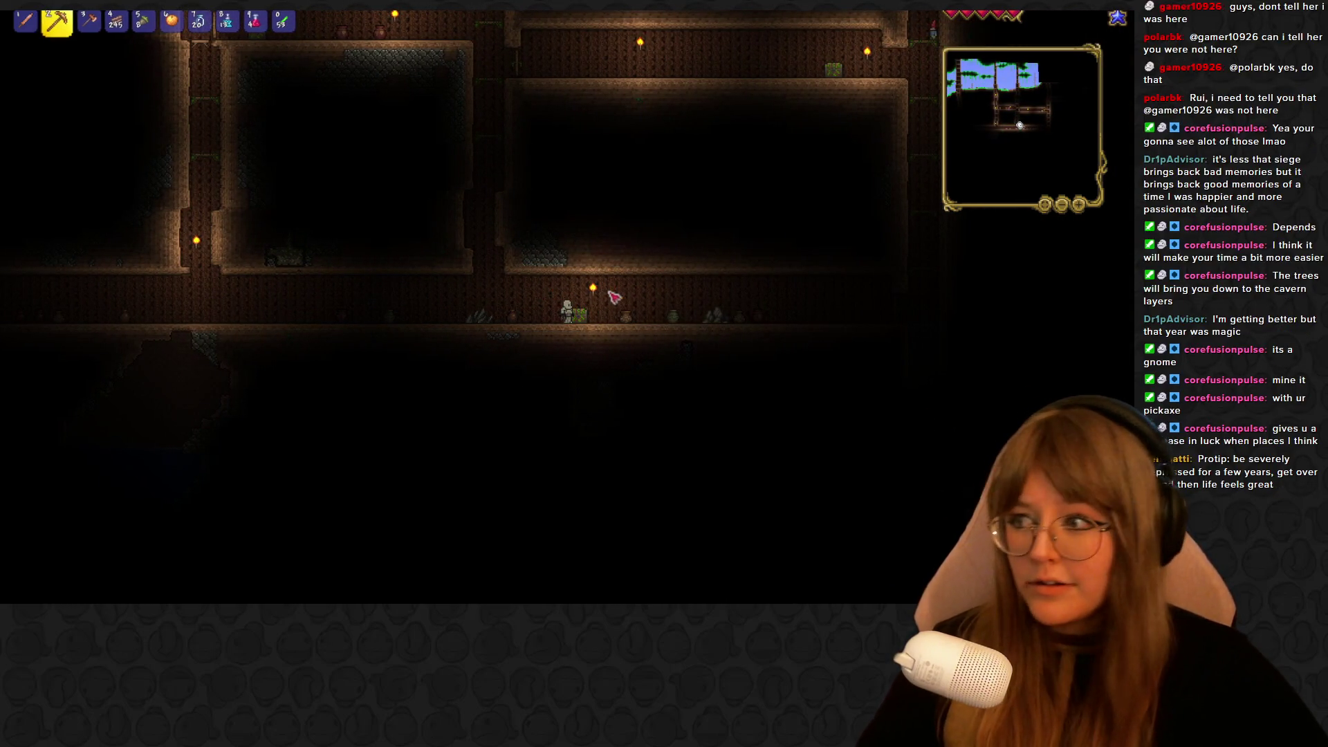
Put the chest's umbrella into hotbar slot 1 and take its first-row items
right_click(583, 318)
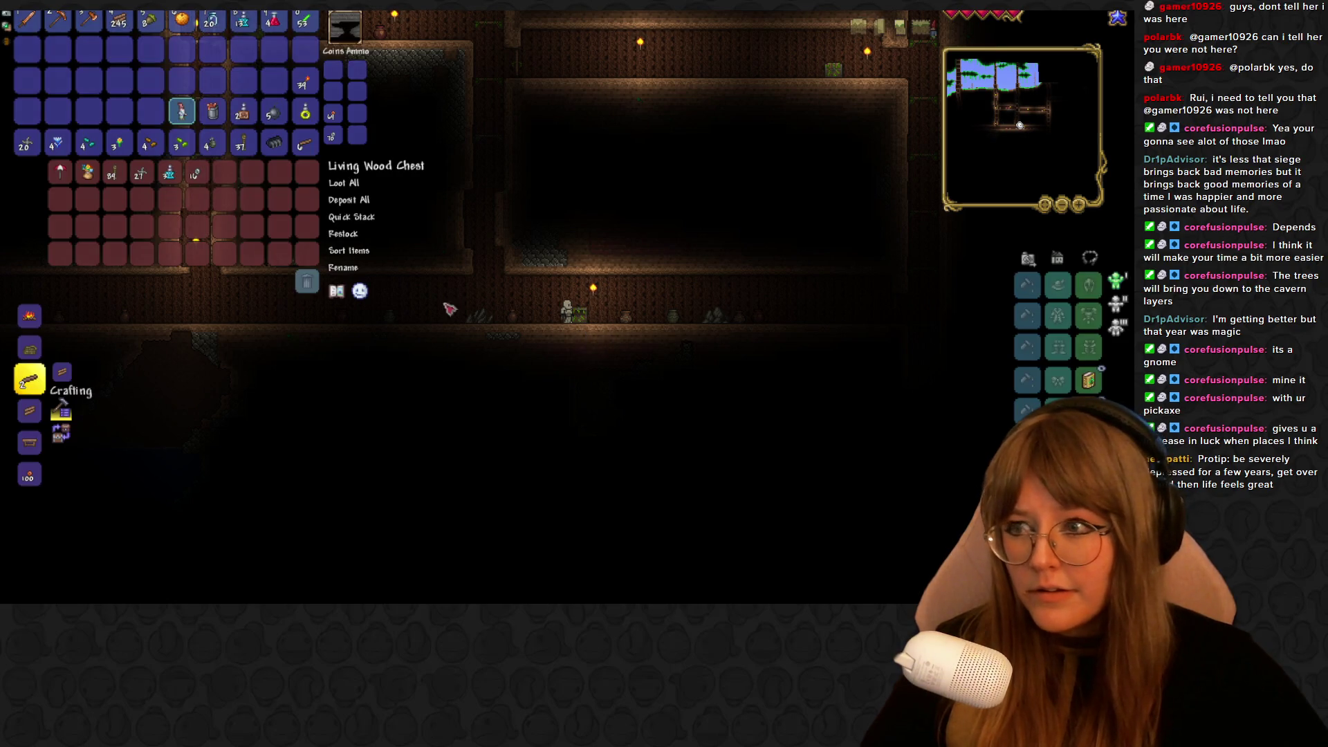
left_click(62, 170)
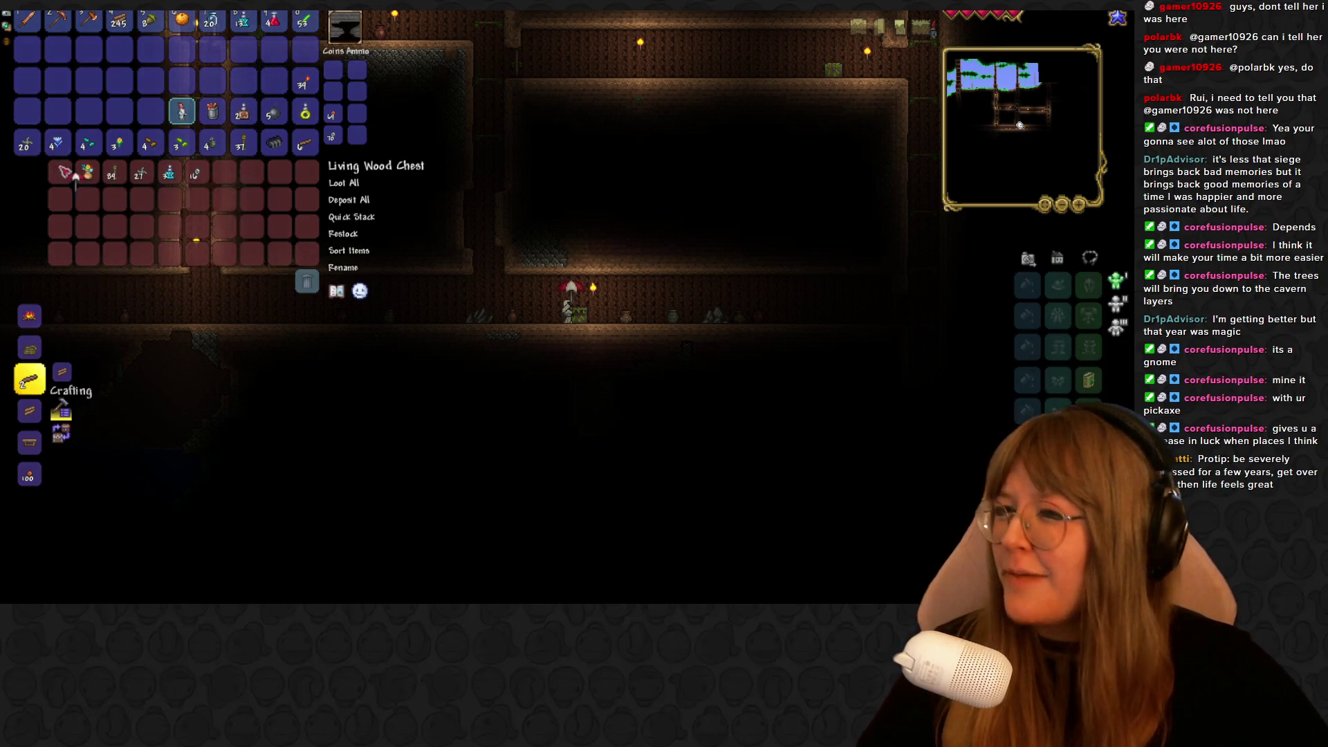
left_click(29, 25)
left_click(58, 48)
left_click(88, 172, "shift")
left_click(111, 172, "shift")
left_click(140, 172, "shift")
left_click(169, 171, "shift")
key("Escape")
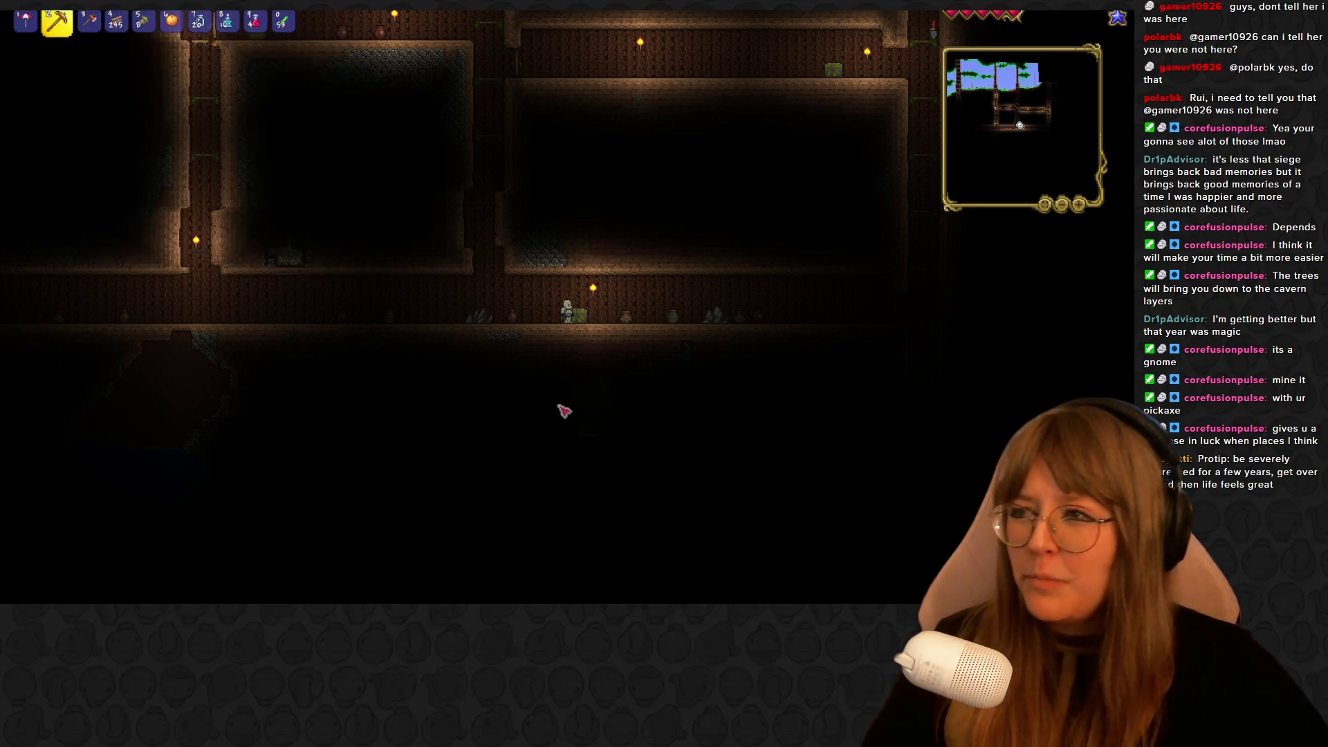
Pick up the dropped torch, Lesser Healing Potion, rope and coins
key("d")
key("d")
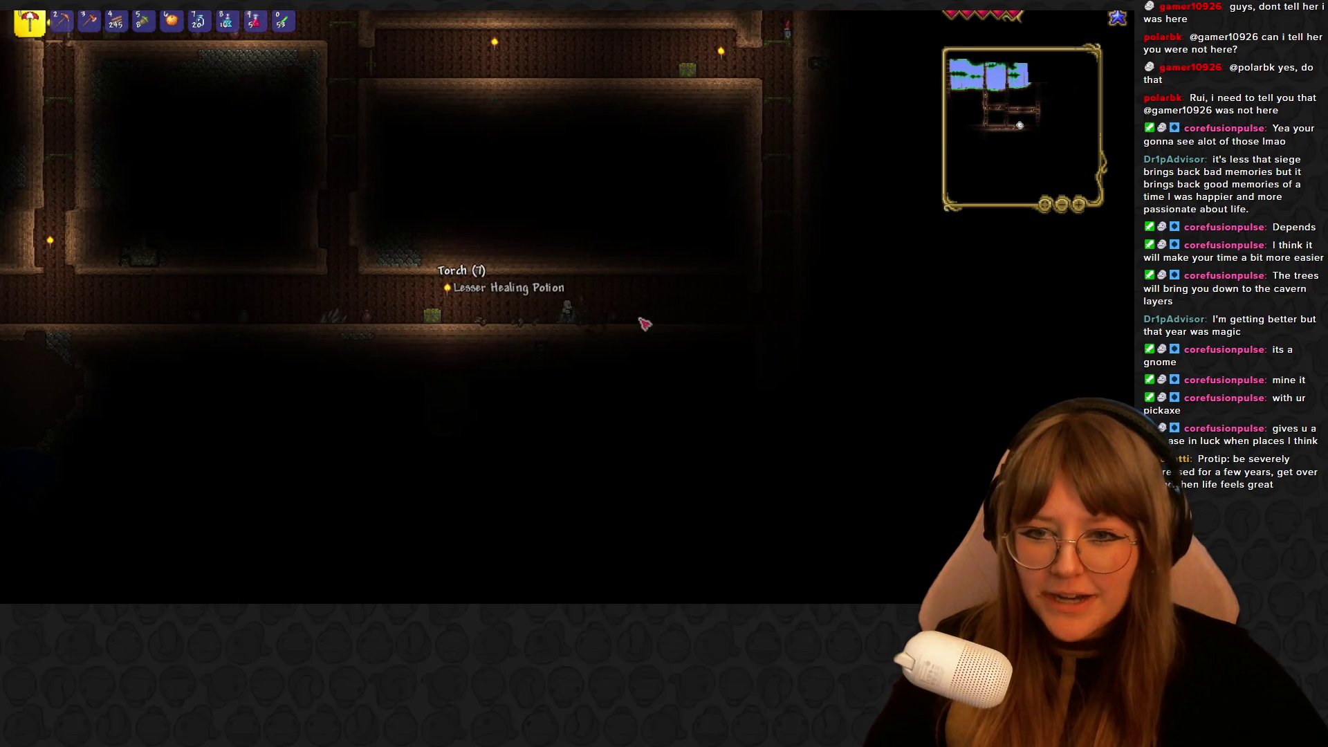
key("d")
key("shift")
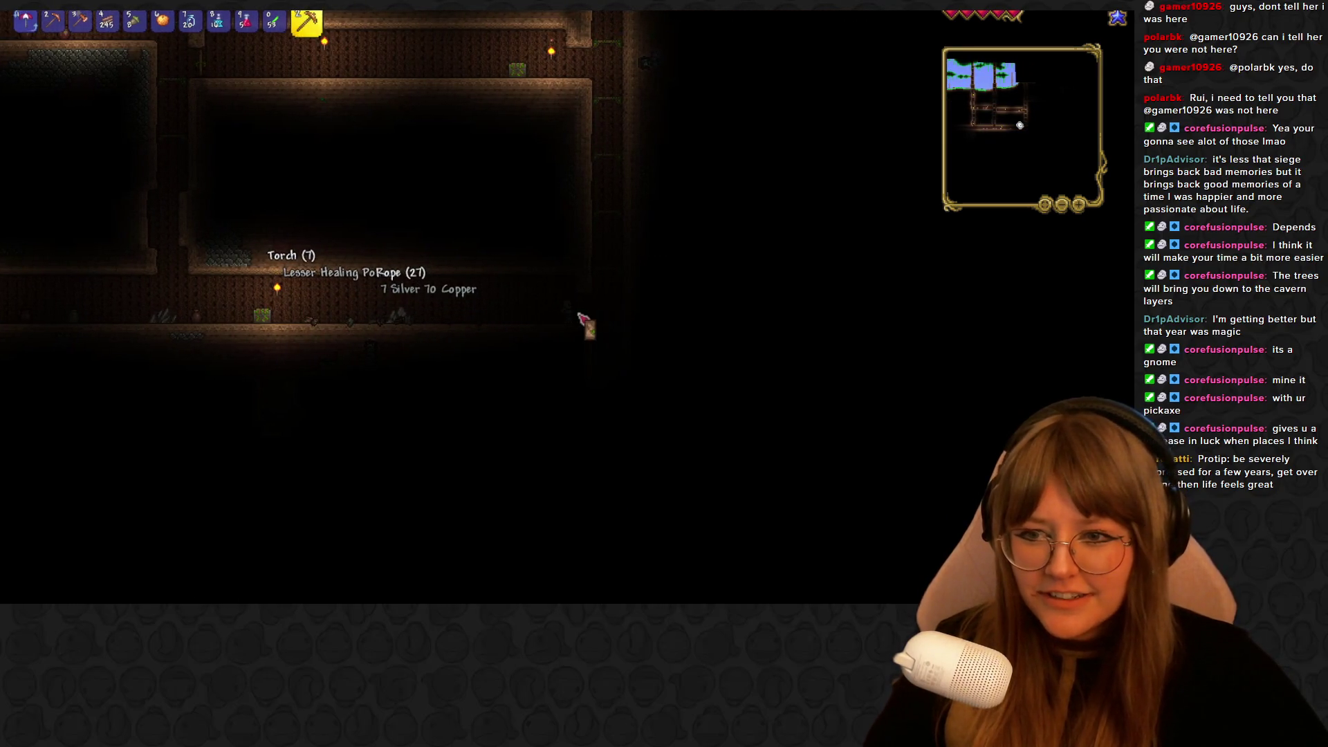
key("d")
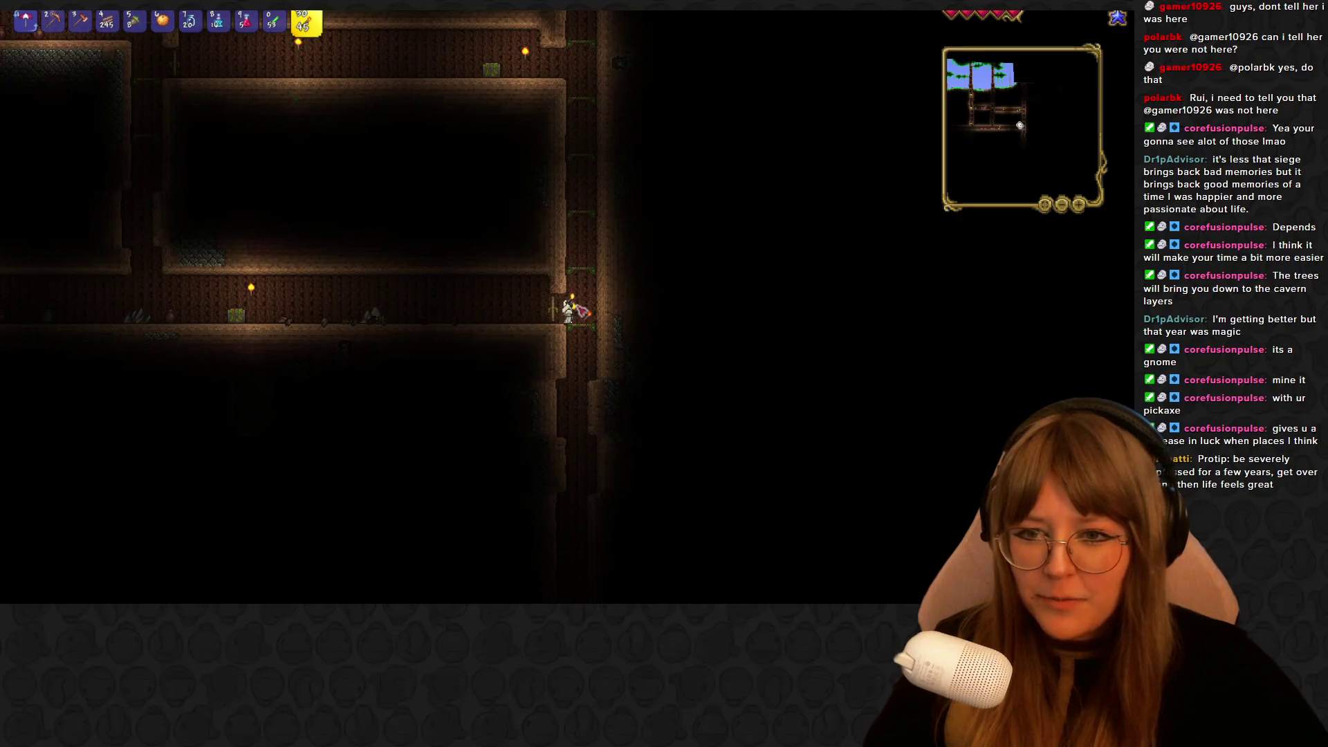
Jump out of the shaft and roam back and forth along the corridor
key("space")
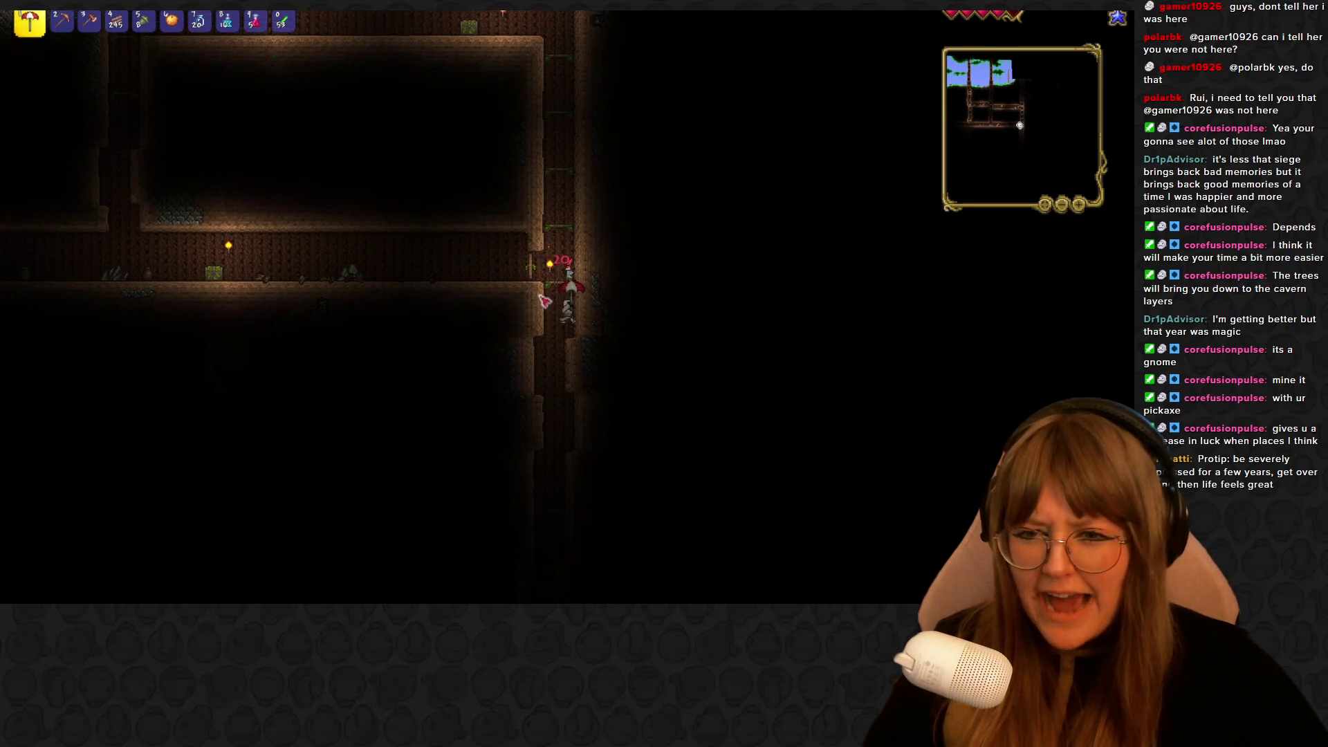
key("a")
key("a")
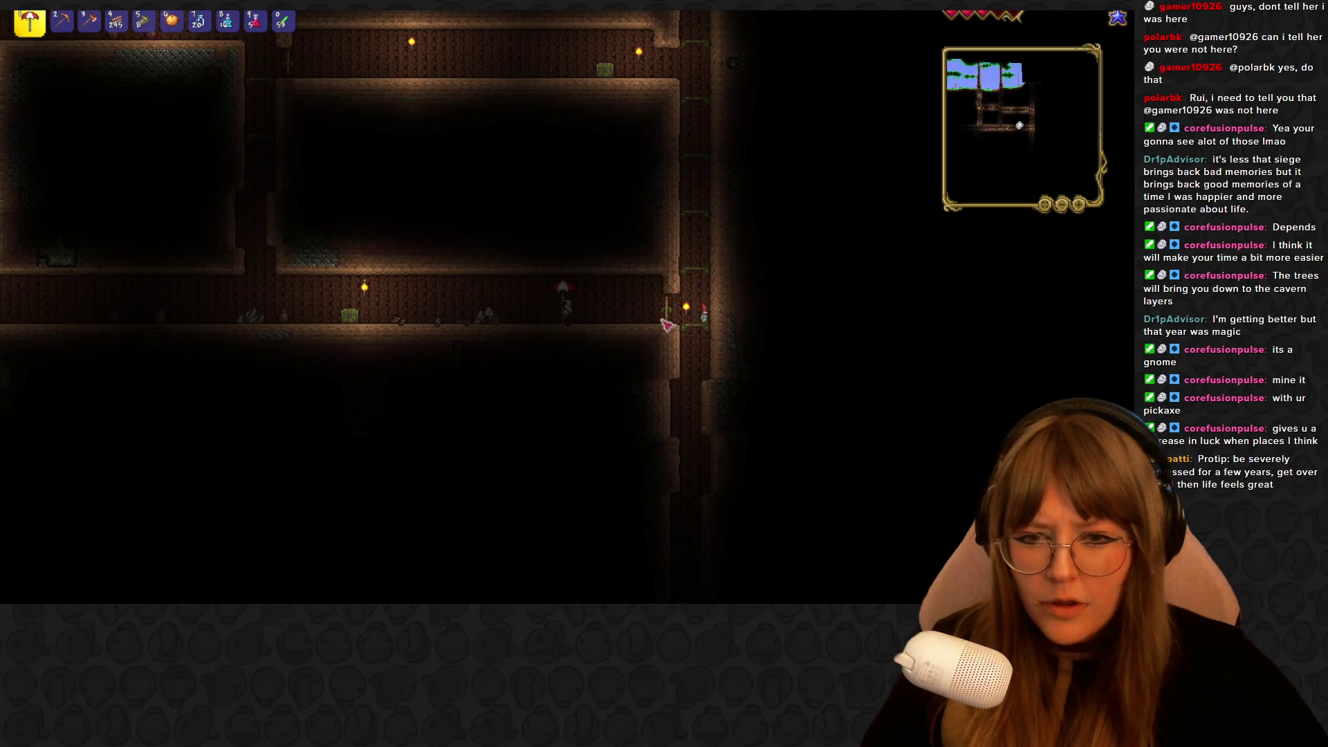
key("d")
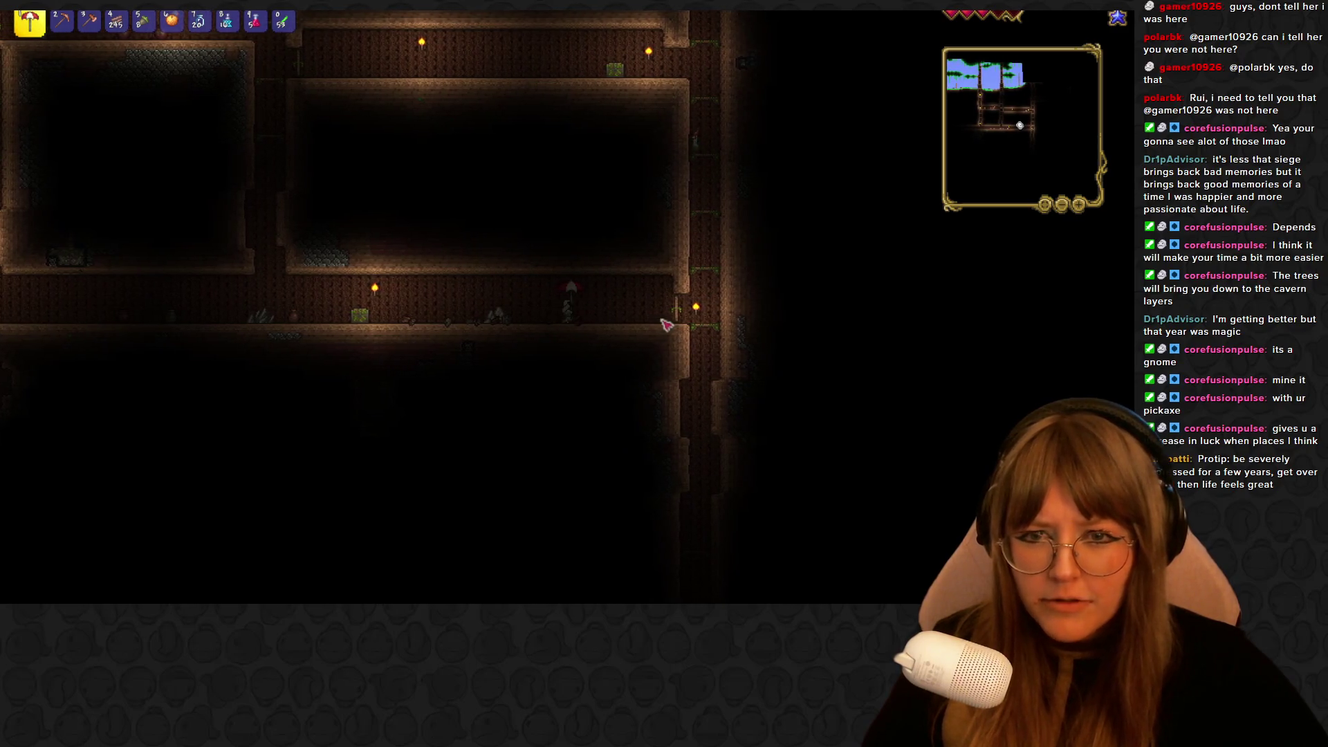
key("d")
key("d")
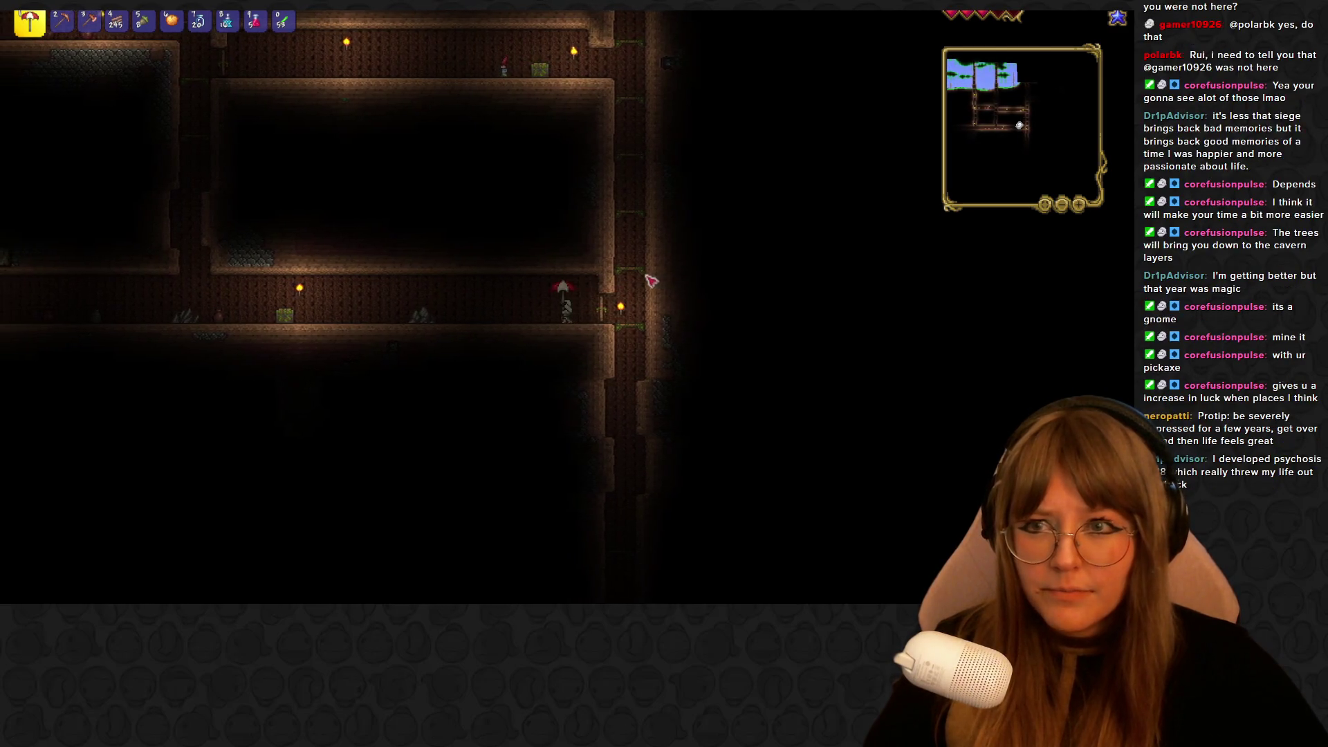
key("a")
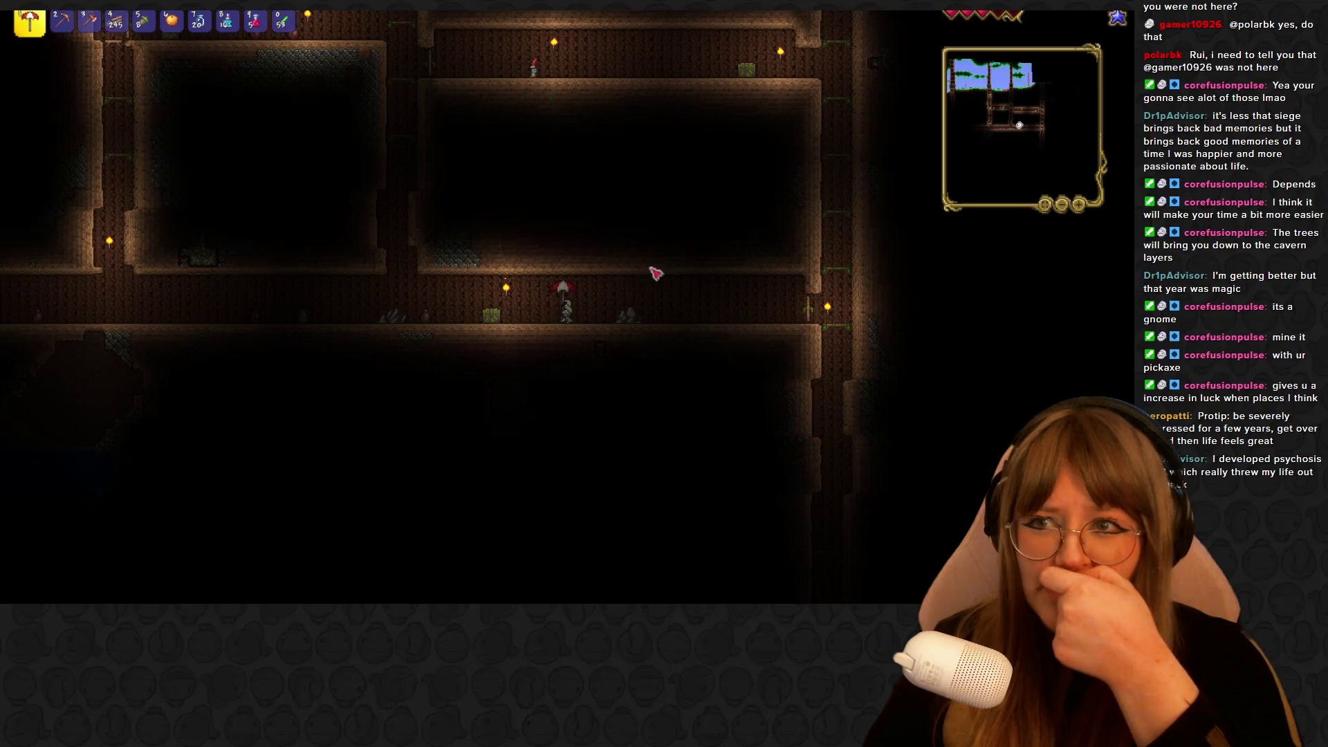
key("a")
key("d")
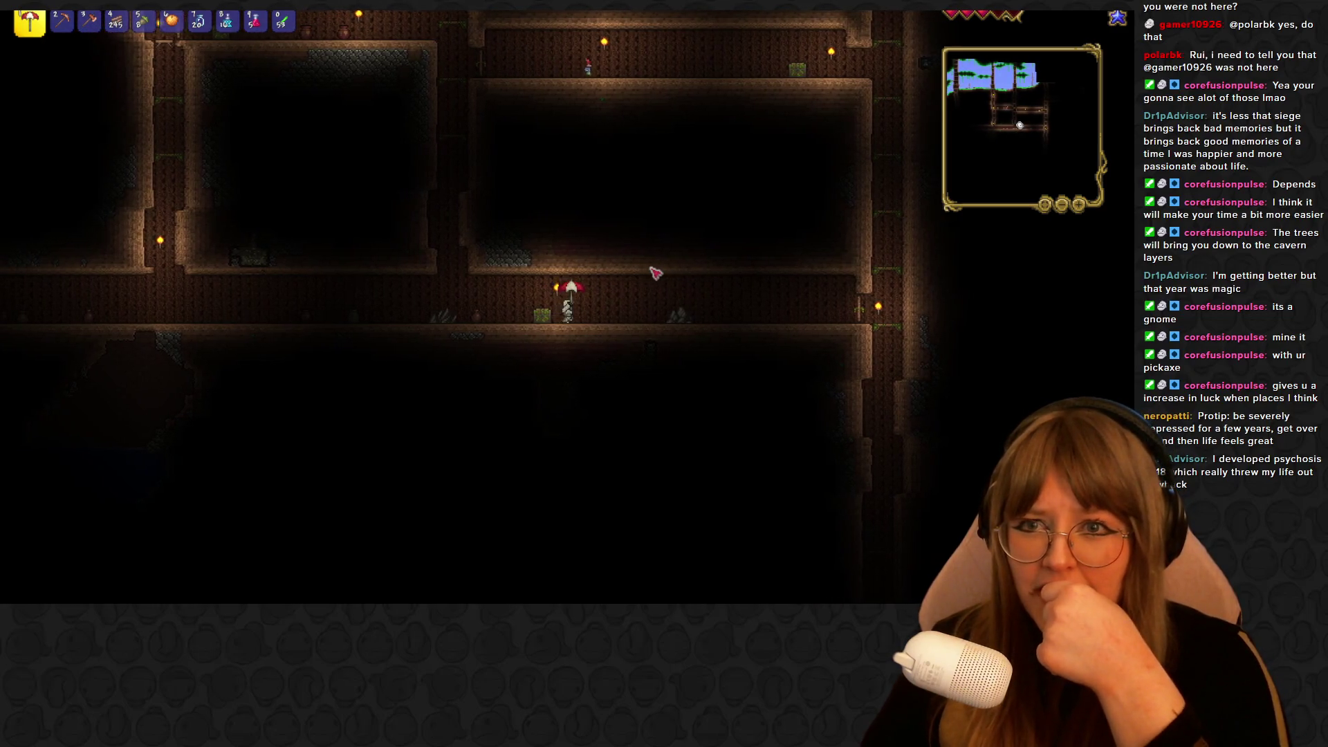
key("d")
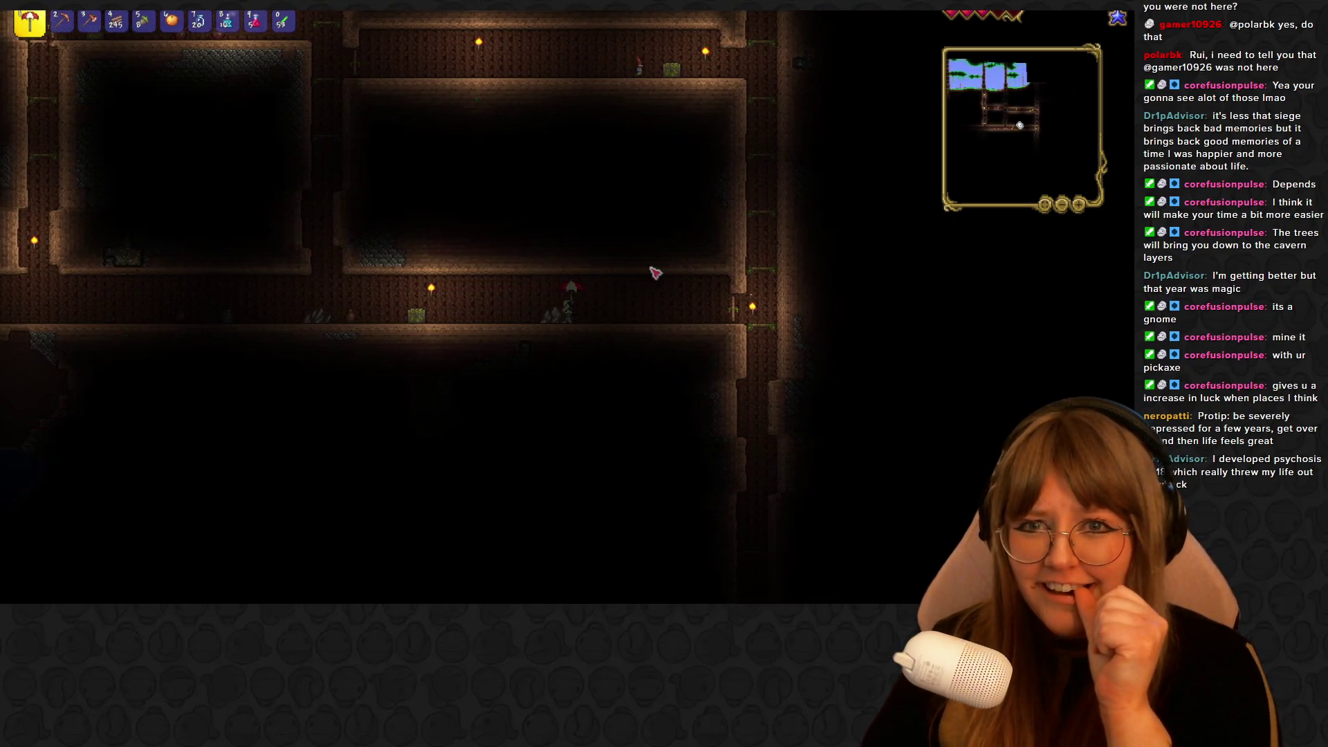
key("d")
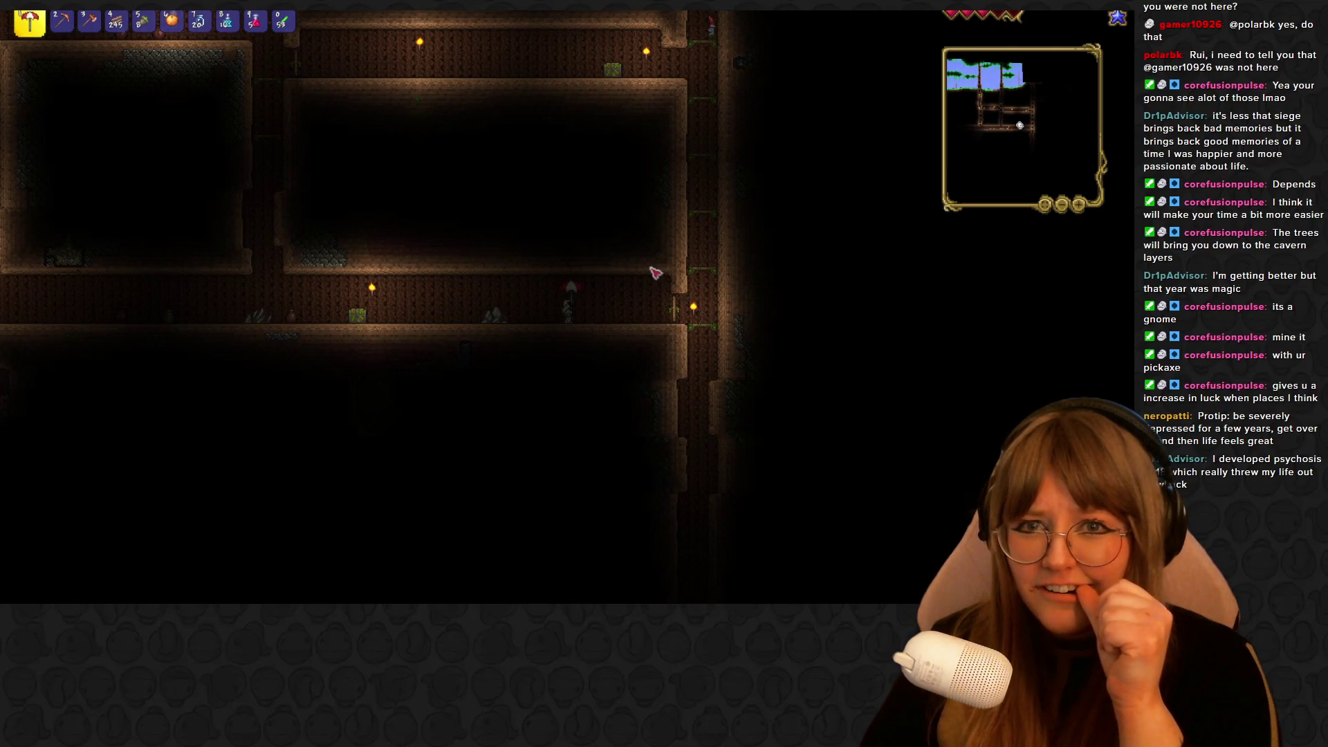
key("d")
key("d")
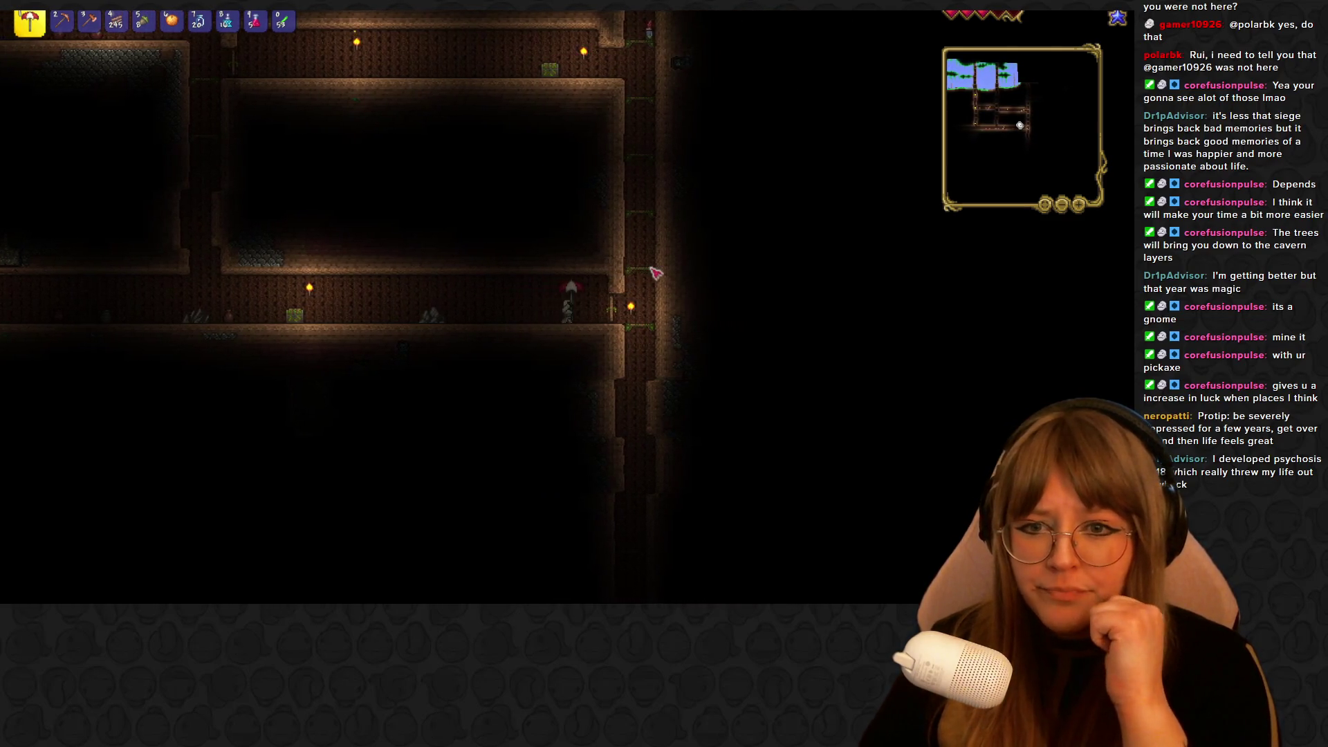
key("d")
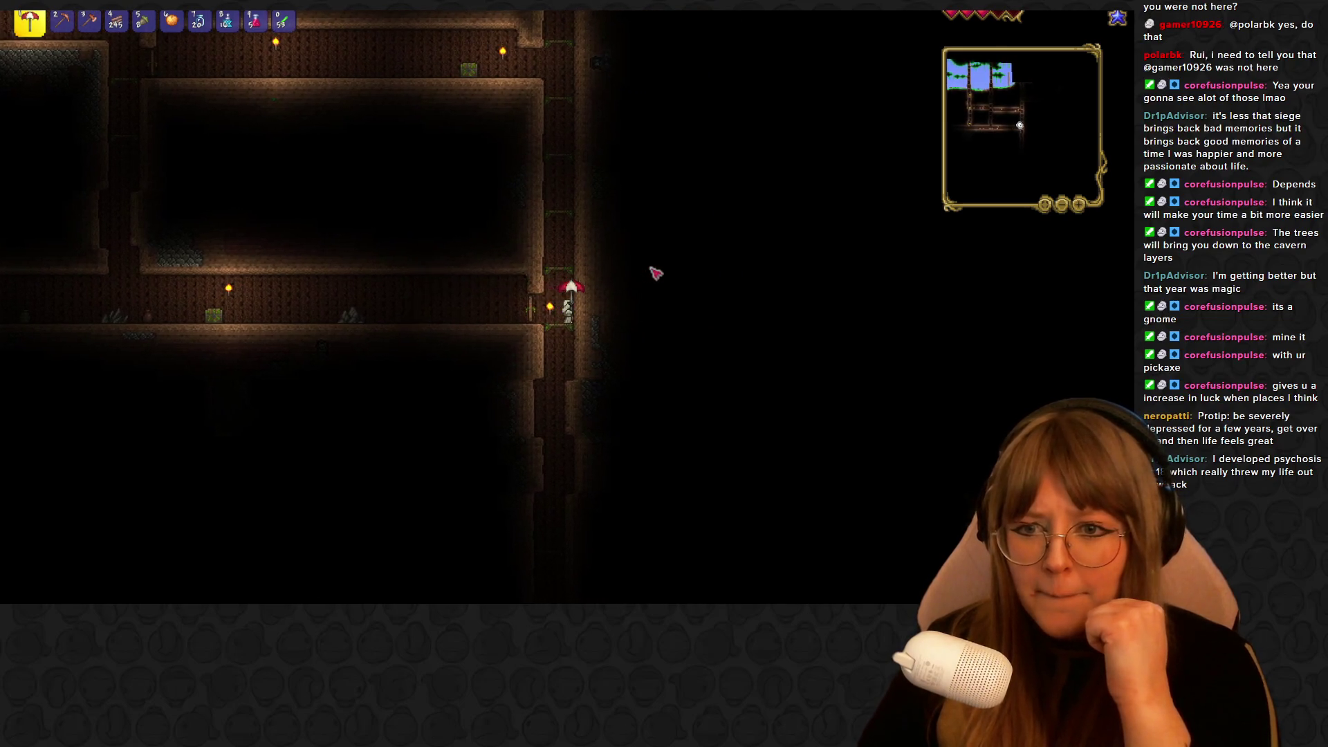
Head left along the lower tunnel, collecting 1 Silver, and hit the Gnome down to 41/50 health
key("space")
key("a")
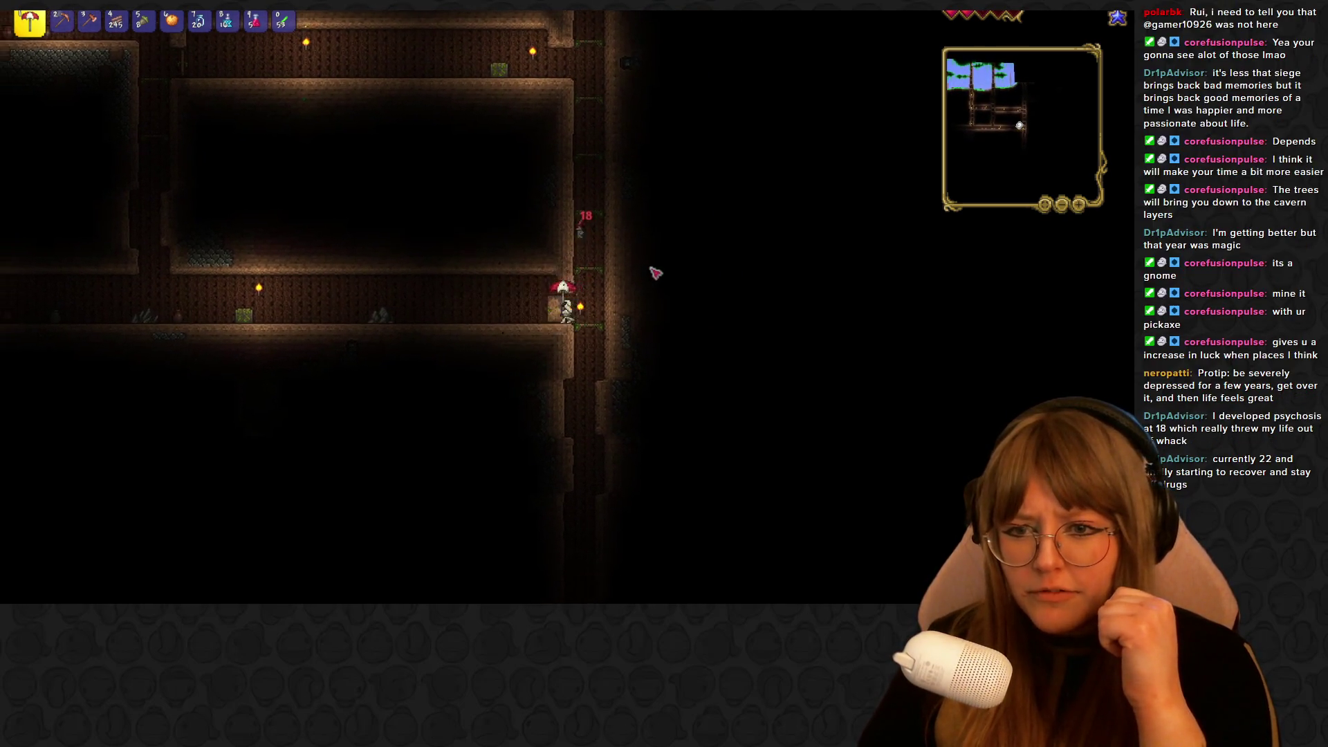
key("a")
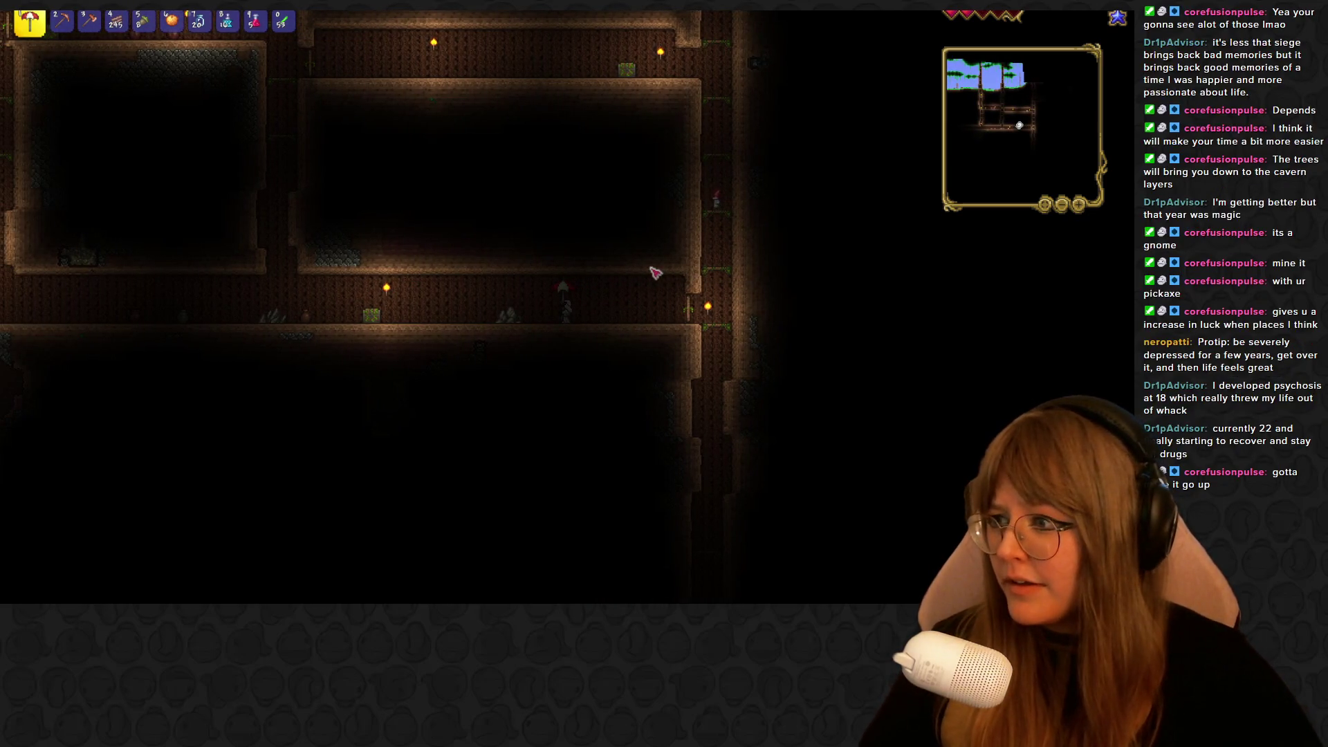
key("a")
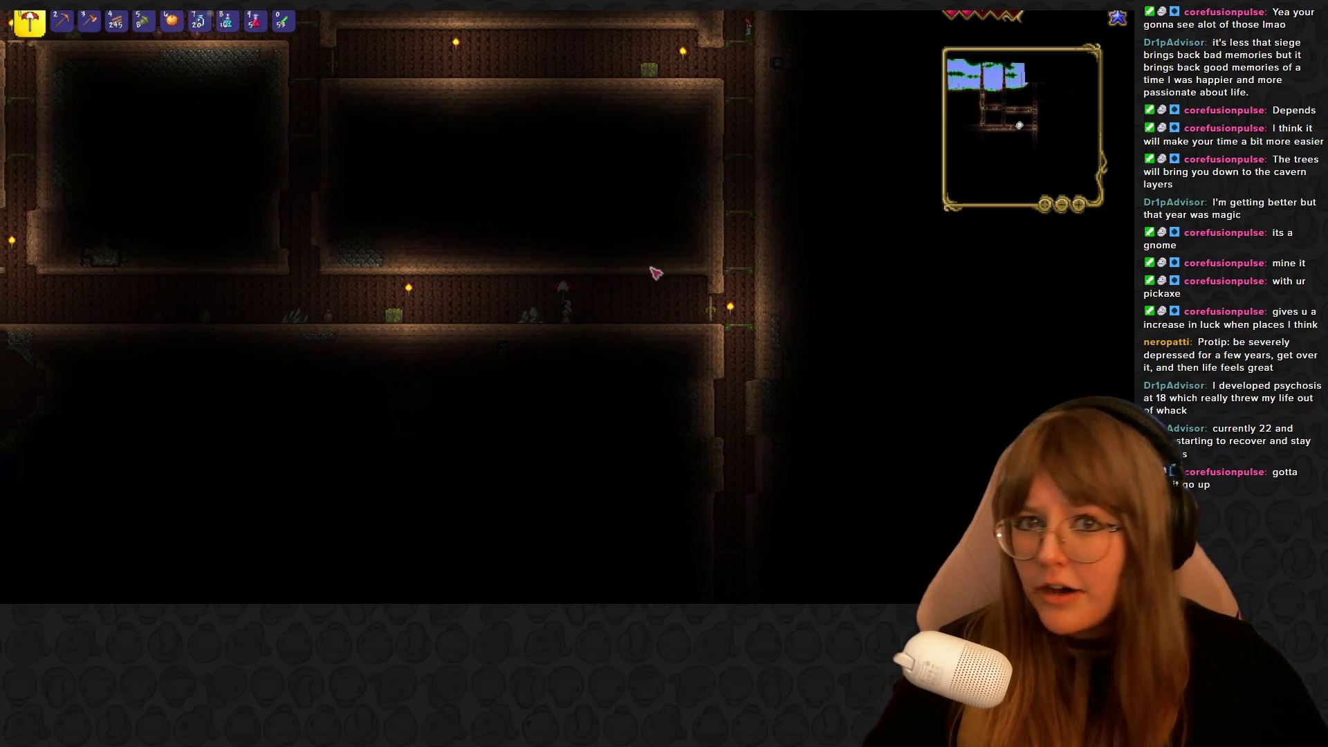
key("a")
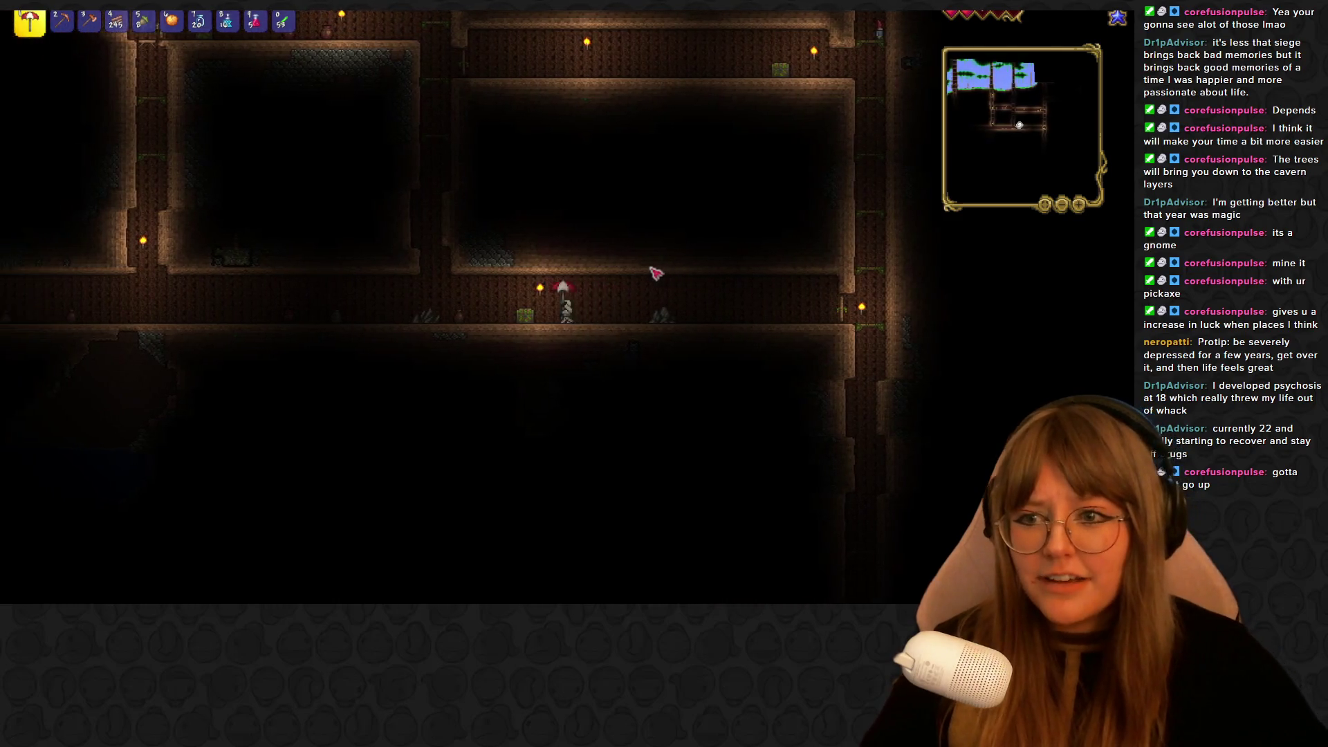
key("a")
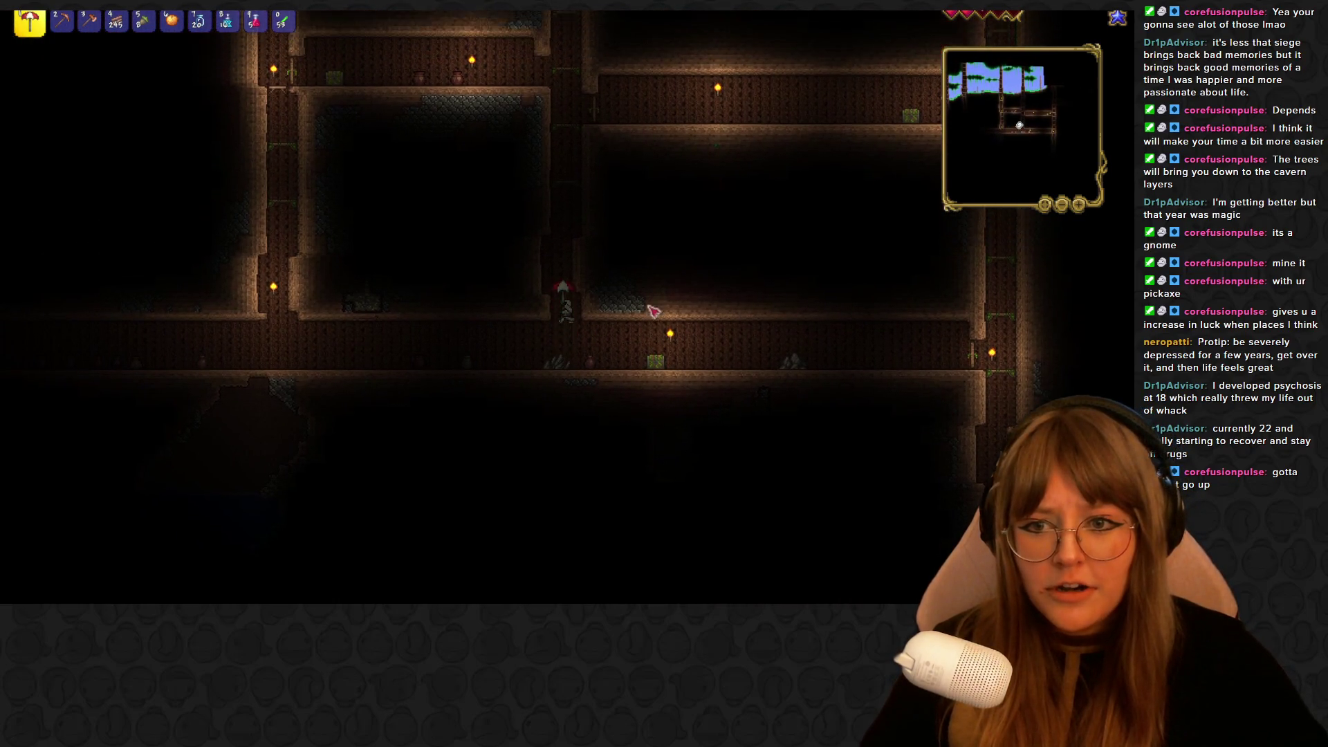
key("w")
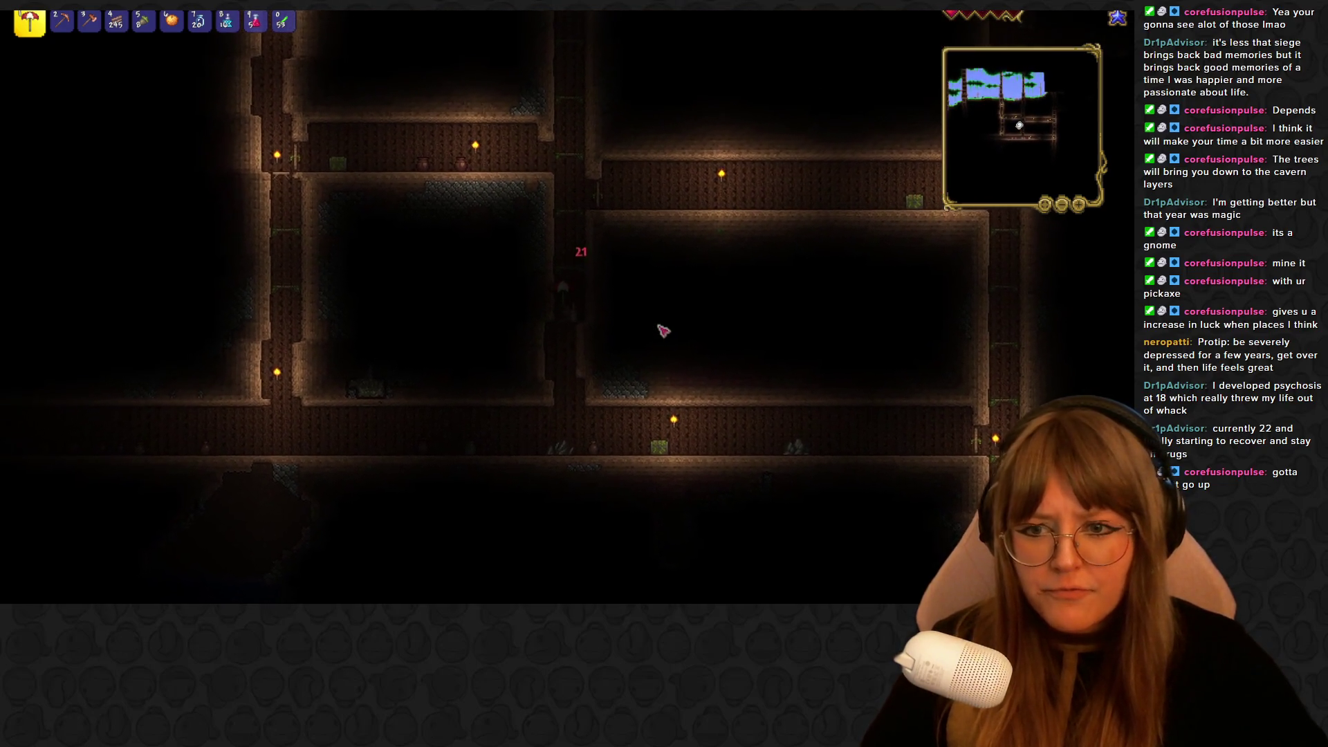
key("a")
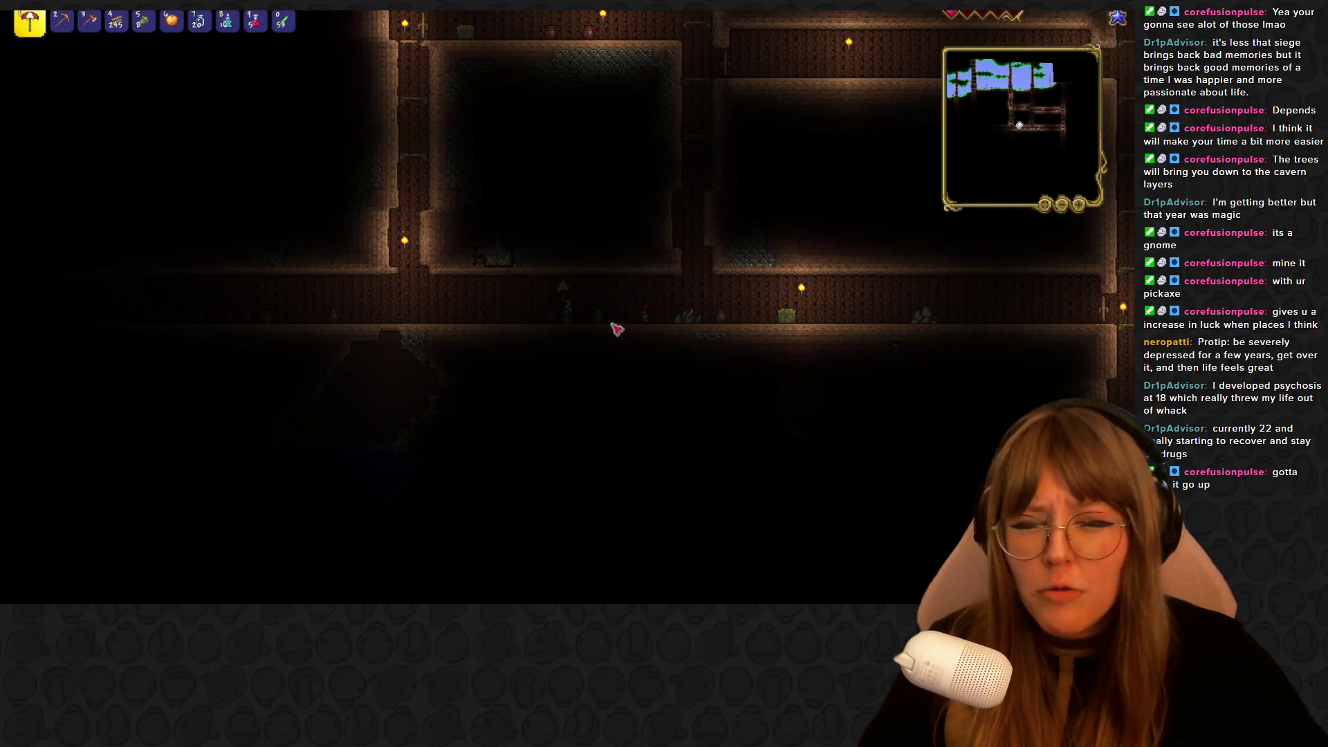
key("a")
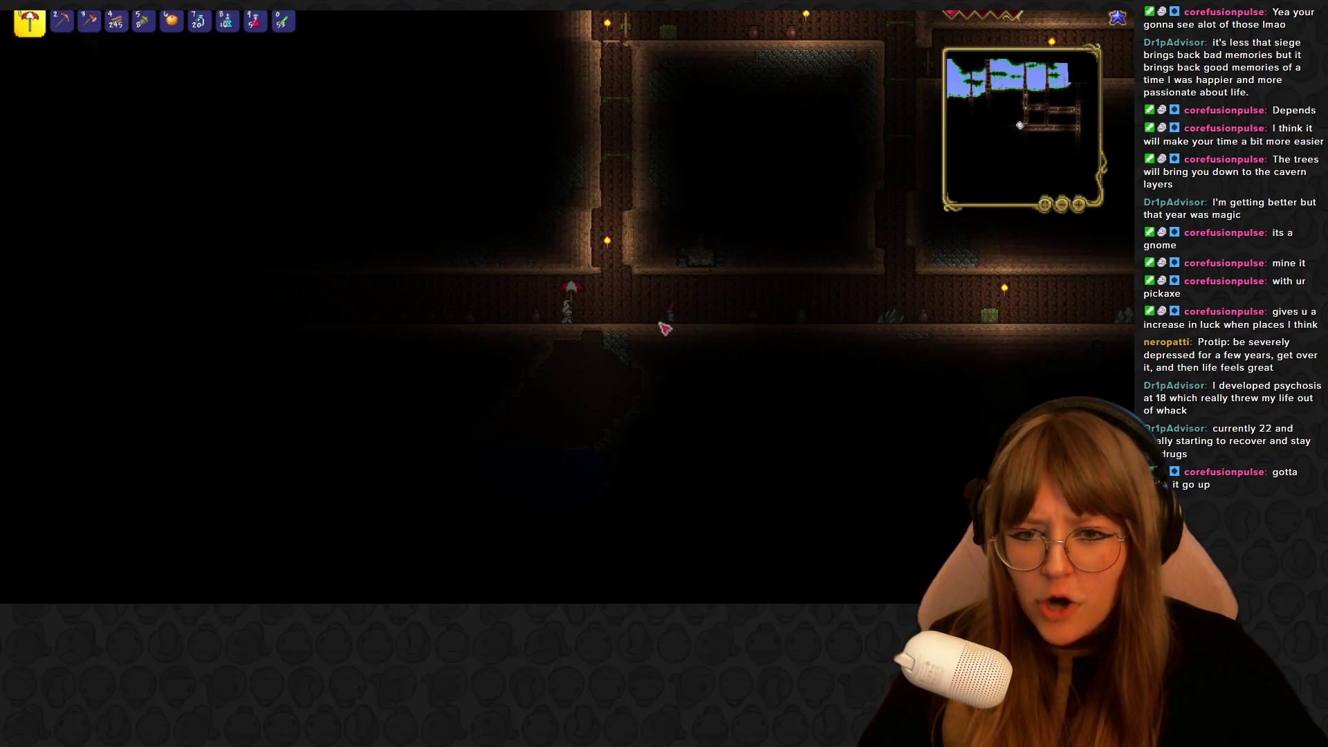
key("d")
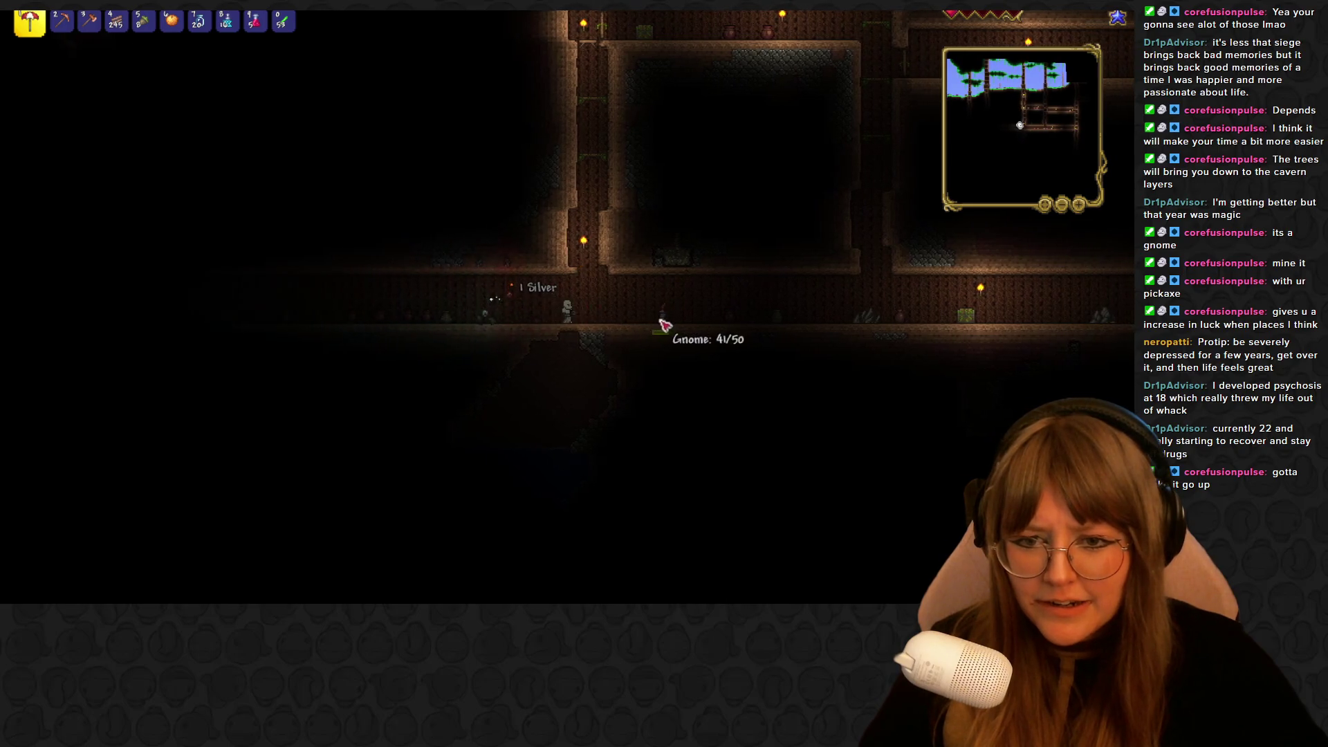
left_click(648, 331)
Walk east over the grassland rises to the living wood tree and into its trunk shaft
key("space")
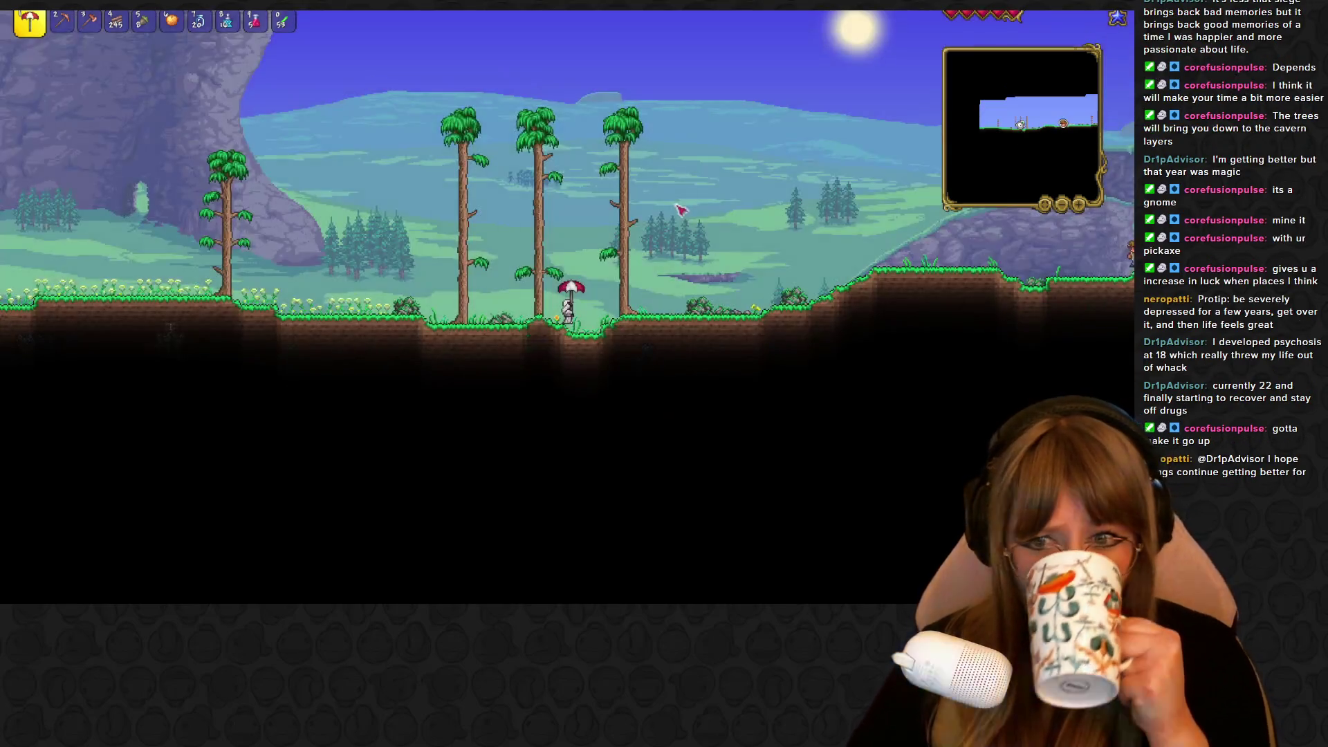
key("d")
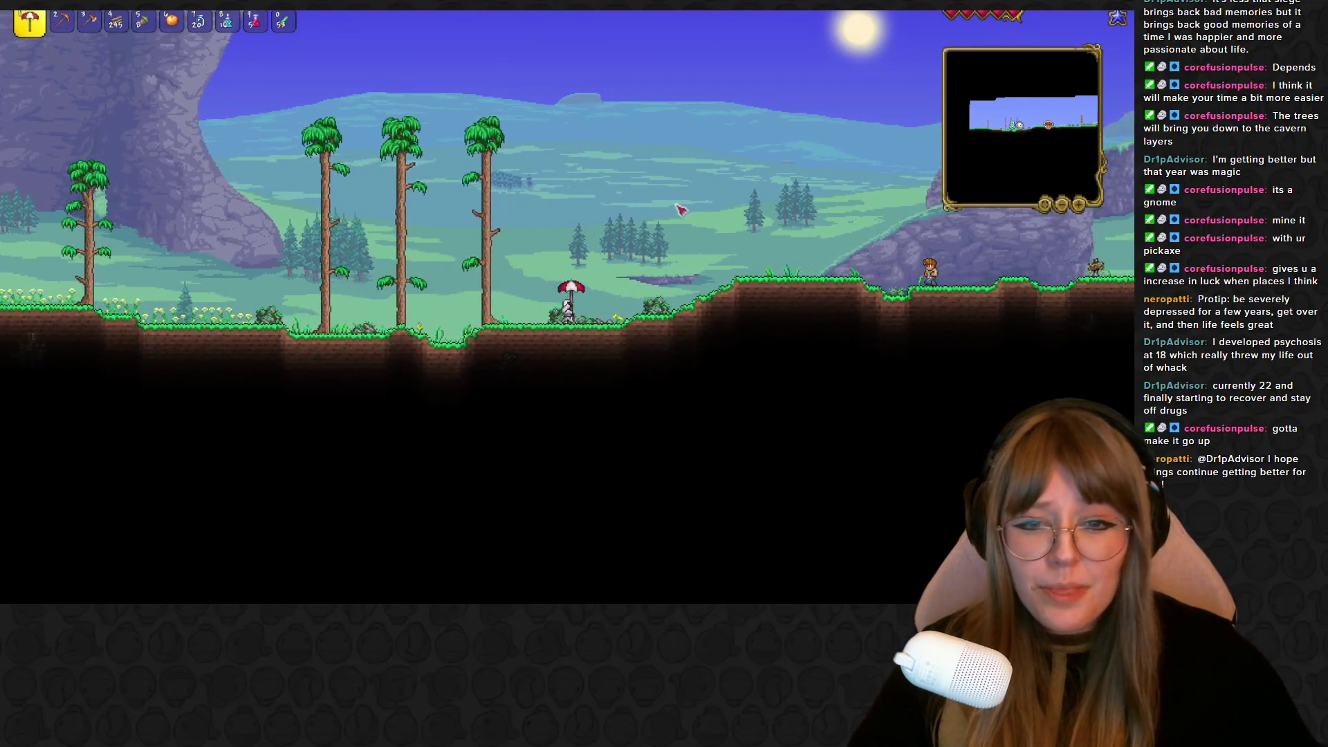
key("d")
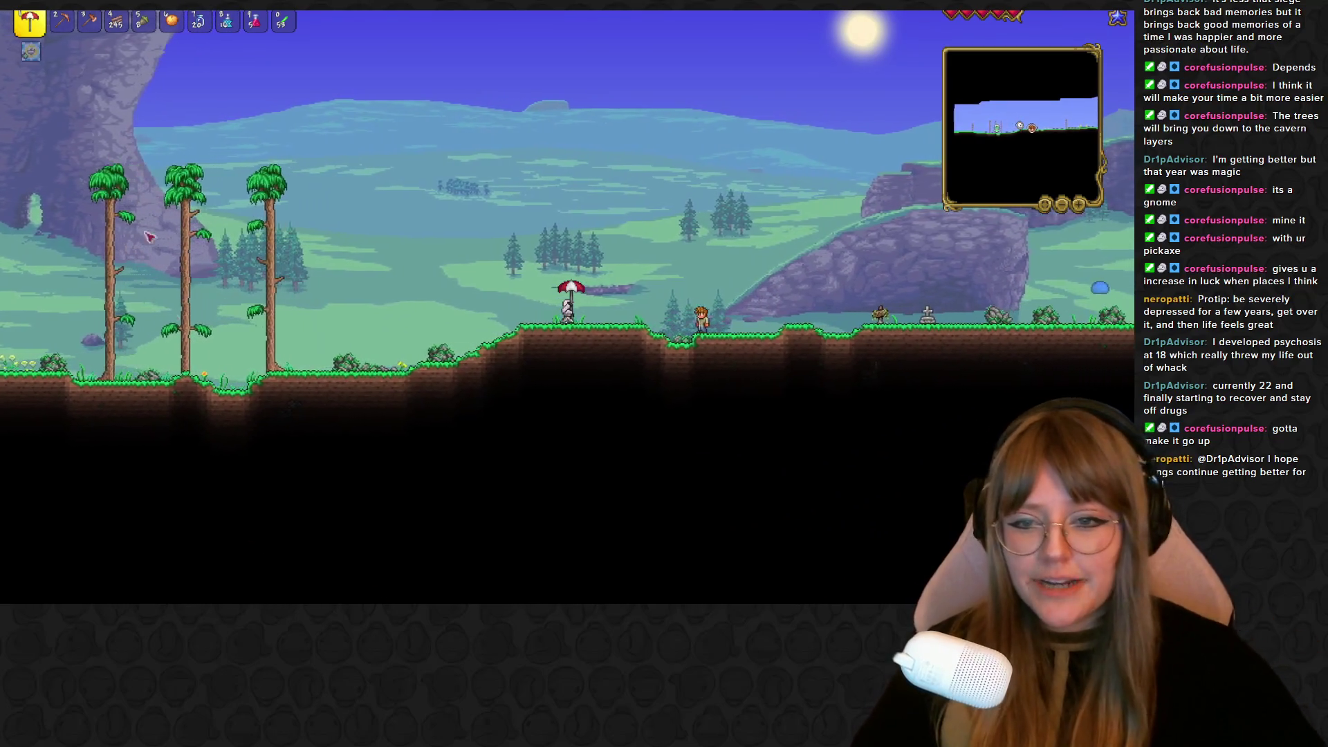
key("d")
key("d")
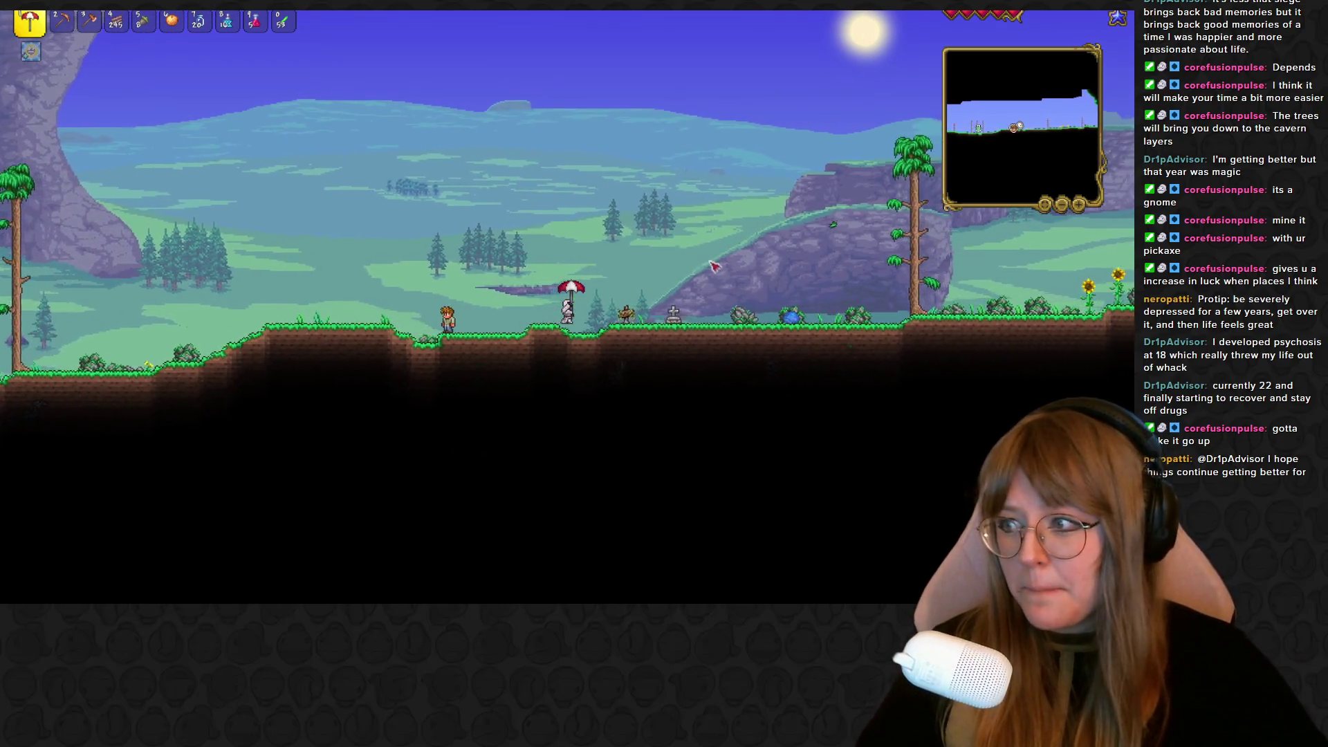
key("space")
key("d")
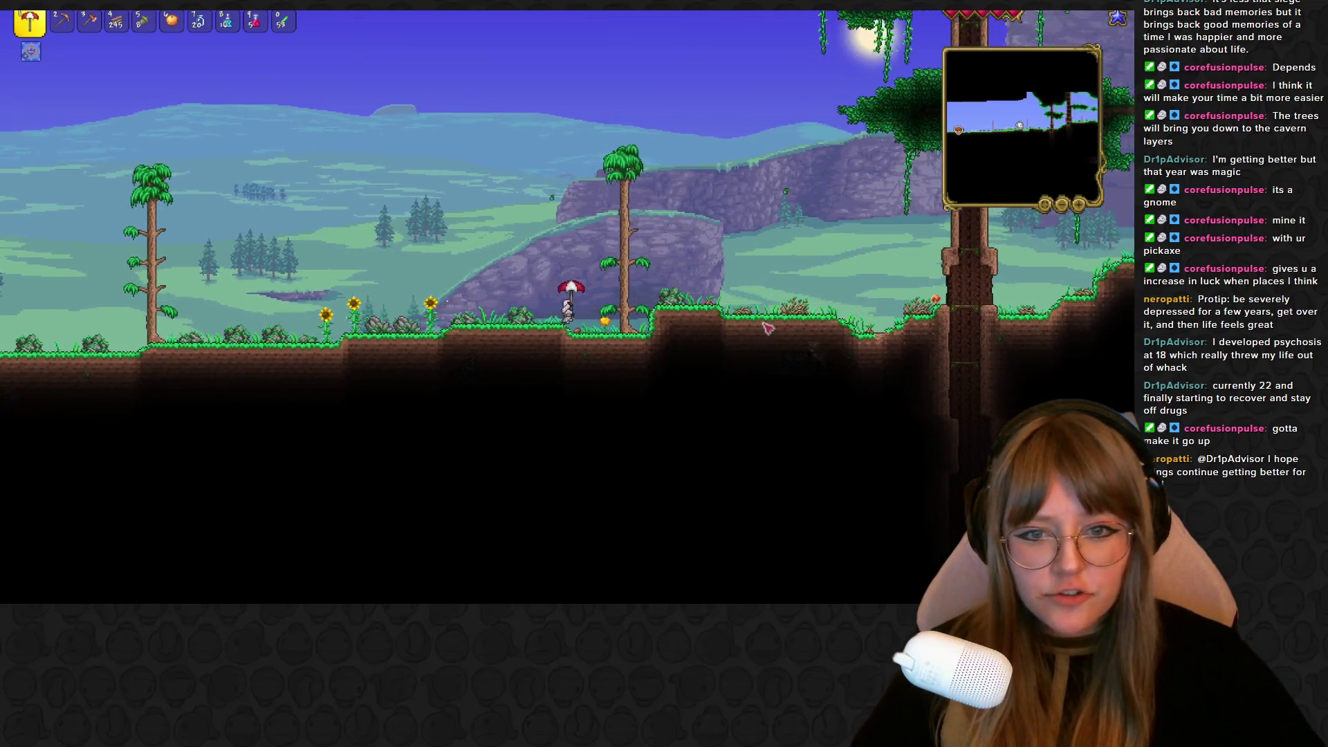
key("d")
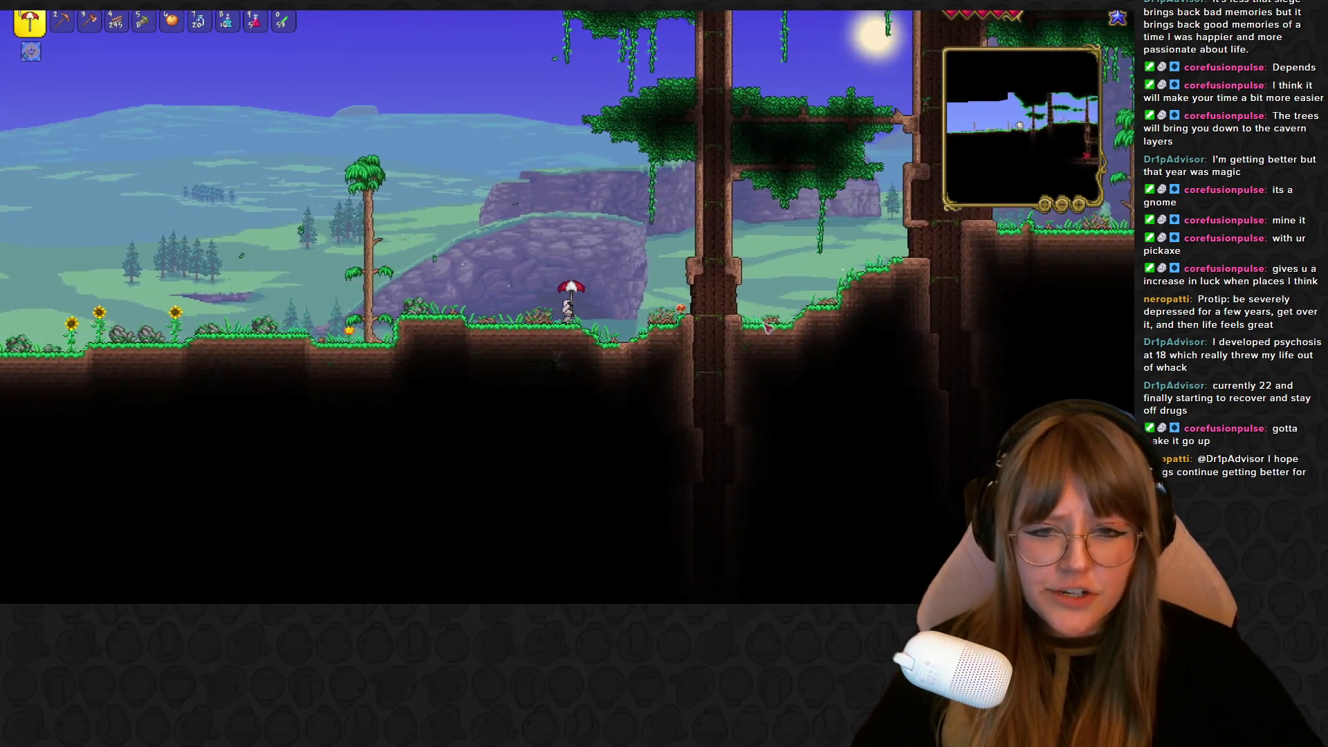
key("d")
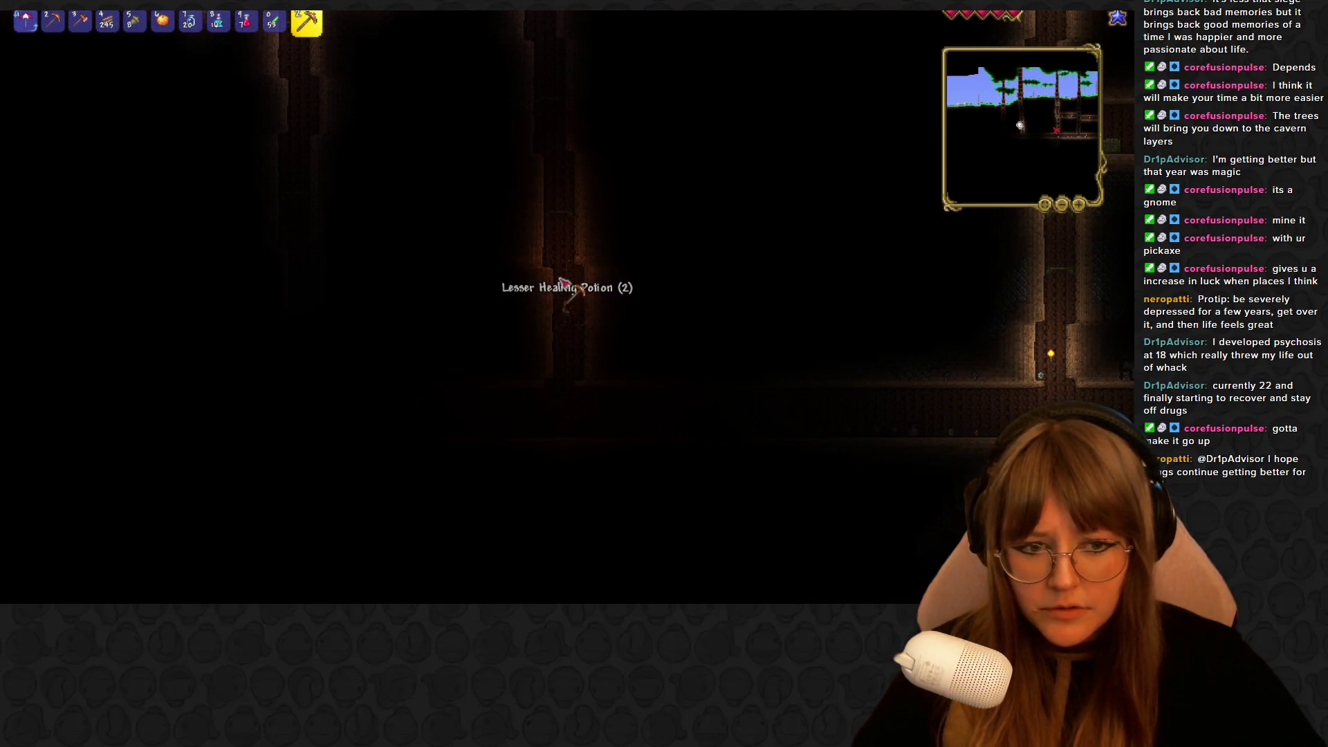
Walk right along the underground corridor toward the dropped coins and items
key("d")
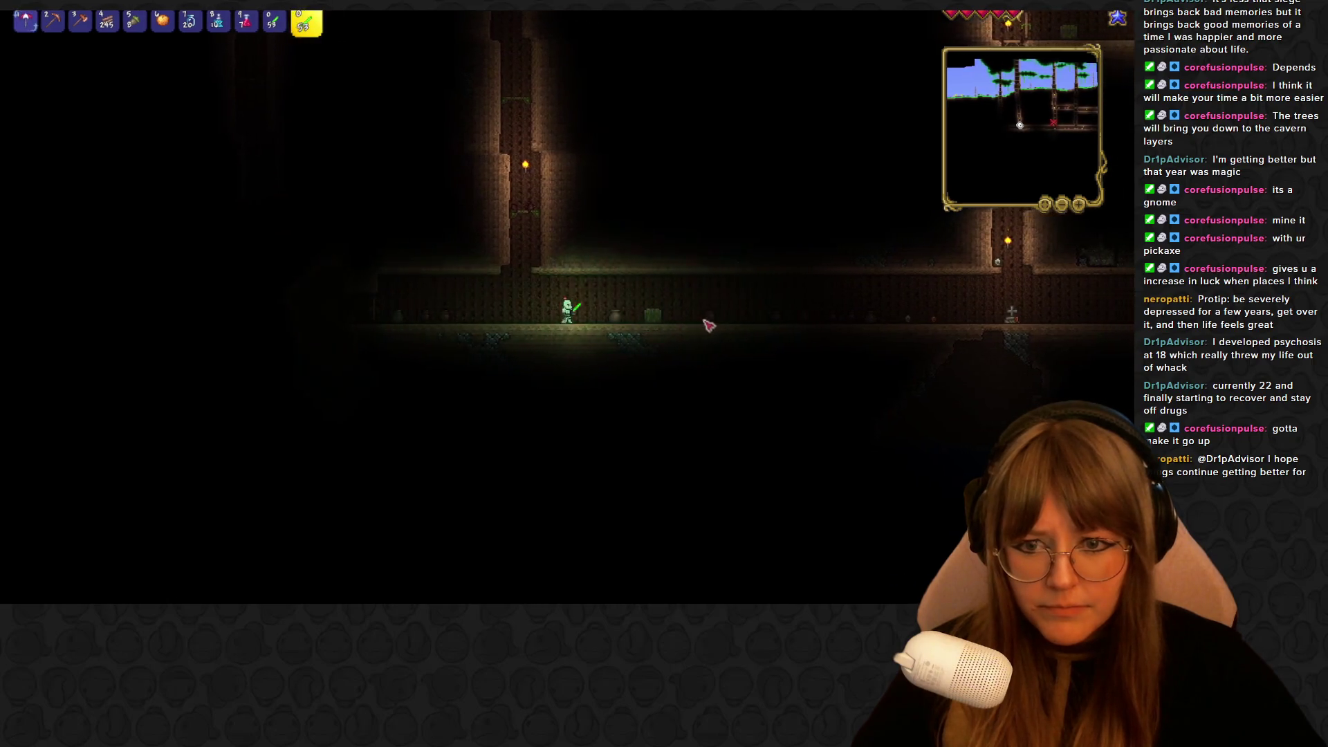
key("d")
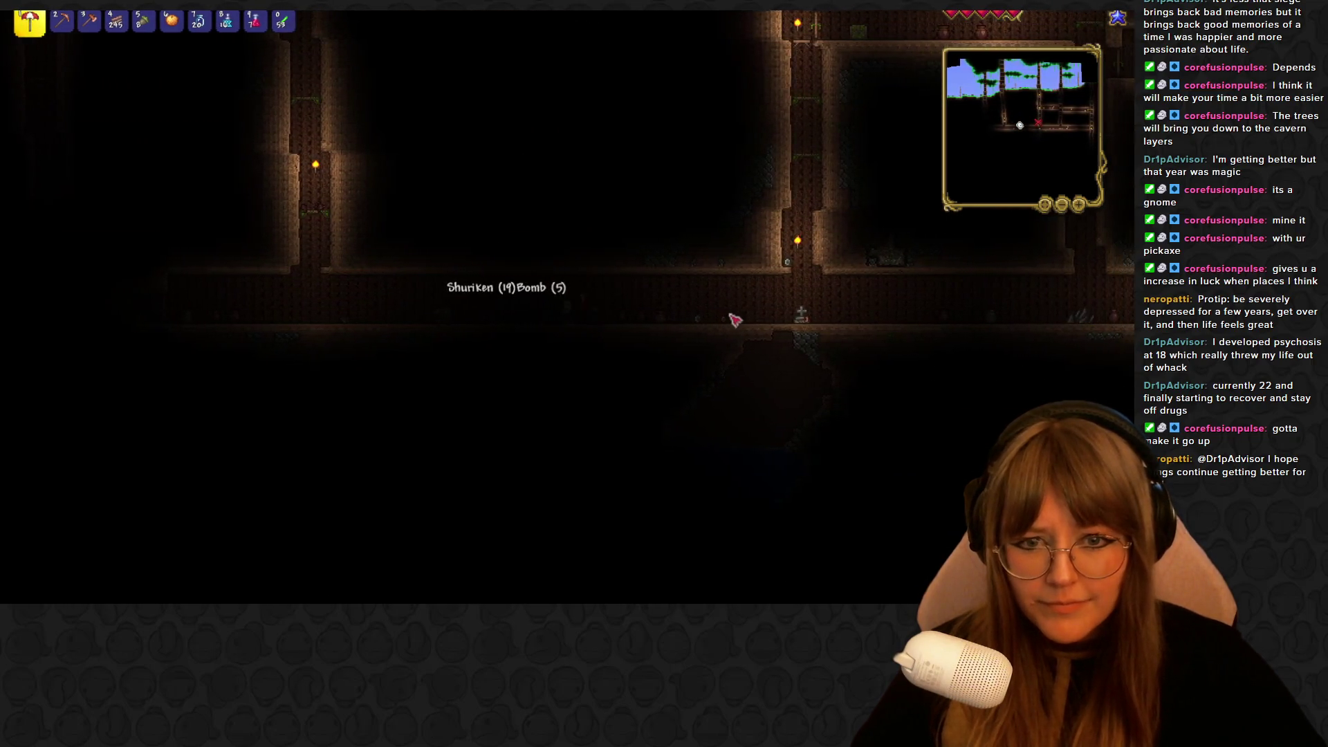
key("d")
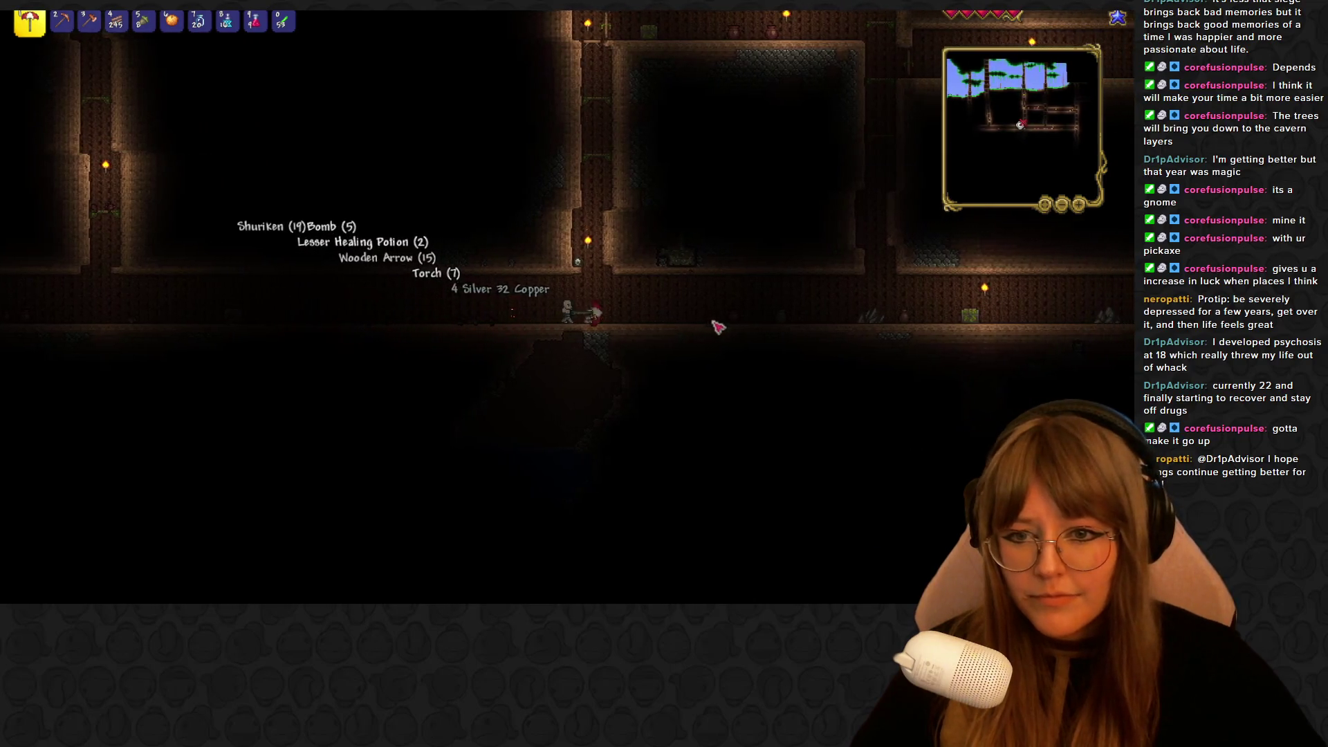
Walk left over the floor items to collect them, heading toward the Living Wood Chest
key("a")
key("0")
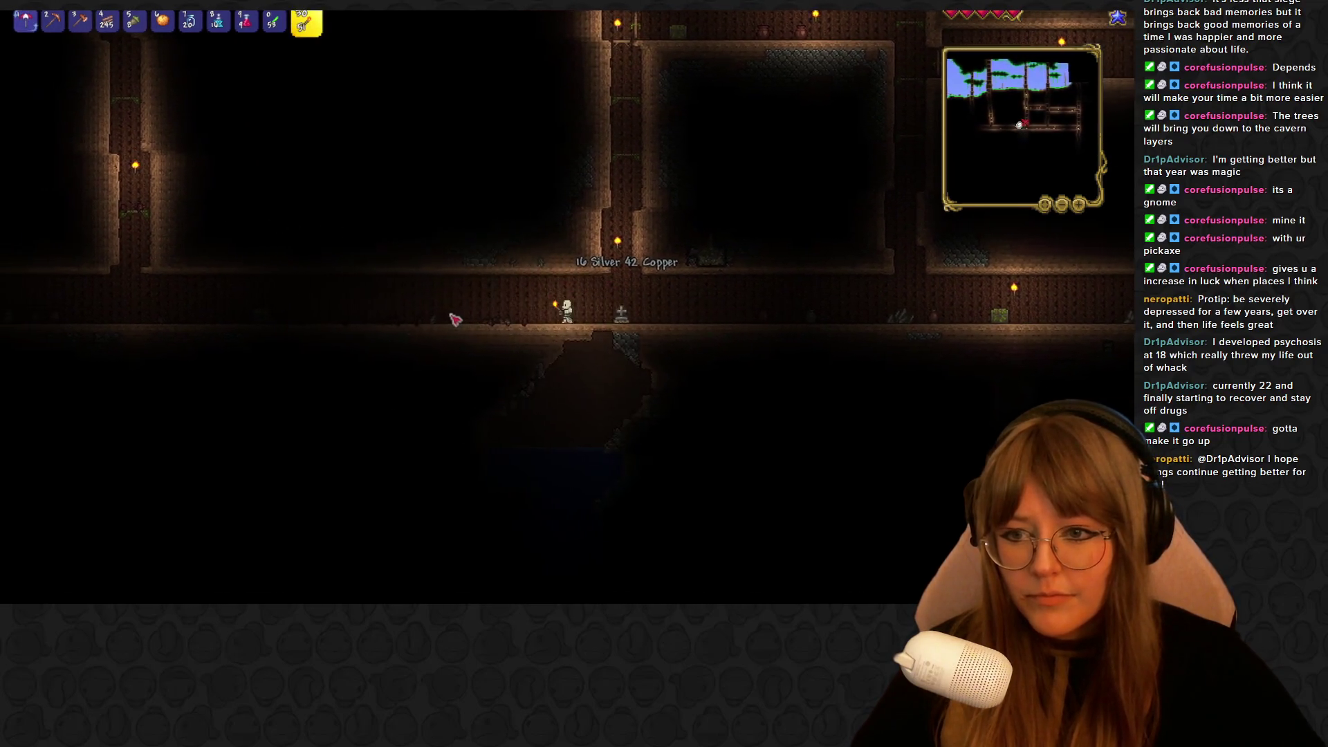
key("a")
key("1")
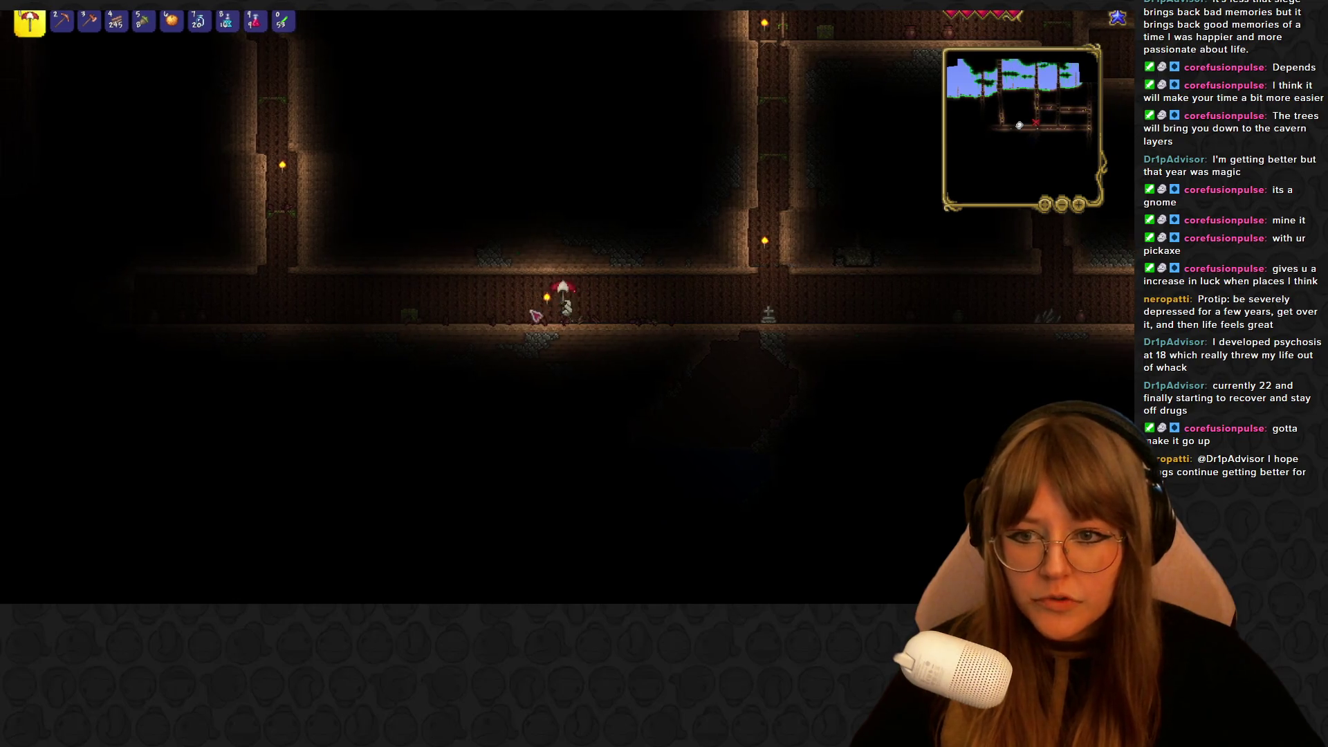
Loot the Living Wood Chest, taking the Jagged Step Stool and the remaining stacks
right_click(512, 325)
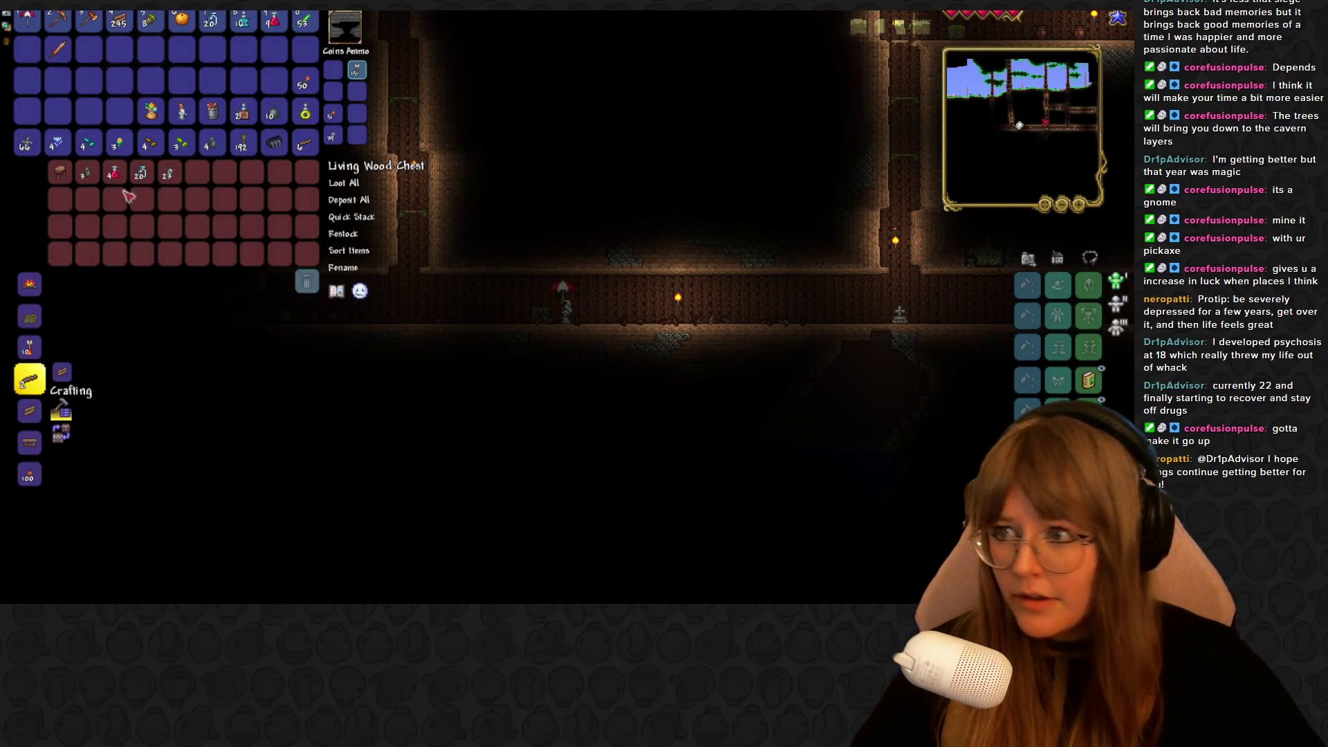
left_click(69, 178, "shift")
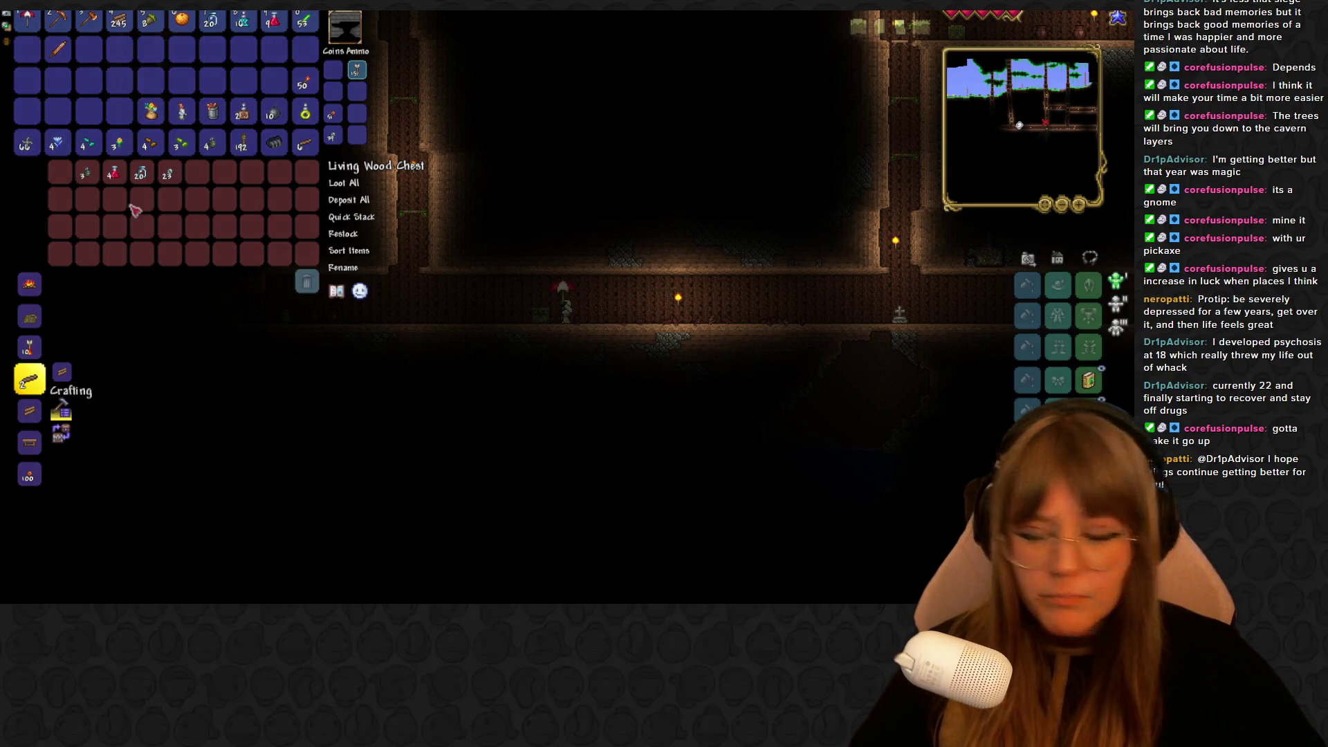
left_click(88, 176, "shift")
left_click(115, 175, "shift")
key("Escape")
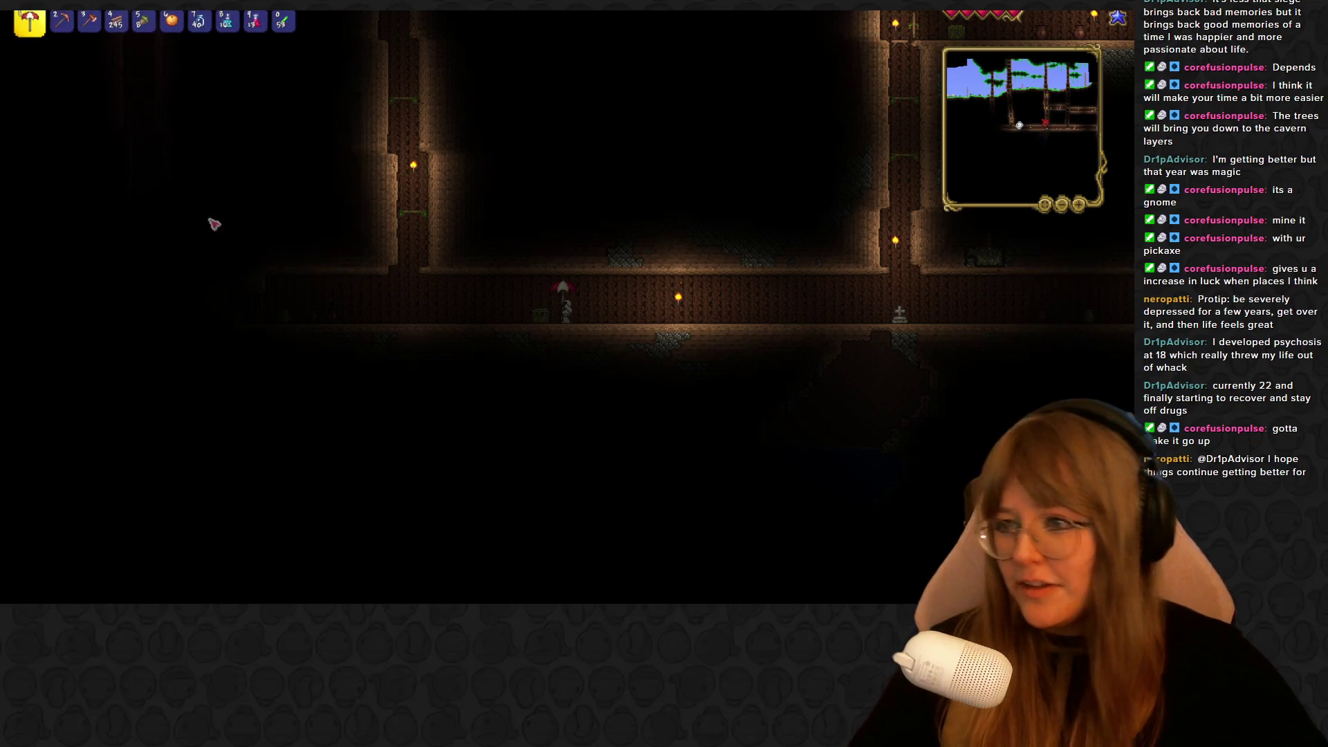
Follow the corridor right toward its end, briefly checking the inventory on the way
key("a")
scroll(453, 337, "up", 1)
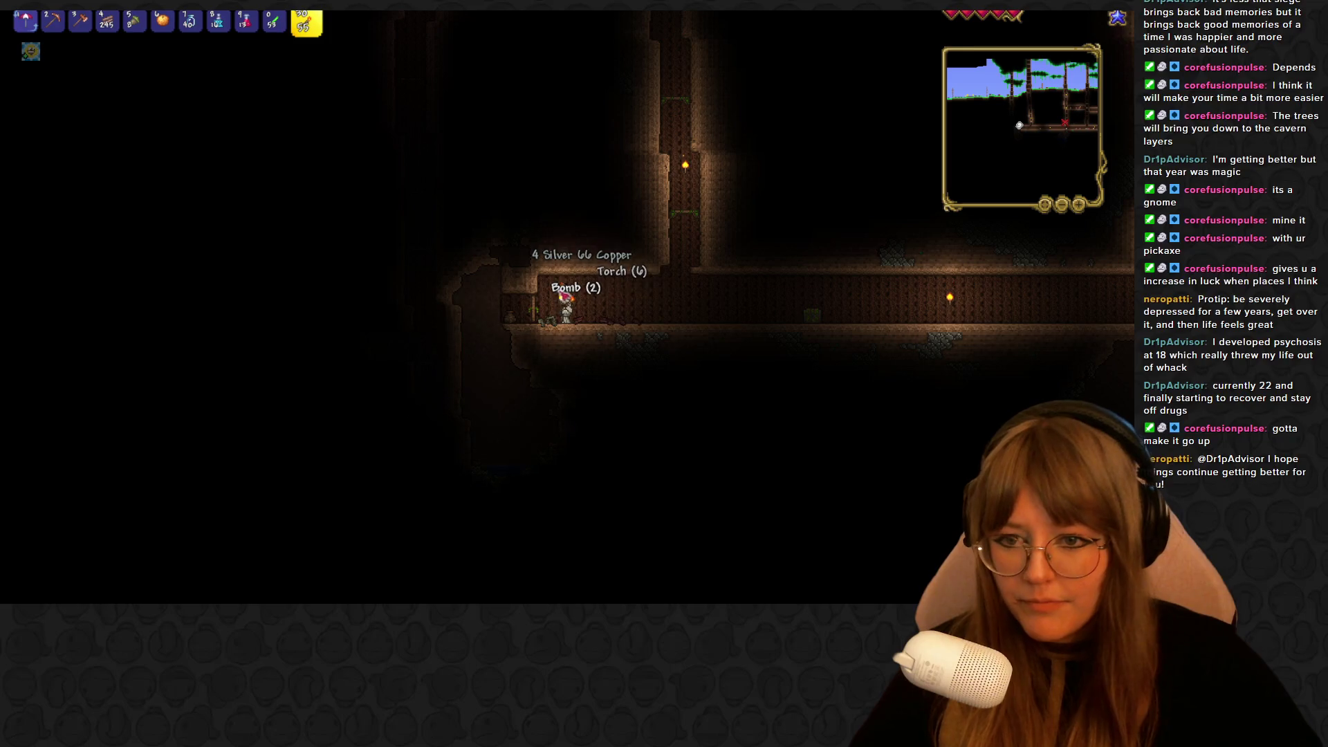
scroll(565, 296, "down", 1)
key("d")
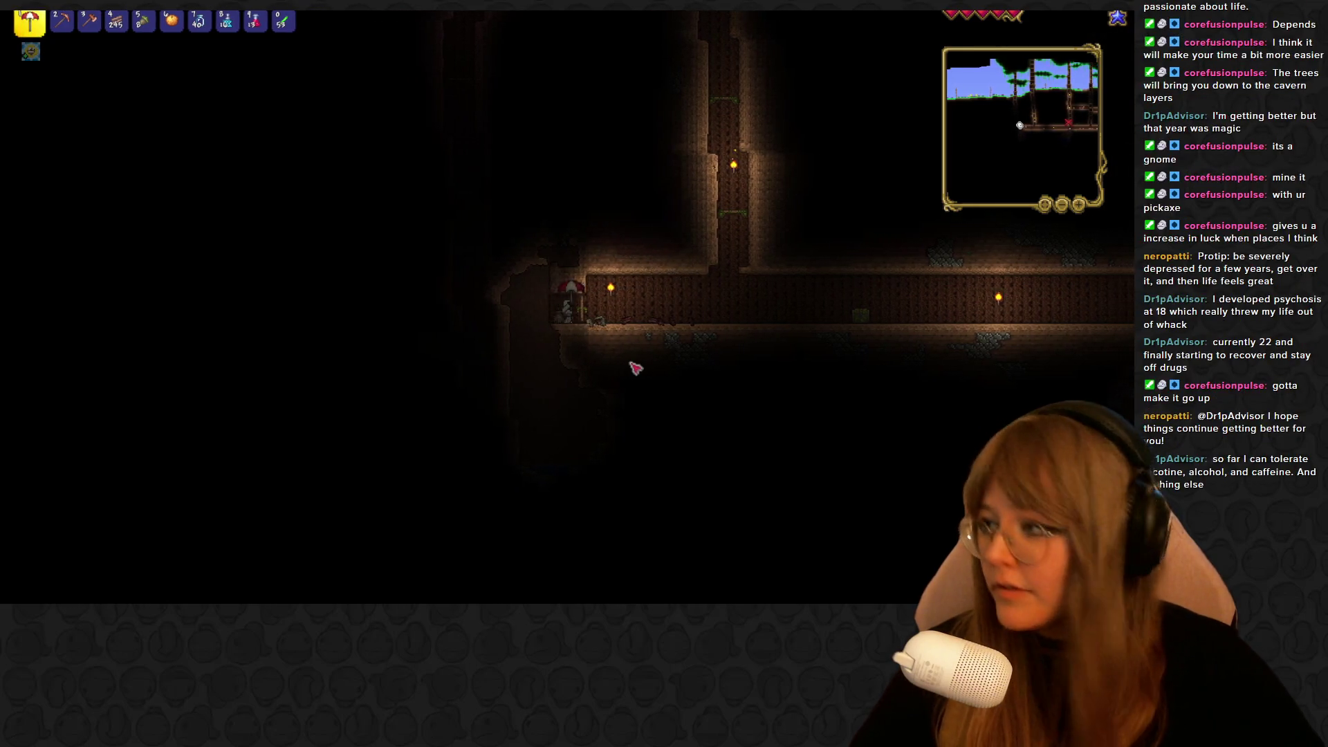
key("d")
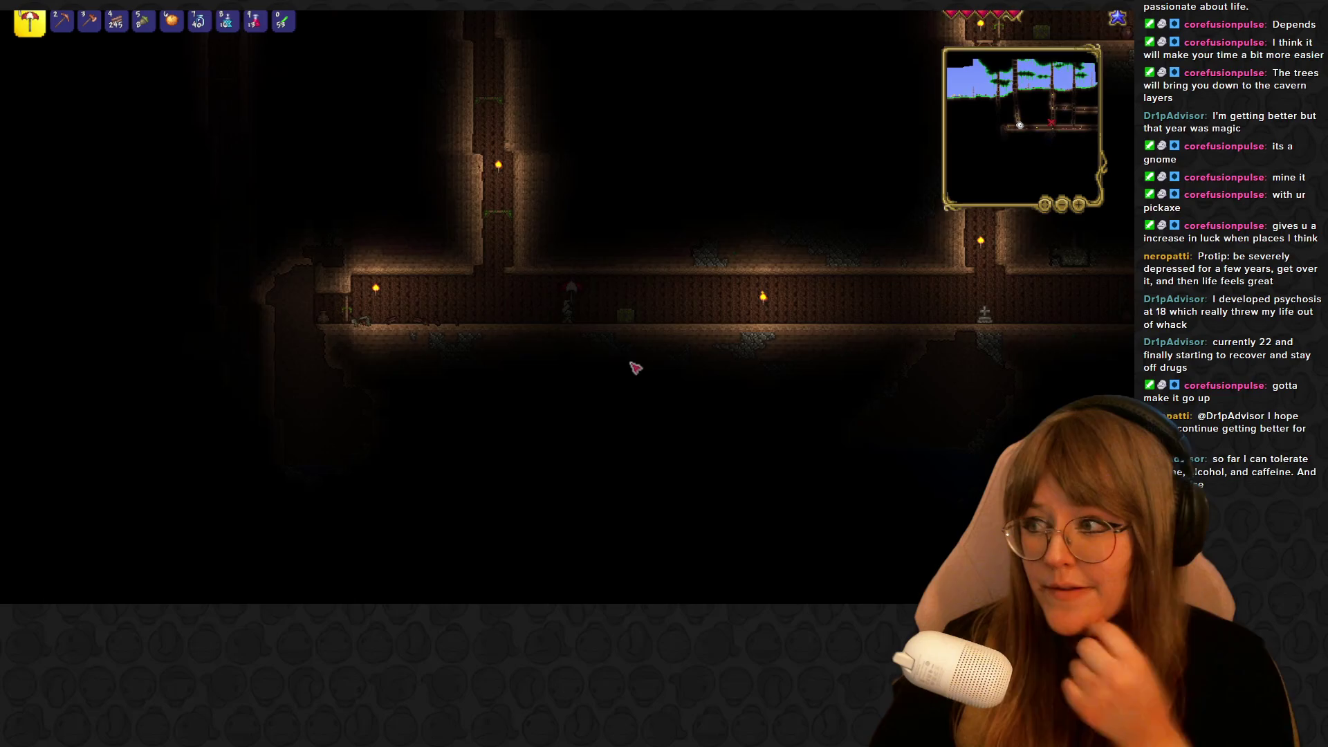
key("d")
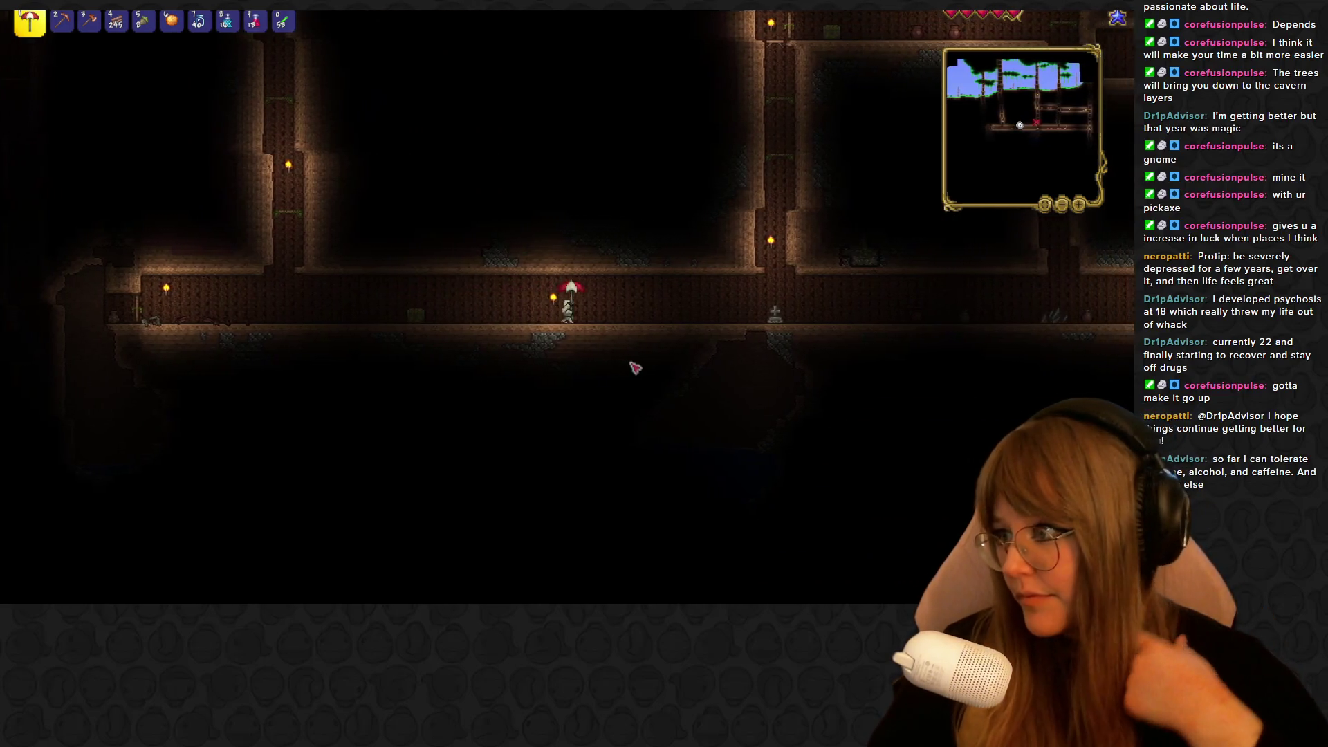
key("d")
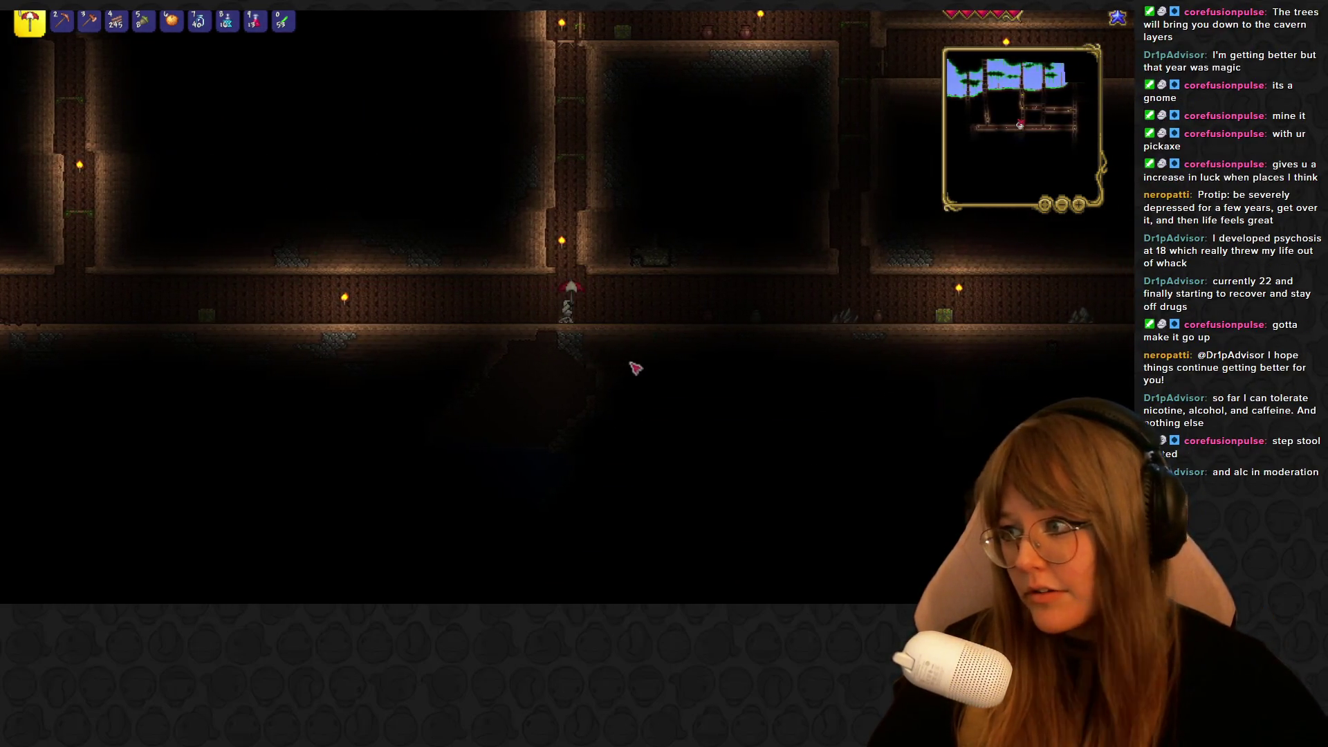
key("d")
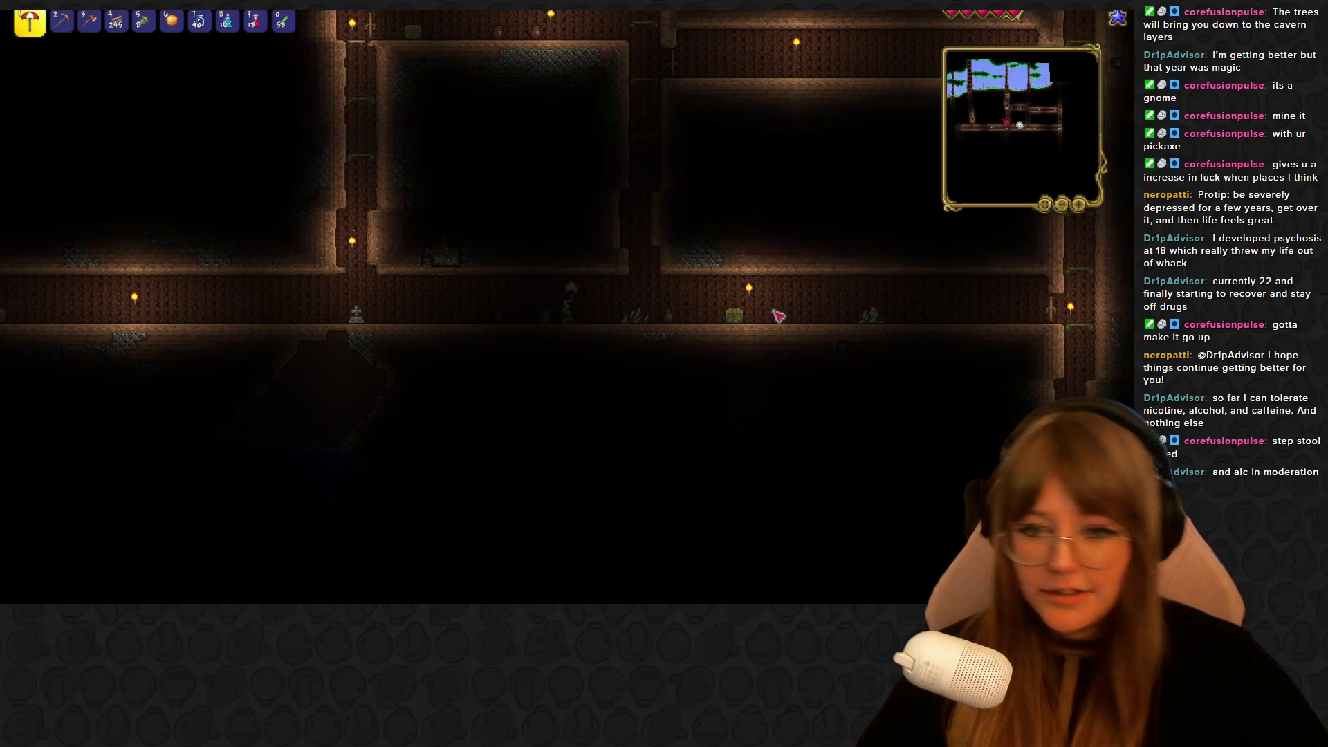
key("Escape")
key("Escape")
key("d")
key("d")
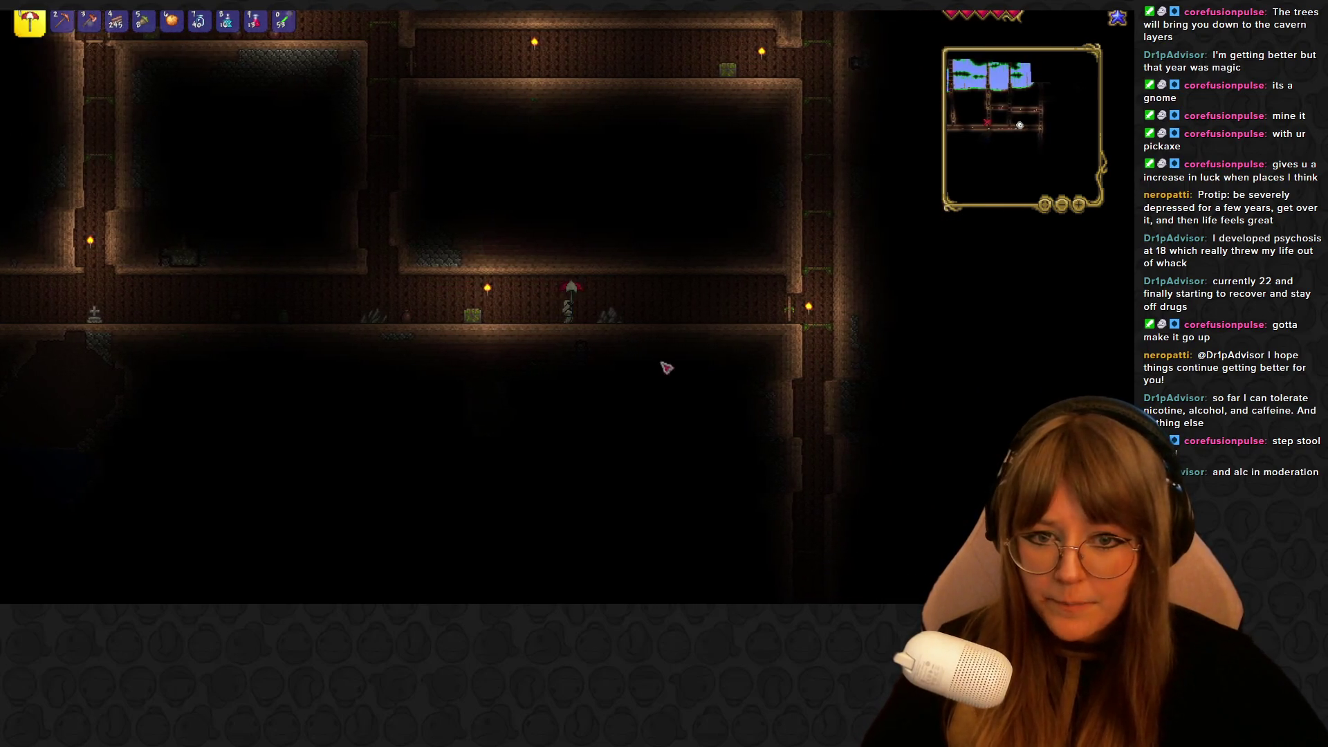
key("d")
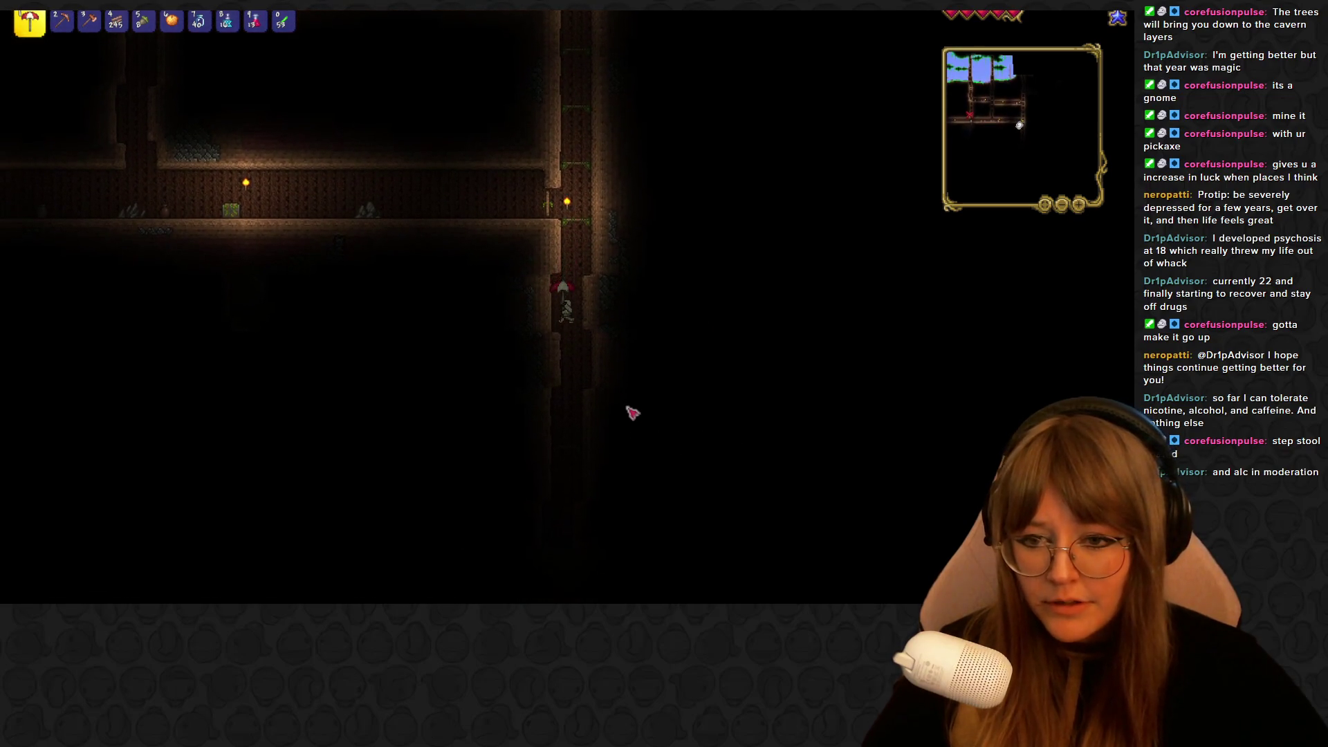
Place a torch on the shaft wall, then ready the gold pickaxe to descend
key("0")
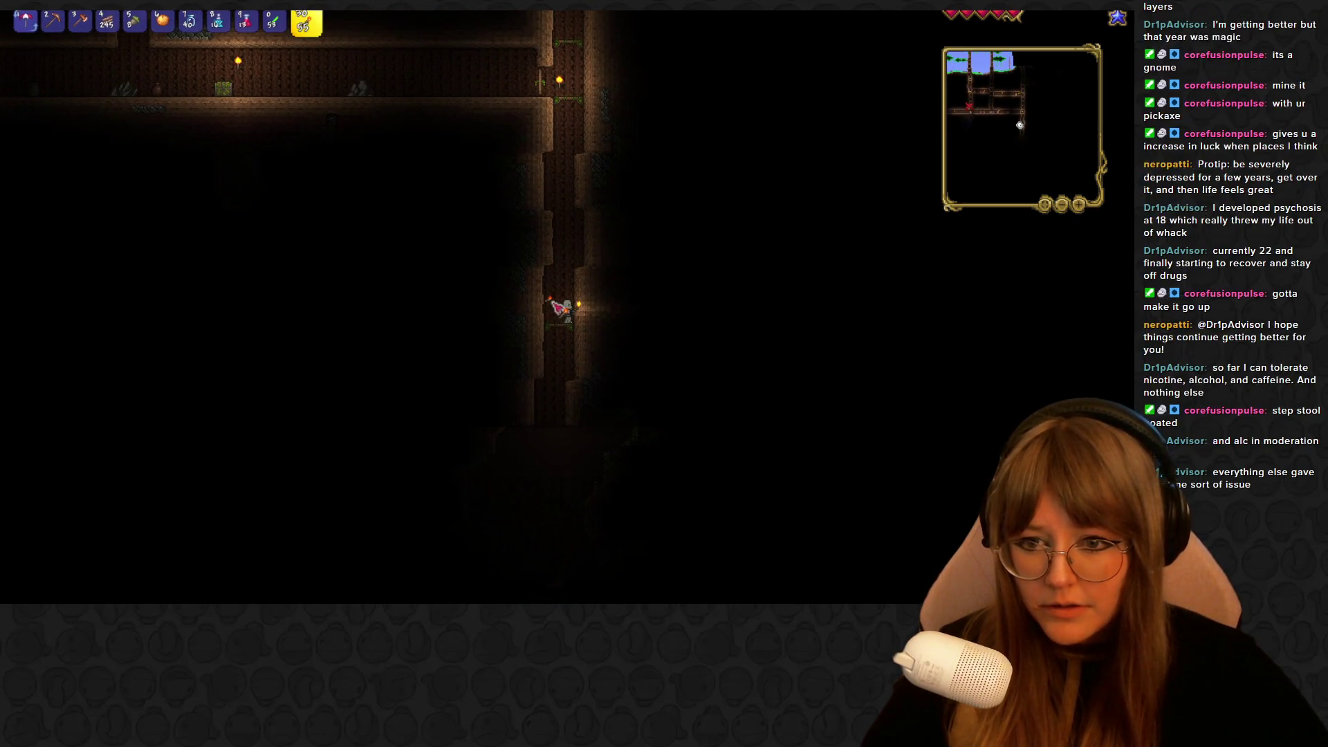
left_click(571, 303)
key("1")
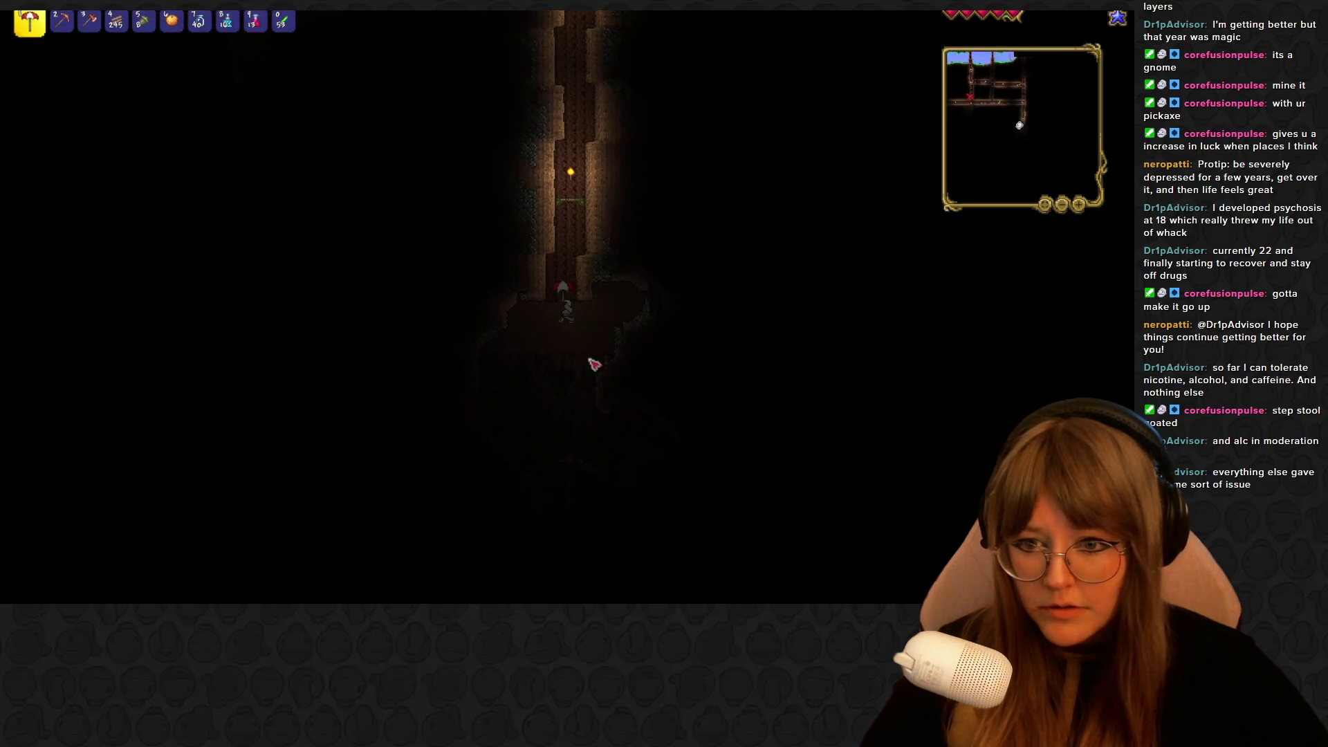
key("shift")
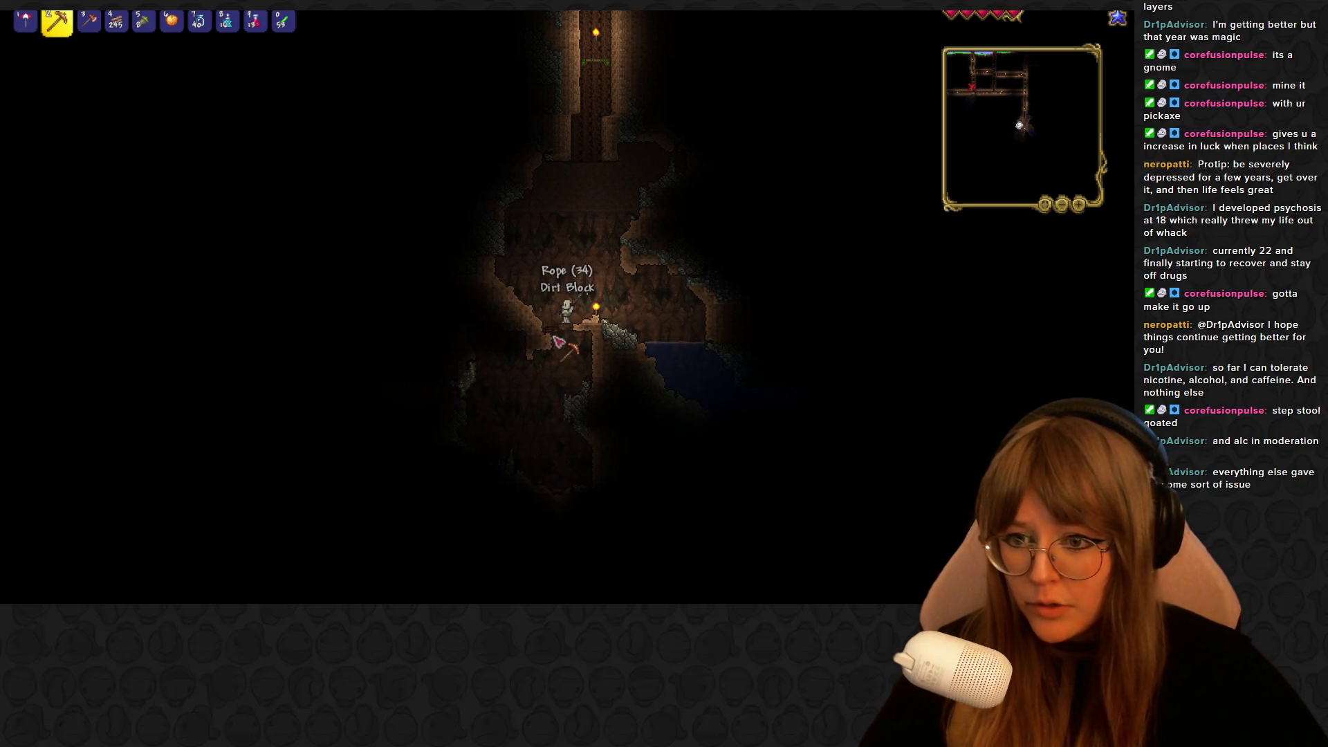
Light the cave with two torches and mine the adjacent Tin Ore vein
key("shift")
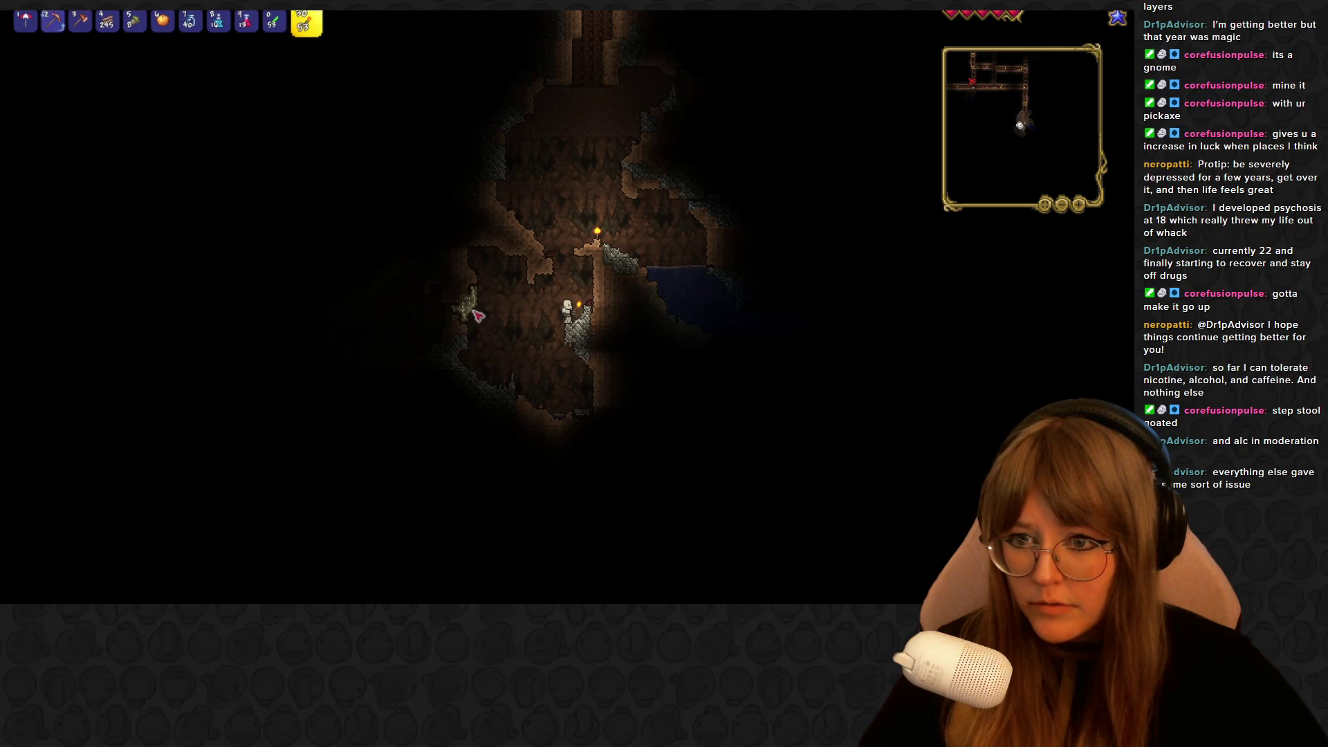
key("a")
left_click(564, 325, "shift")
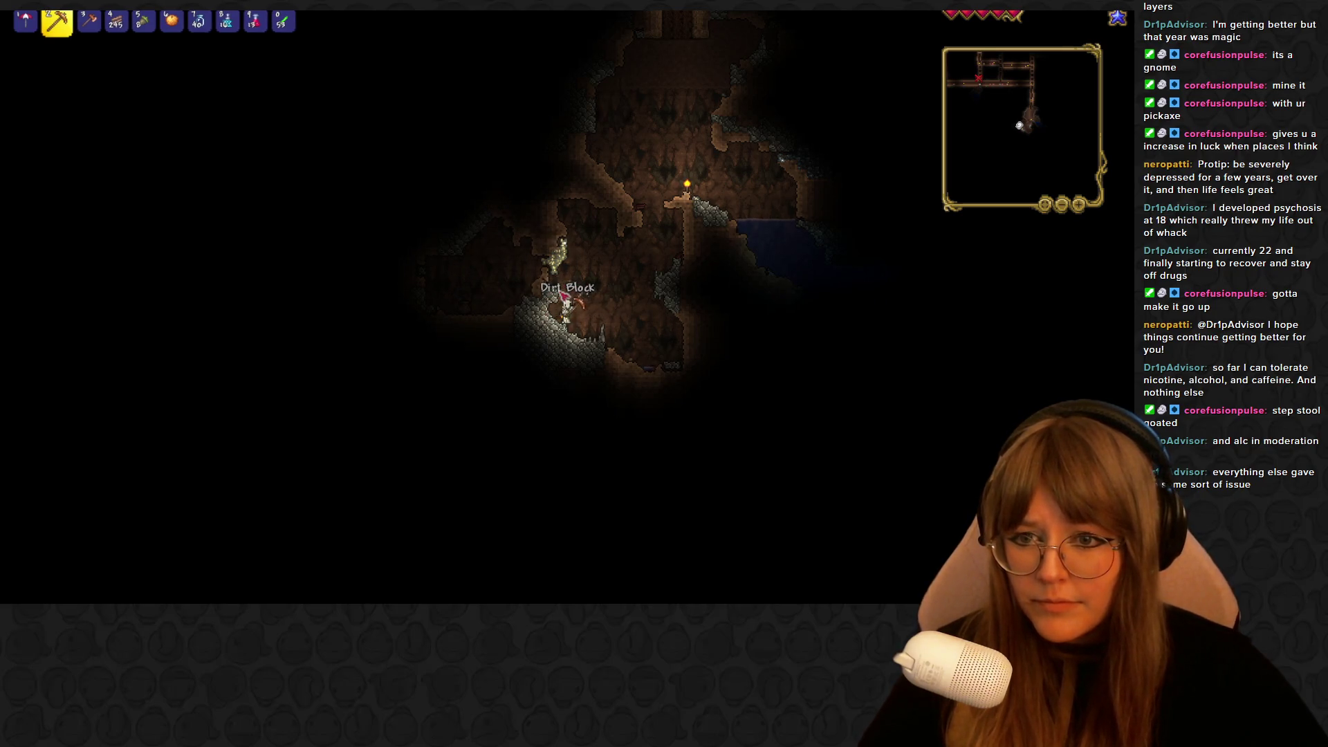
key("space")
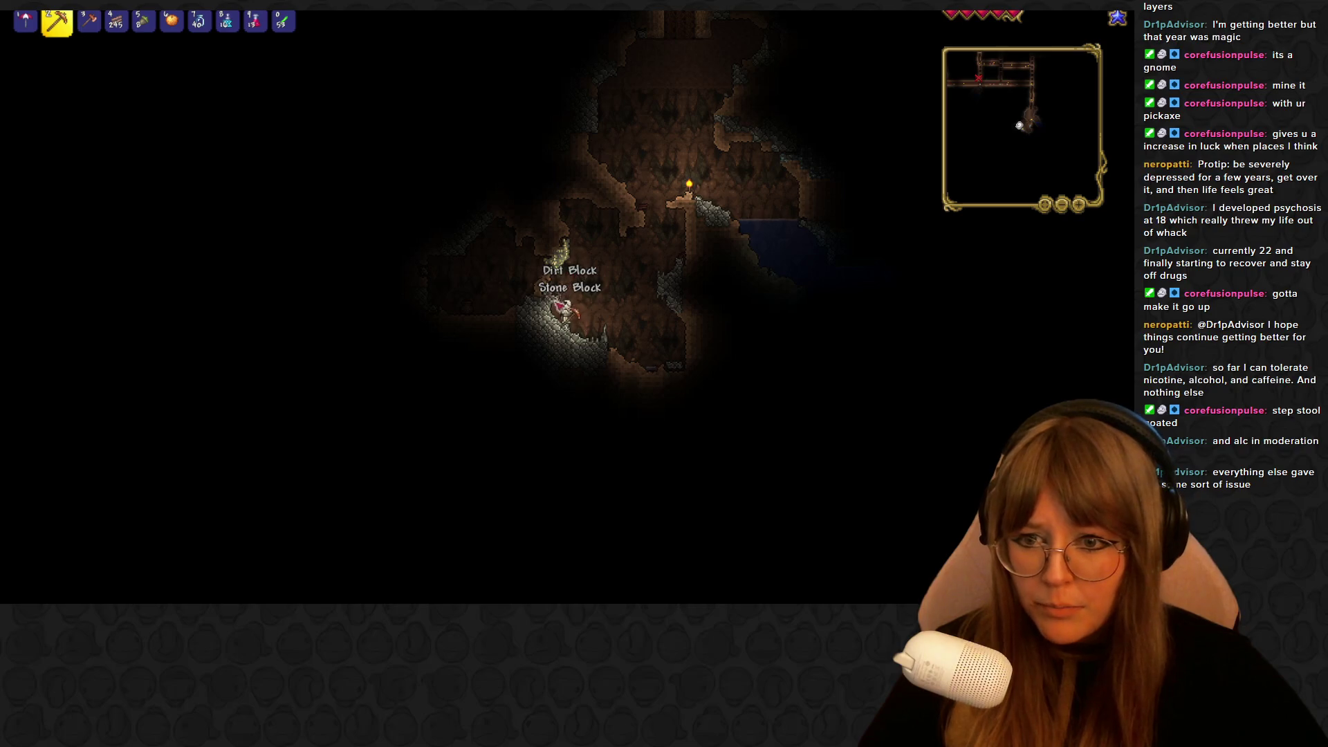
left_click(562, 305)
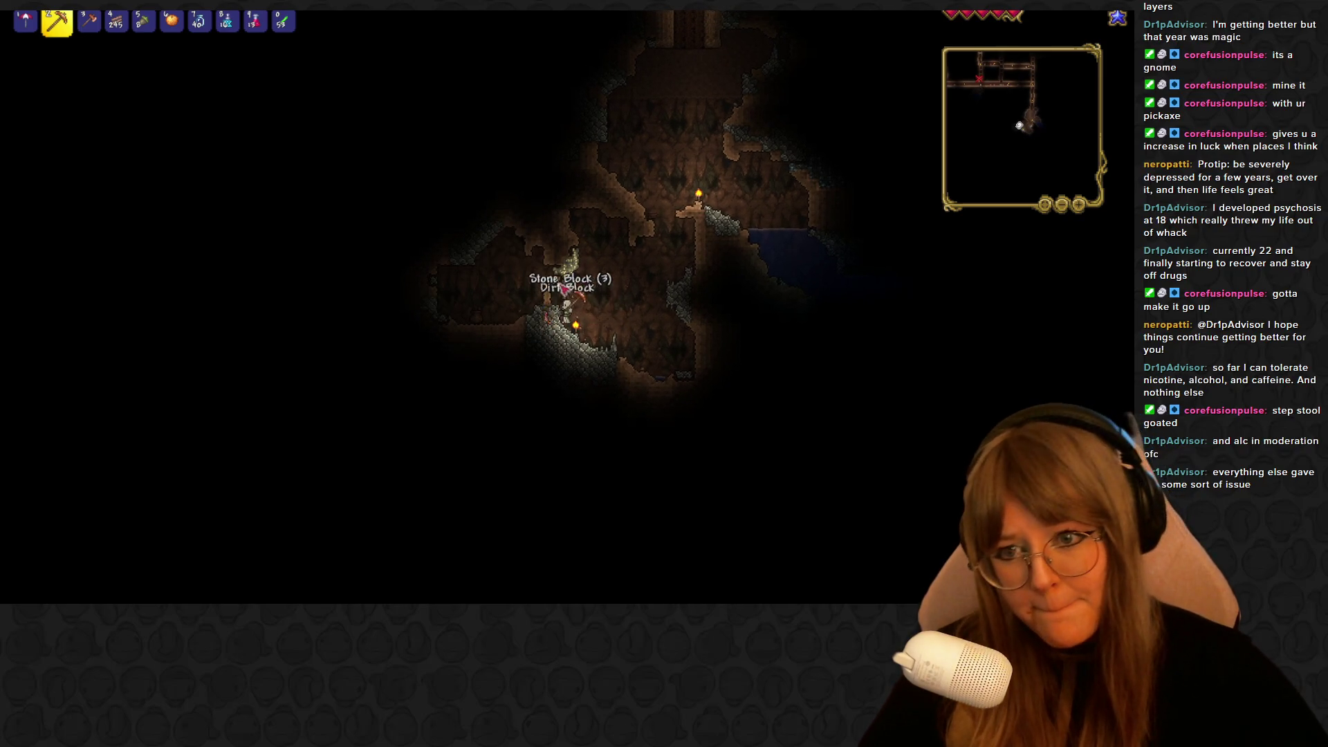
left_click(586, 296)
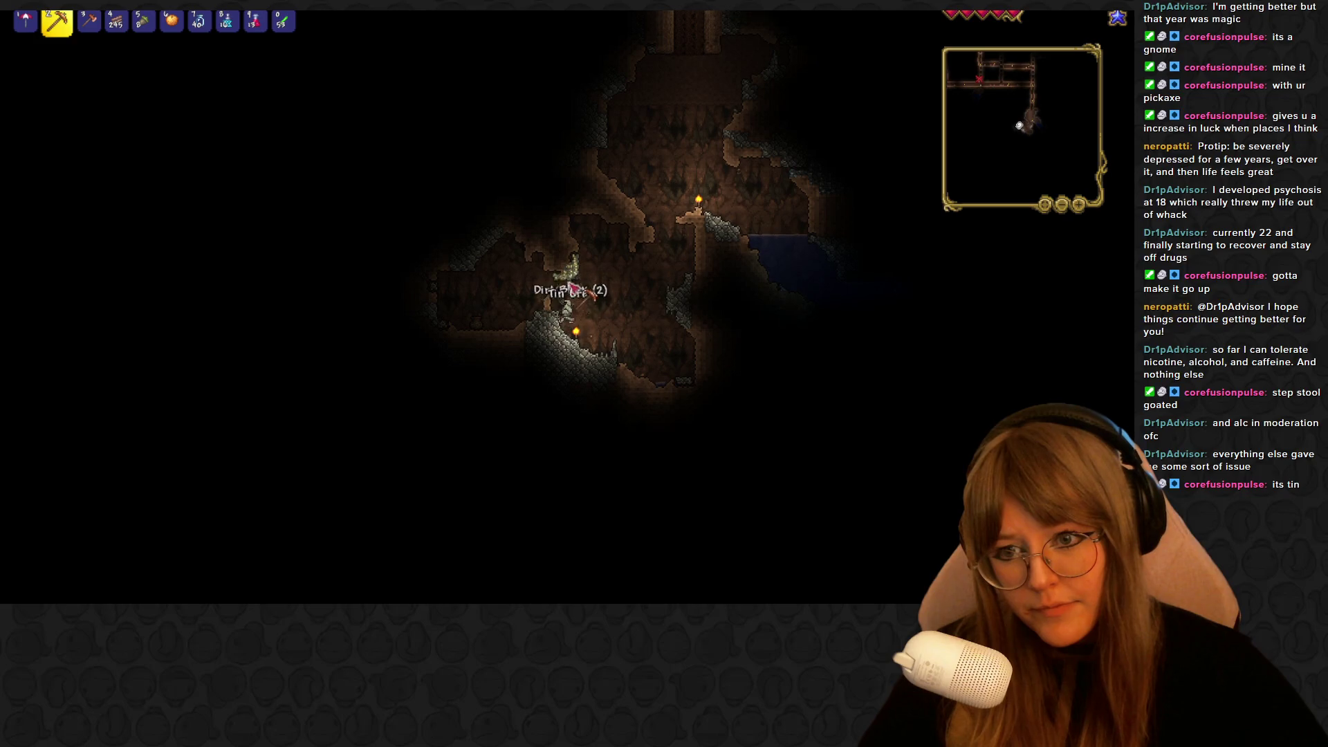
left_click(574, 284)
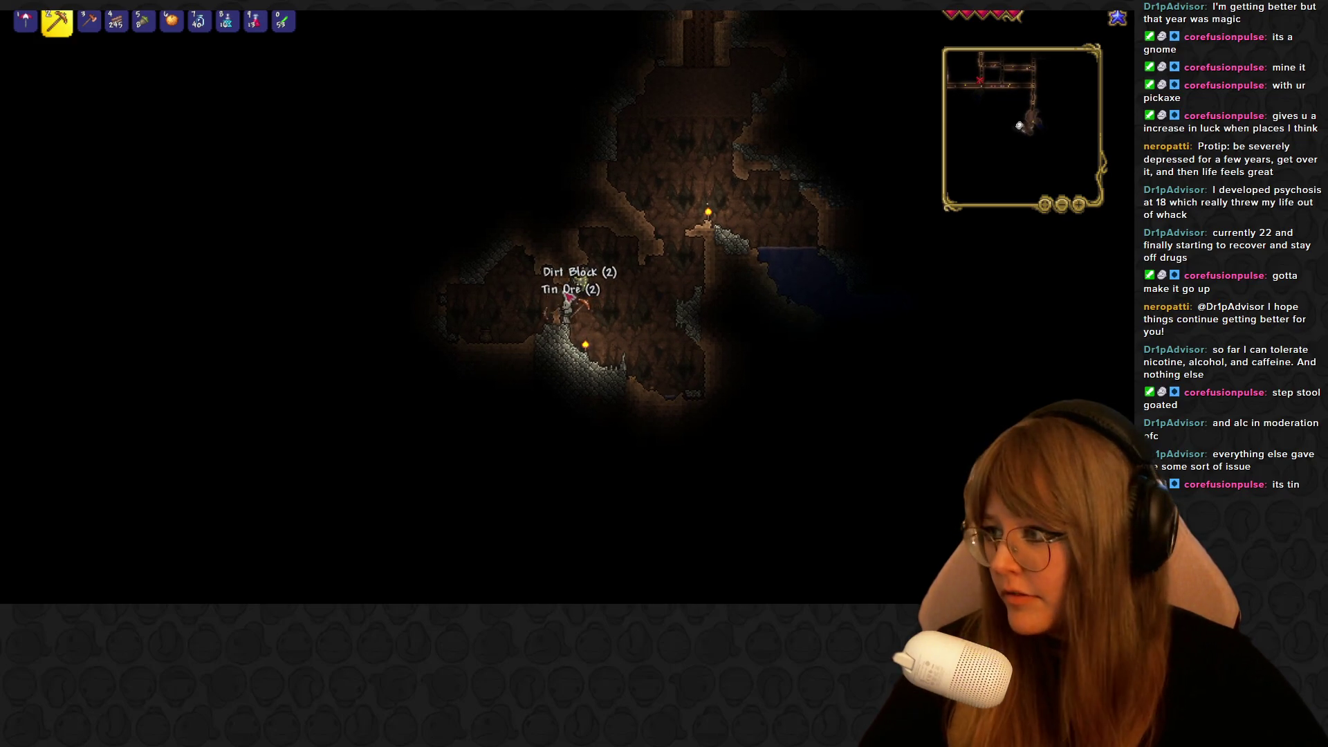
left_click(585, 292)
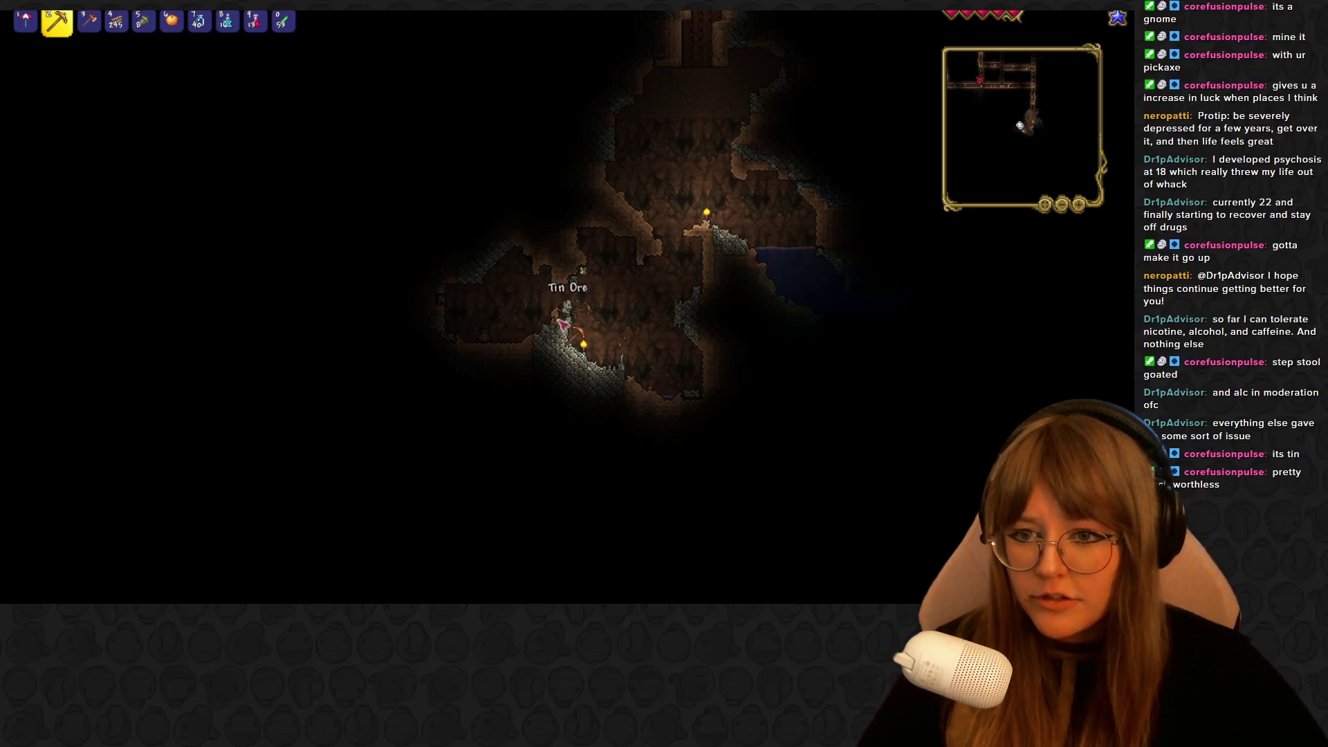
Walk back and forth across the cave, readying a torch and then the pickaxe
key("a")
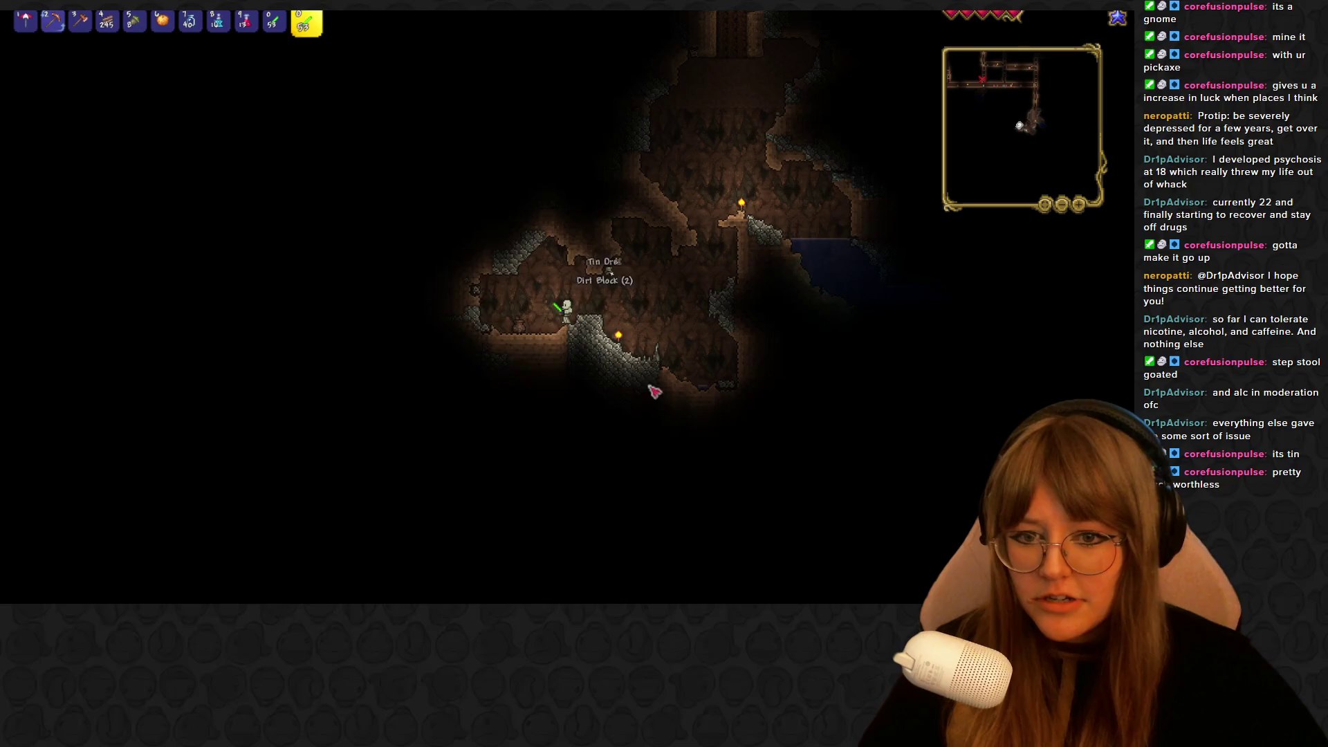
key("d")
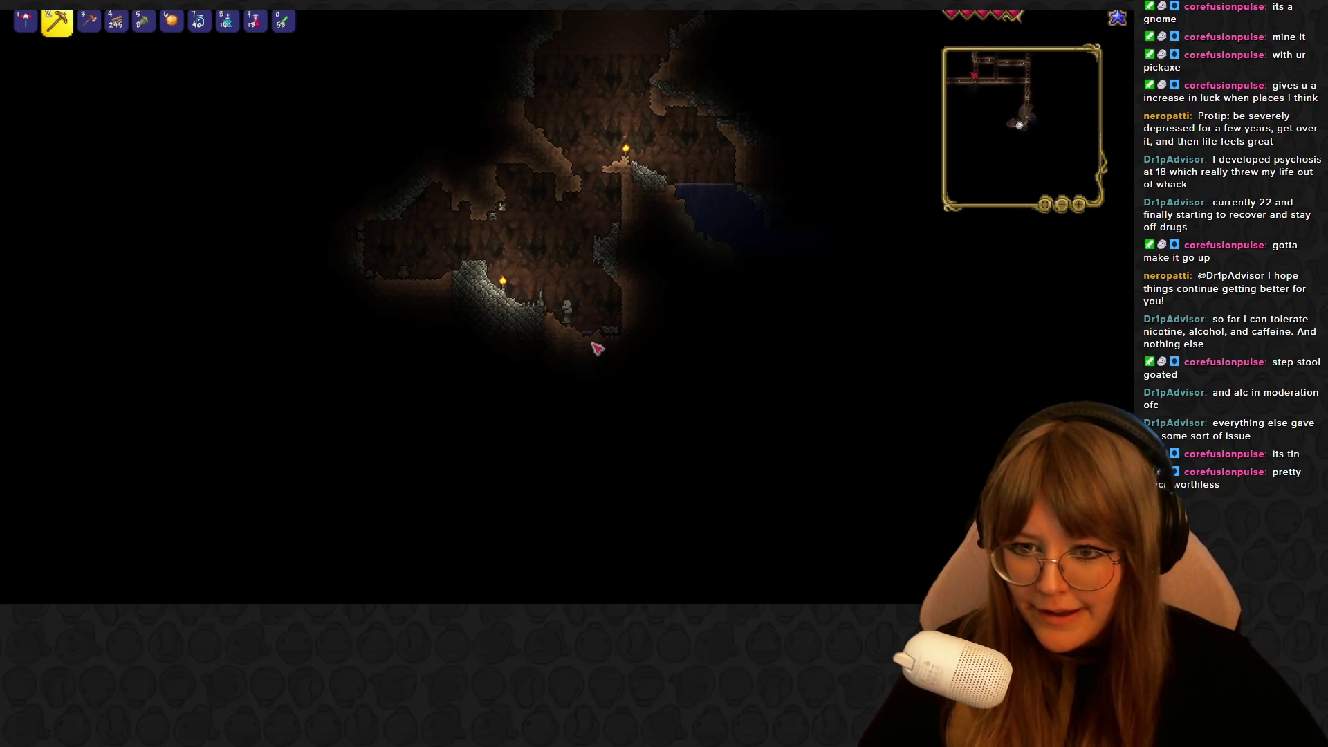
key("a")
key("0")
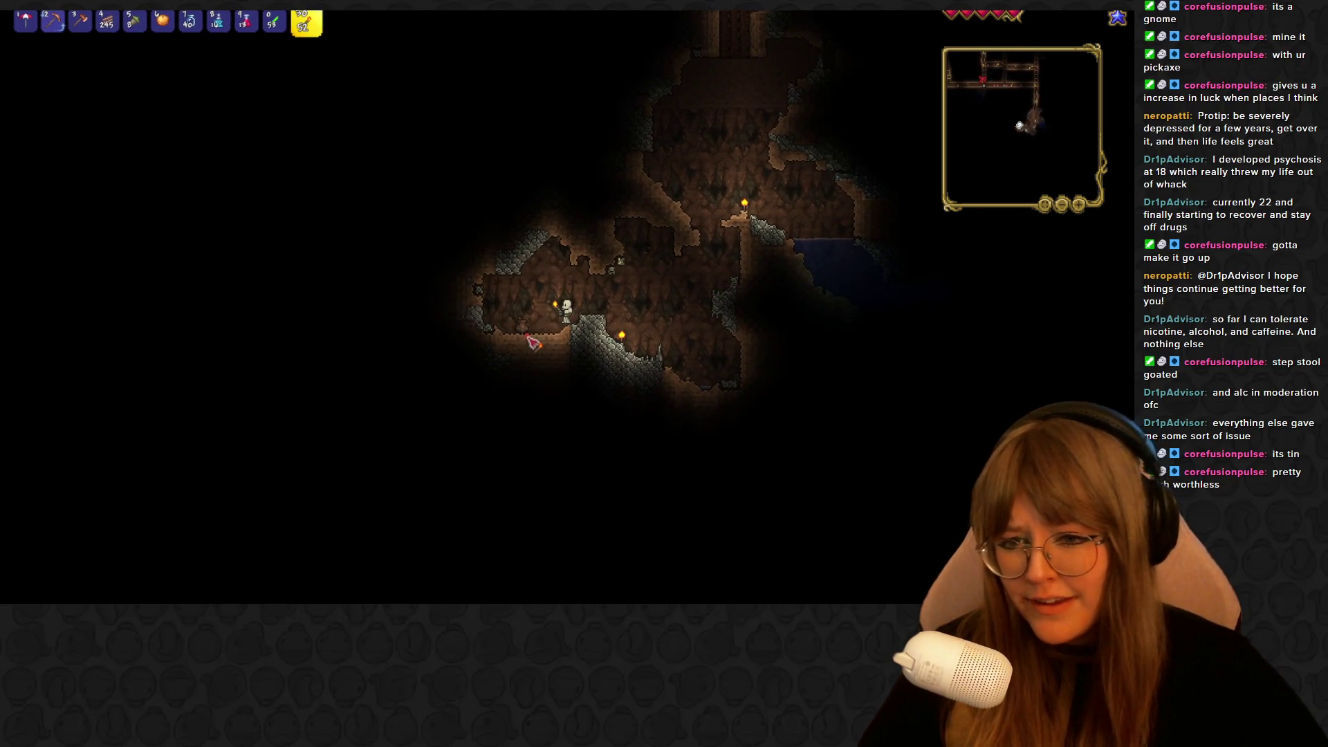
key("2")
key("a")
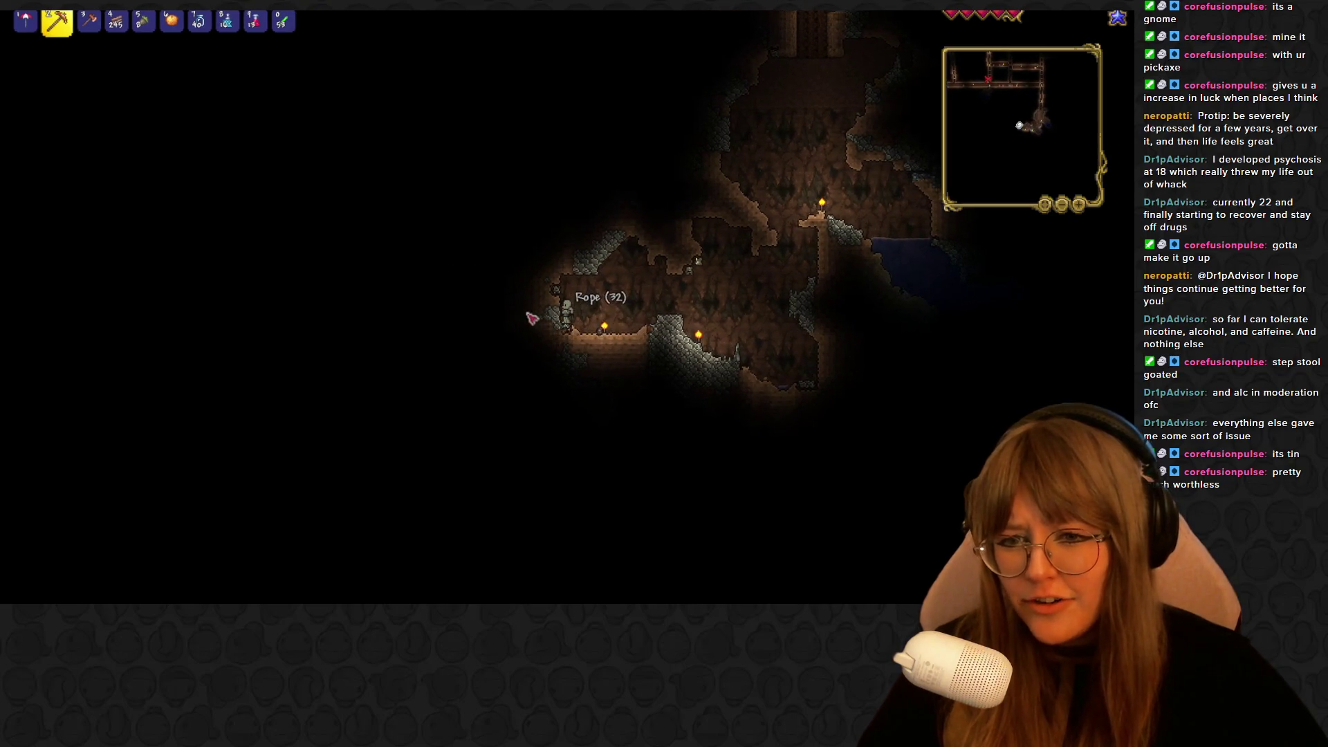
key("d")
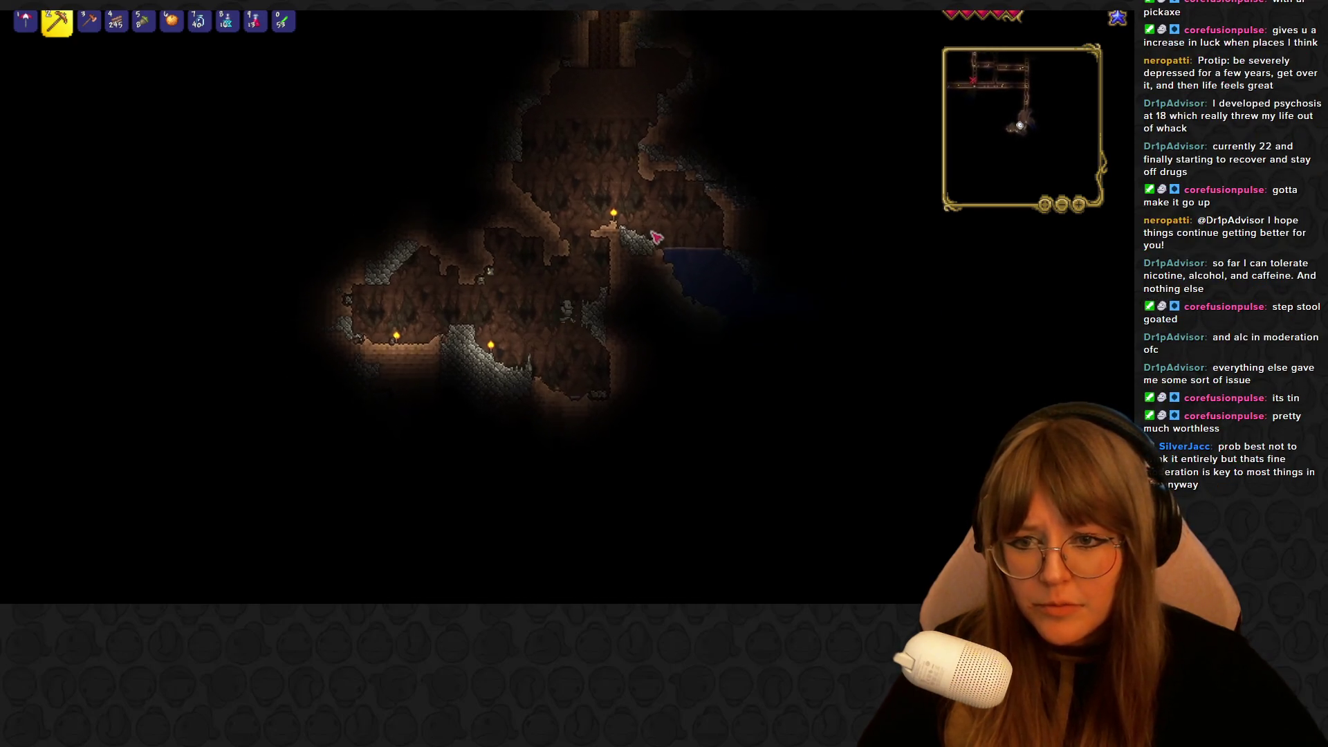
Jump up the stone ledges past the torch to the foot of the vertical shaft
key("space")
key("d")
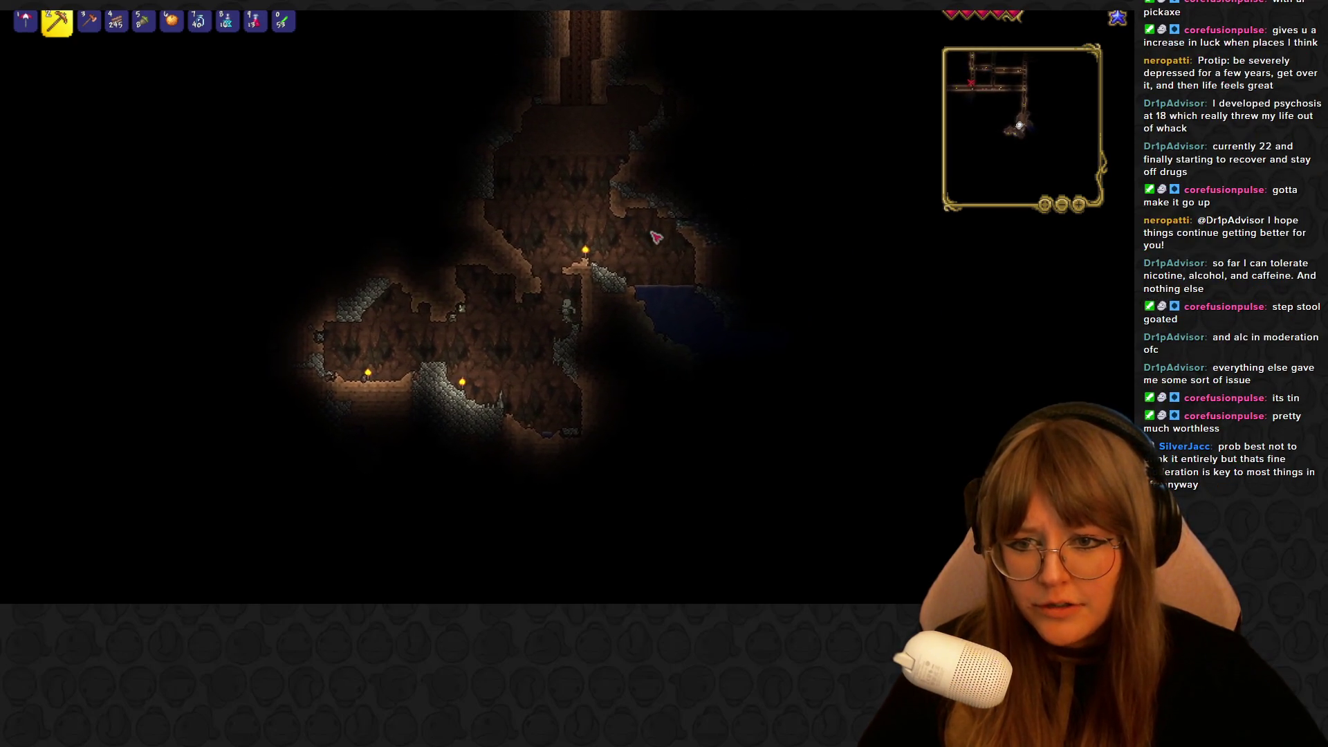
key("a")
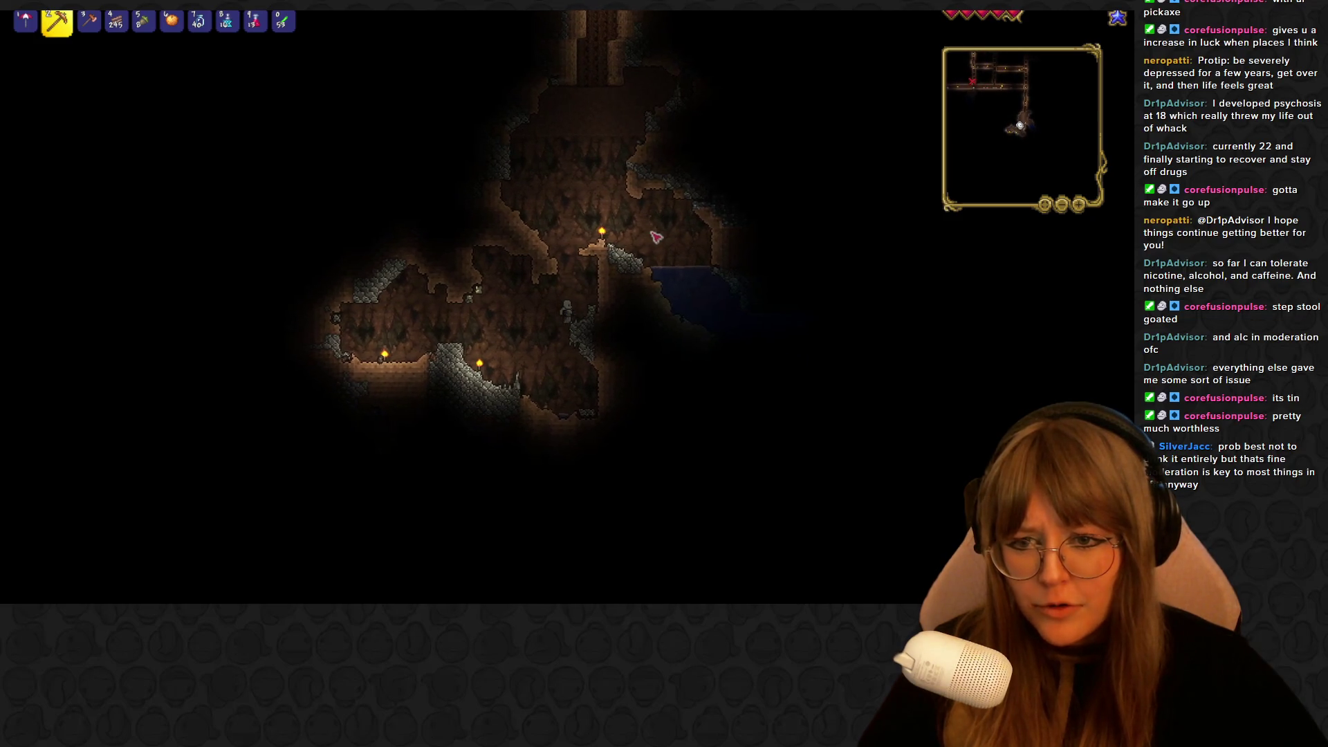
key("space")
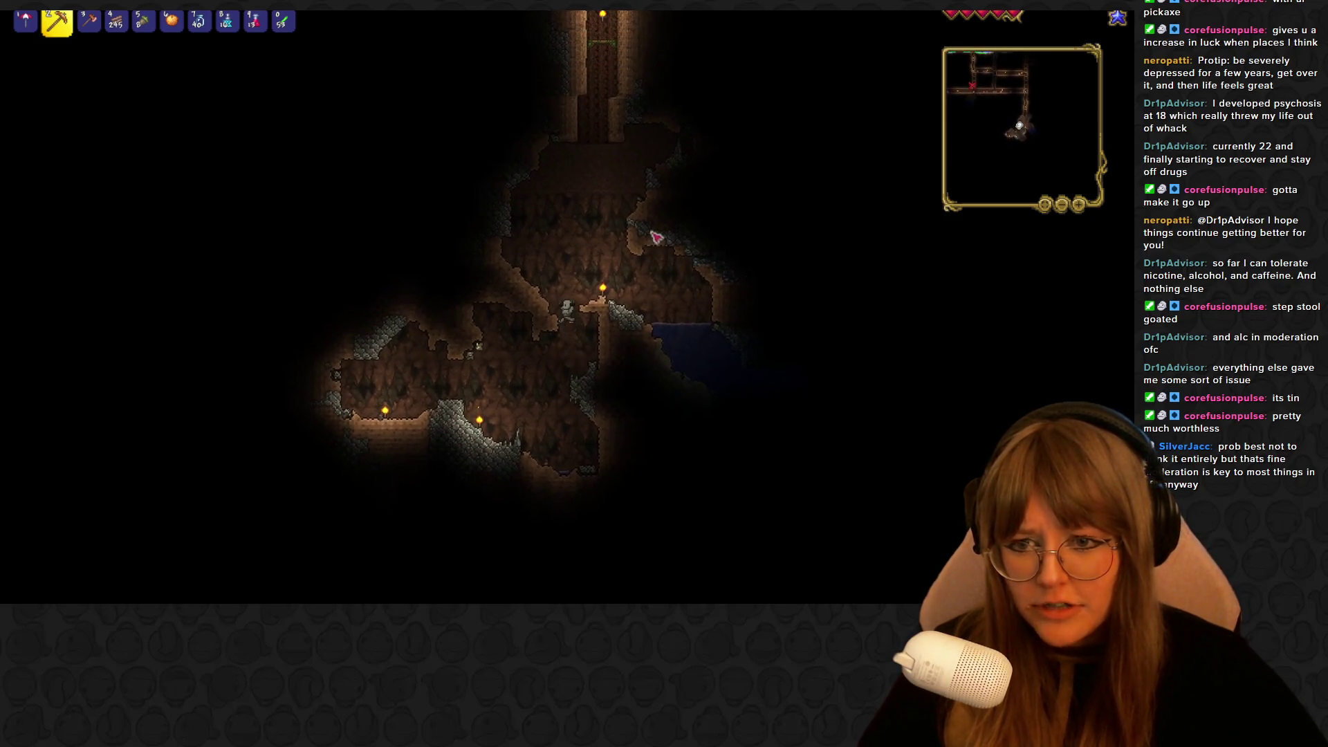
key("space")
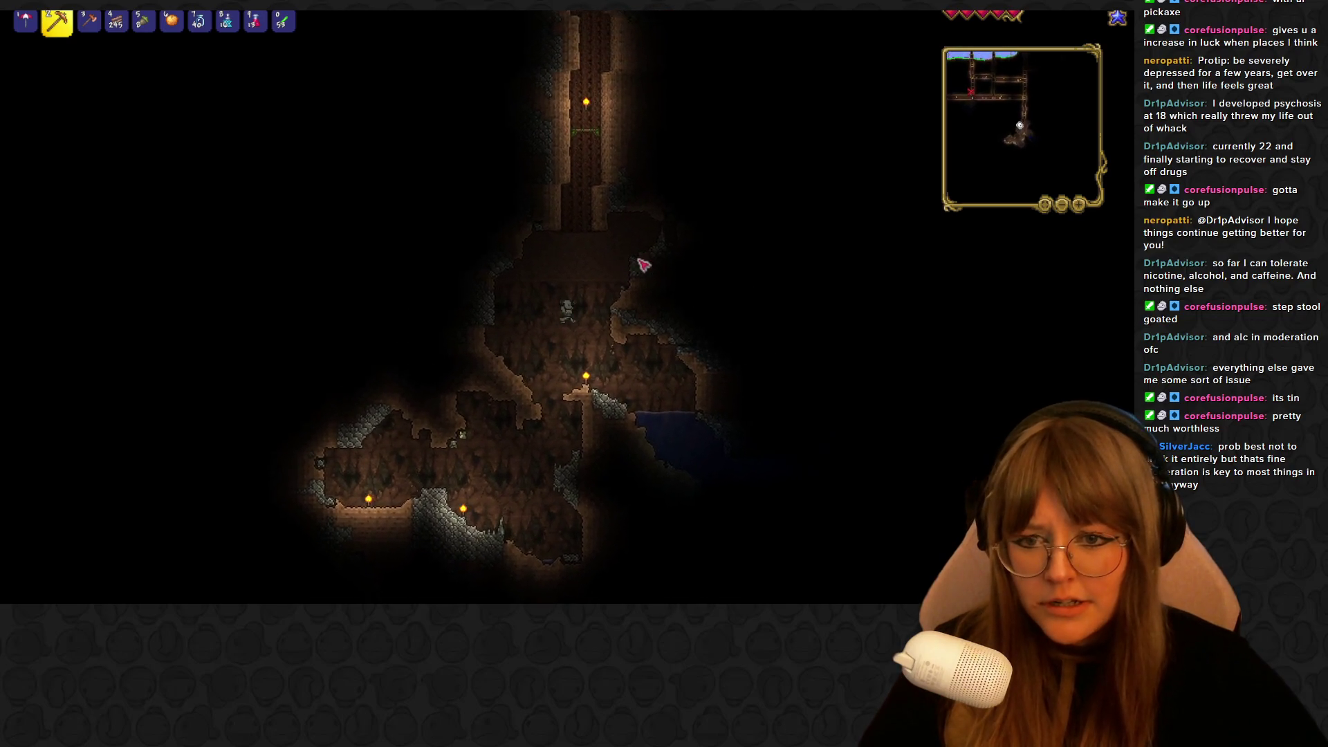
key("d")
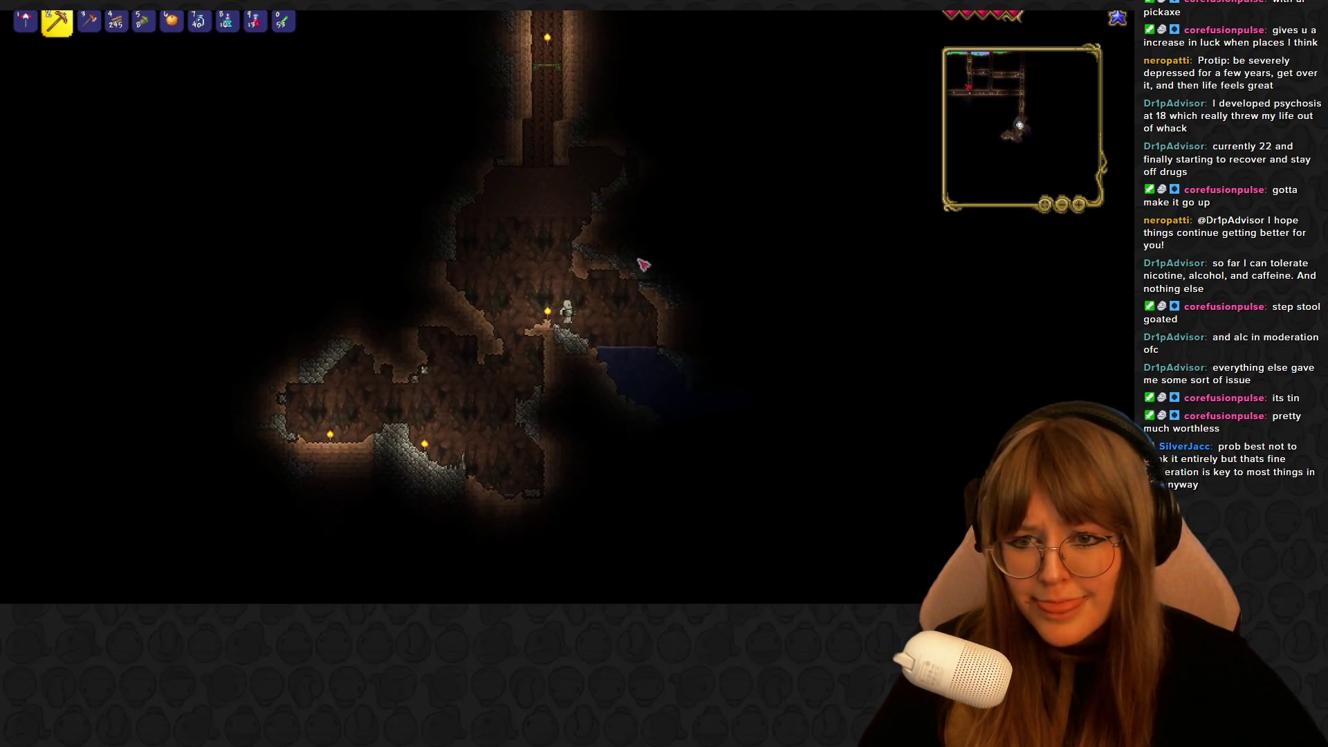
key("space")
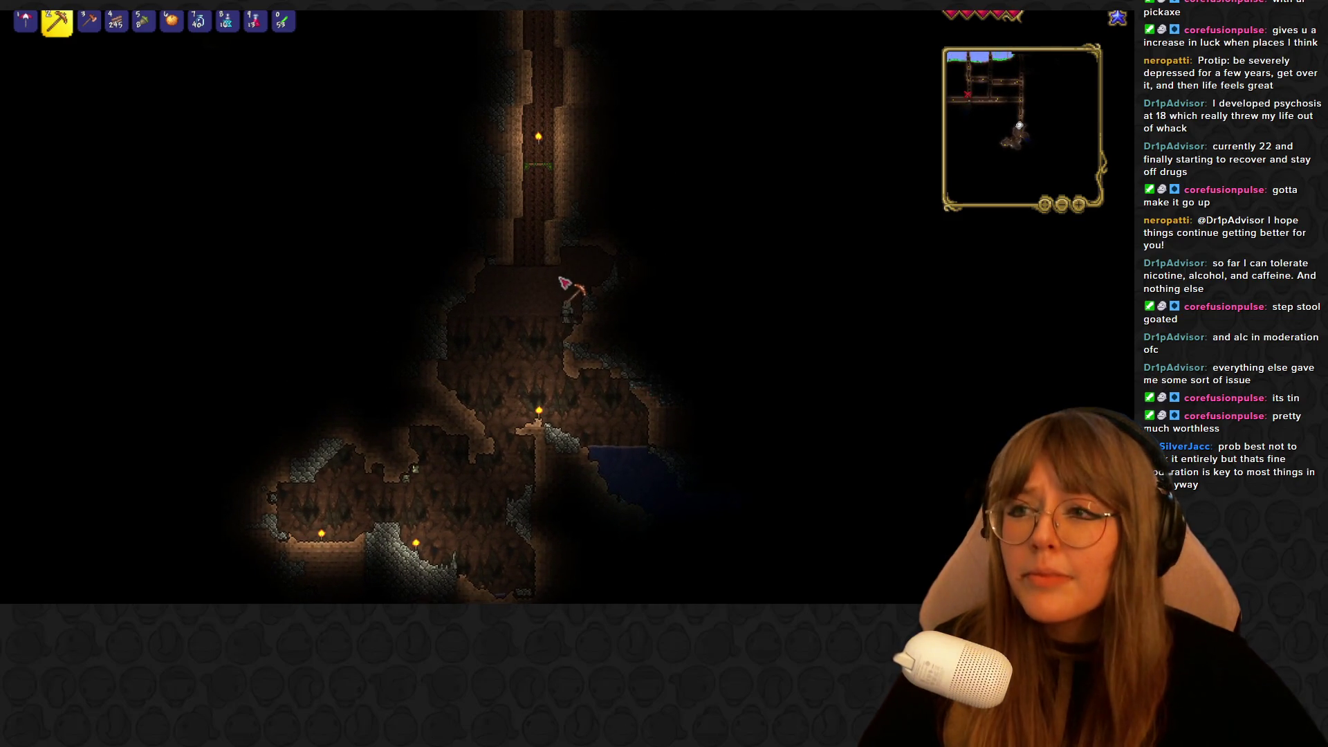
key("Escape")
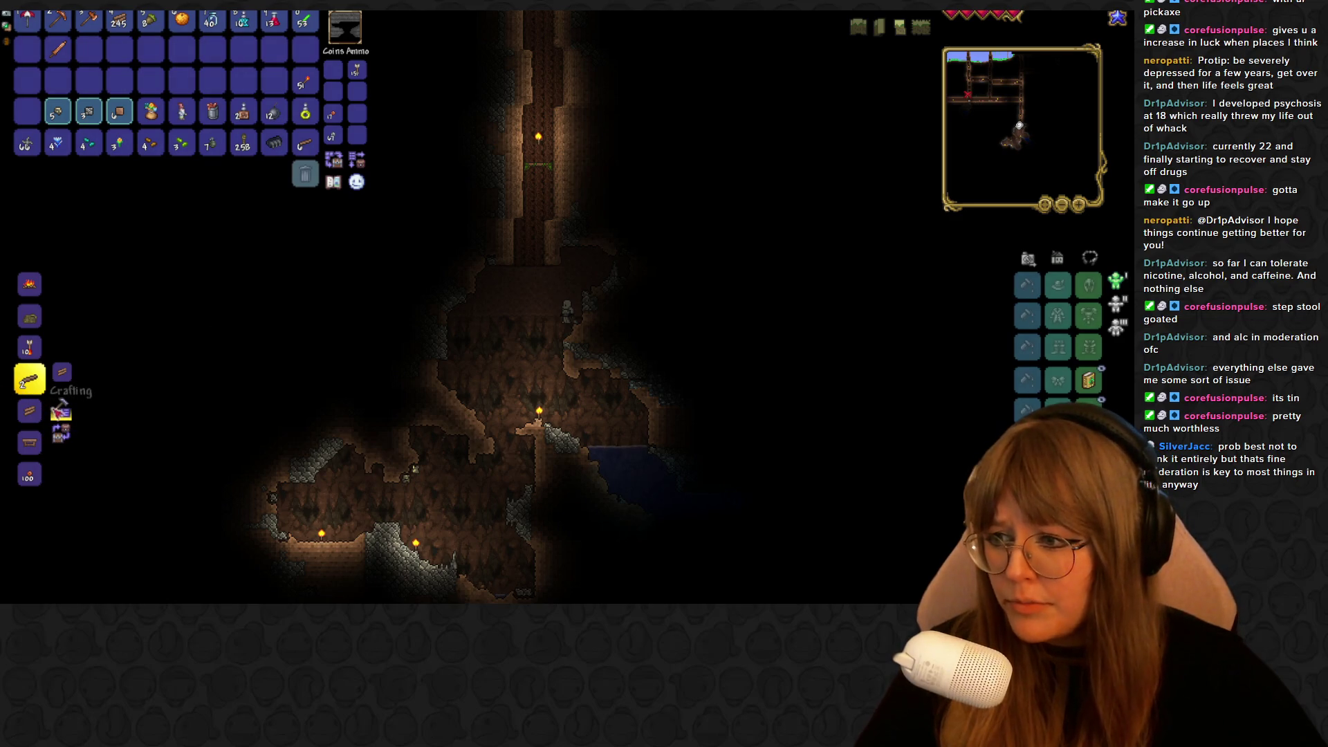
scroll(45, 388, "up", 2)
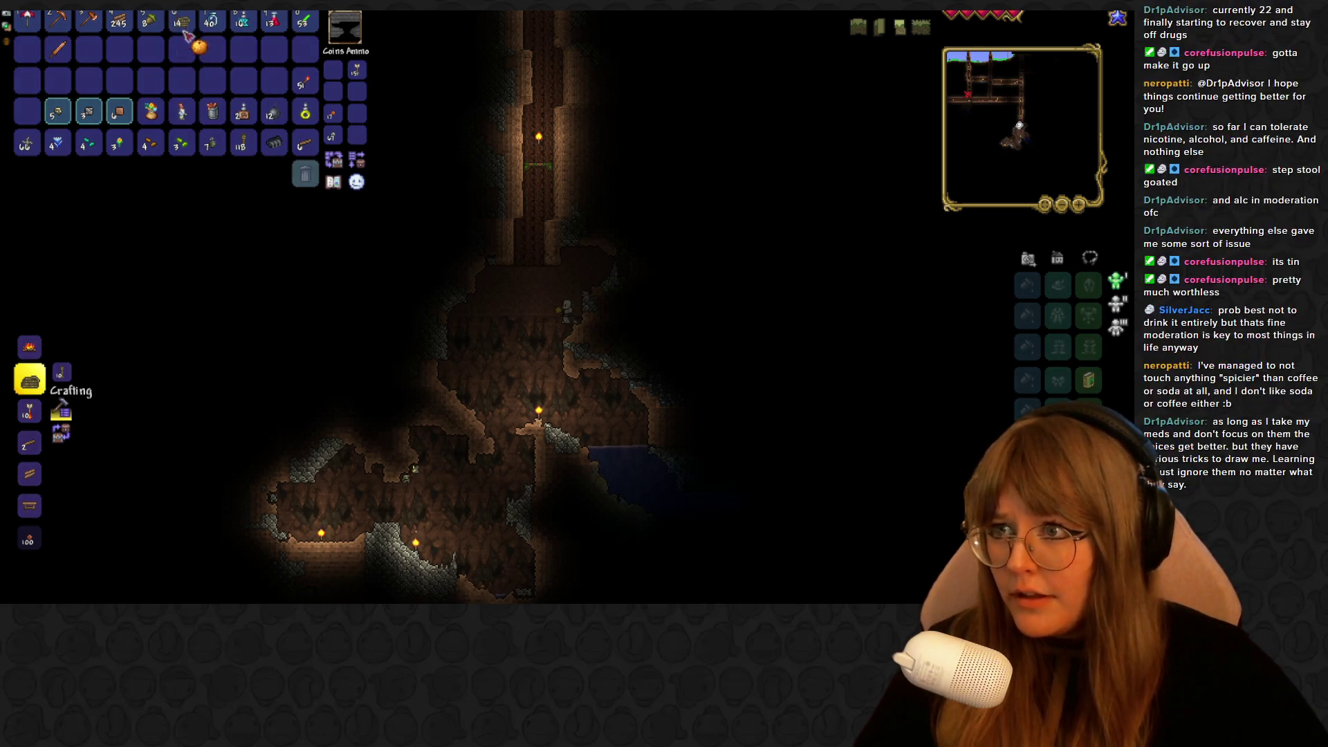
key("Escape")
key("3")
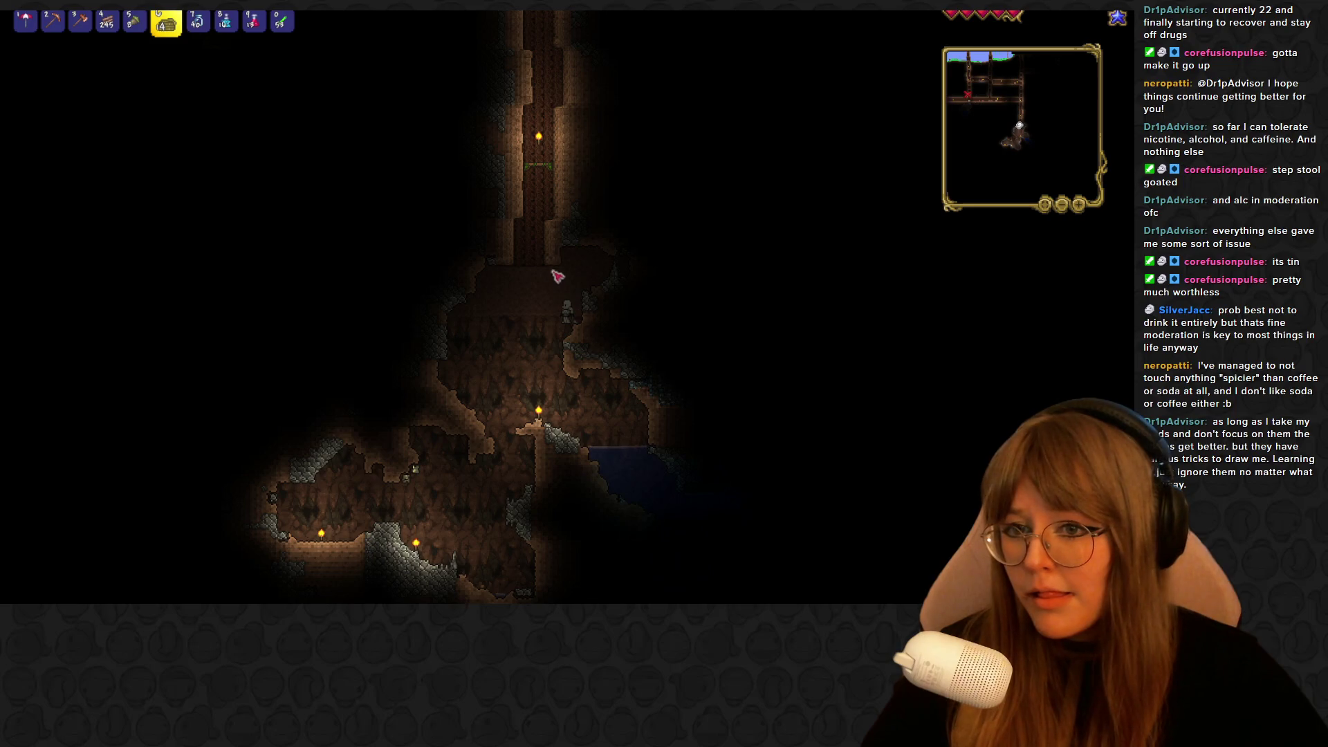
Drop off and regrab the rope, then climb it up to the wooden corridor
key("a")
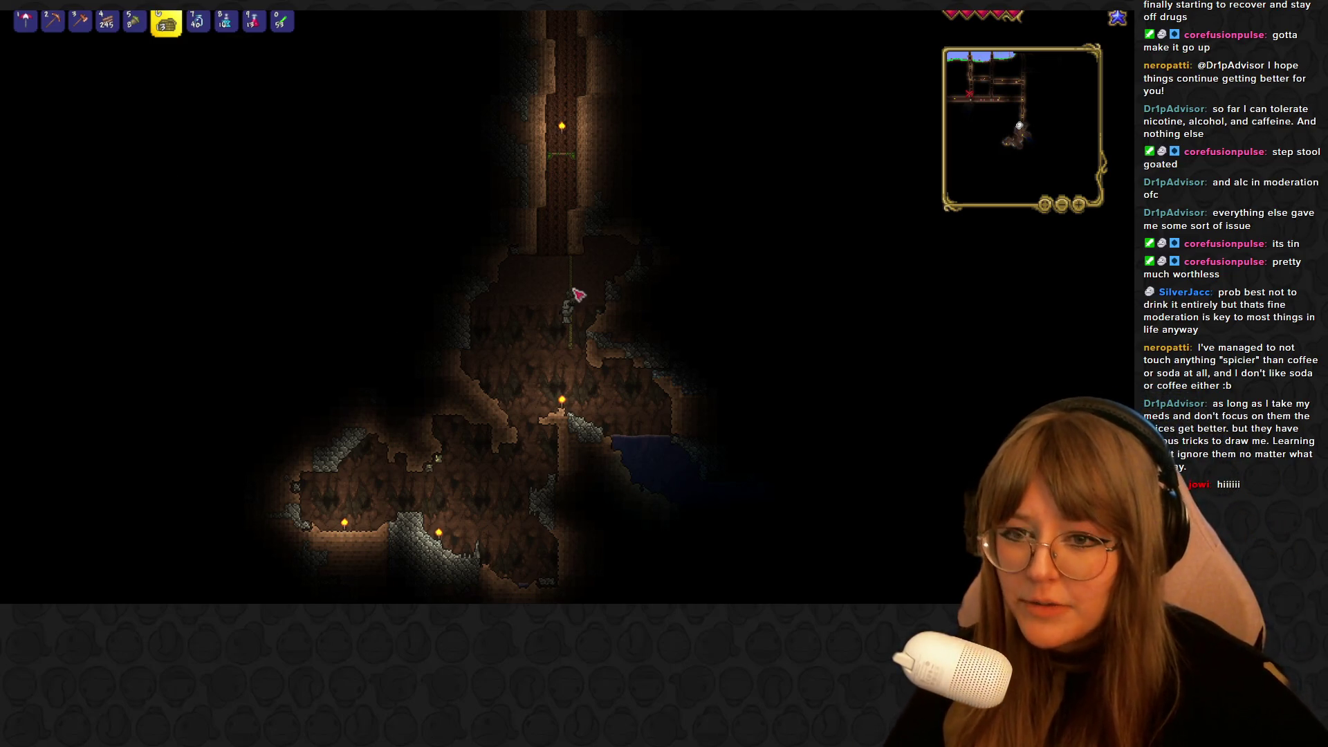
key("a")
key("d")
key("w")
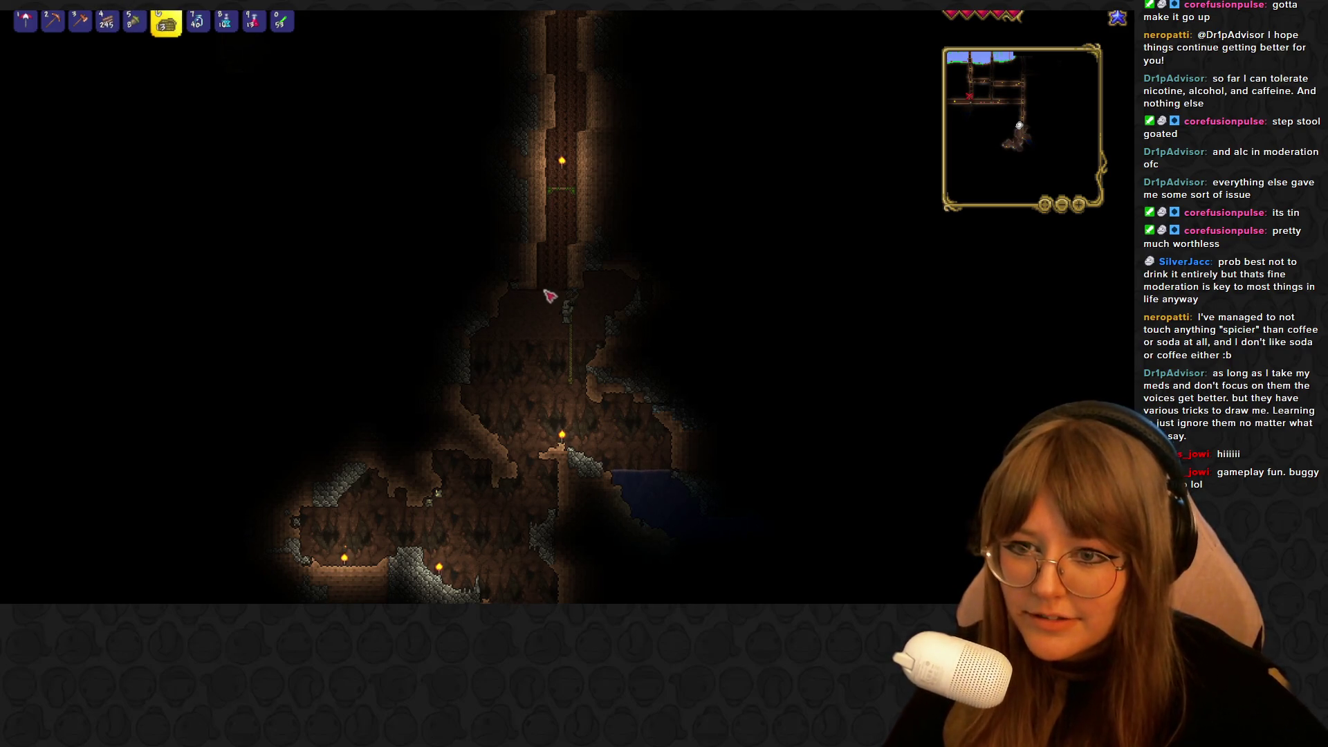
key("w")
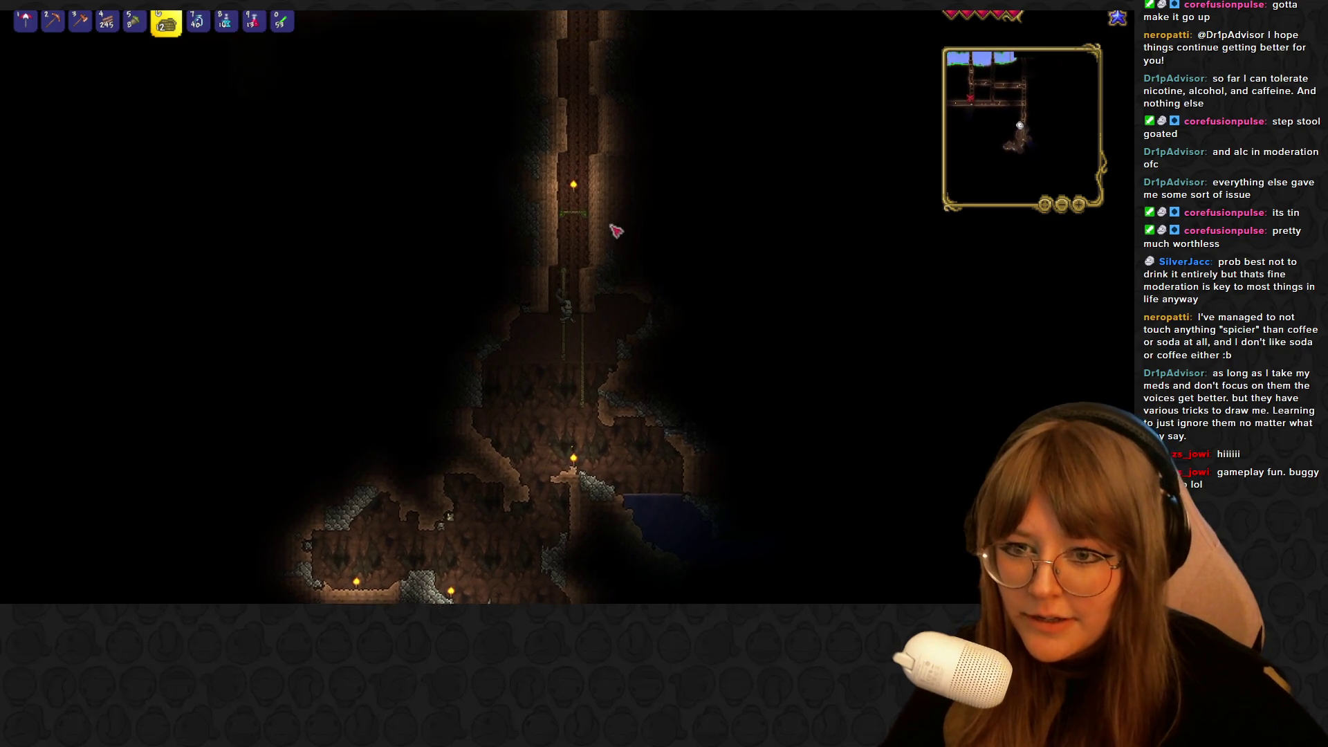
key("w")
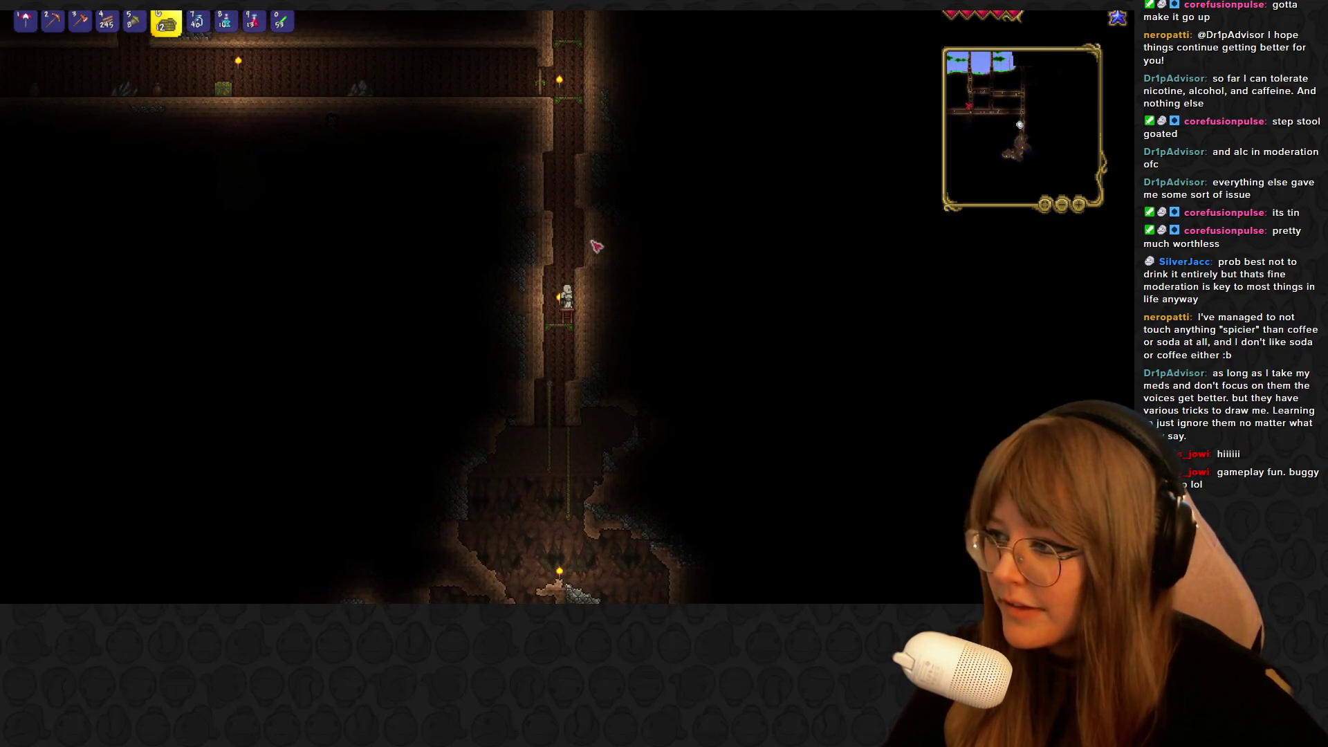
key("w")
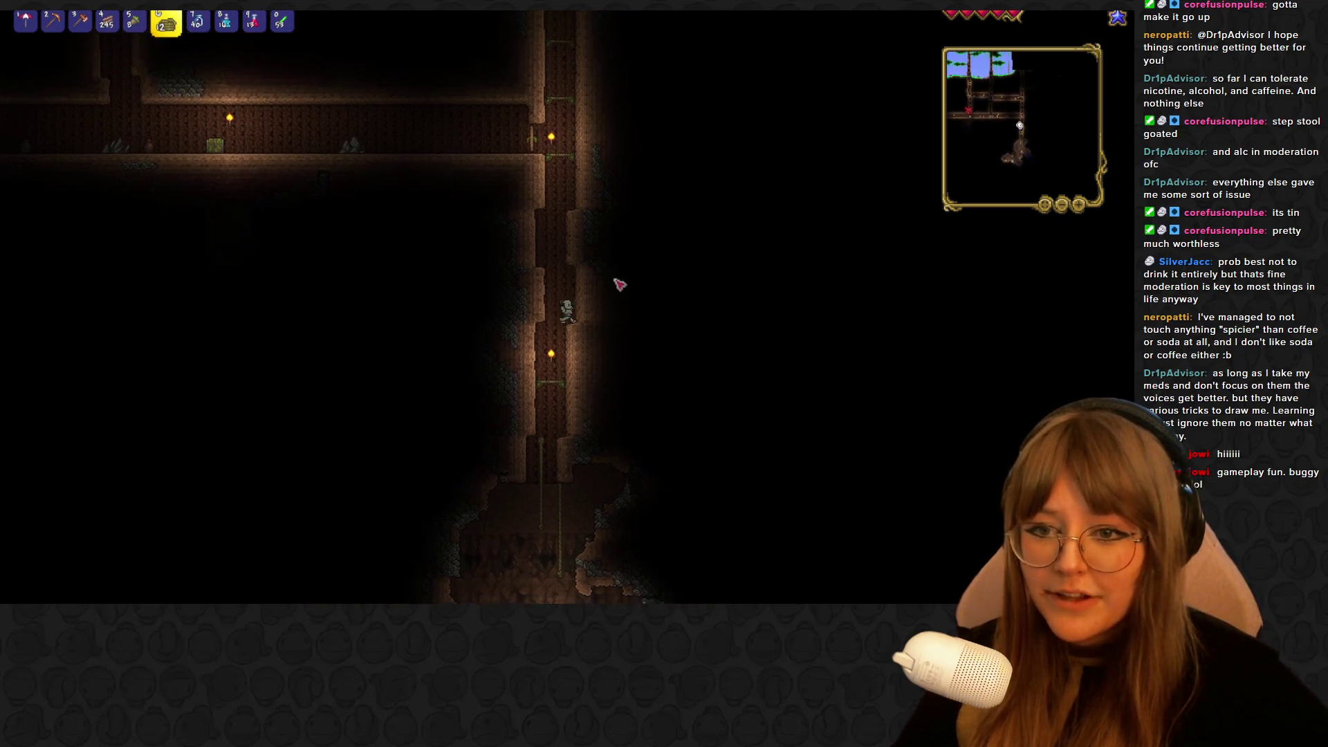
key("w")
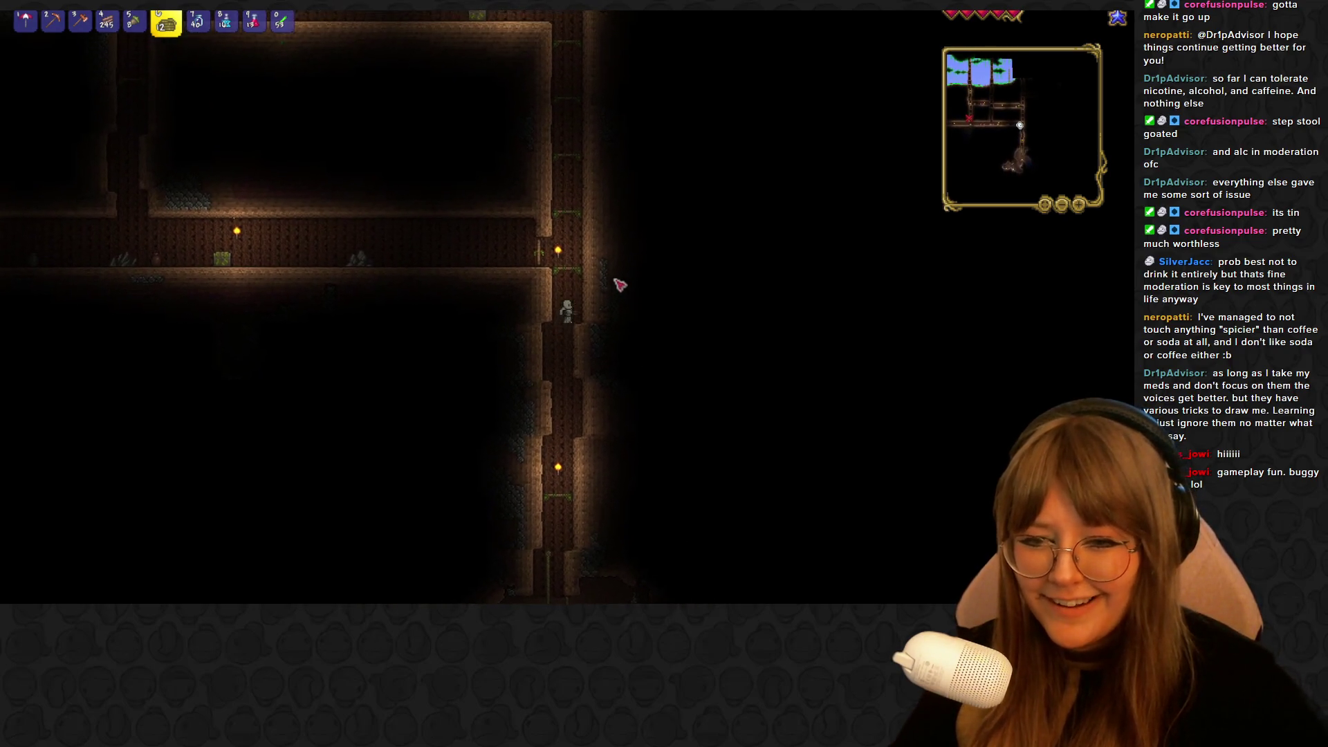
Walk left along the corridor and dig down through its floor with the pickaxe
key("a")
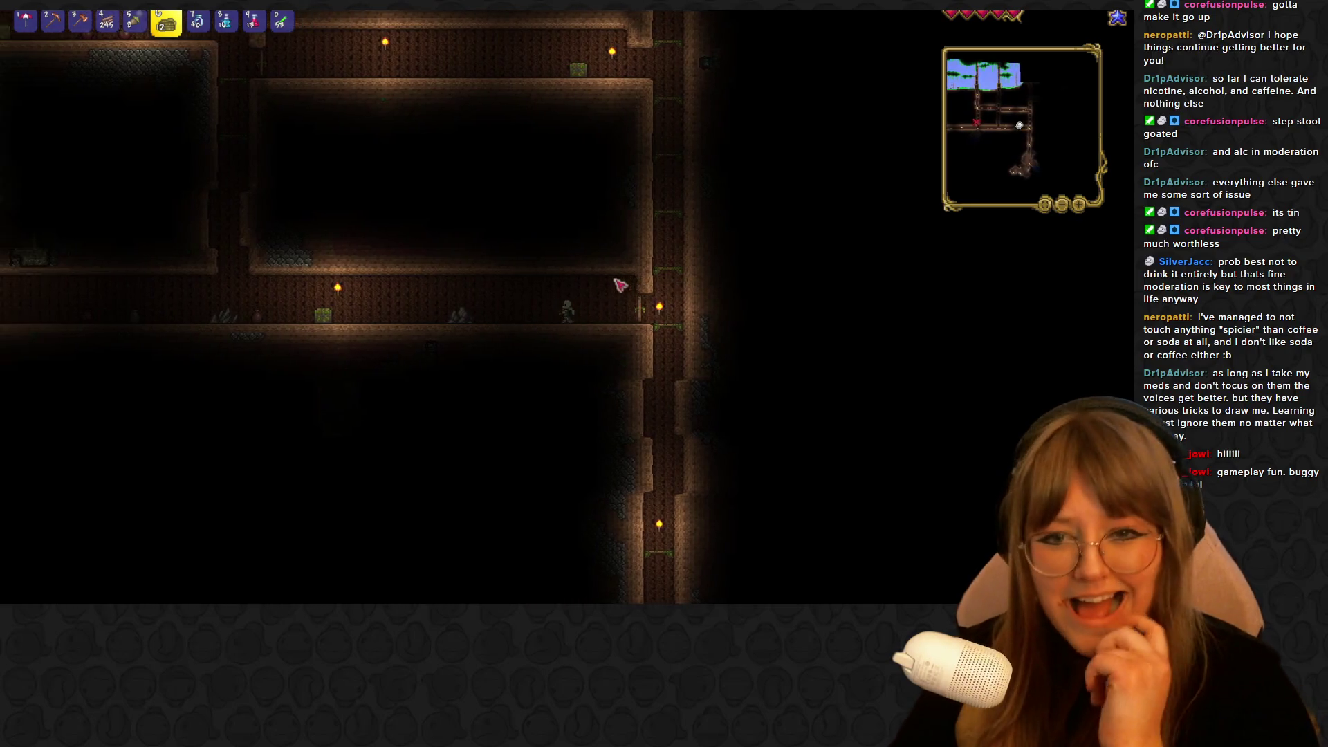
key("a")
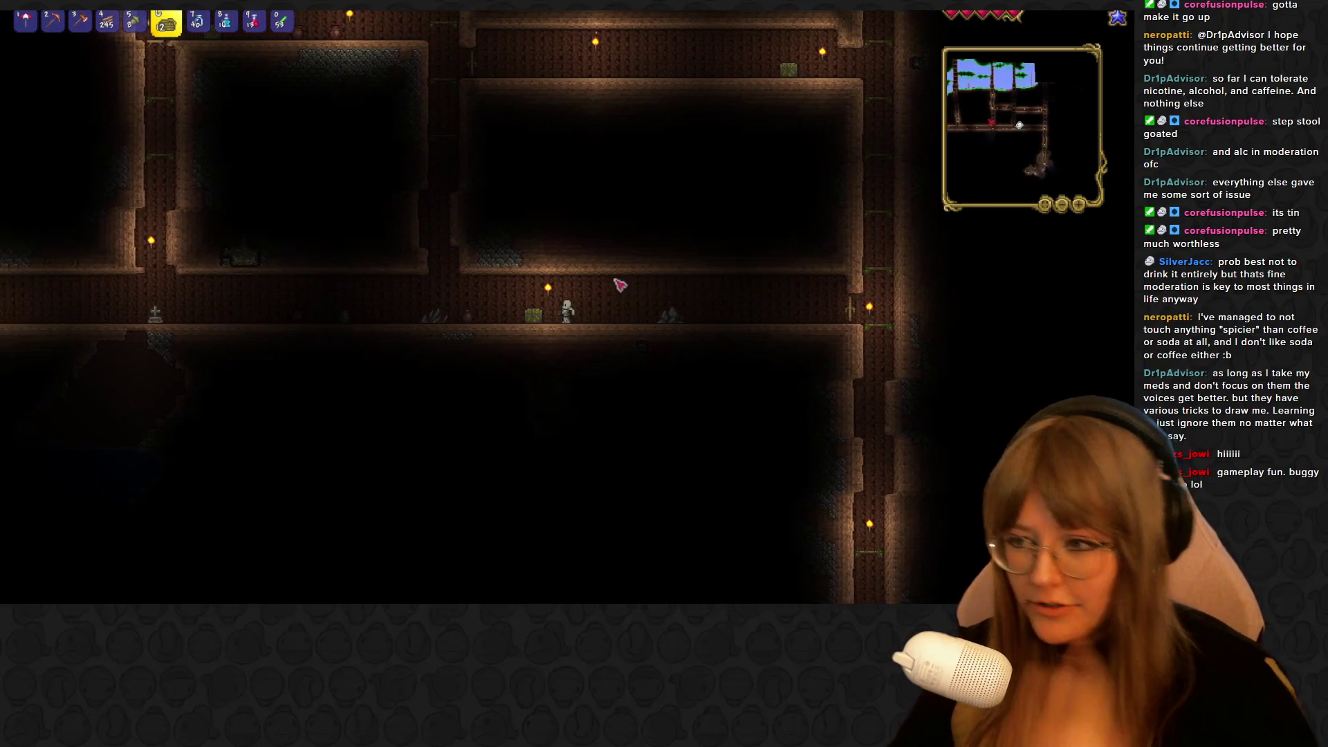
key("4")
key("a")
key("2")
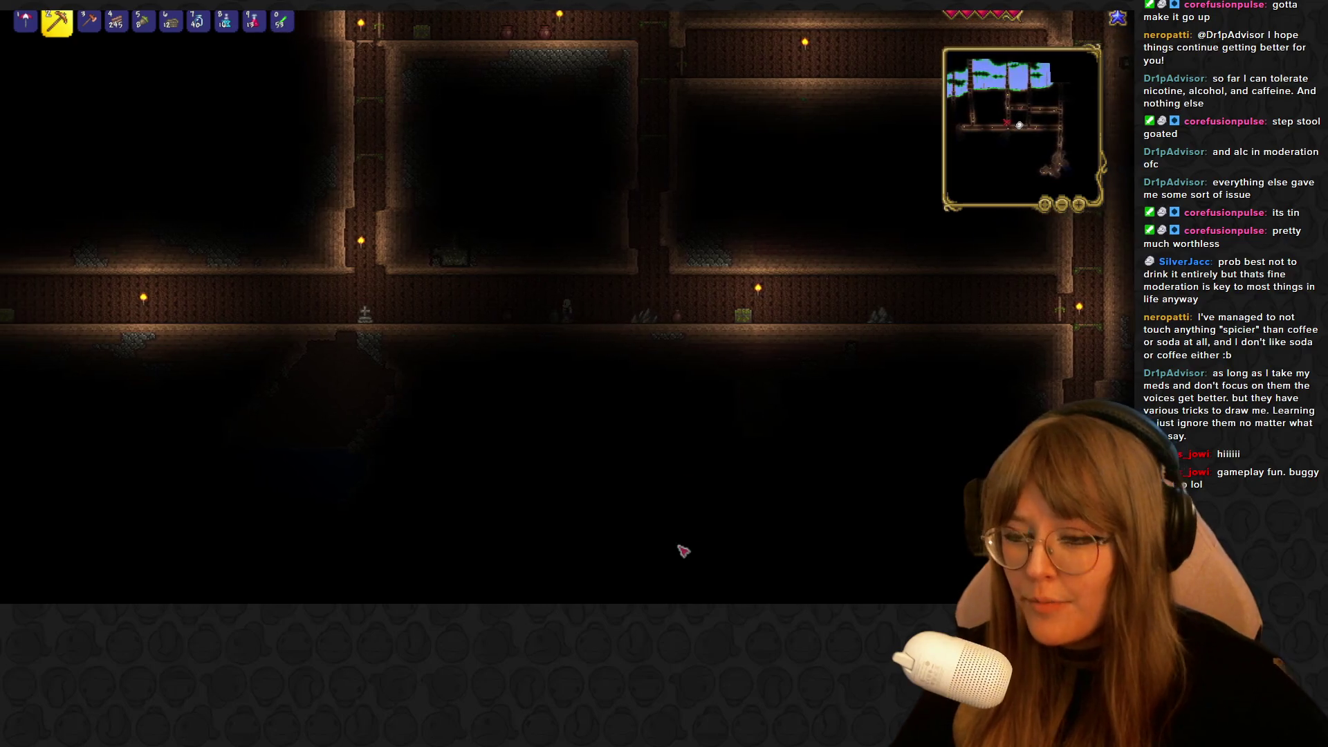
key("a")
left_click(545, 335)
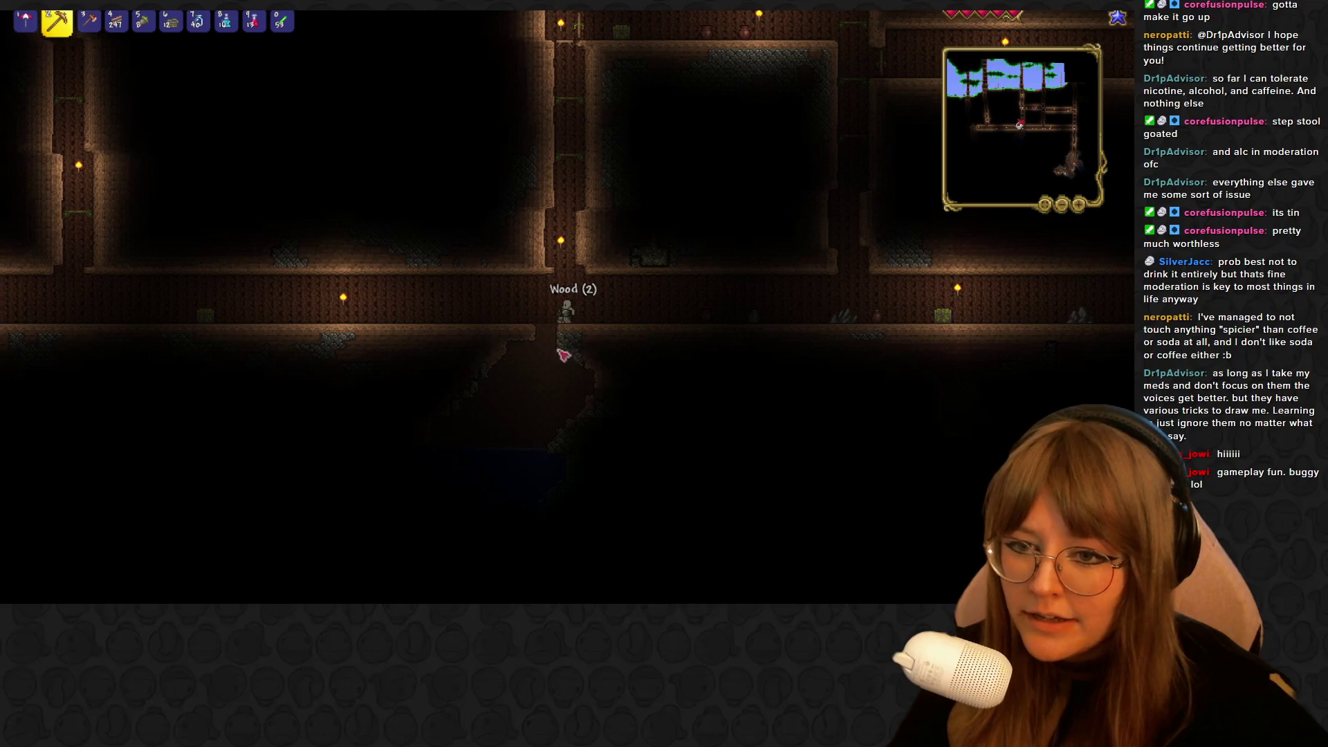
key("a")
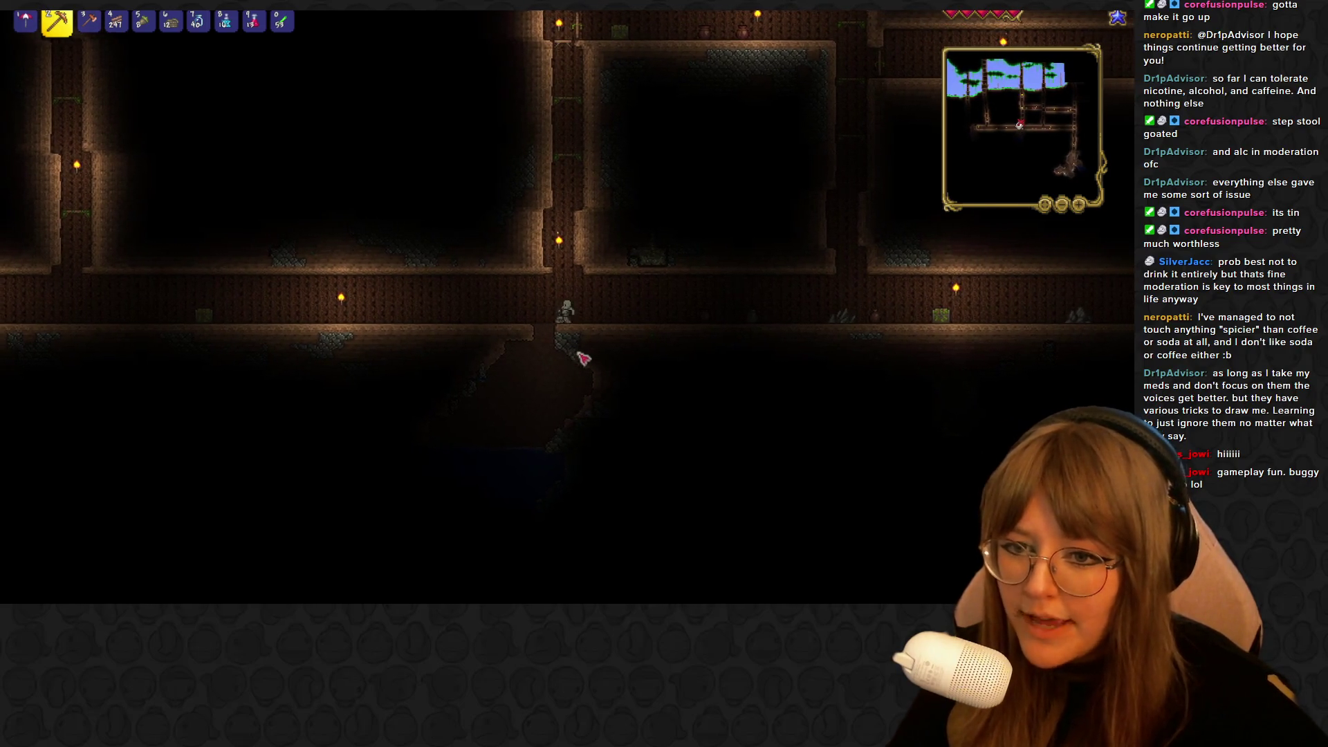
left_click(581, 334)
Toggle between the glowsticks and the pickaxe while sinking into the flooded pit
key("0")
key("2")
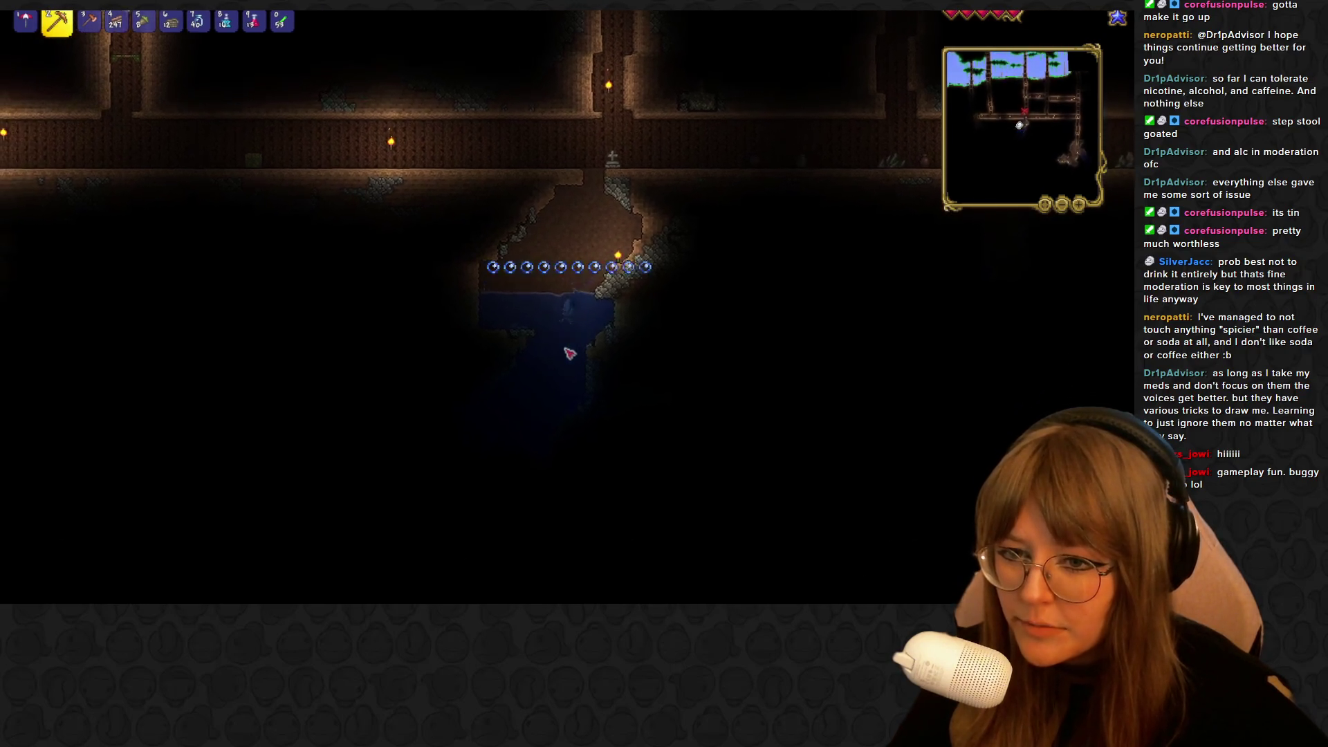
key("0")
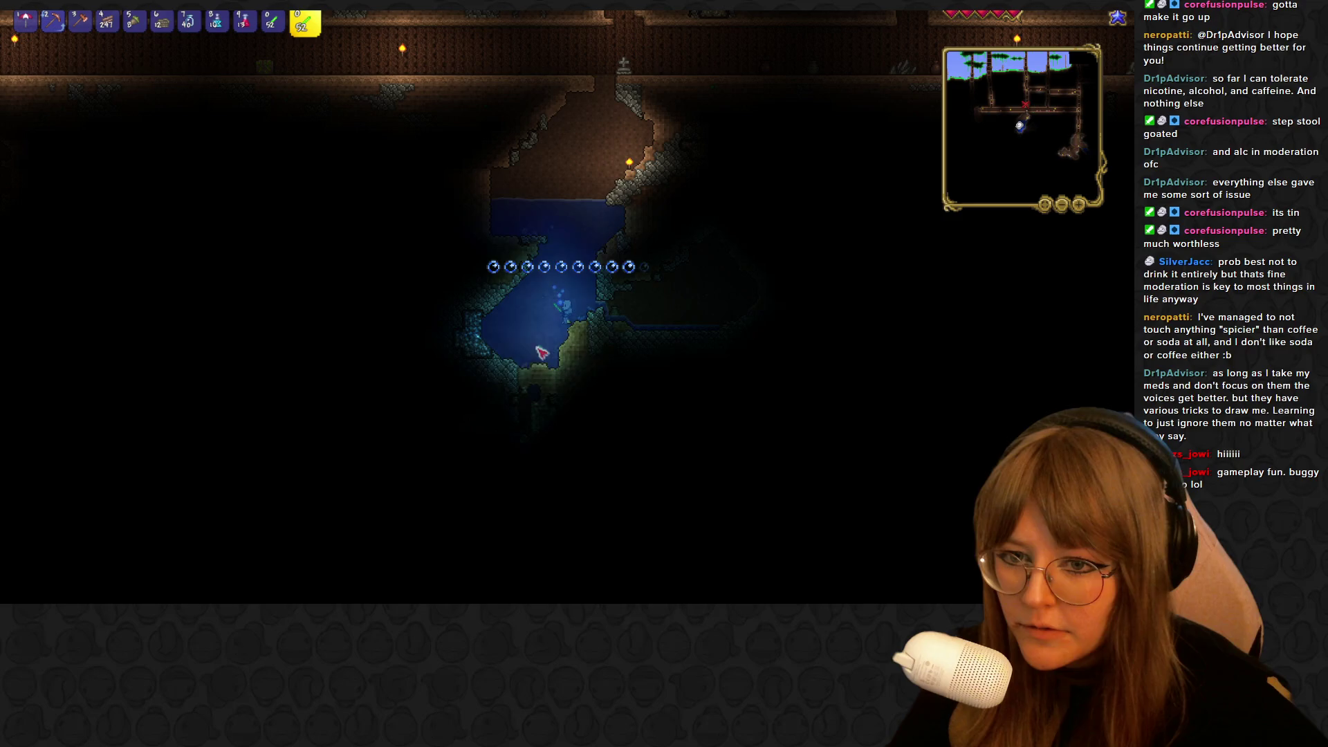
key("2")
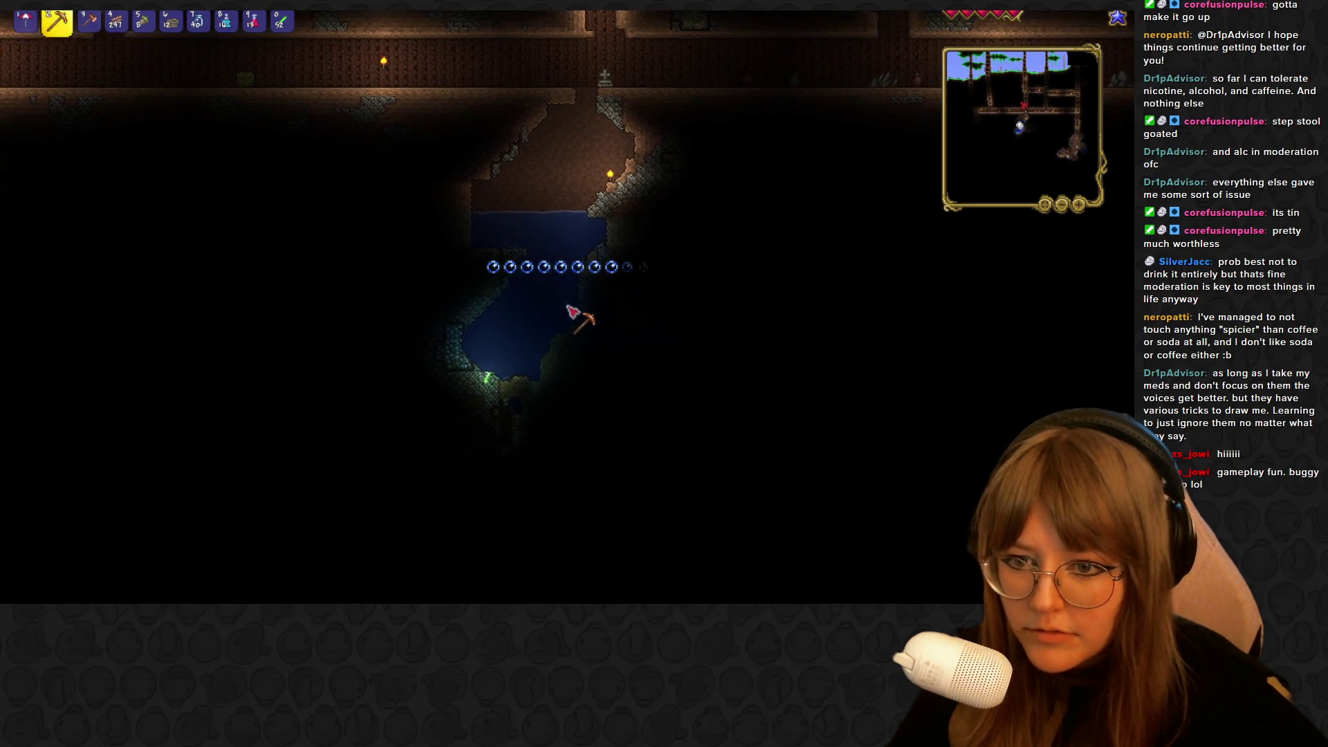
key("0")
key("2")
key("0")
key("2")
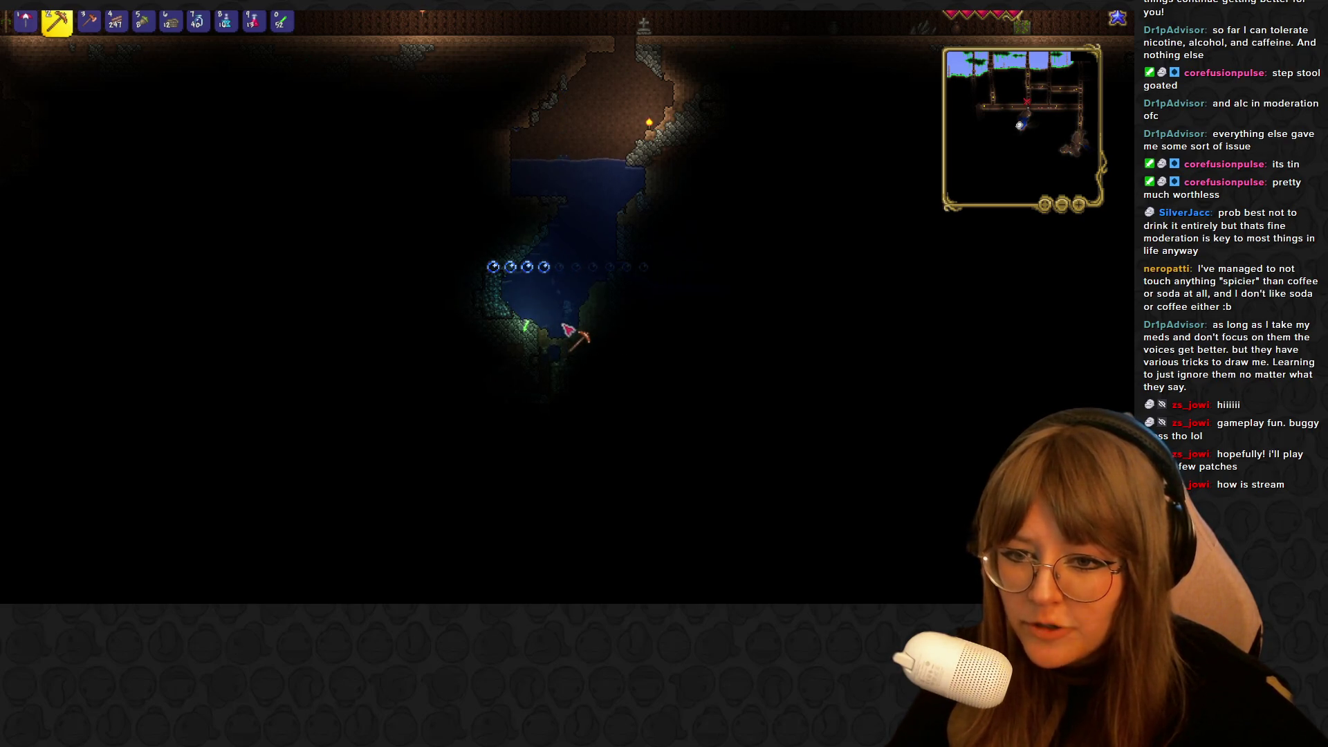
Mine dirt from the pit walls while swimming upward, then drop back into the water
left_click(564, 328)
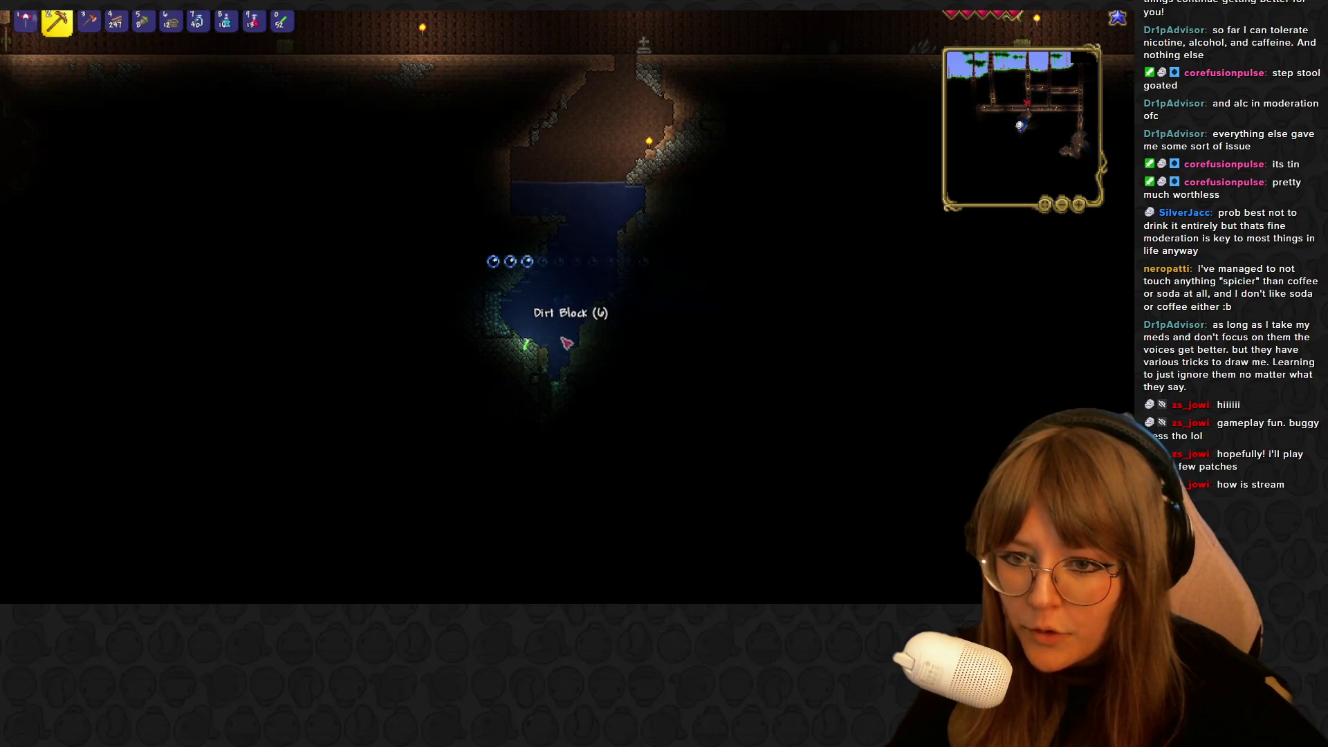
key("space")
key("space")
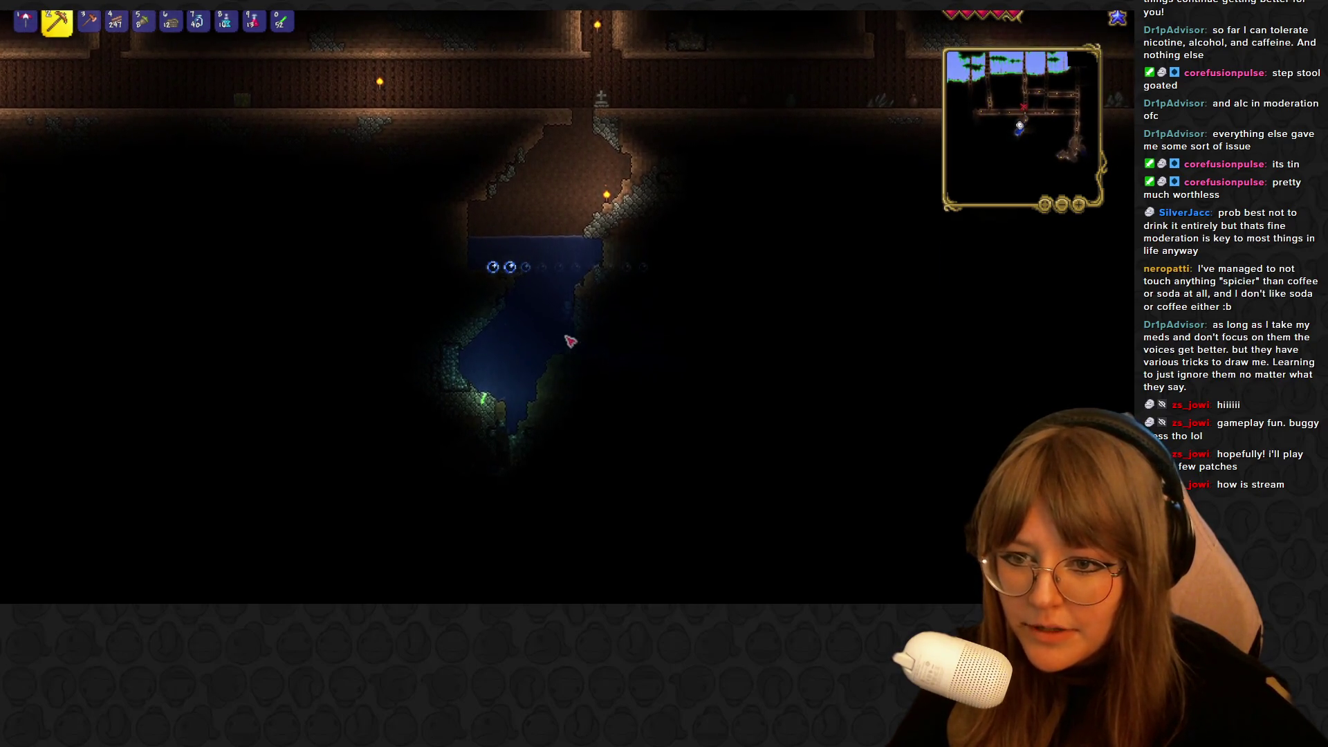
left_click(573, 336)
key("space")
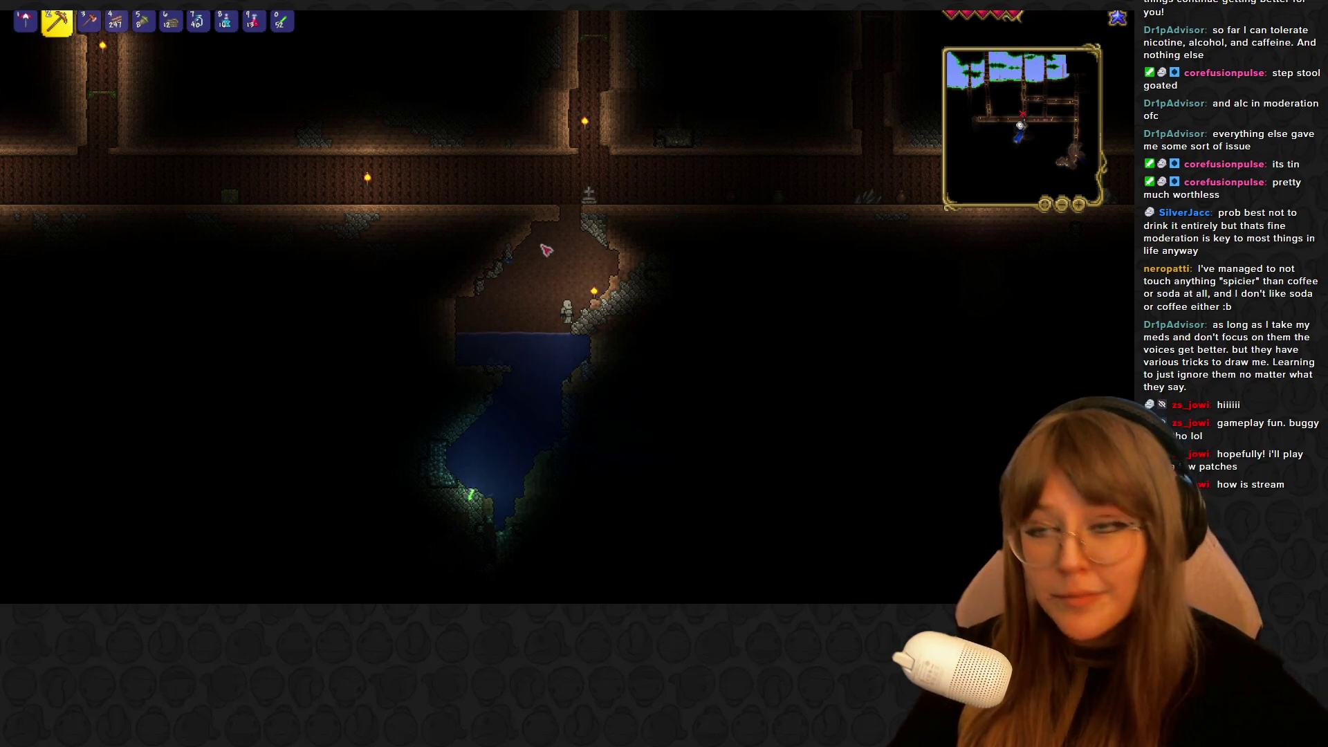
key("a")
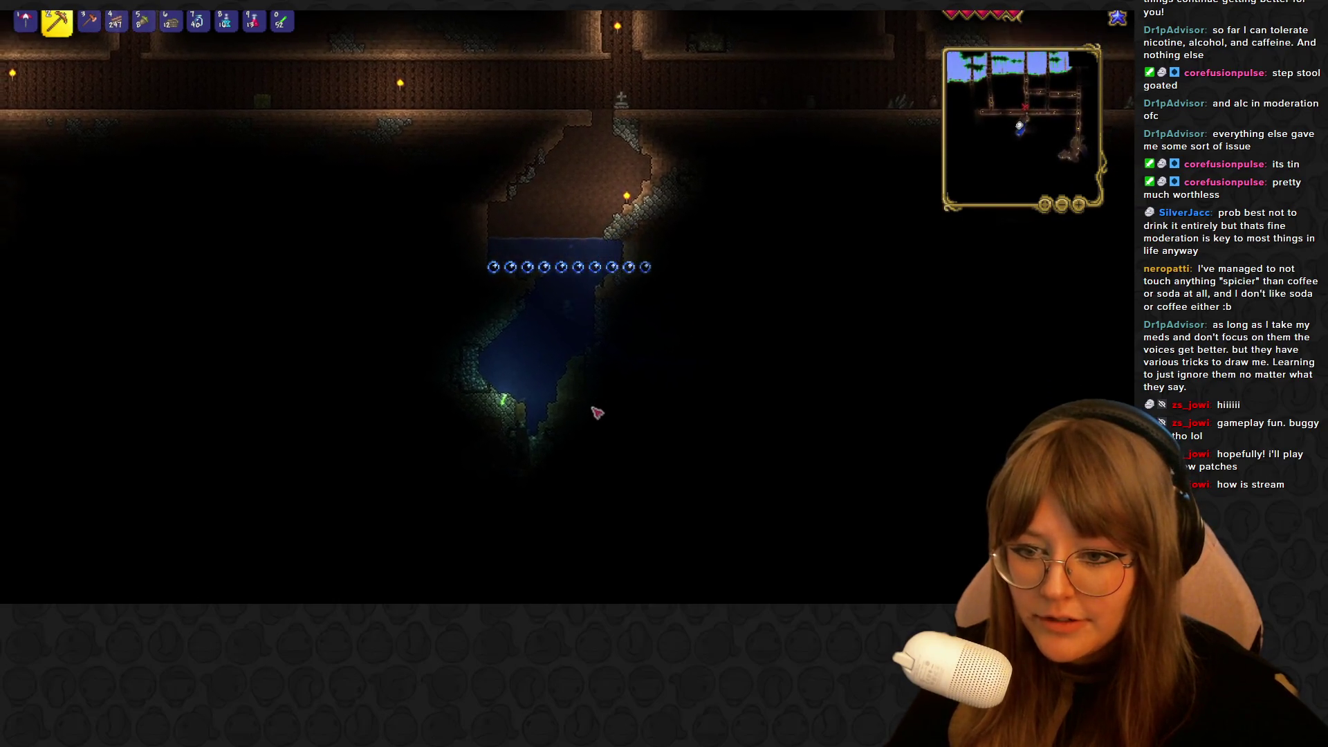
Mine the Tin Ore underwater and swim up out of the water onto the ledge
left_click(566, 334)
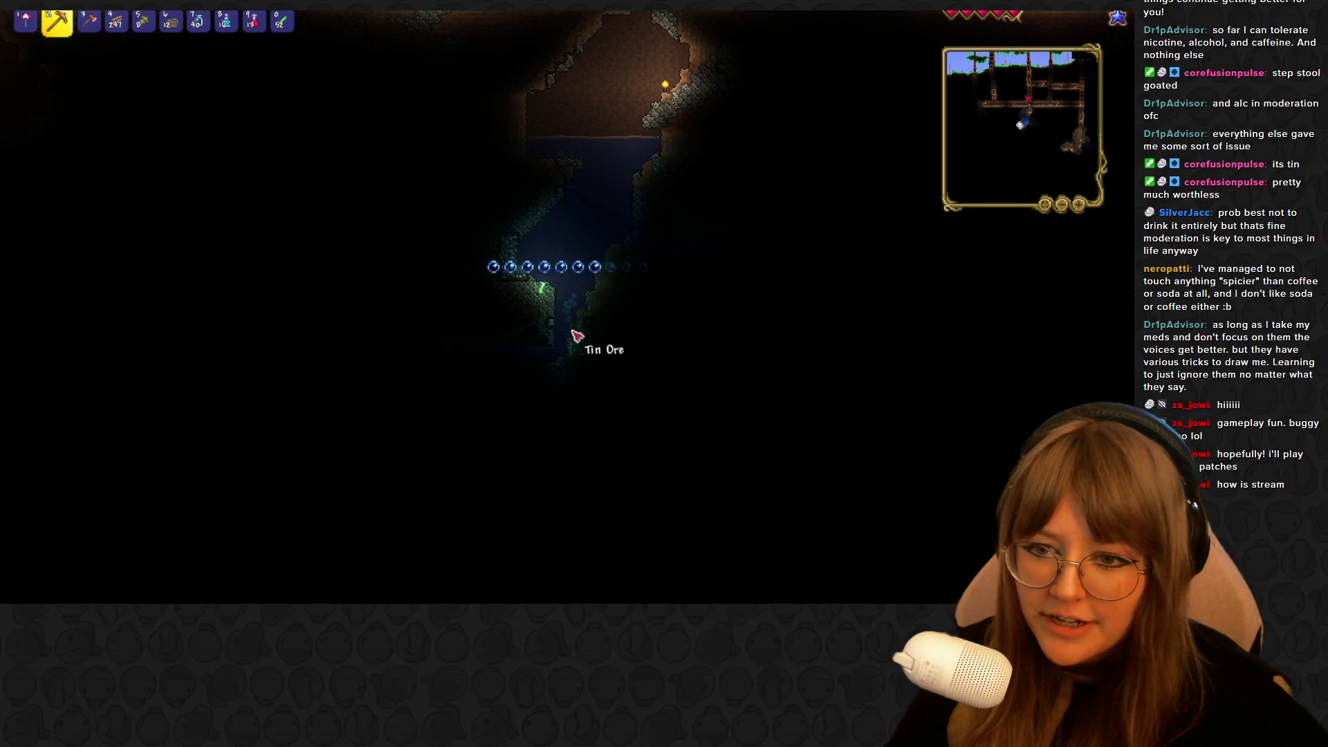
left_click(577, 336)
left_click(576, 337)
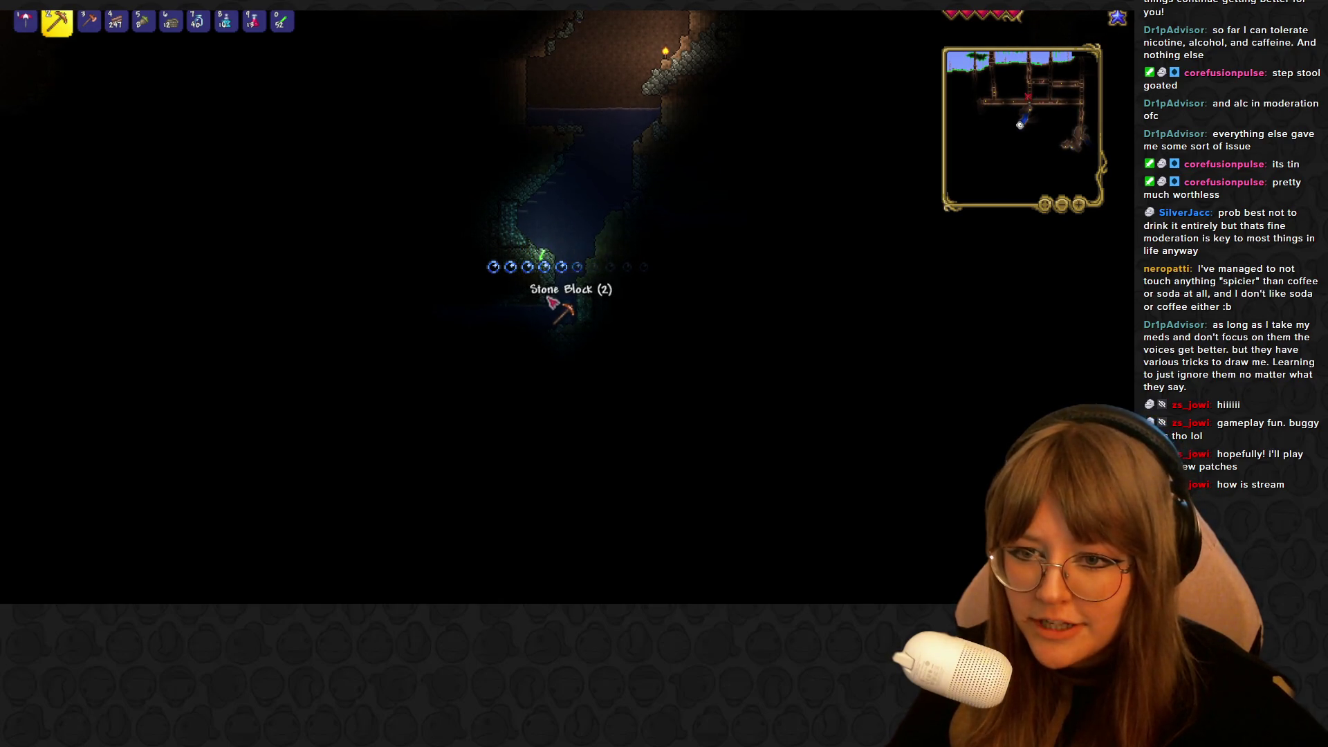
key("space")
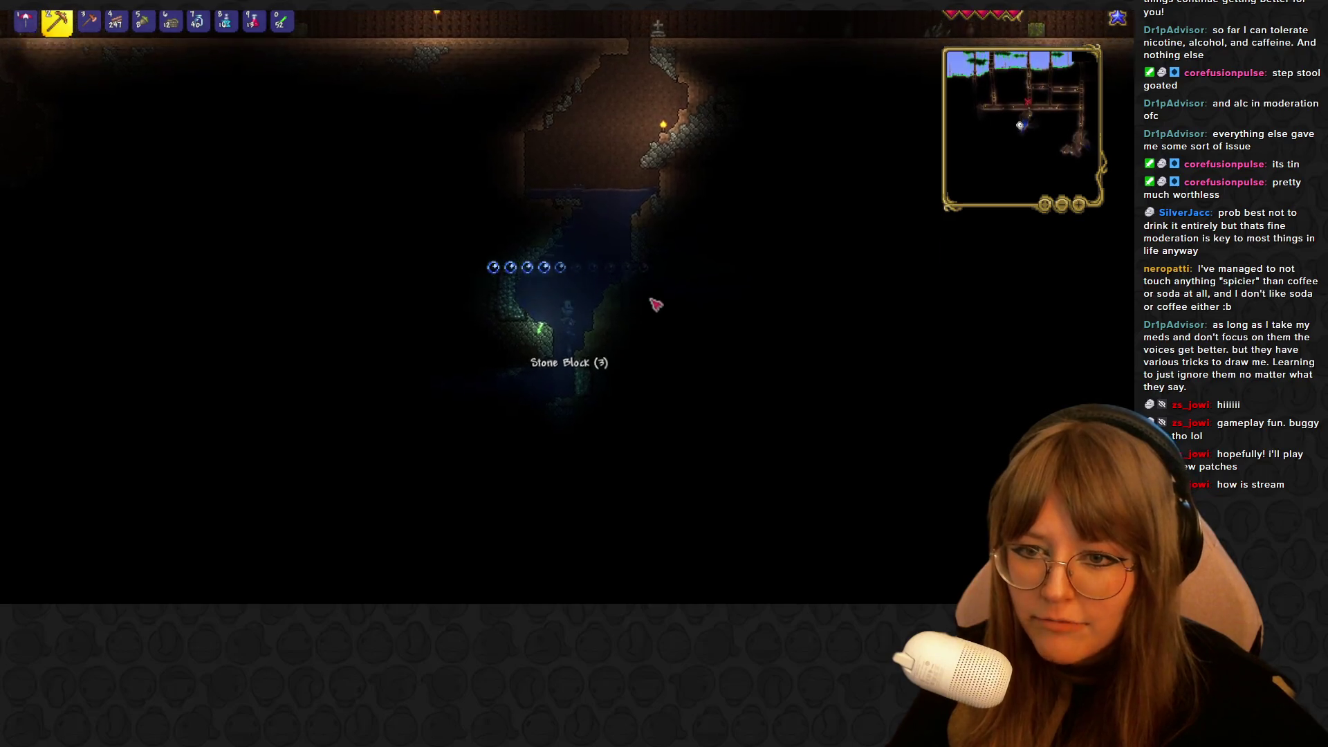
key("space")
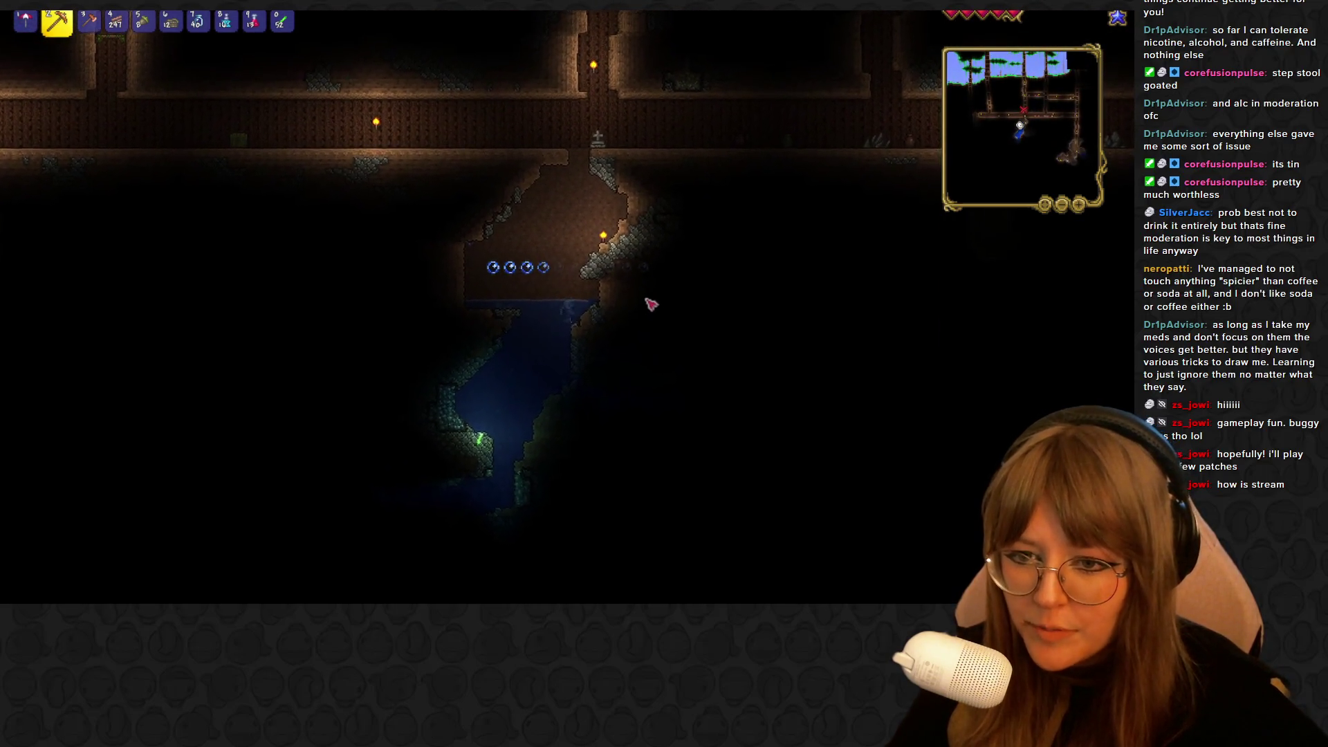
key("space")
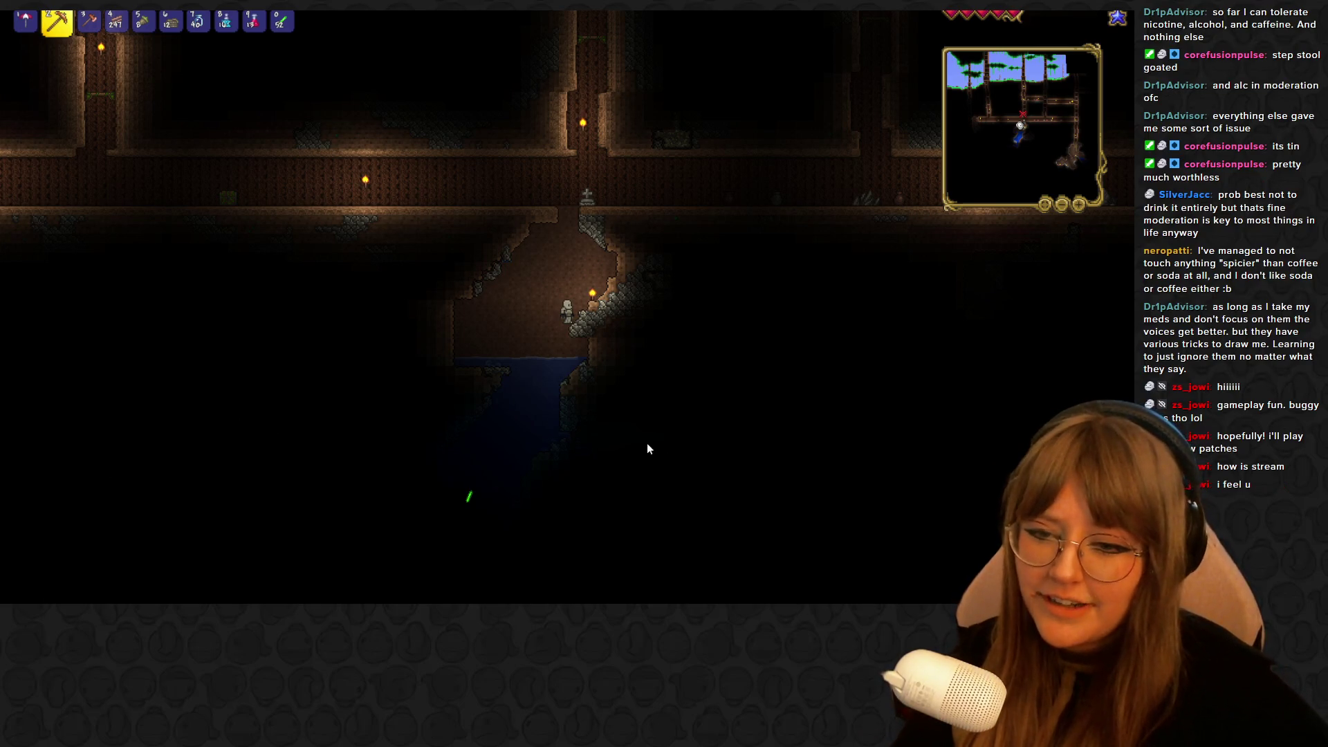
left_click(546, 388)
Dive back into the water and mine stone from the pocket's left wall
key("a")
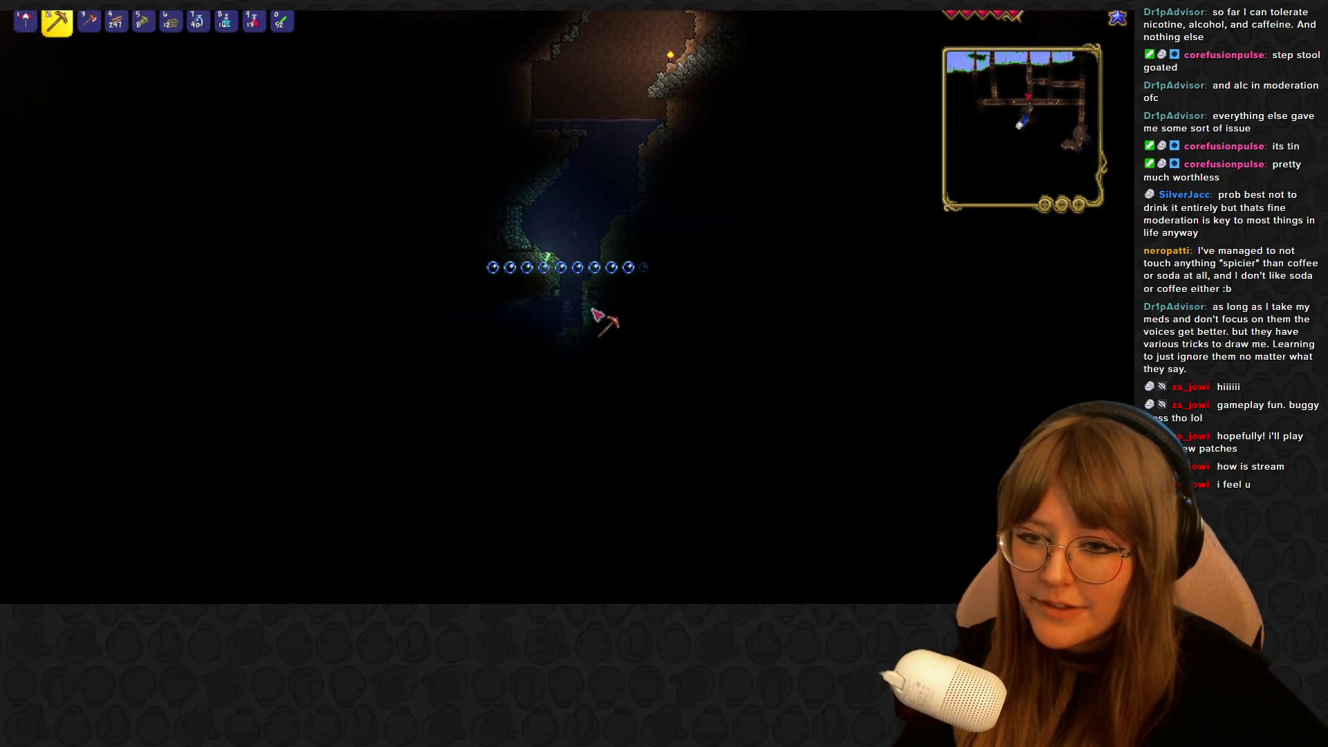
key("0")
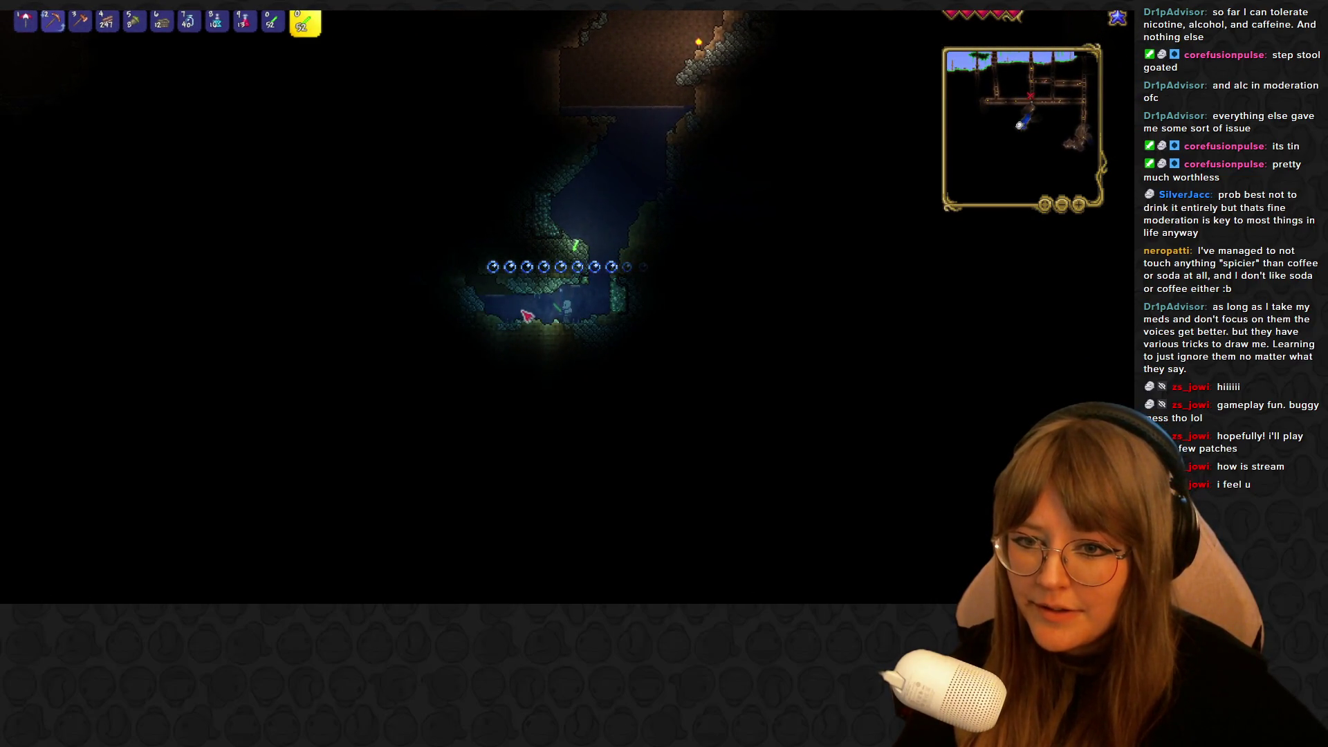
key("1")
key("0")
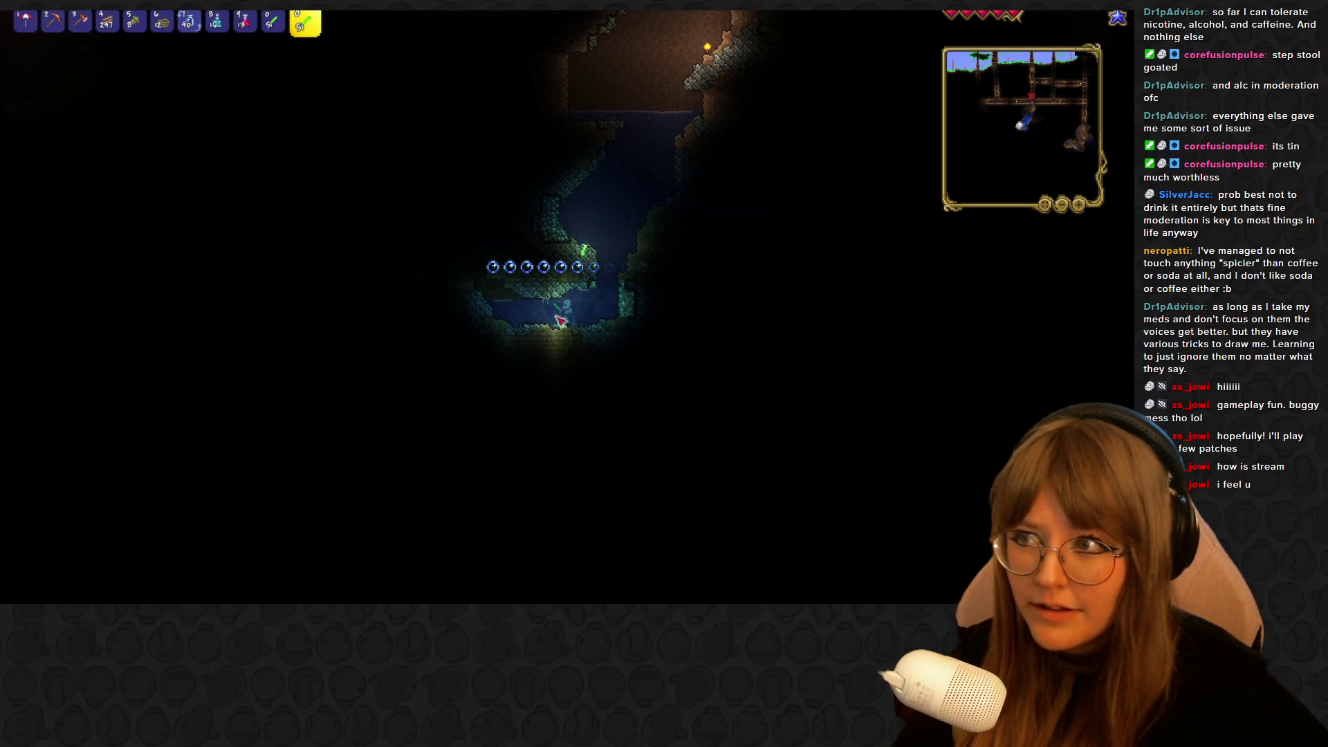
scroll(561, 320, "up", 8)
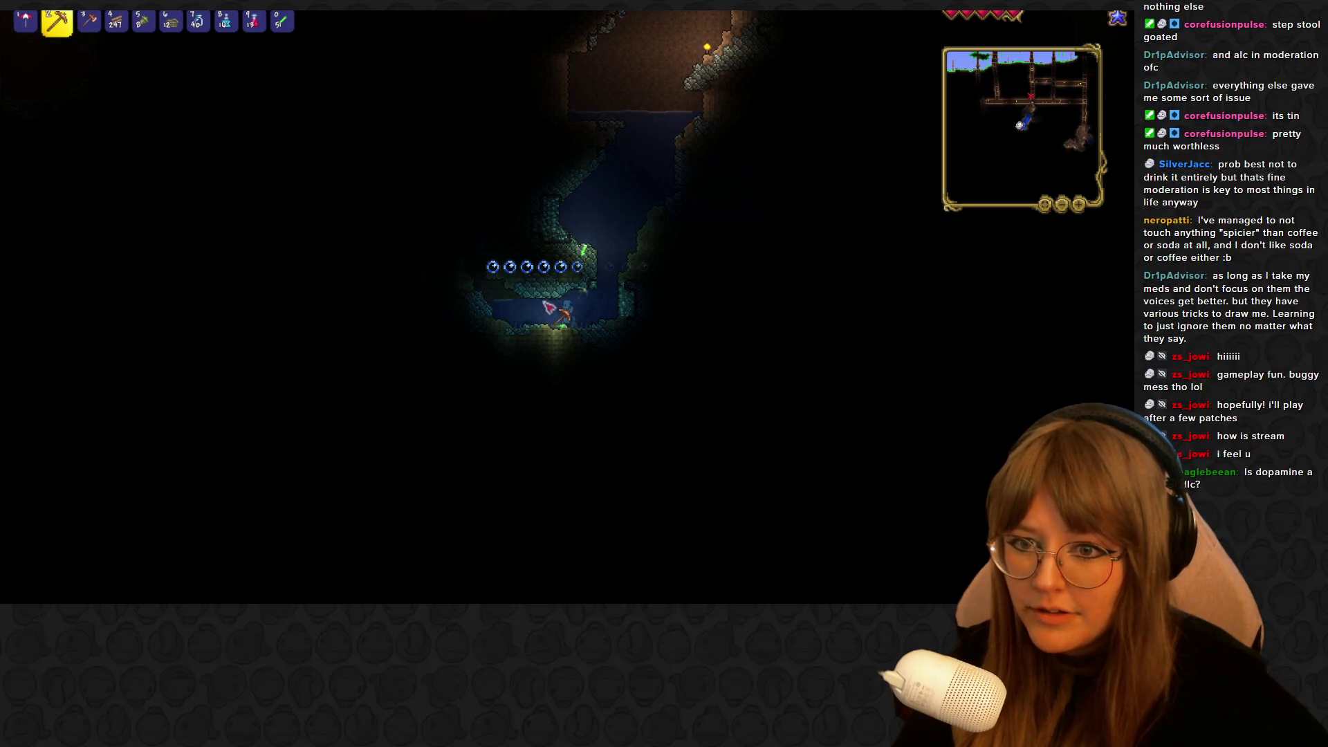
left_click(568, 302)
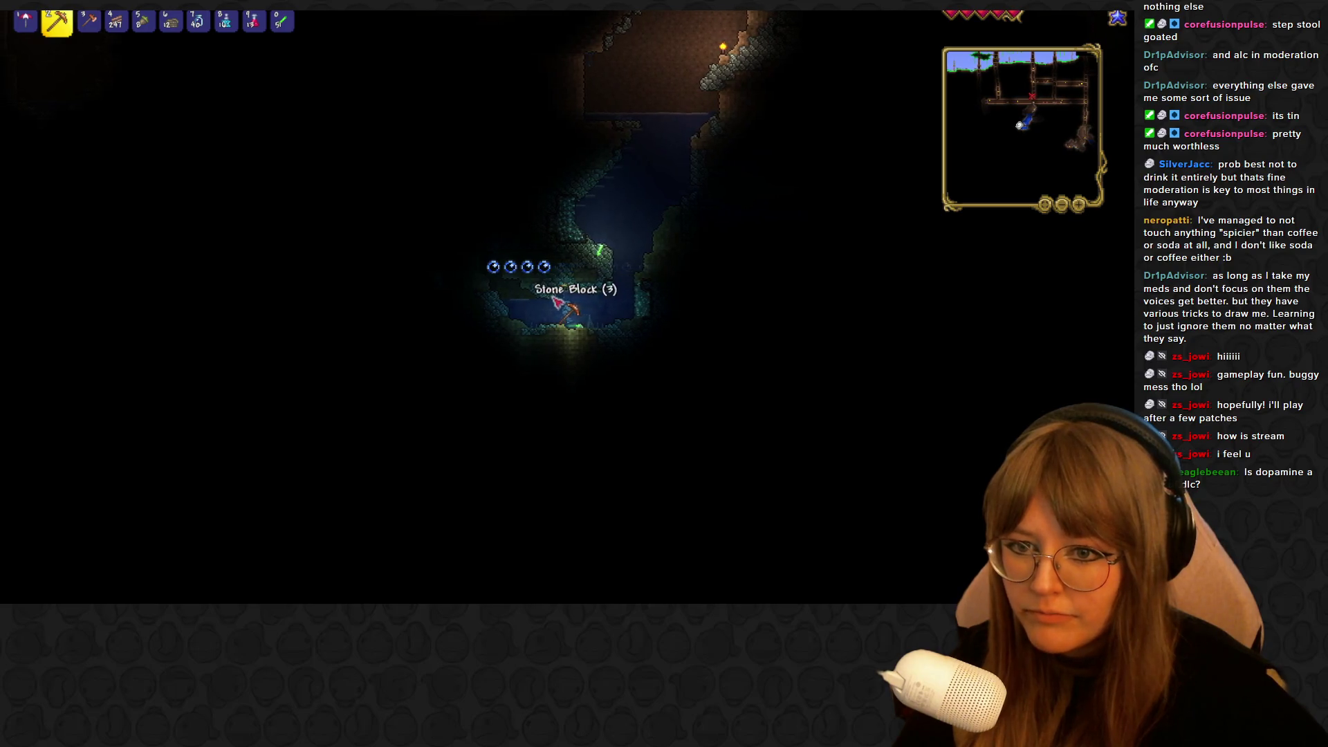
Swim up-left and mine dirt from the left wall, stepping into the new gap
key("a")
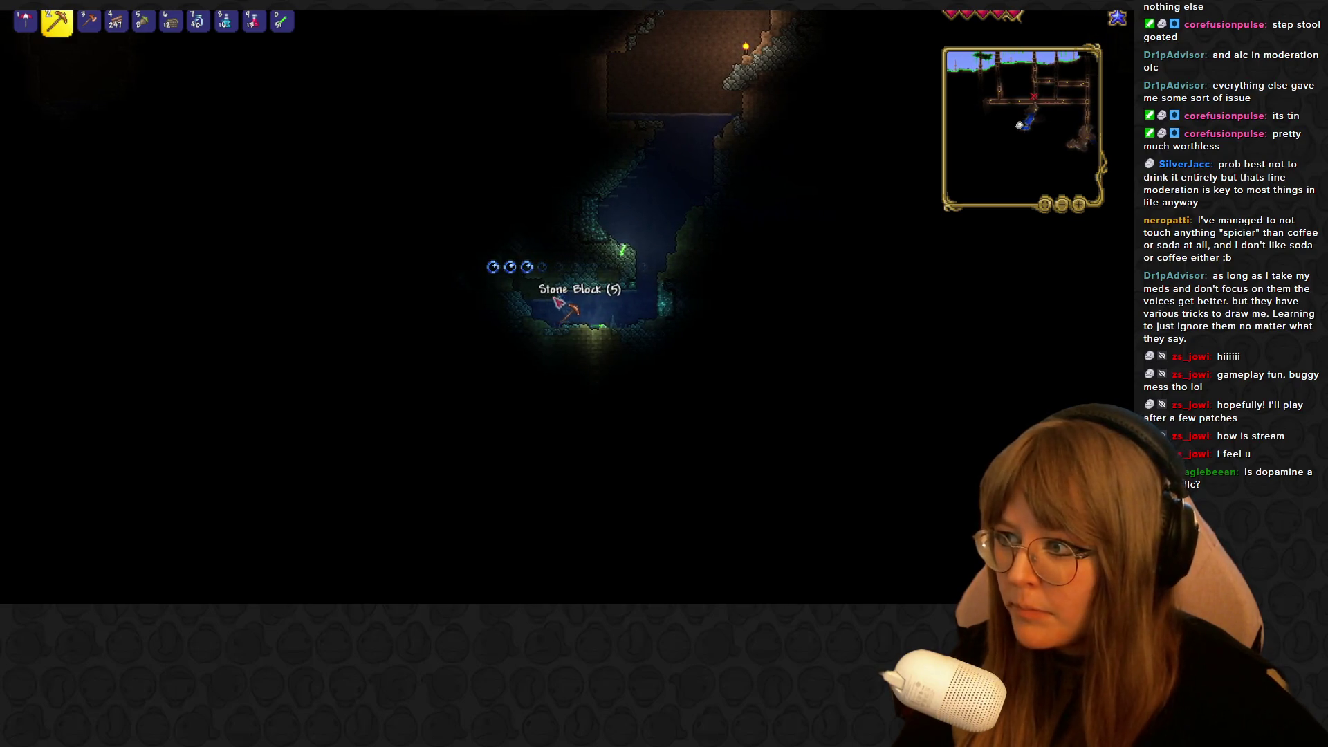
key("a")
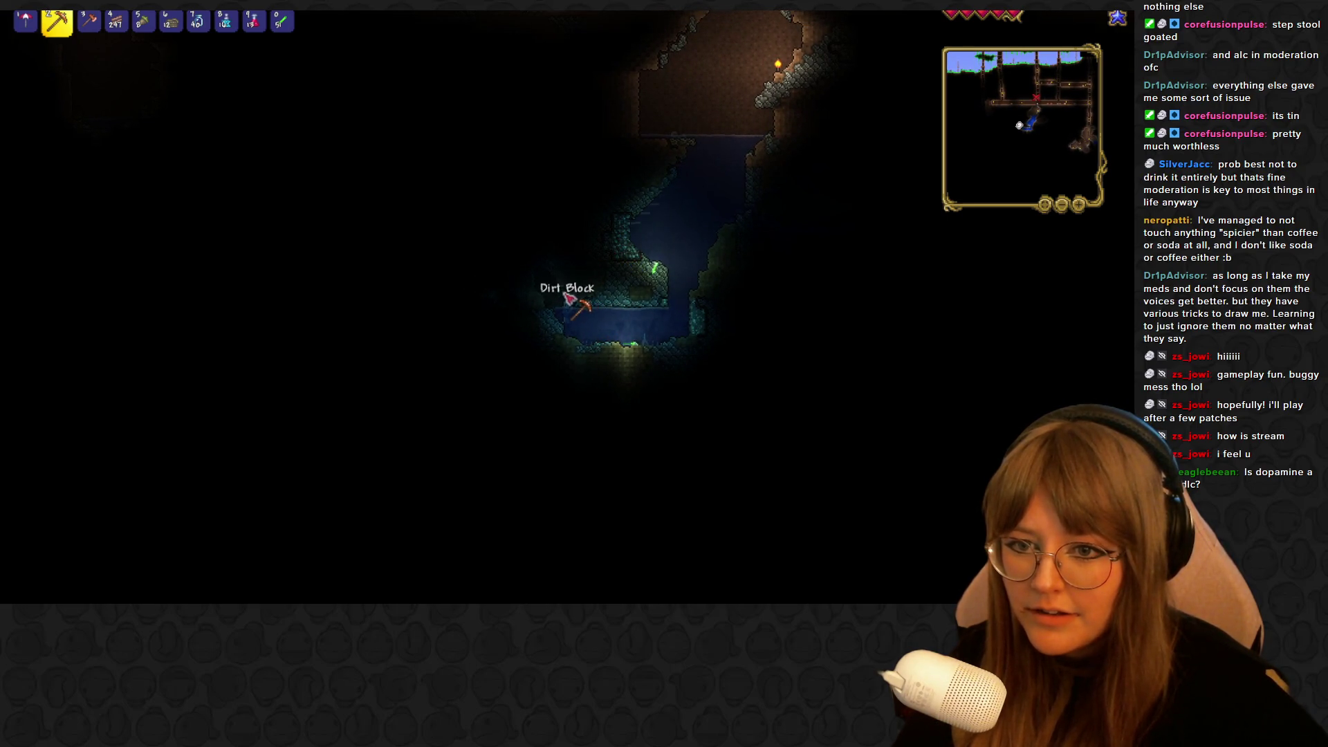
key("0")
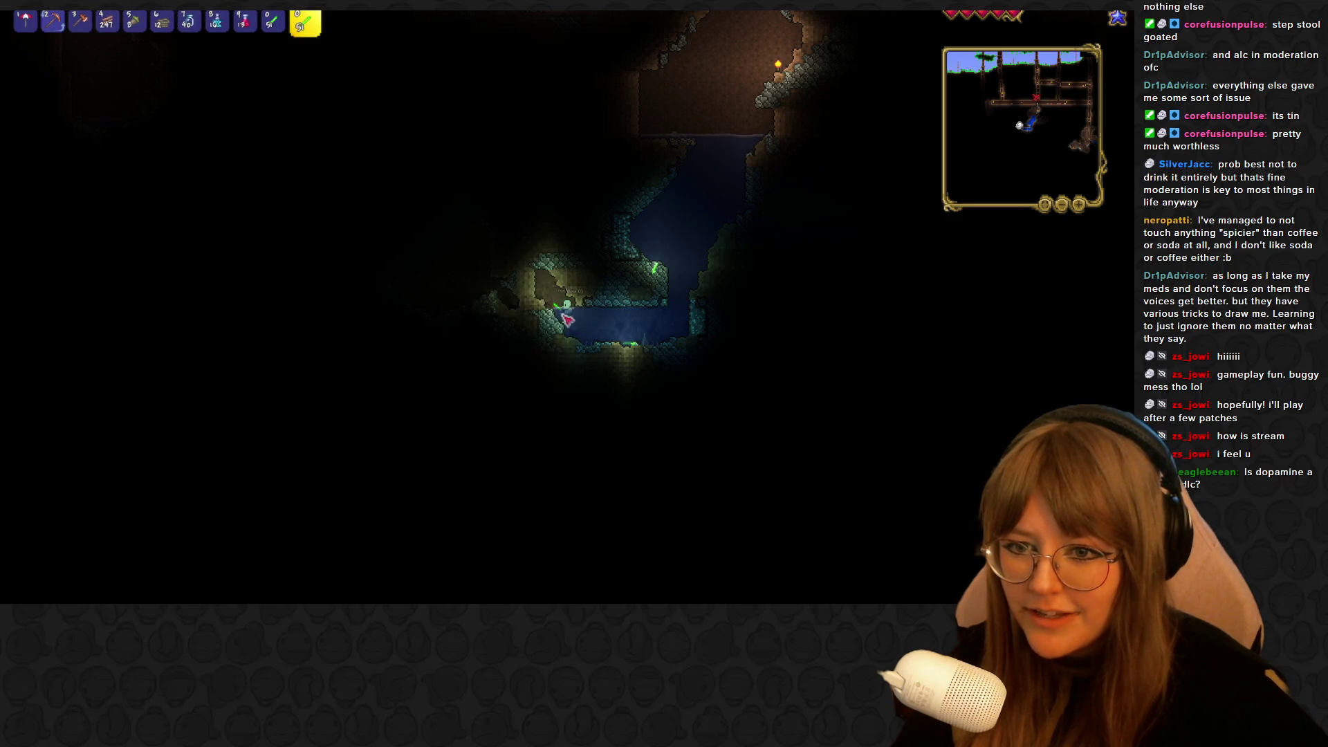
key("2")
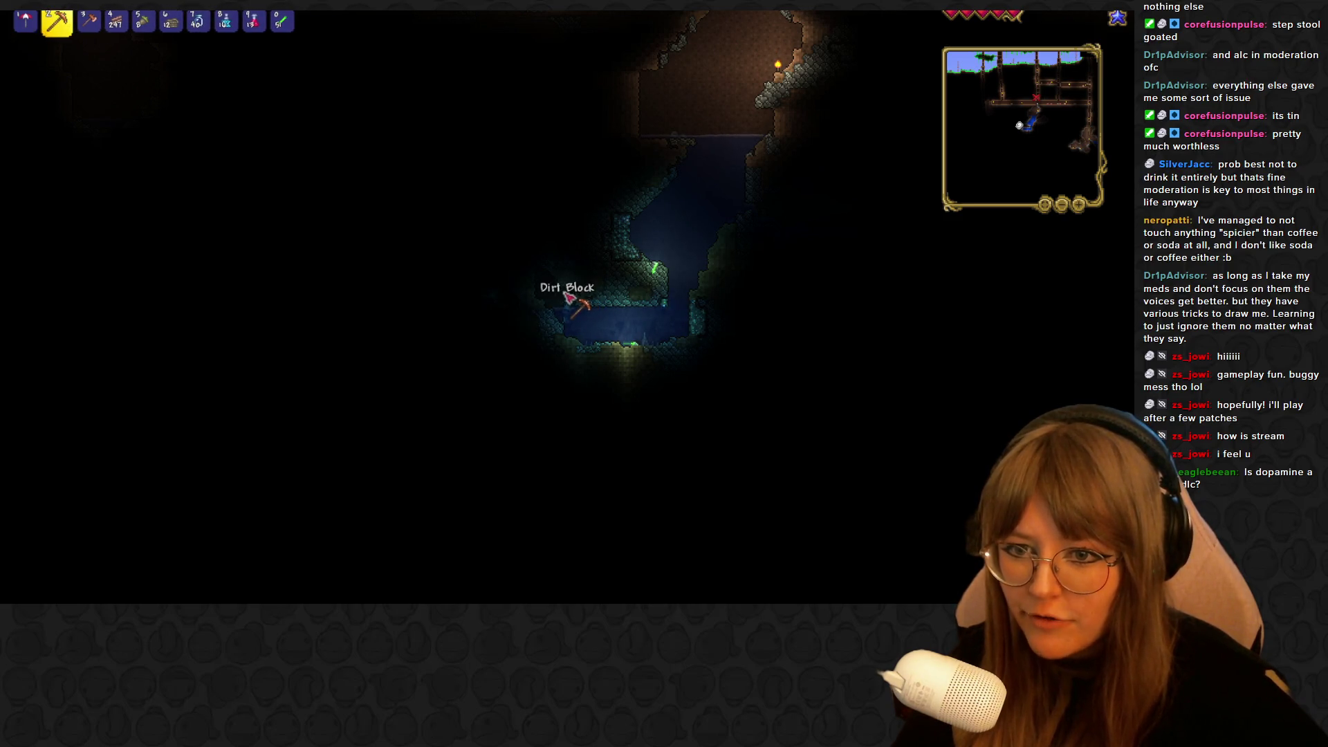
key("a")
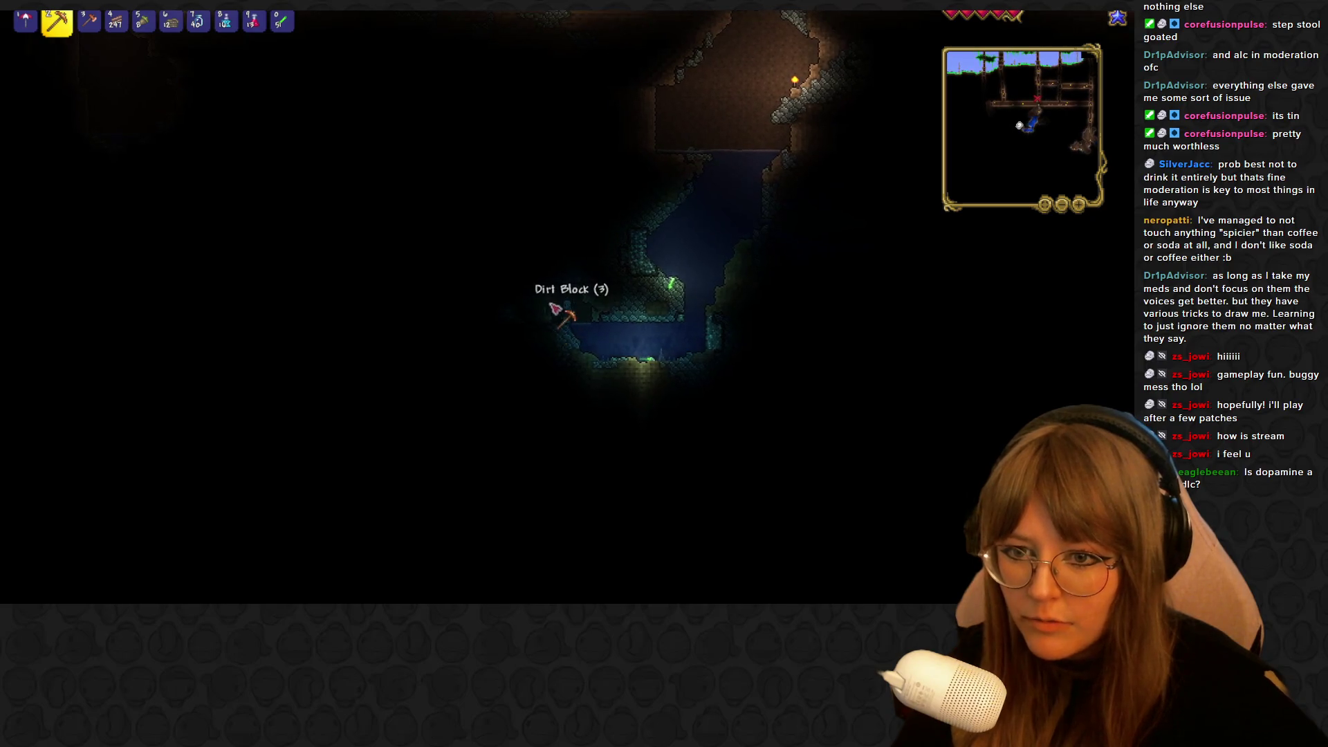
left_click(555, 308)
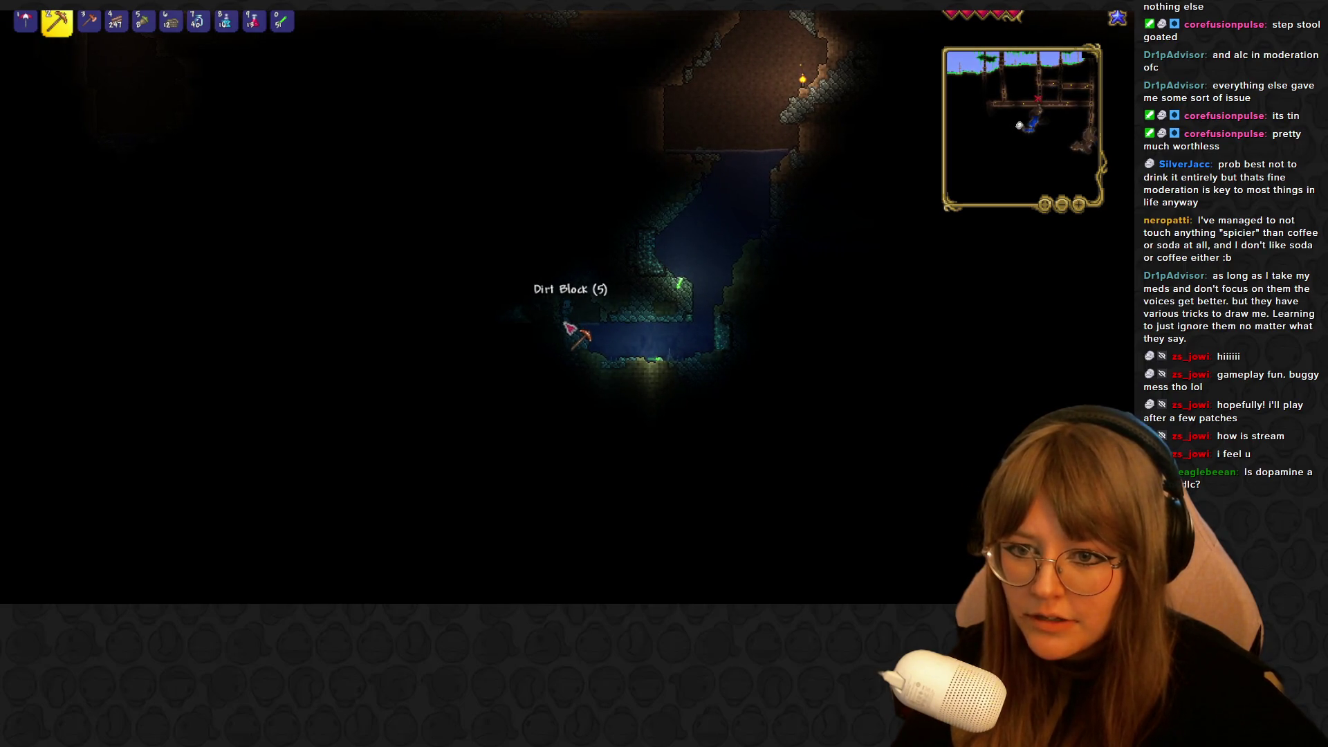
key("a")
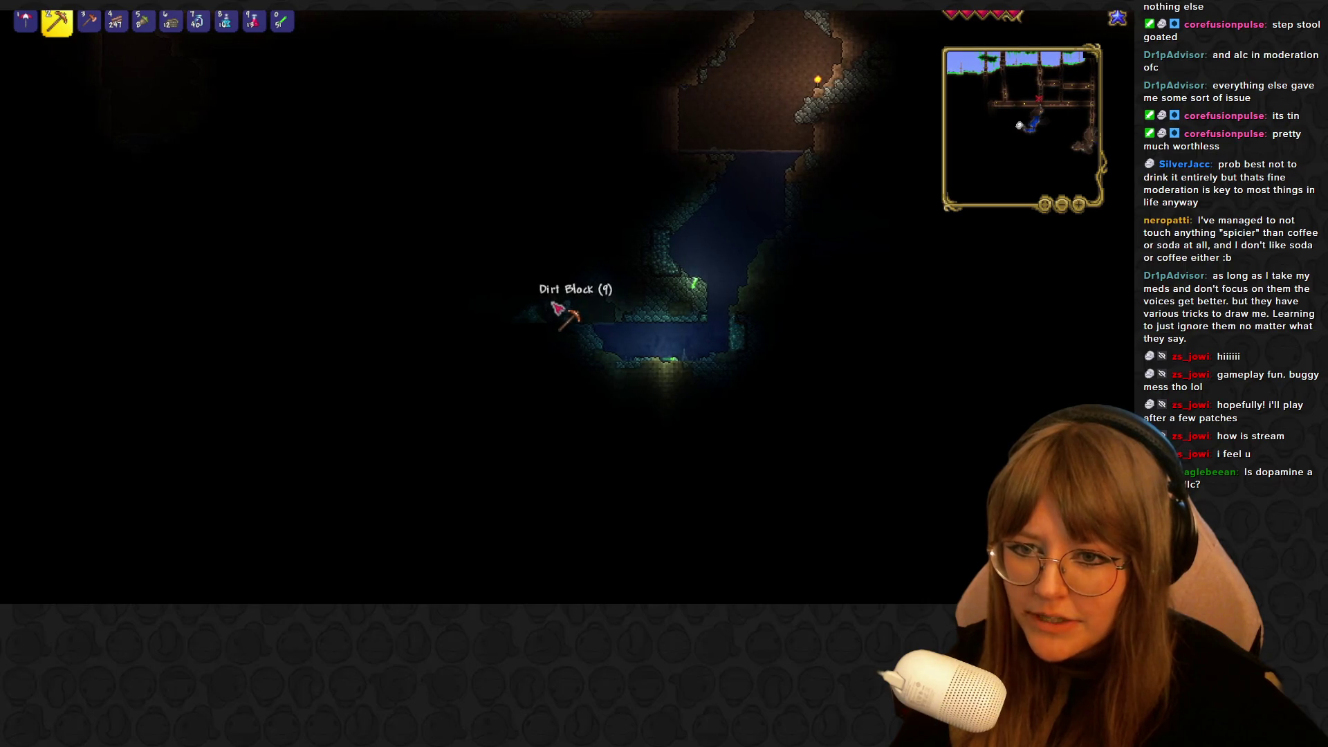
key("shift")
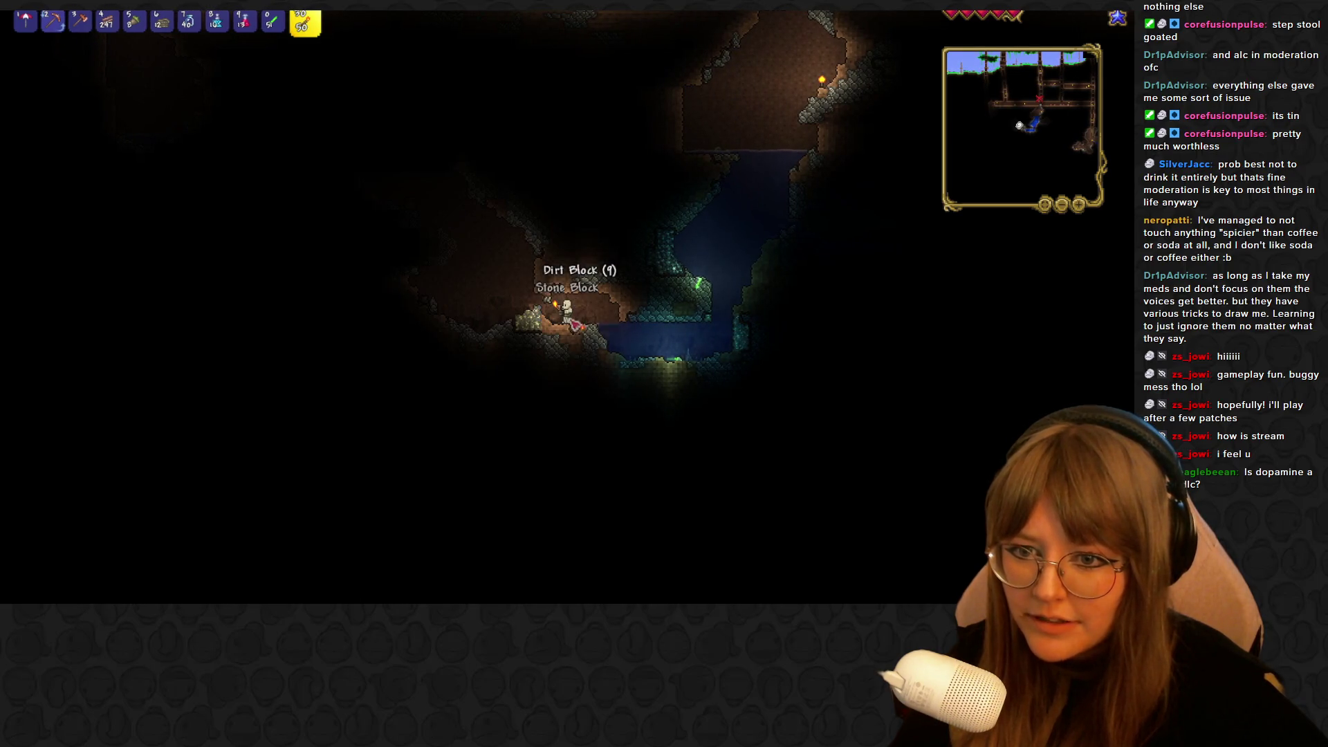
Place torches in the new cave and mine dirt to extend the tunnel left
left_click(577, 318)
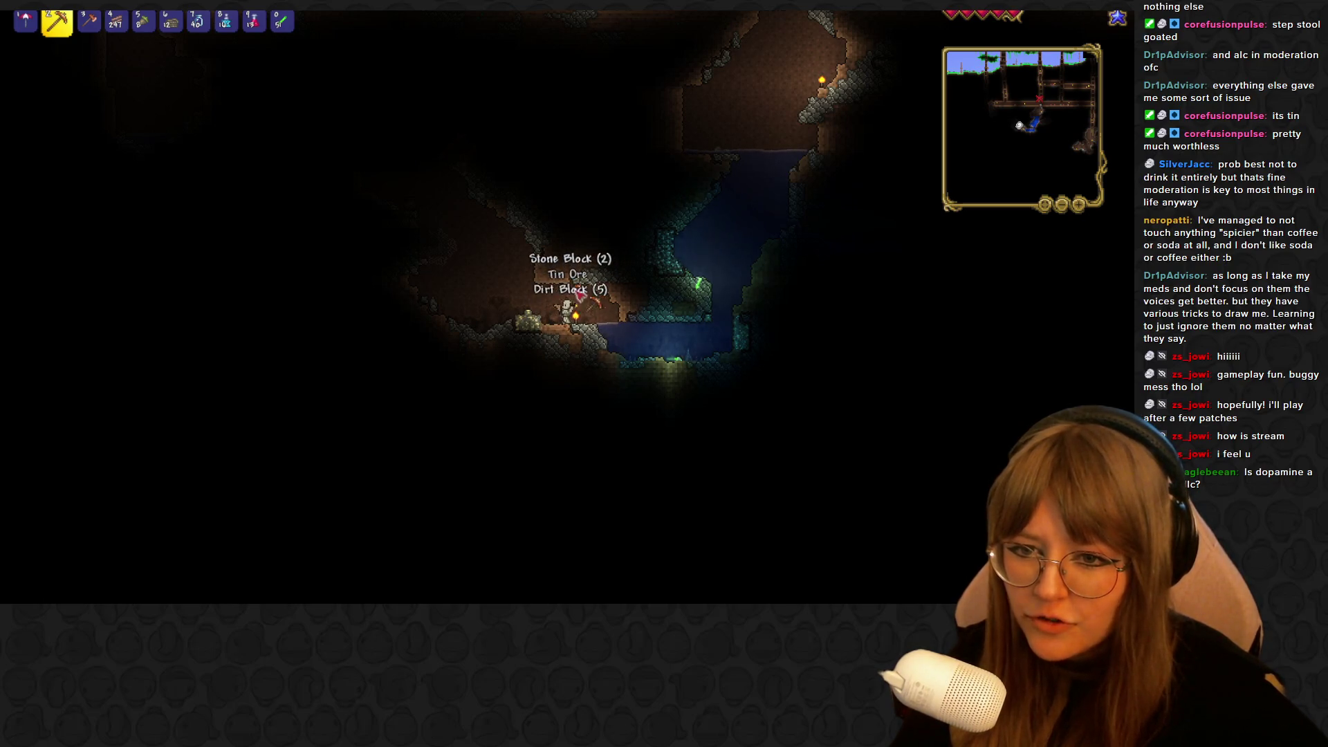
left_click(551, 313)
key("a")
left_click(547, 316)
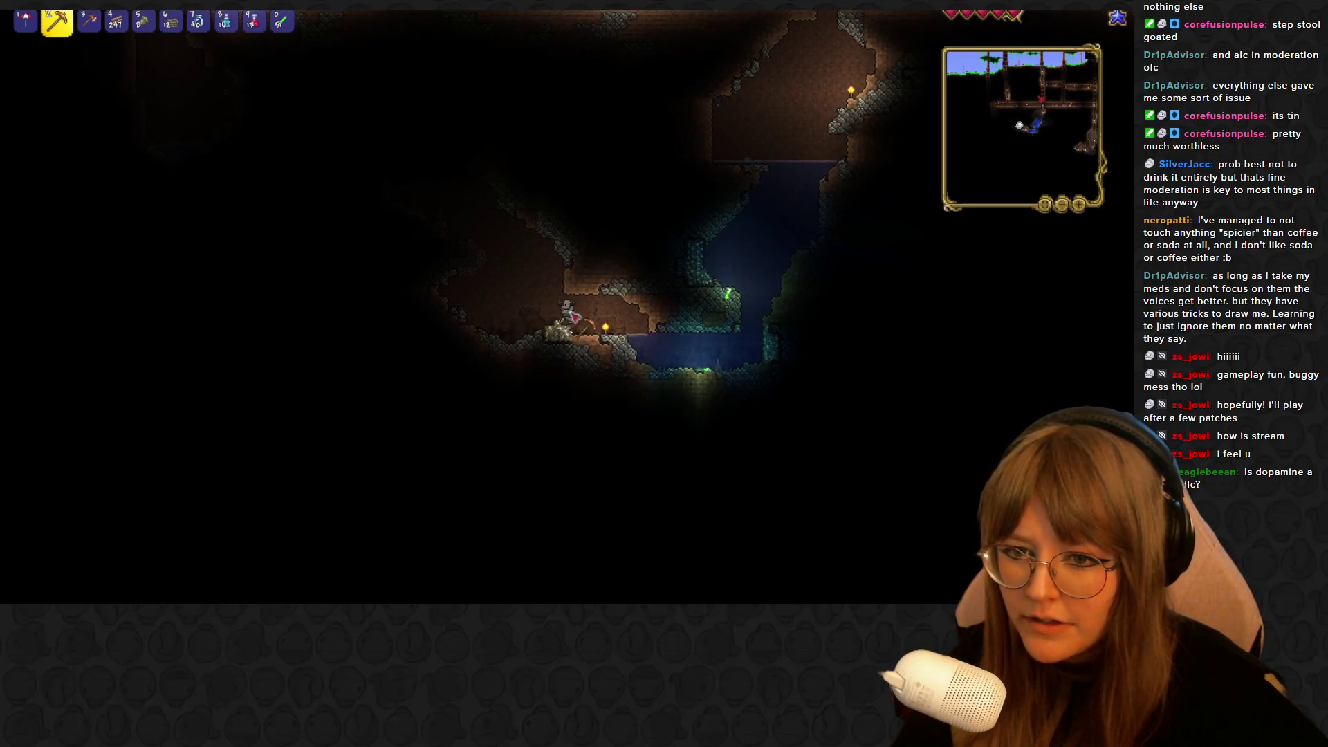
key("0")
left_click(595, 292)
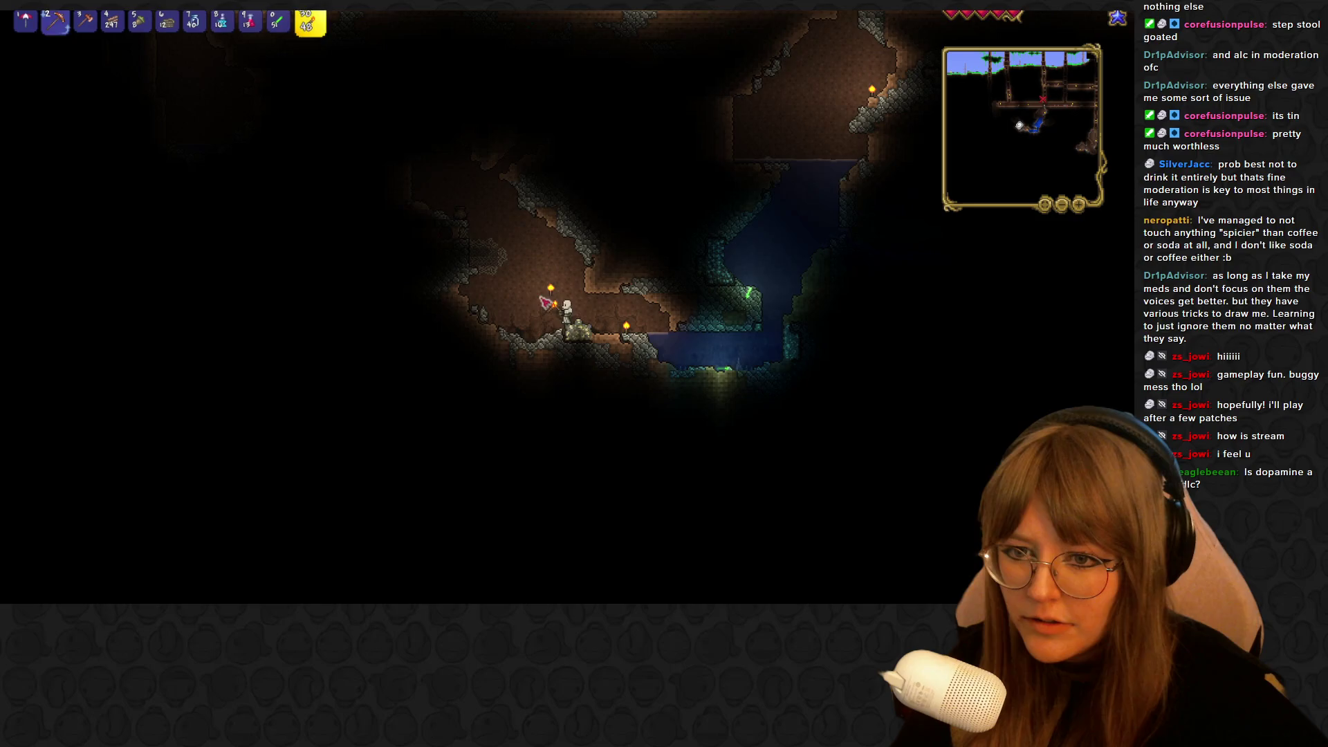
key("2")
key("a")
Clear the cobwebs to the left, then walk right onto the ledge beside the pool
left_click(563, 274)
key("a")
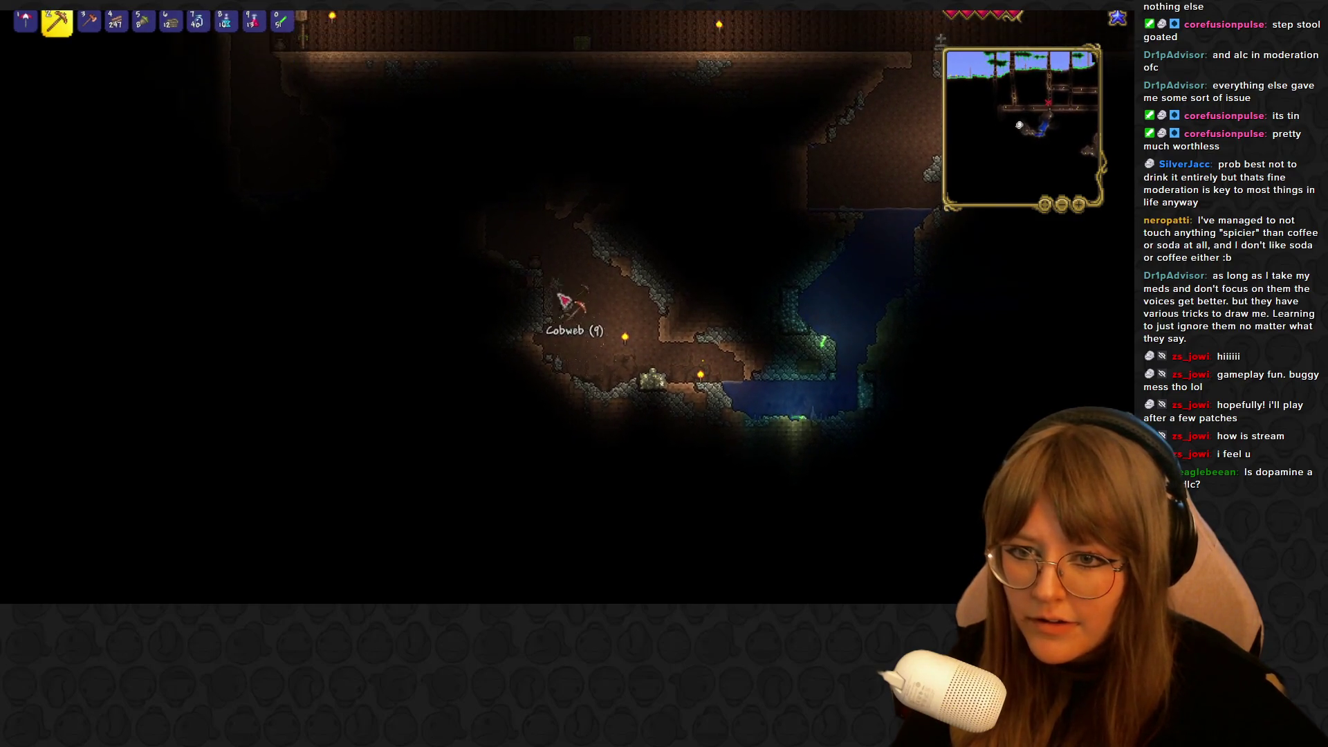
key("a")
key("space")
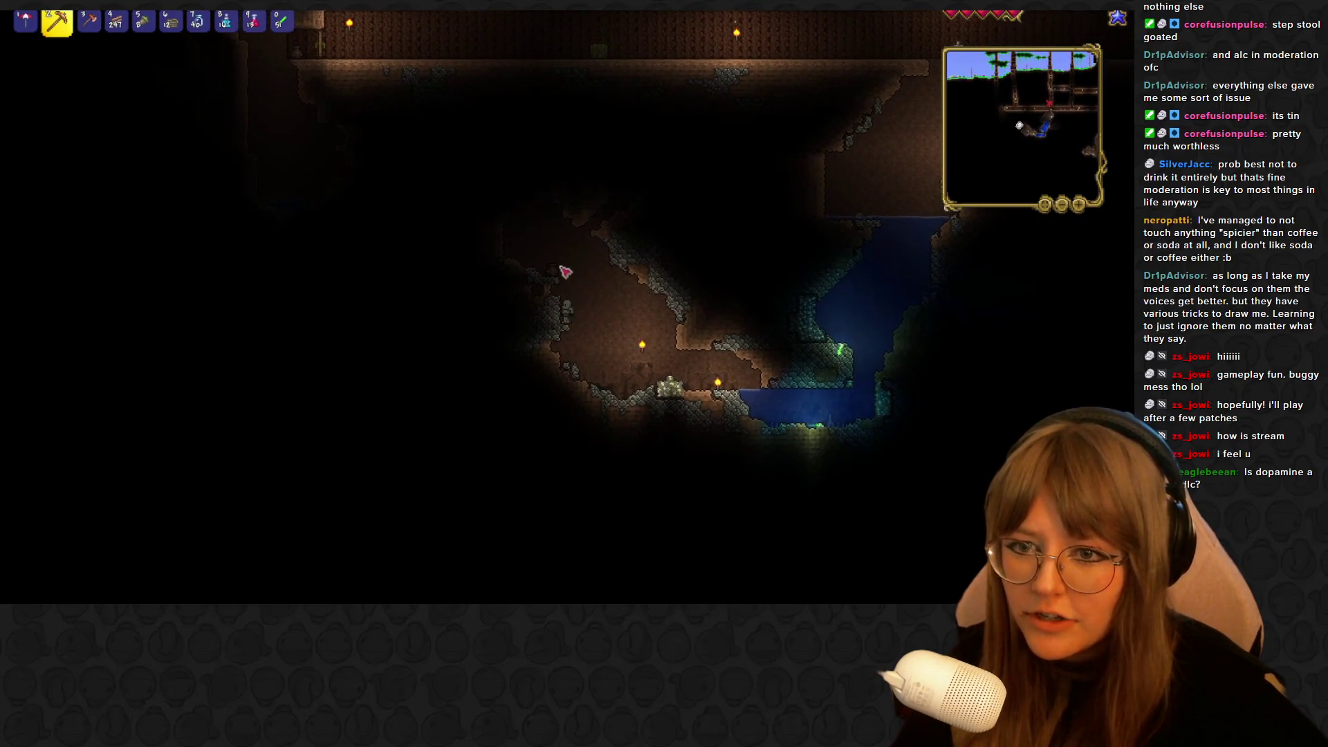
key("d")
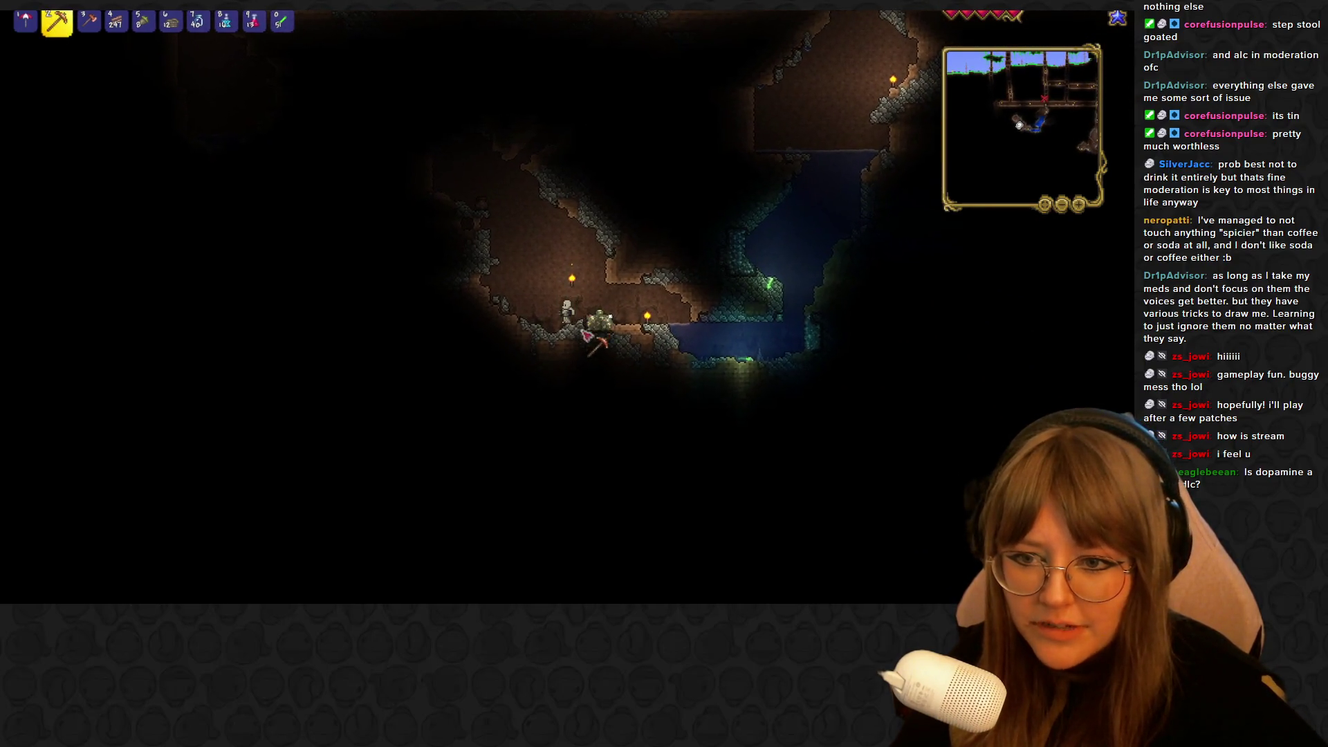
key("d")
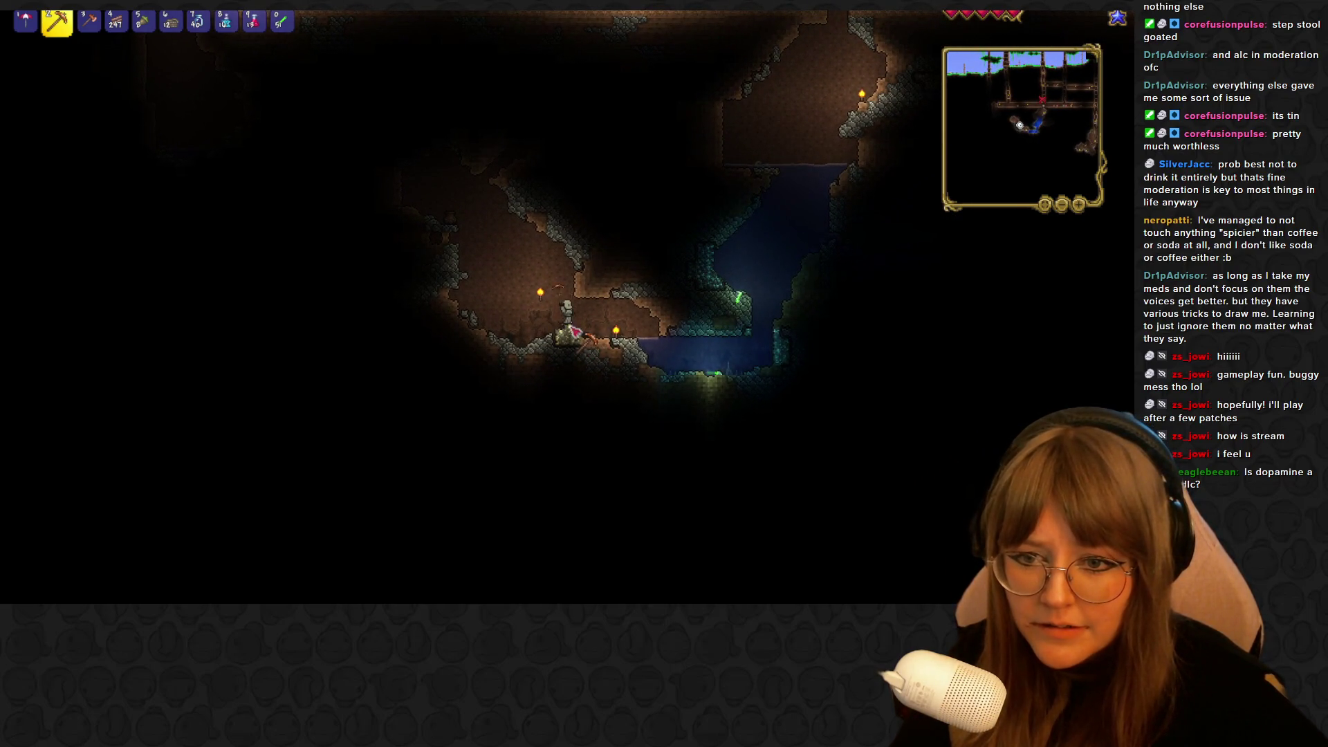
key("d")
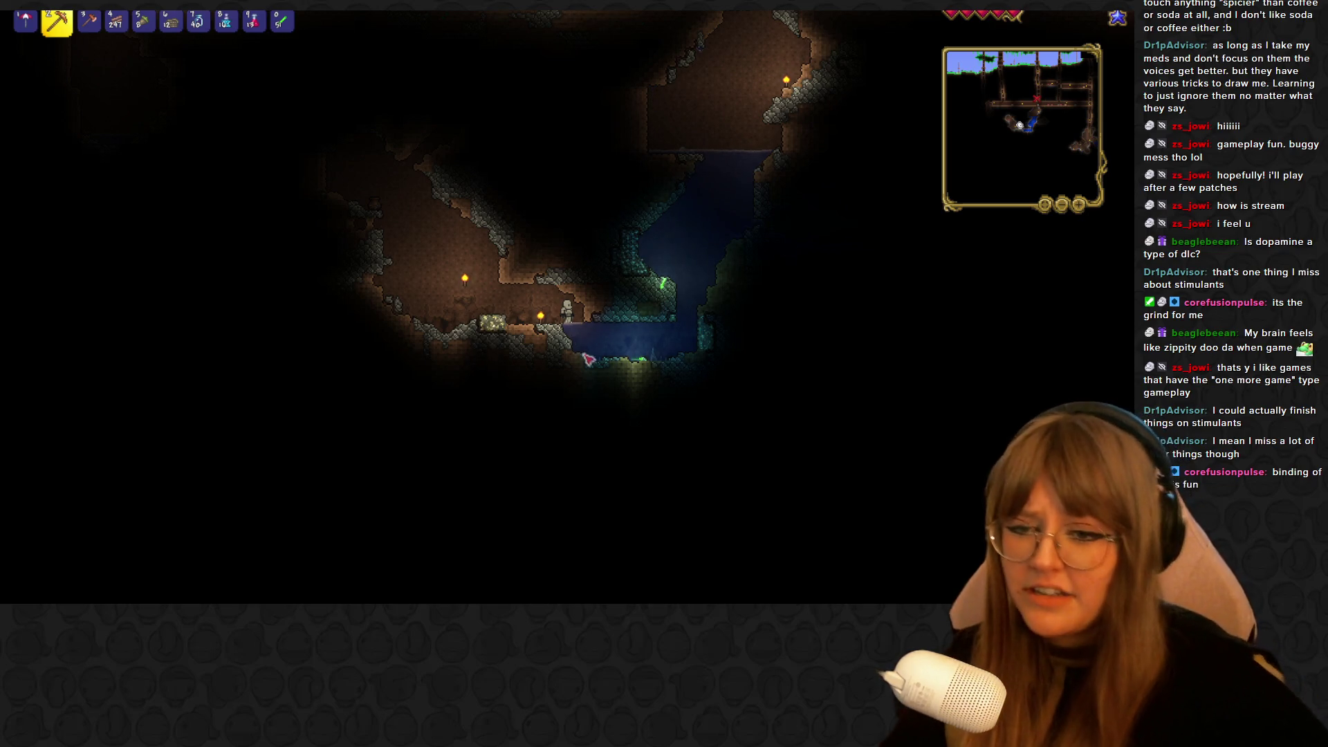
left_click(592, 297)
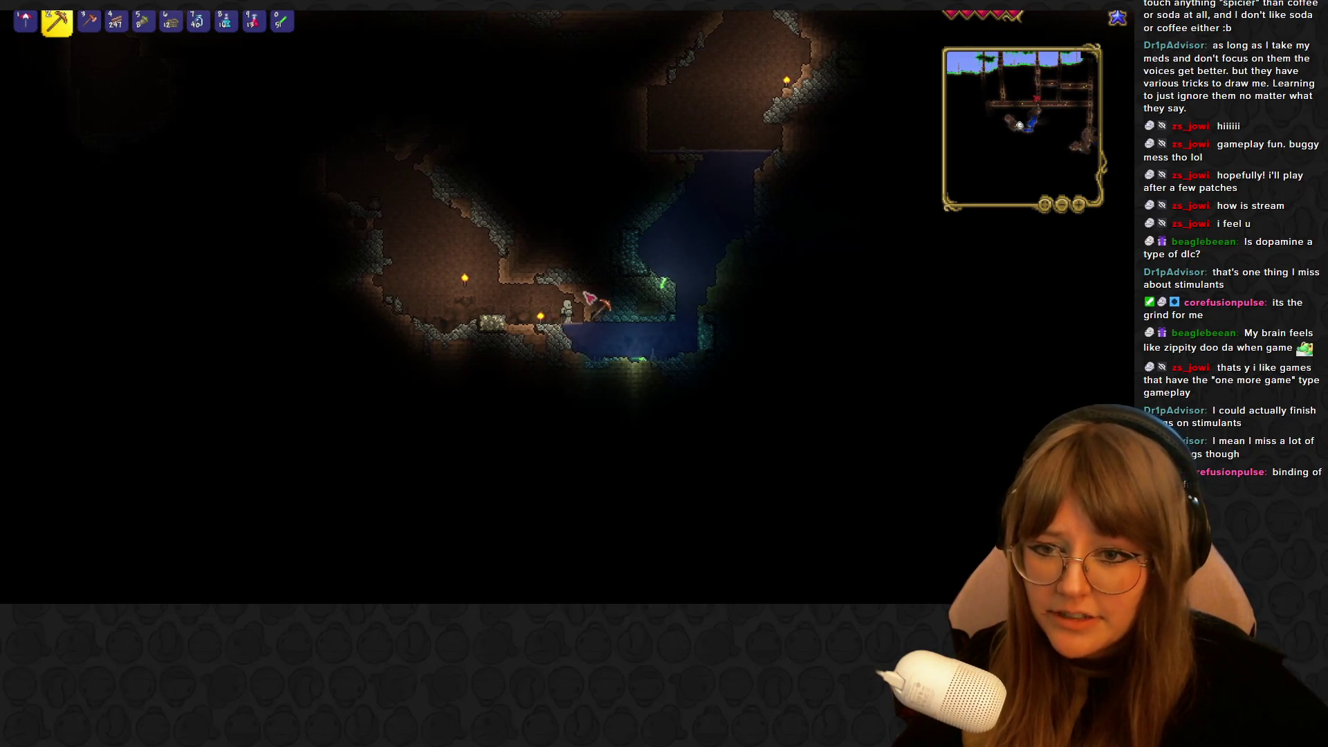
Mine dirt beside the pool, swim up out of the water and climb the rocky slope
left_click(594, 317)
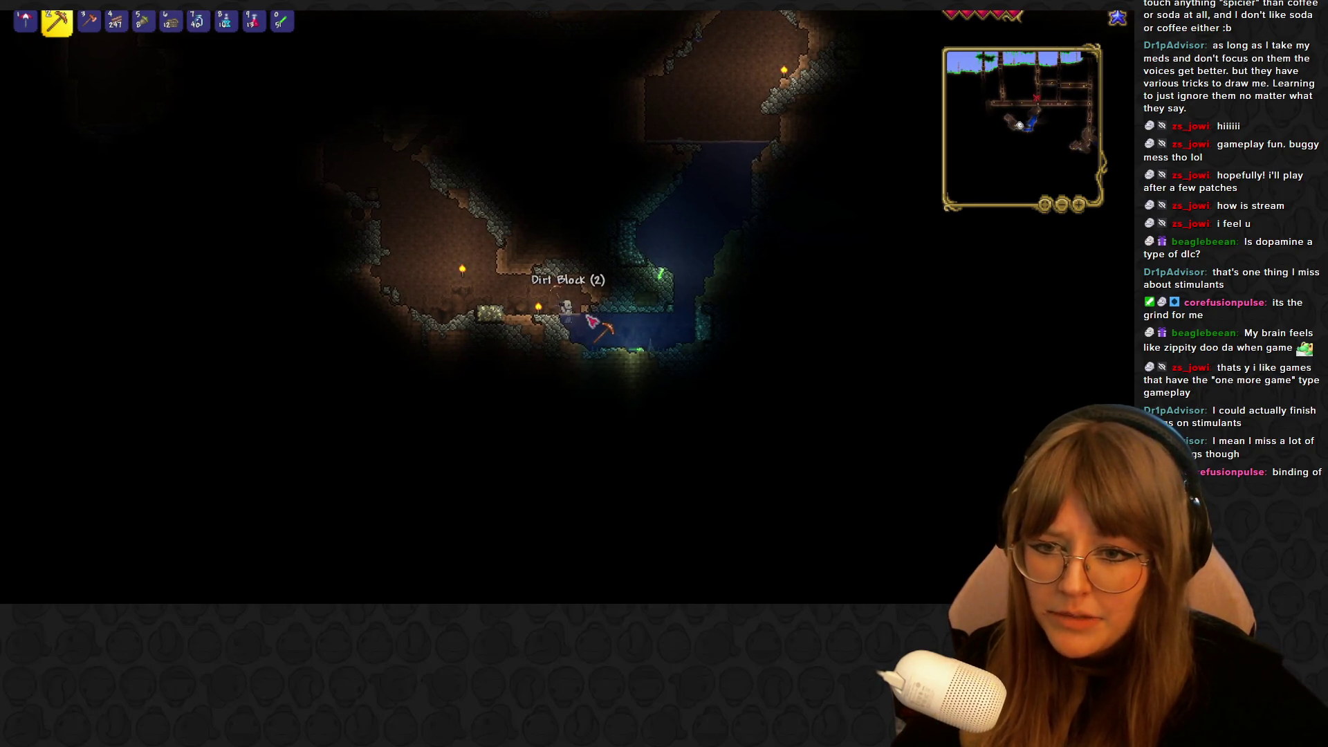
key("d")
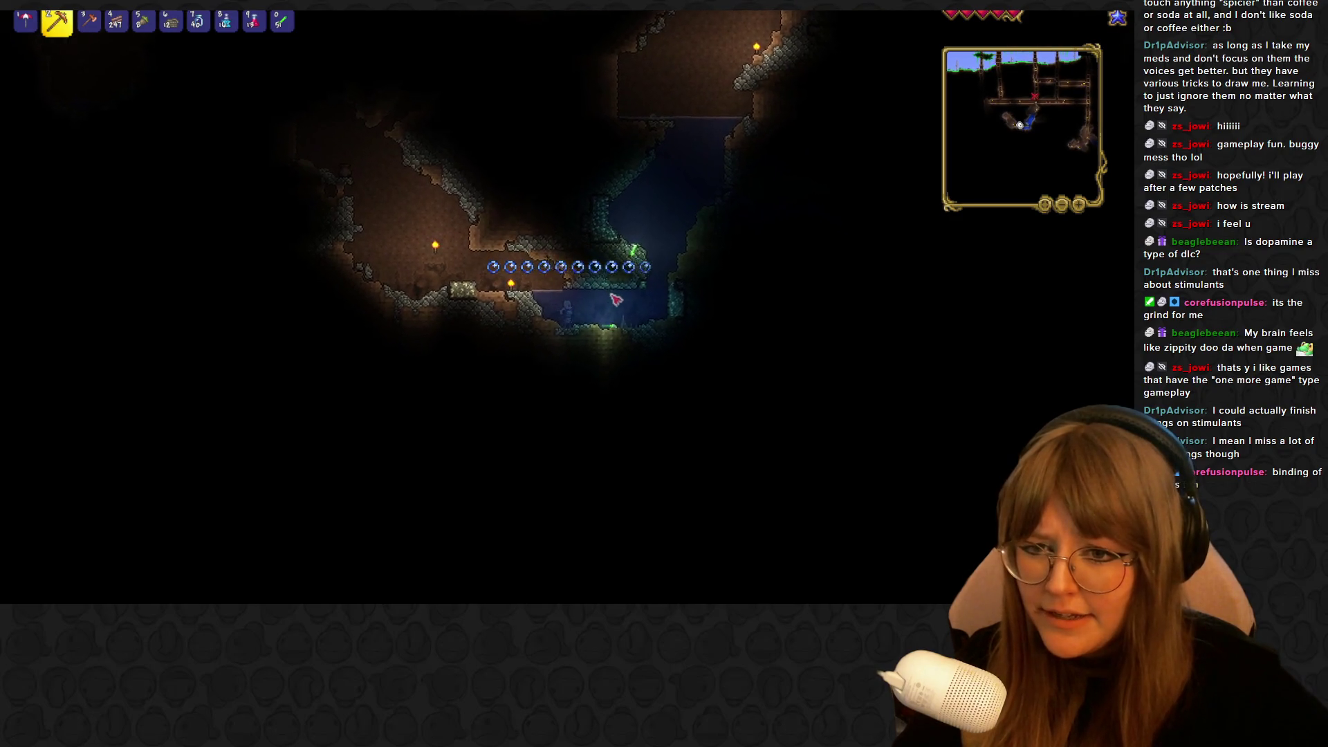
key("space")
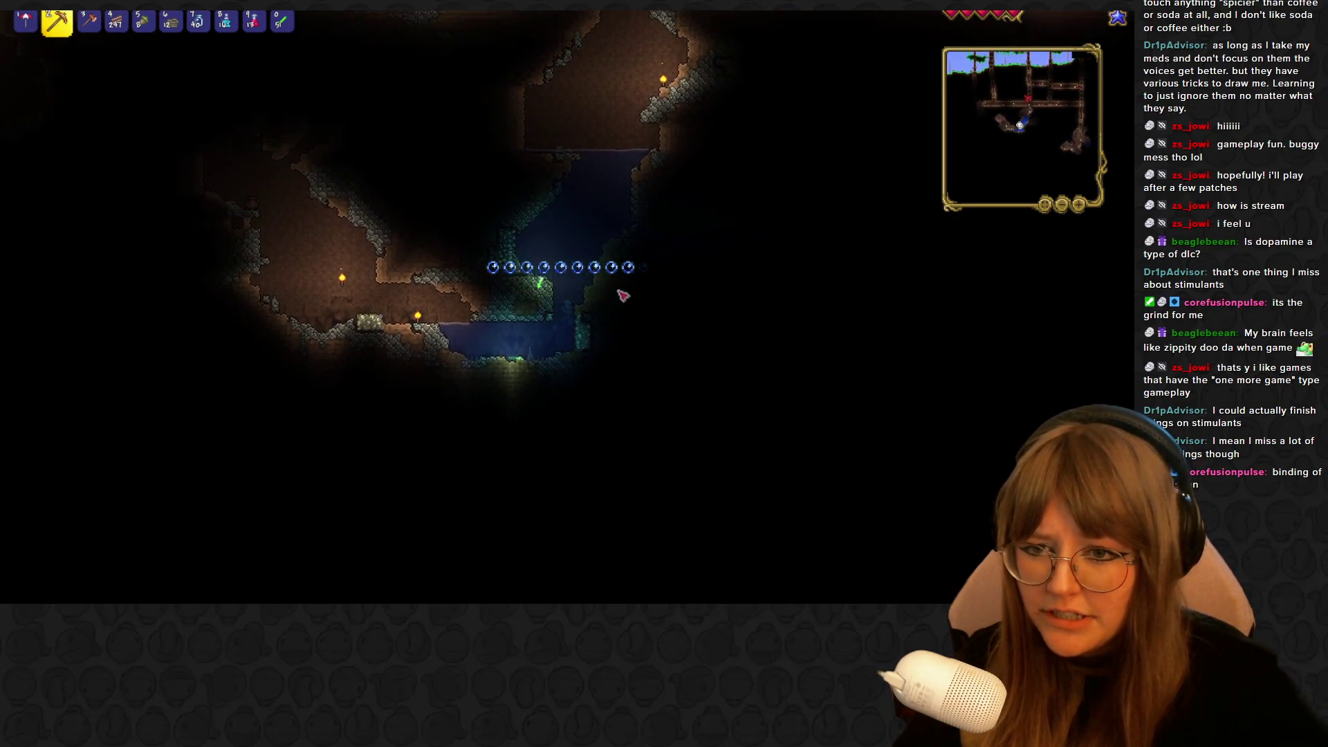
key("space")
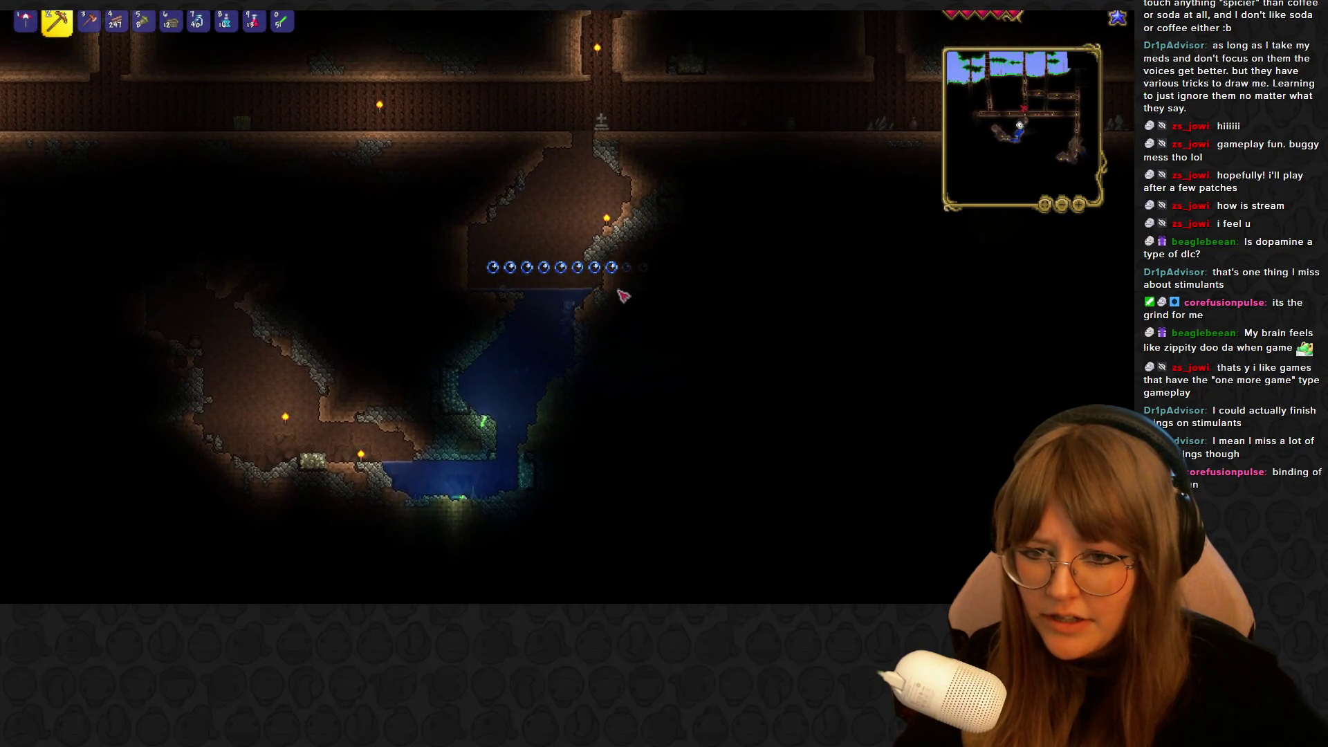
key("space")
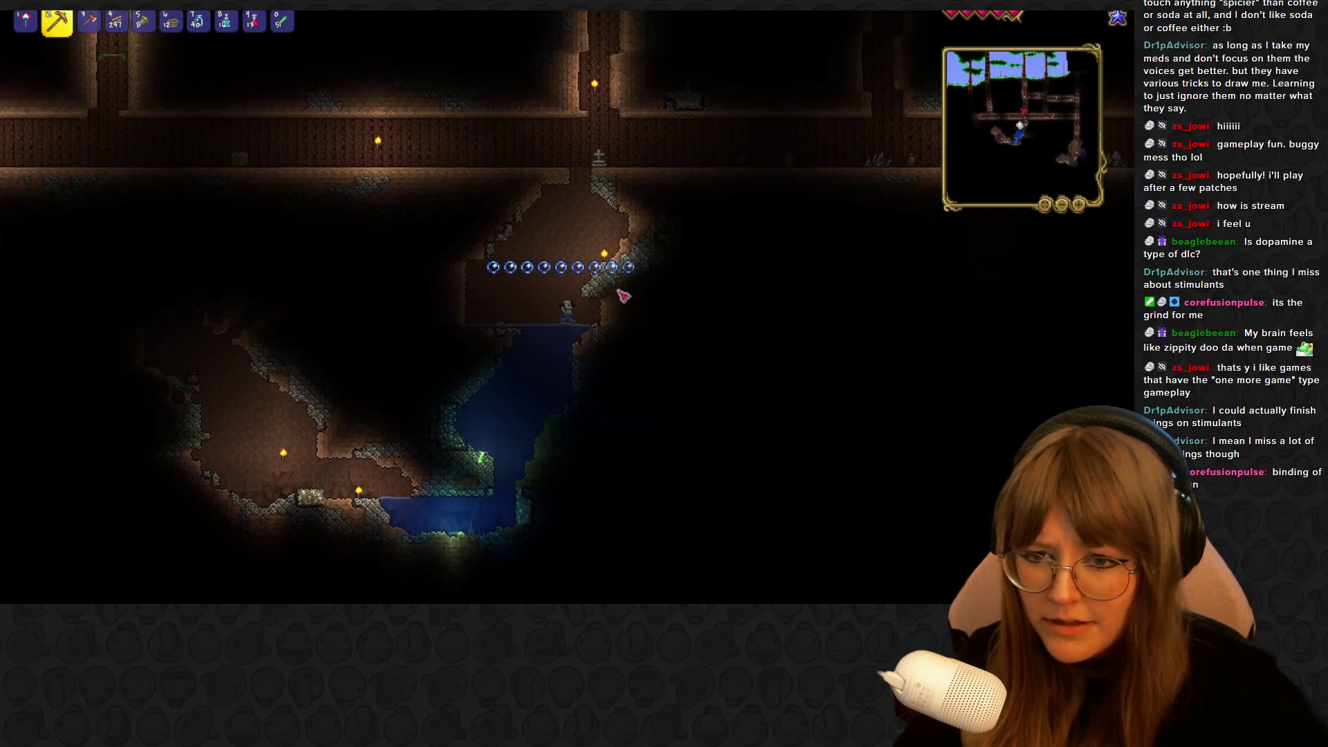
key("space")
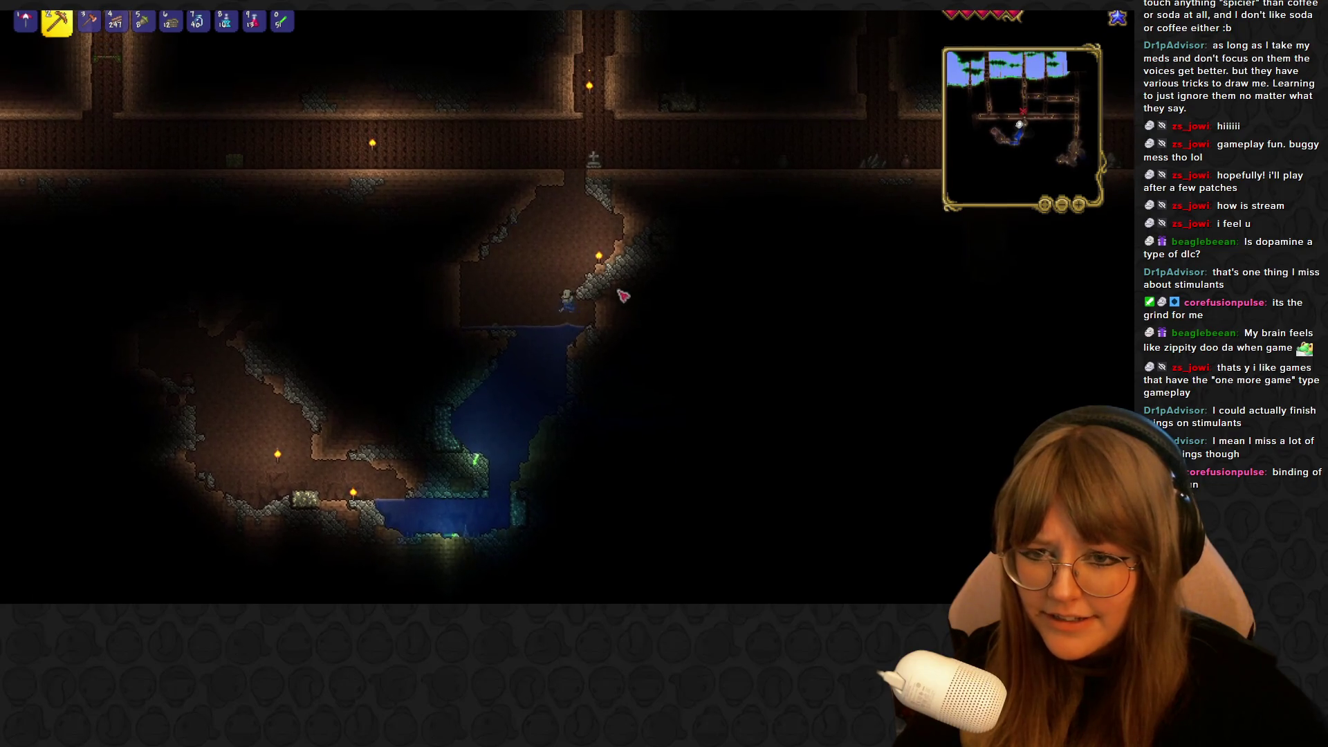
key("space")
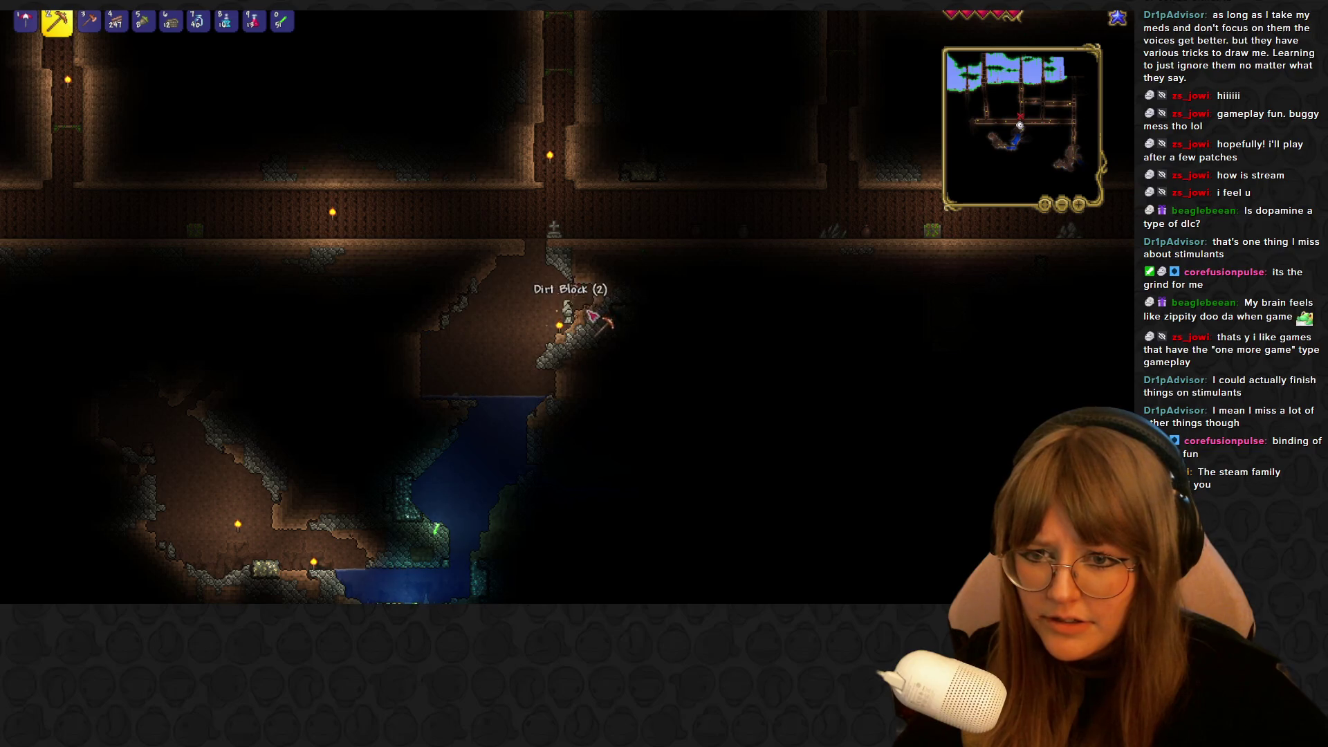
key("space")
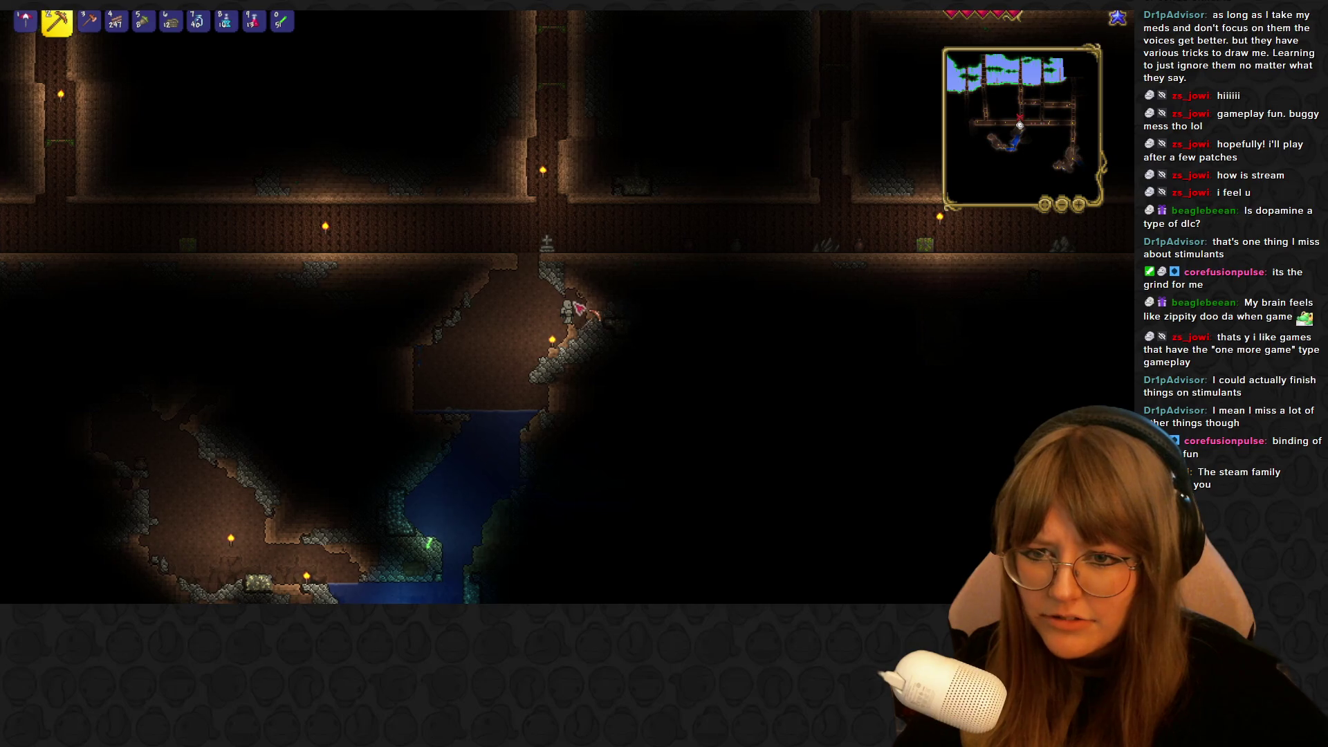
Mine dirt up the slope into the tunnel, chop out wood, and walk left to the tombstone
key("d")
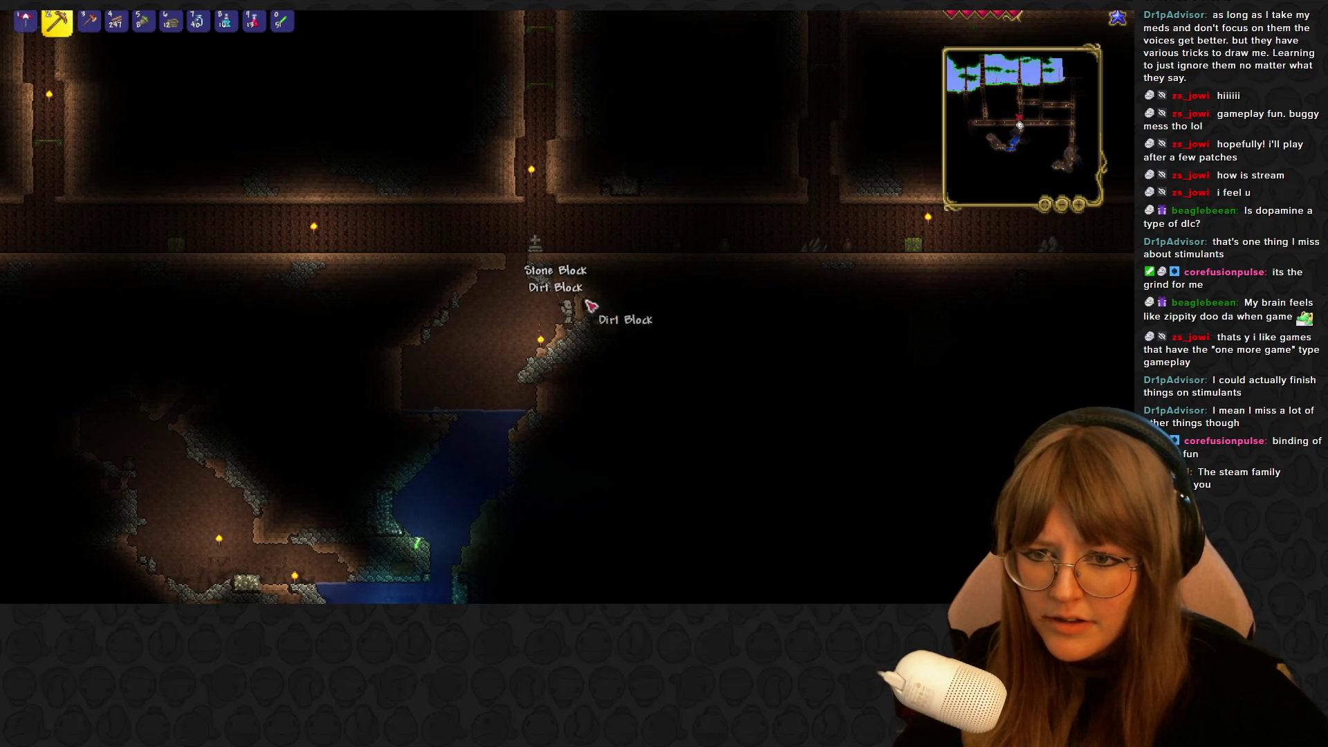
mouse_move(583, 305)
left_mouse_down()
mouse_move(583, 316)
mouse_move(580, 283)
left_mouse_up()
key("d")
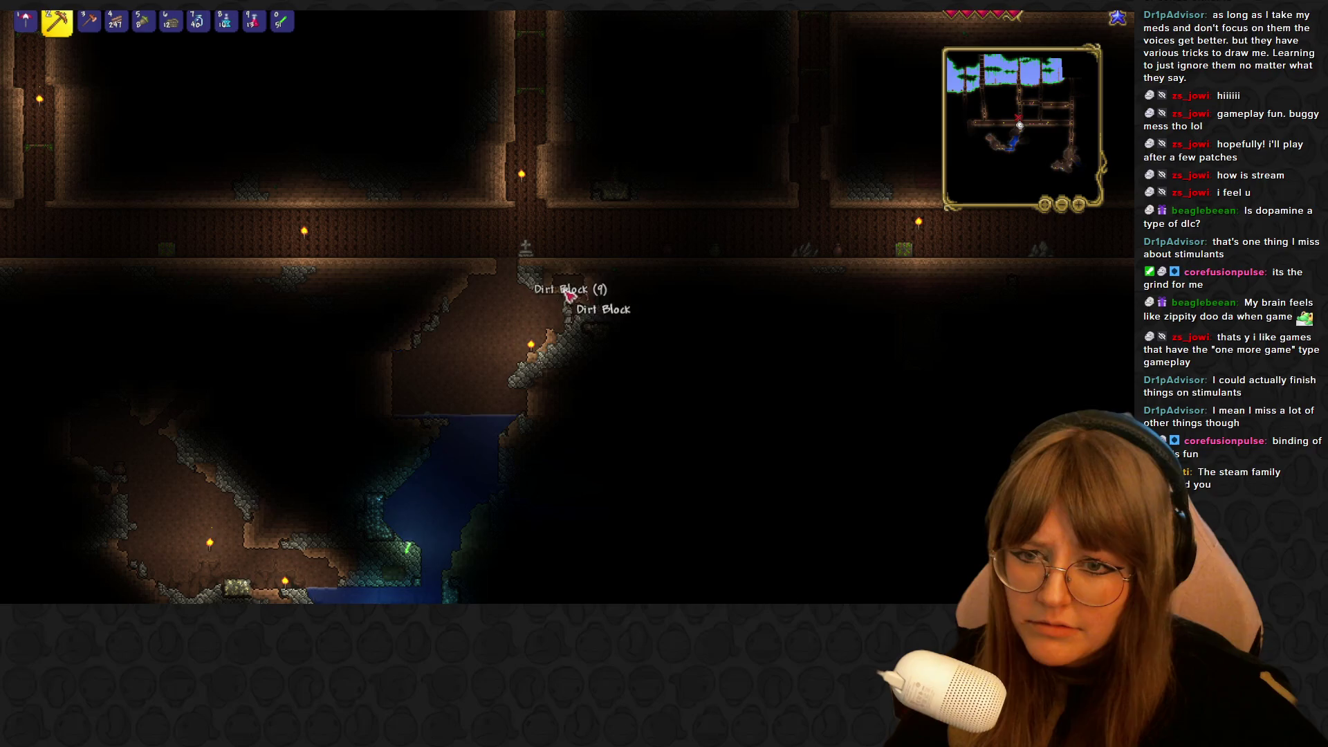
key("d")
left_click_drag(583, 305, 586, 290)
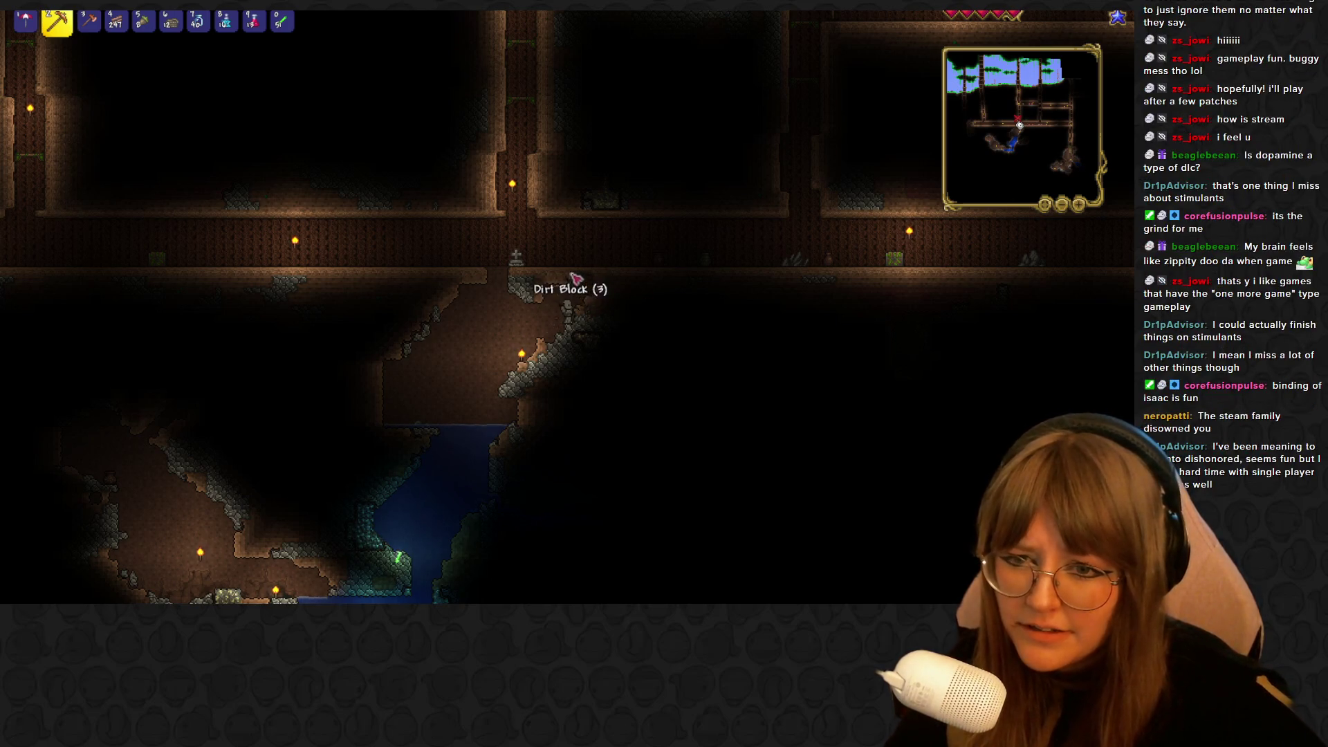
key("d")
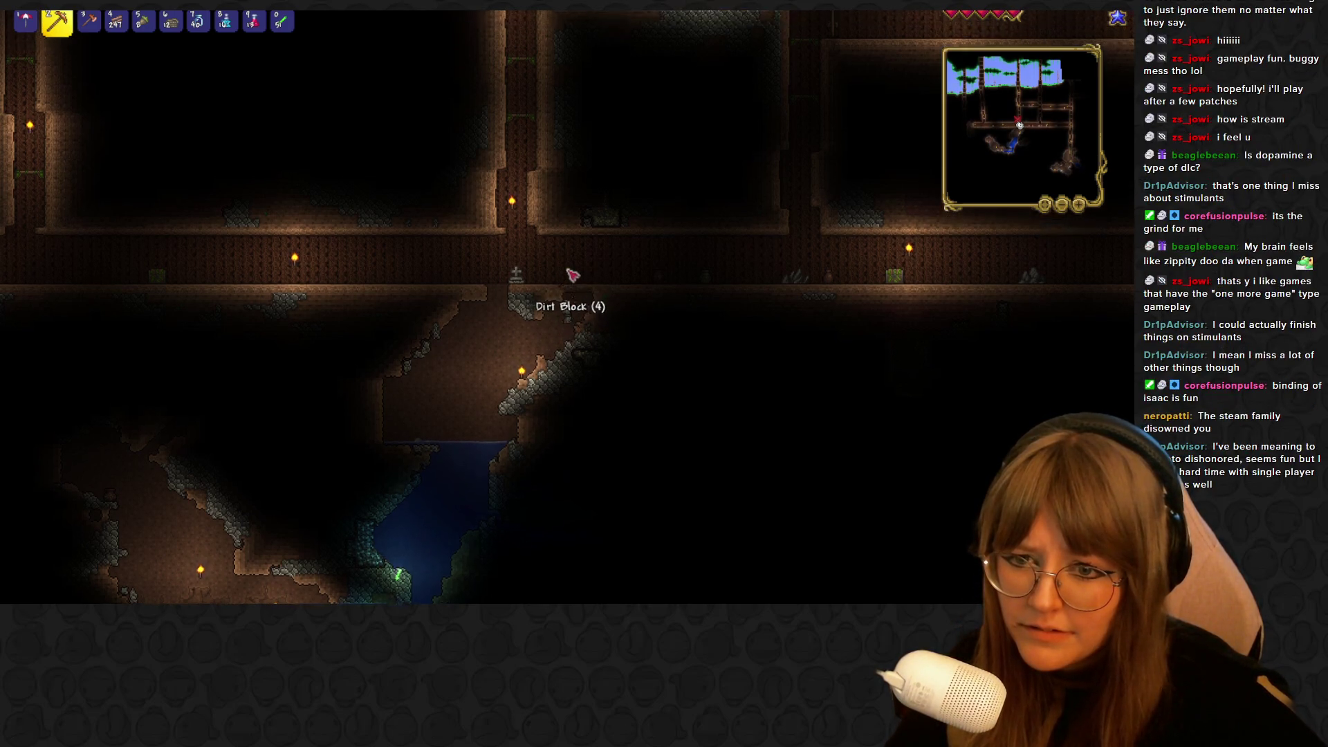
left_click_drag(573, 296, 561, 297)
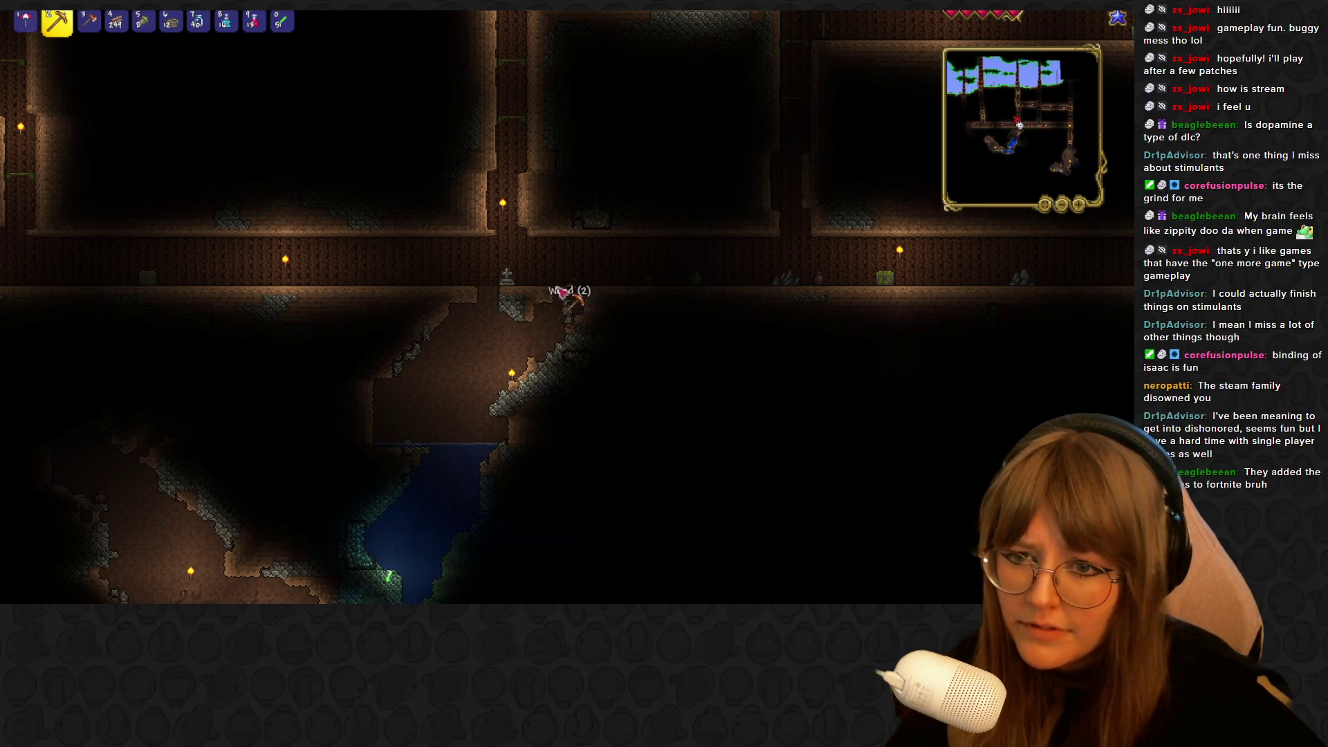
key("a")
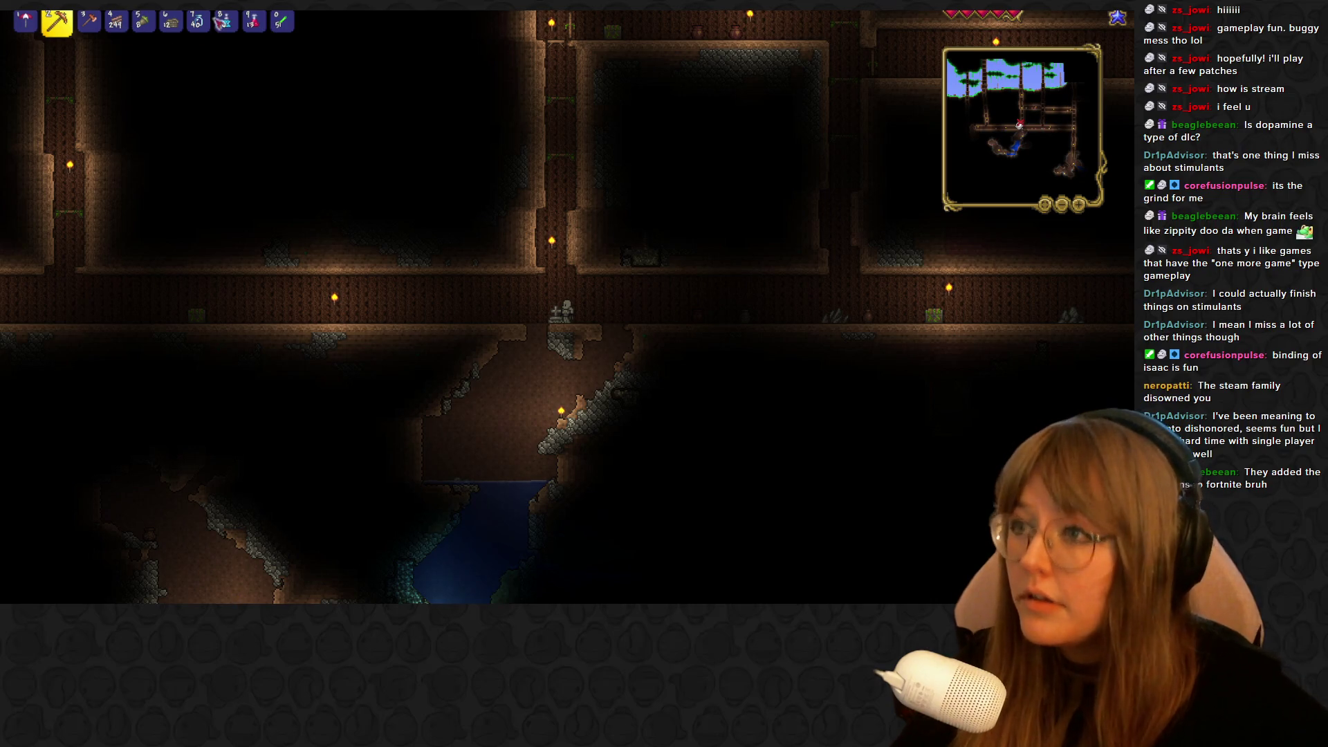
Switch the held item to the glowing light and walk left to the corridor's dark cave edge
key("Escape")
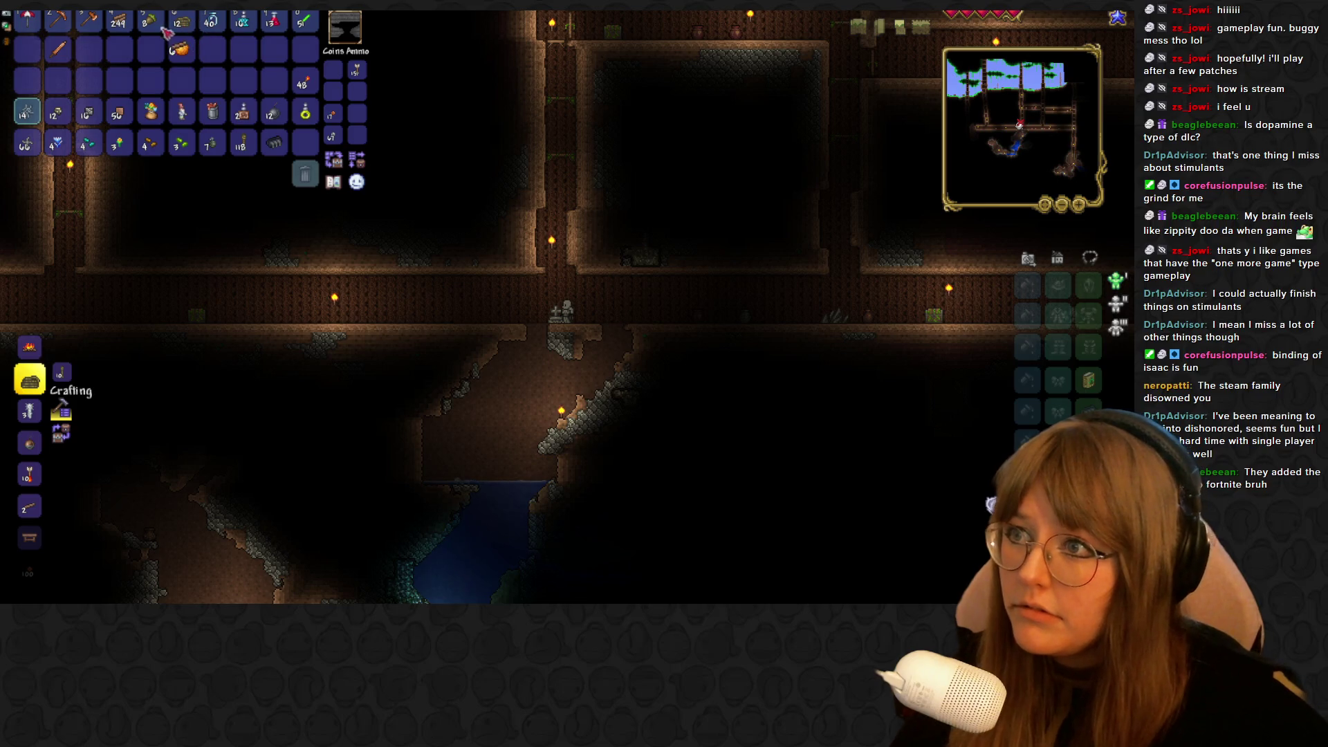
key("Escape")
key("6")
key("5")
key("a")
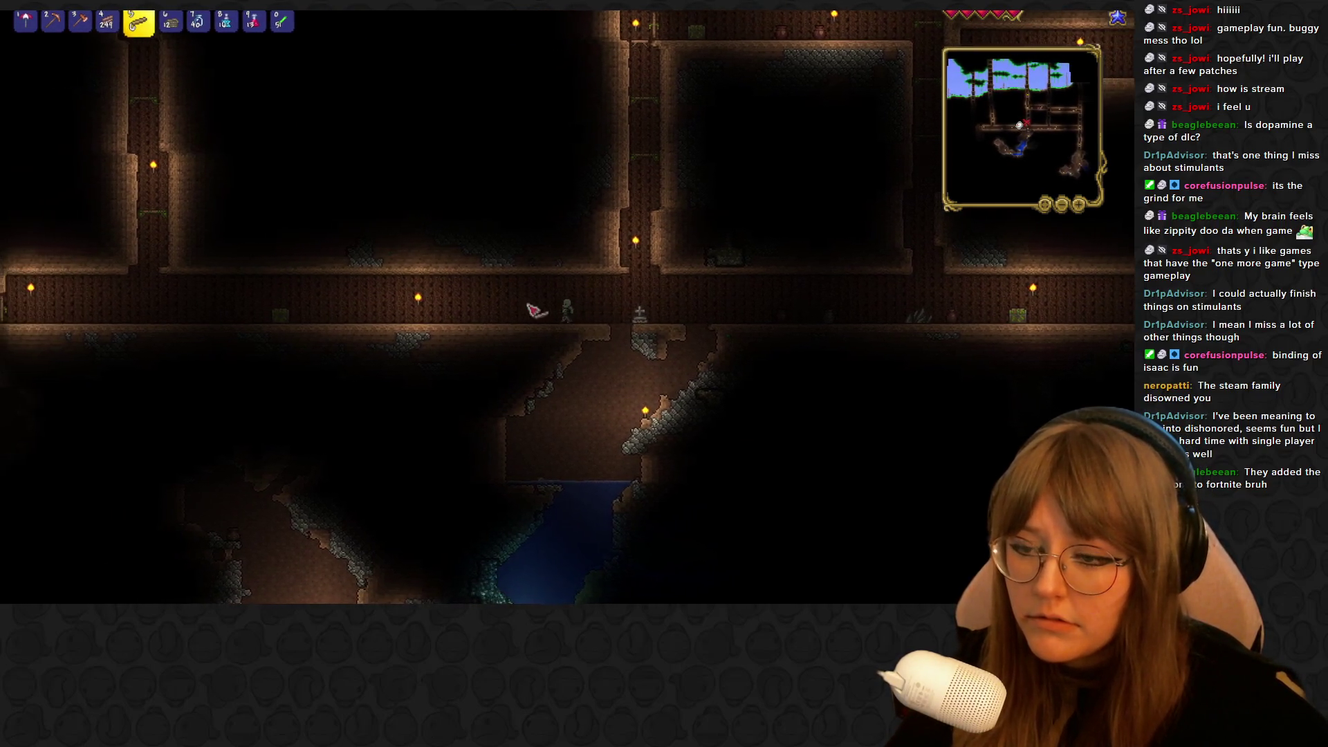
key("a")
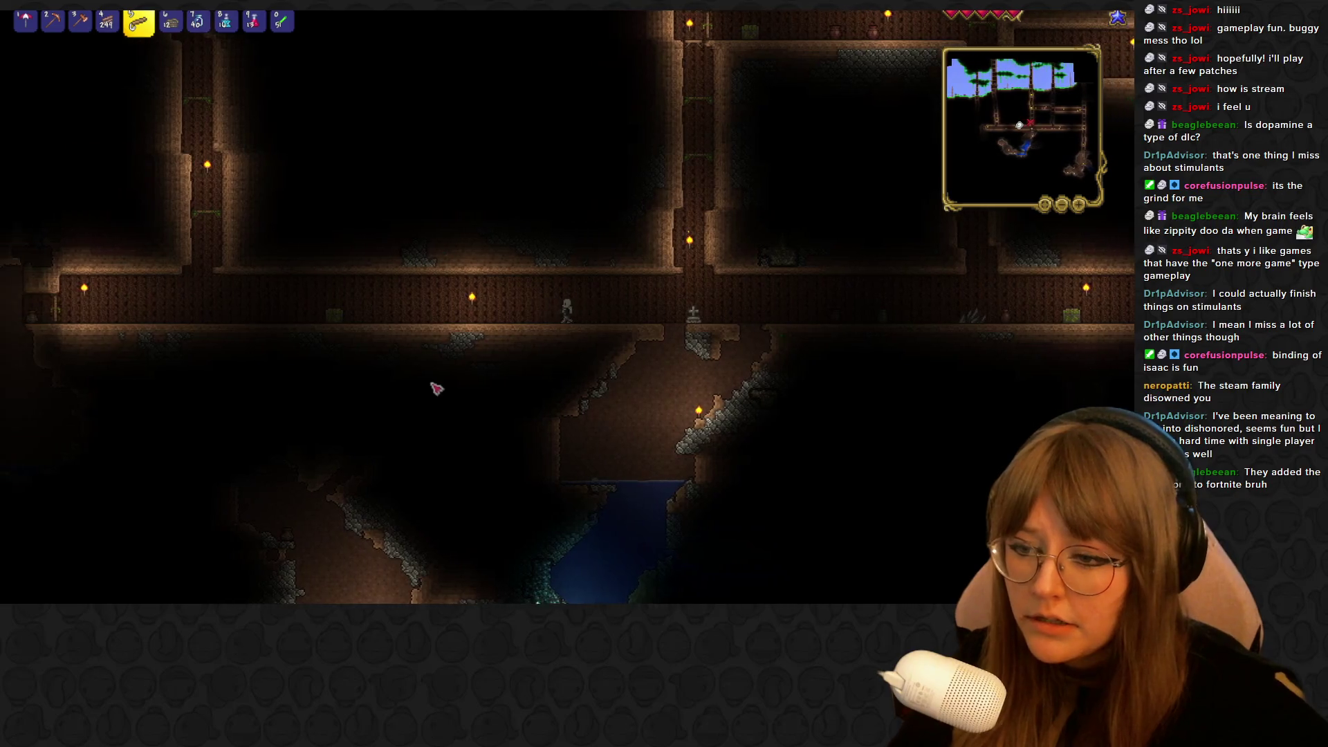
key("4")
key("a")
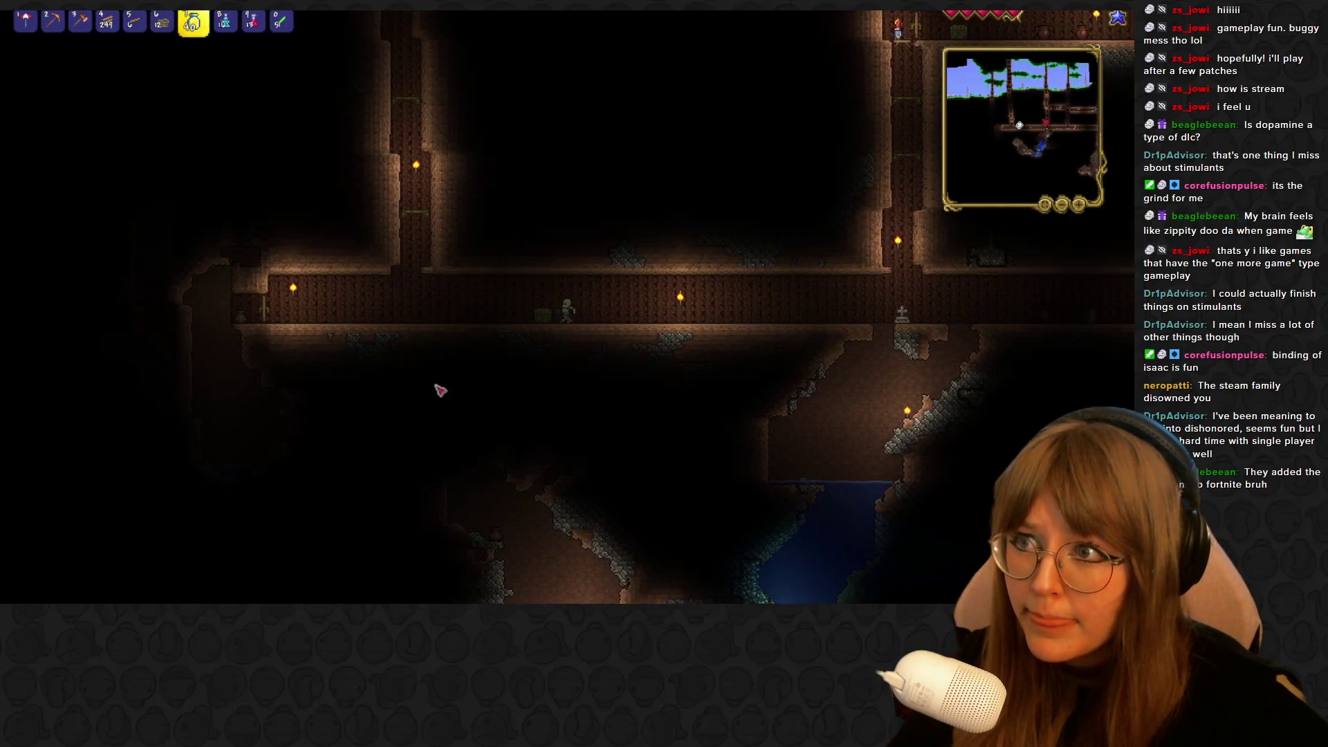
key("1")
key("0")
key("a")
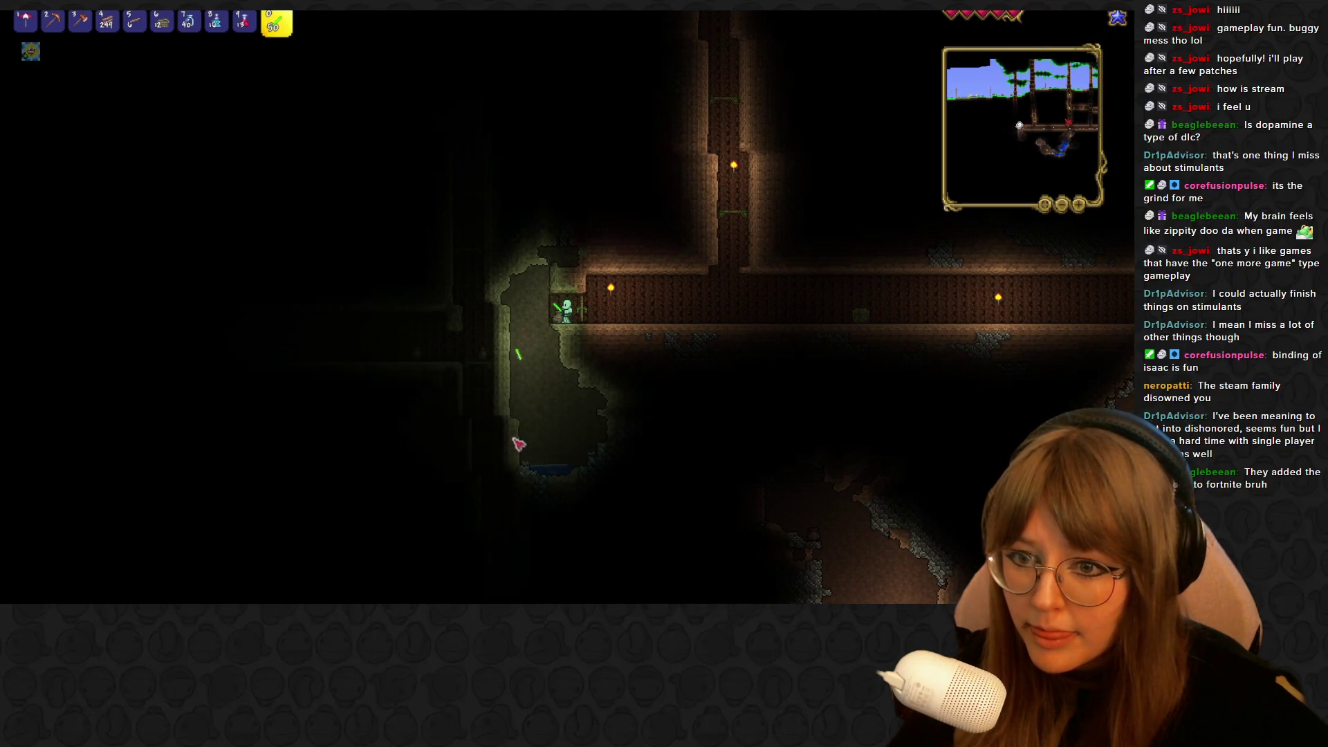
Walk left into the dark cave and mine down into the shaft with the pickaxe
key("a")
key("a")
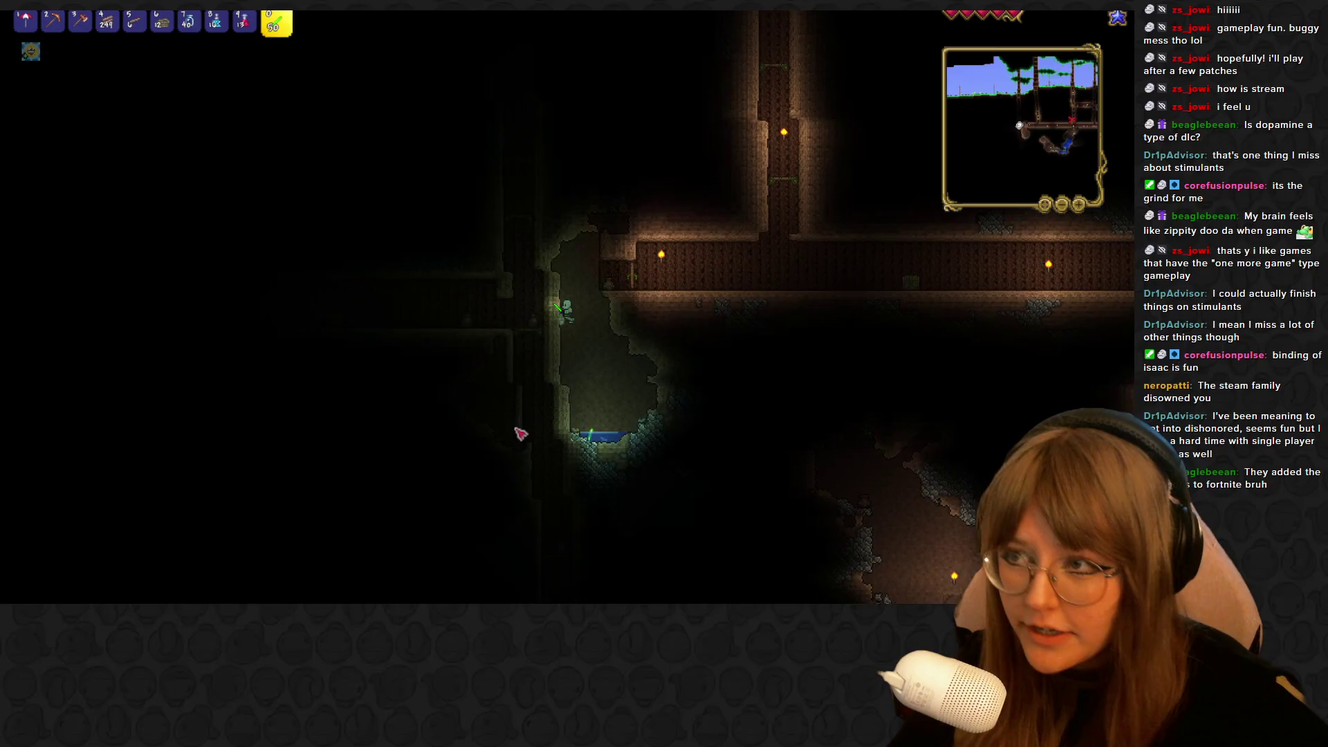
key("2")
left_click(547, 292)
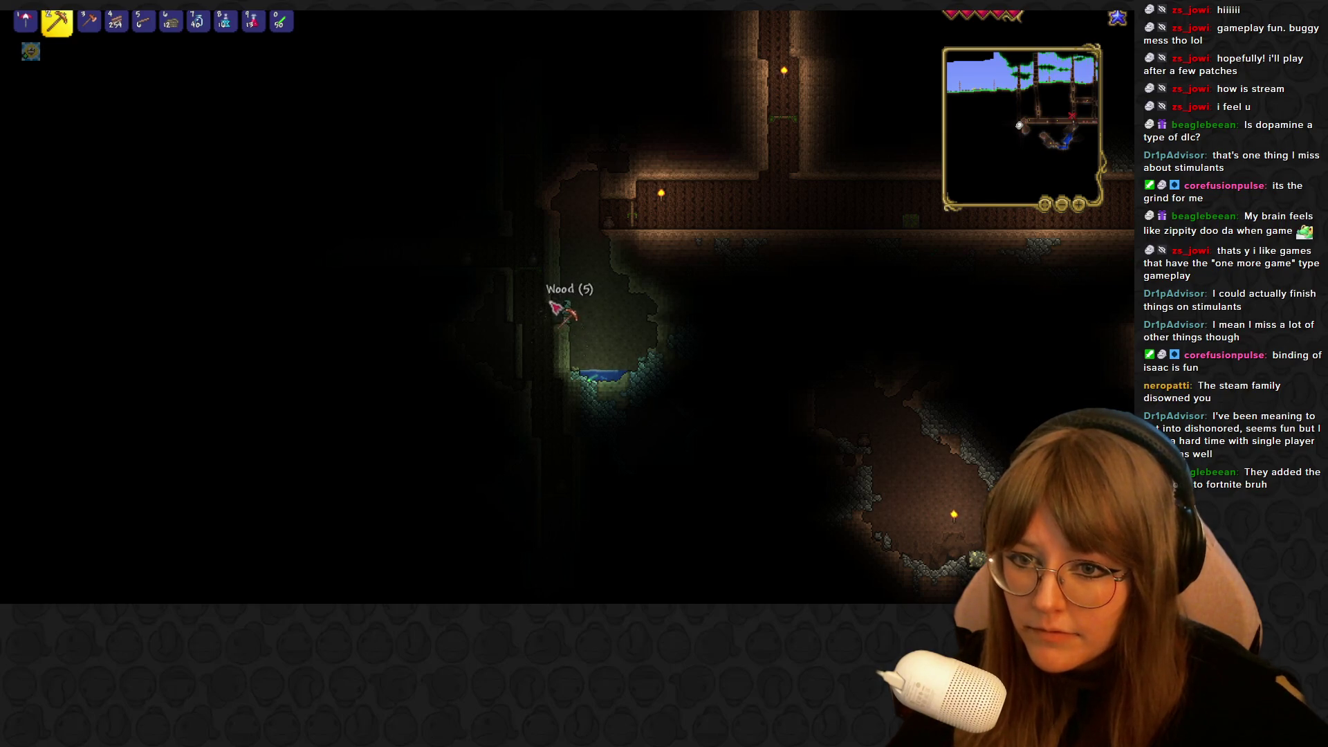
left_click(555, 307)
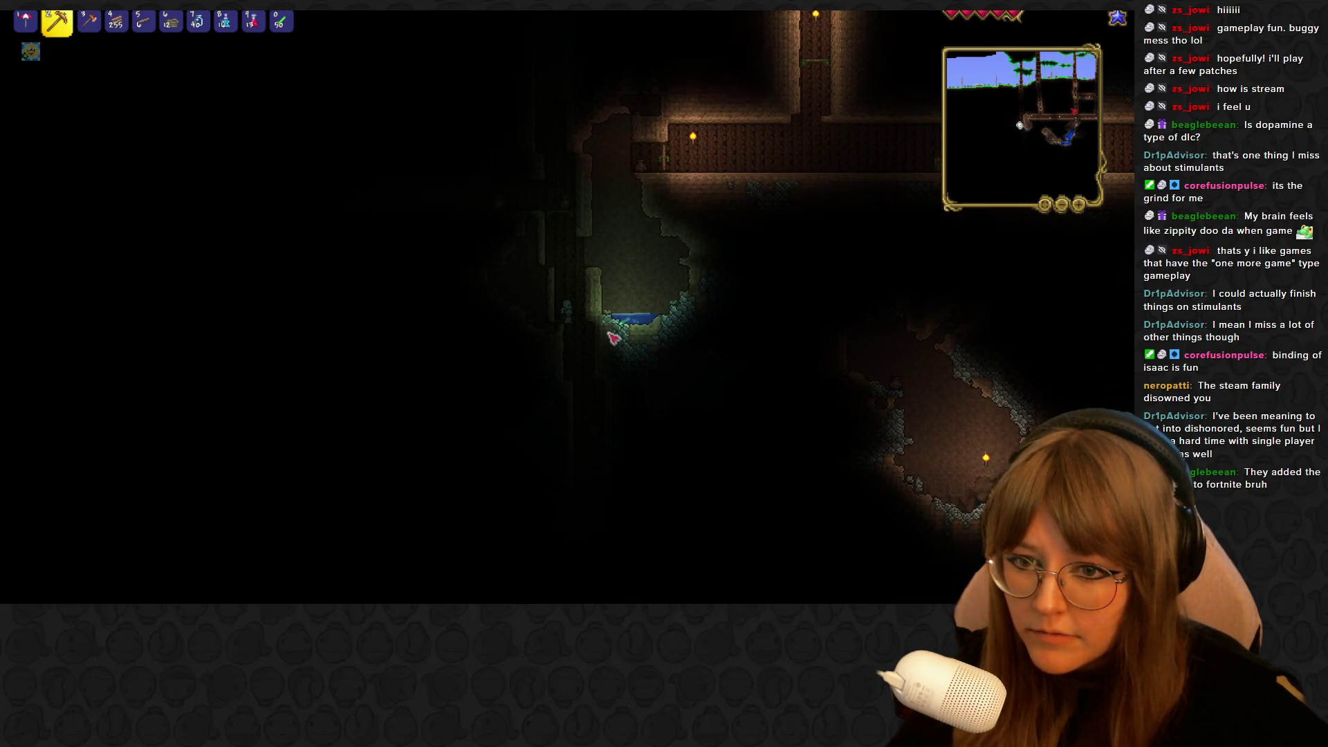
Place a torch on the shaft wall, dig deeper, and place another torch below
key("0")
left_click(596, 336)
key("2")
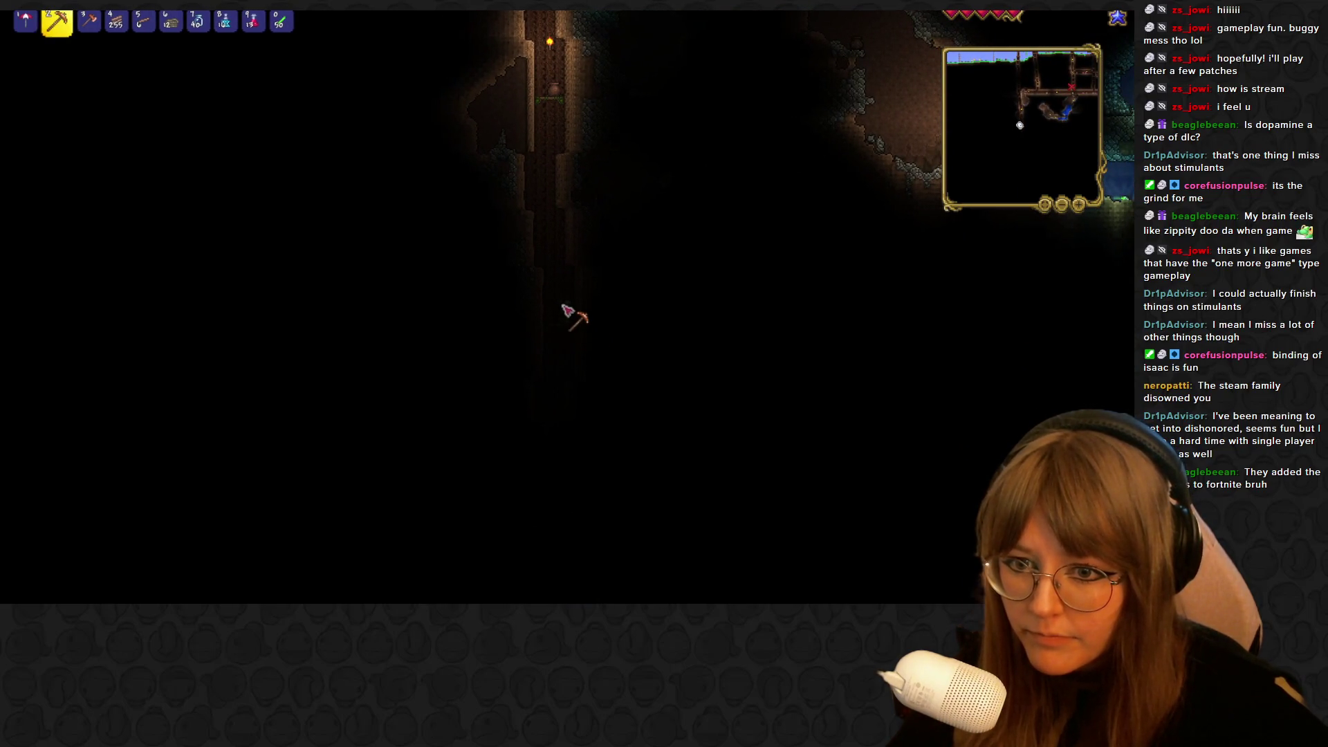
key("0")
key("2")
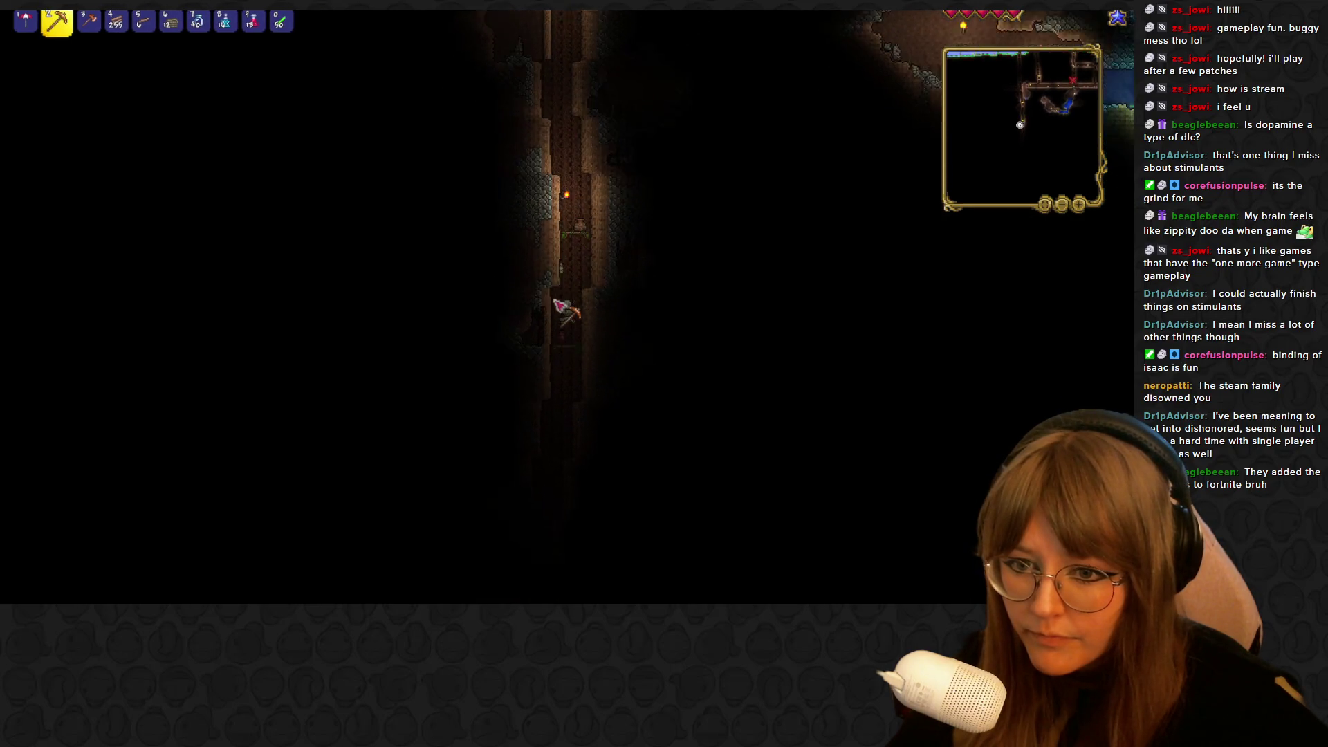
left_click(556, 302)
key("0")
left_click(557, 345)
key("2")
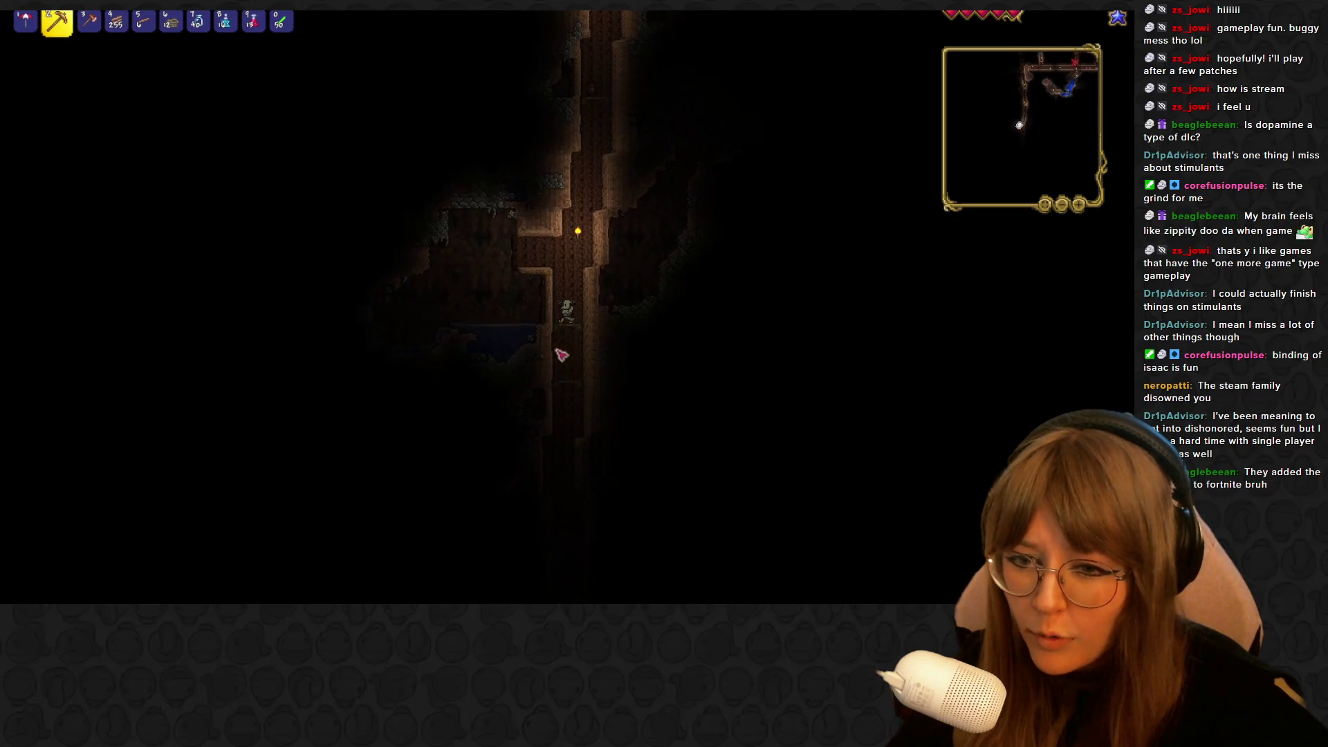
Place two more torches beside the character to light the shaft
key("0")
key("2")
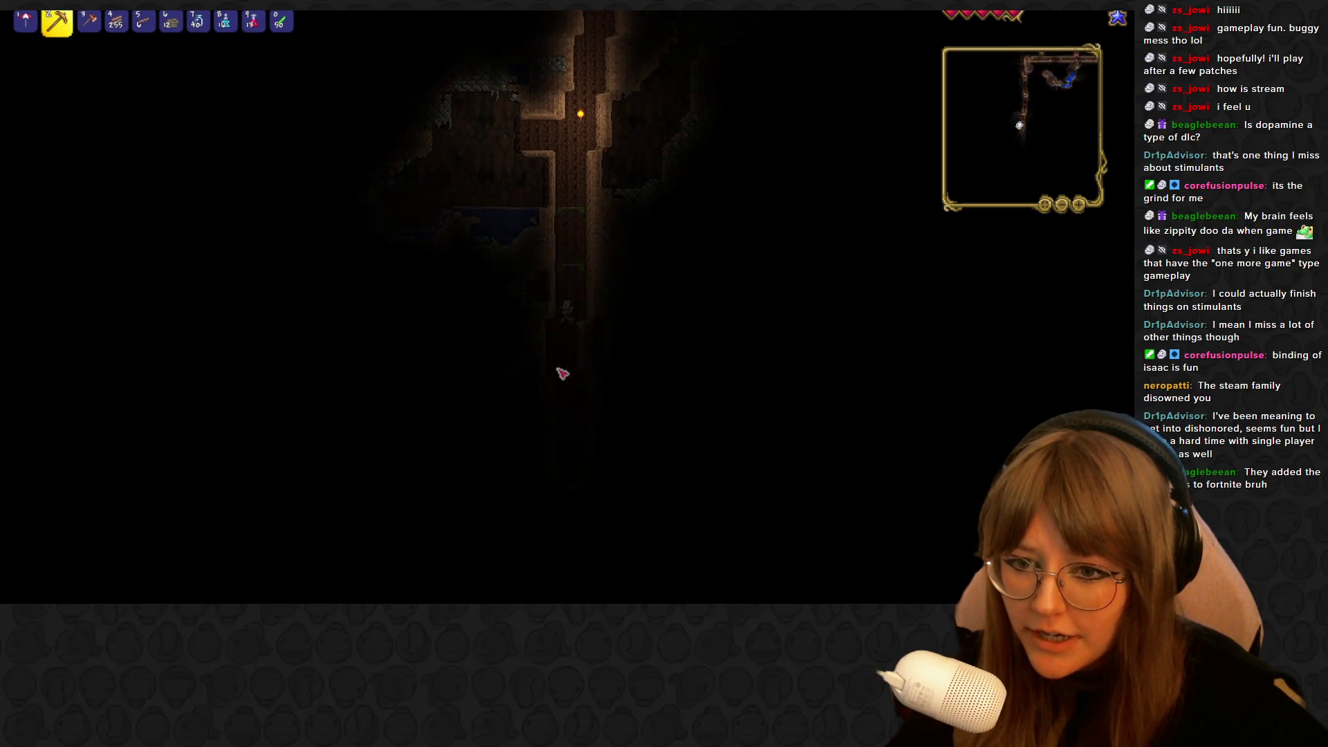
key("0")
left_click(582, 339)
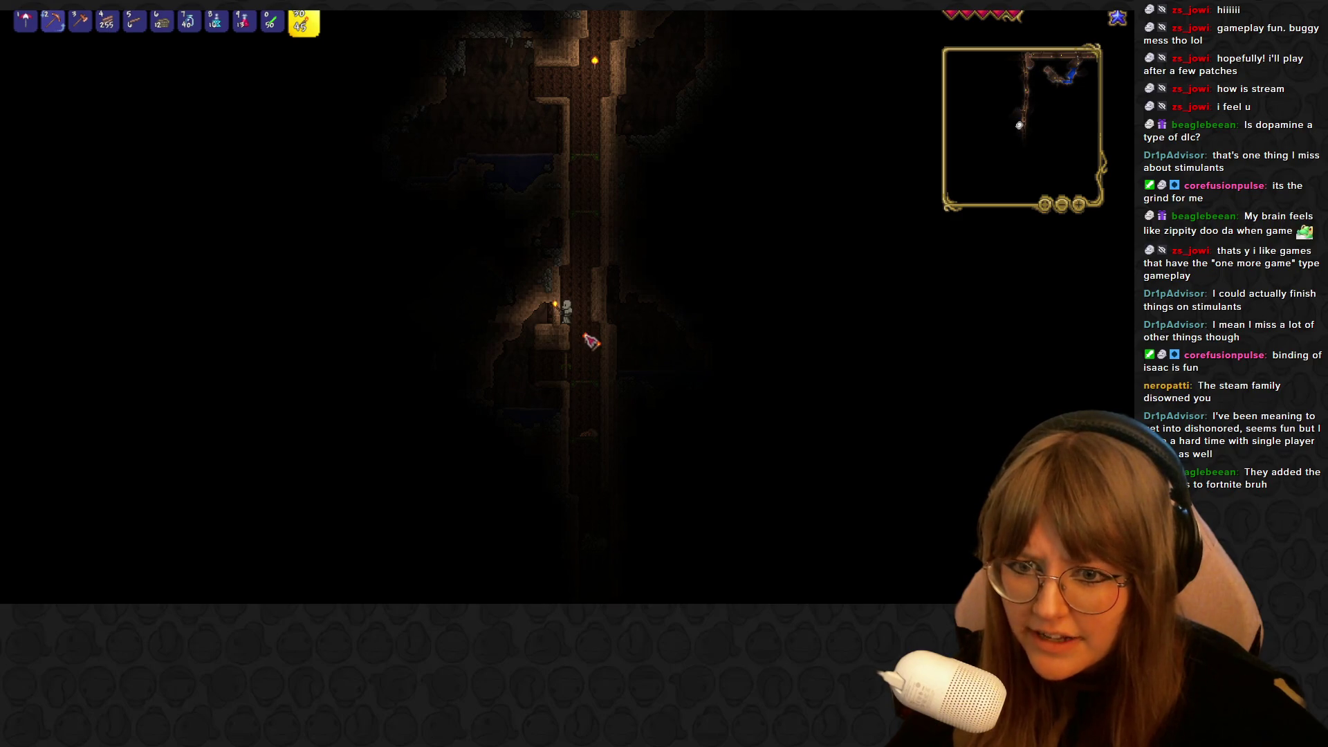
left_click(585, 336)
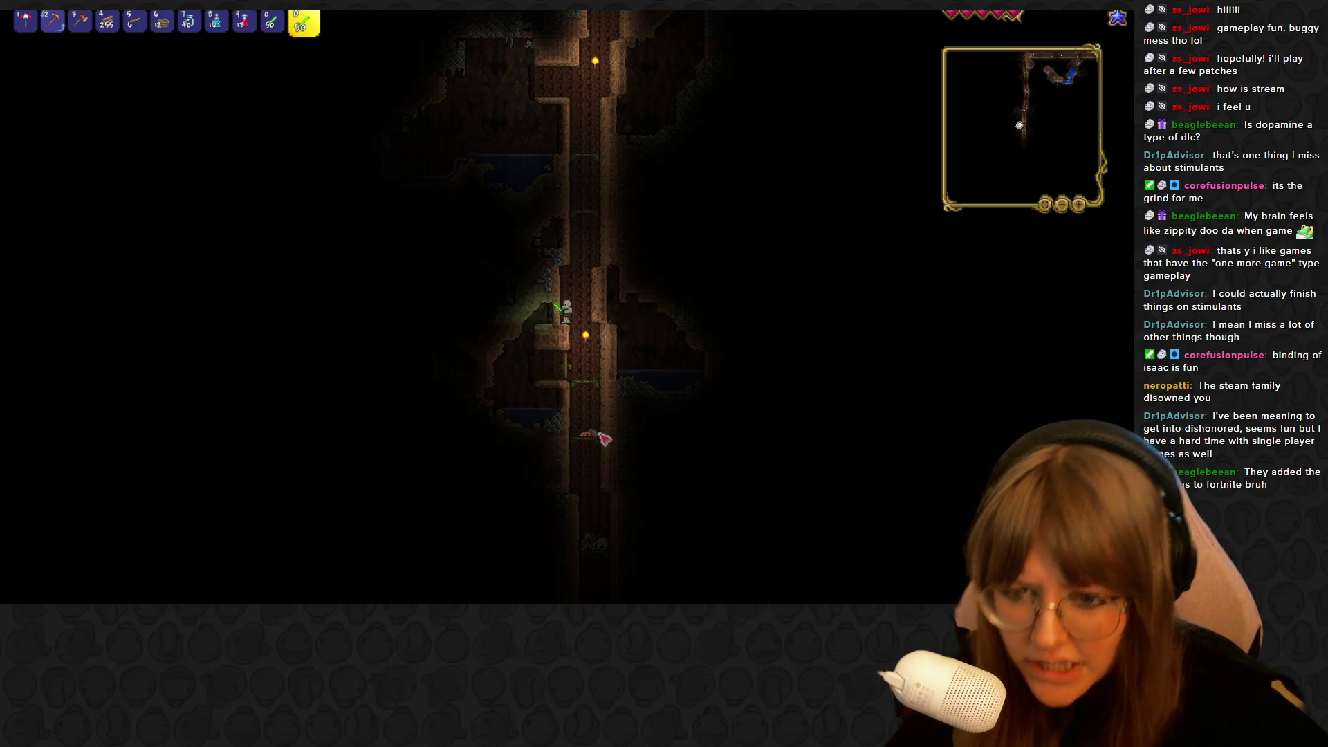
key("2")
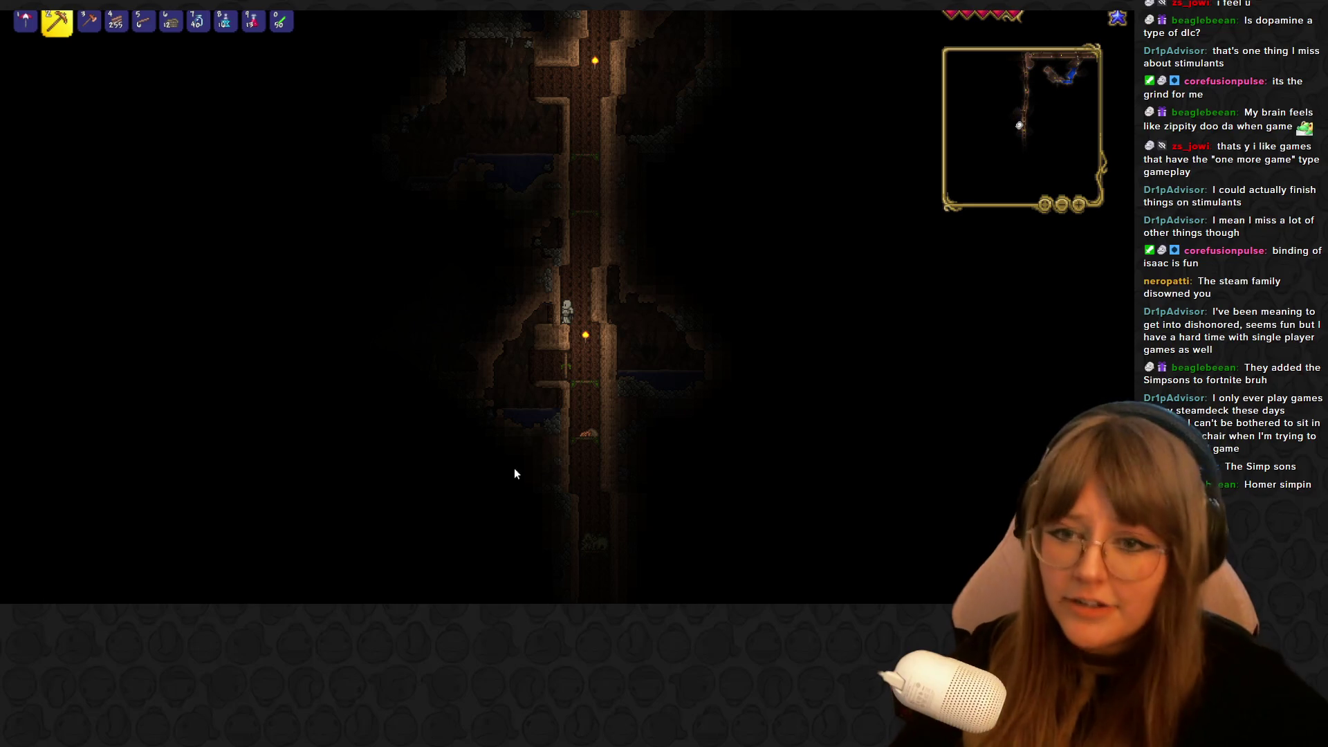
Drop further down the shaft and place another torch on its wall
key("d")
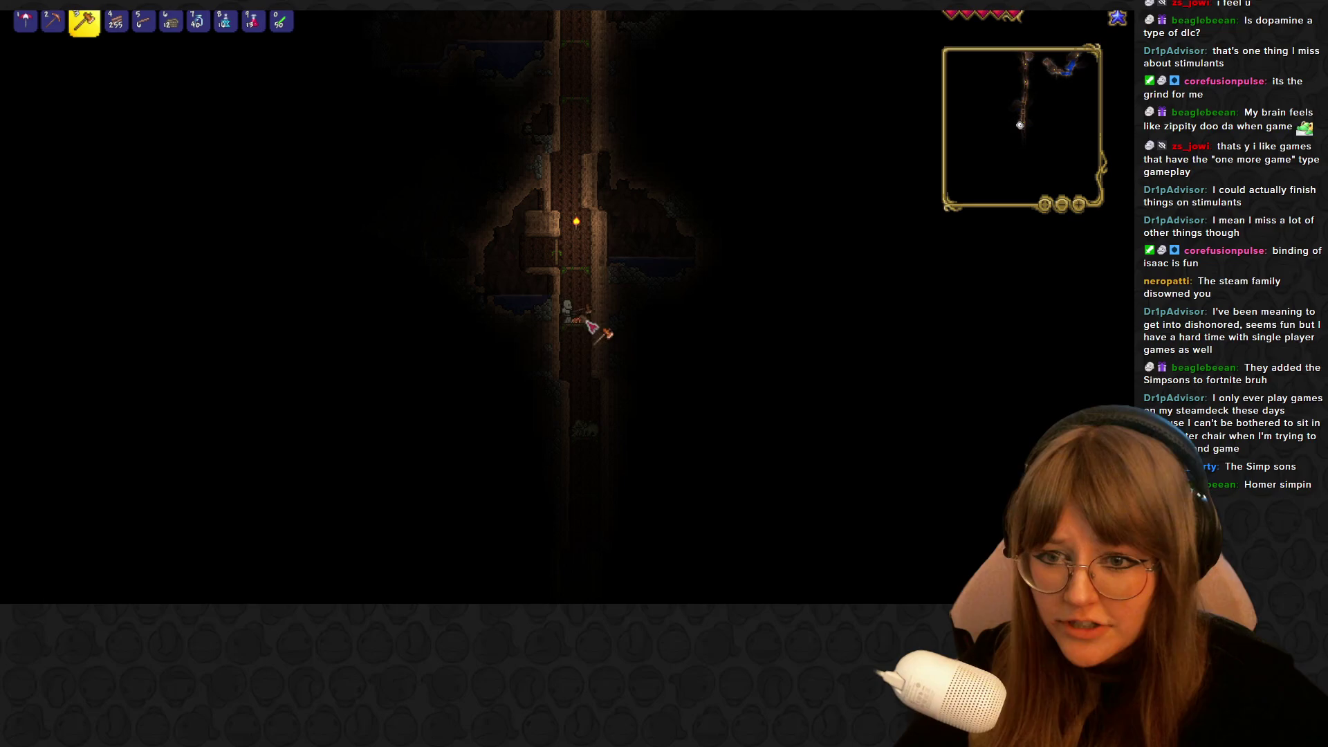
key("0")
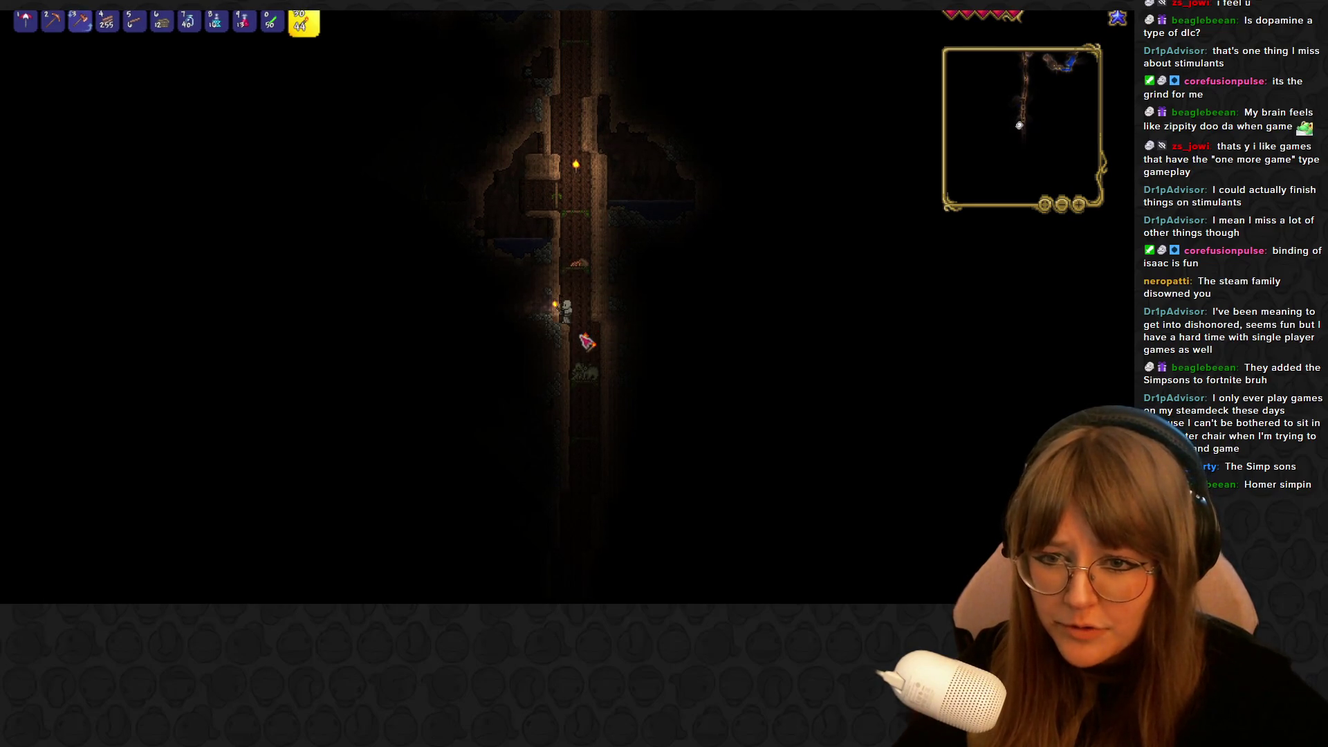
left_click(583, 337)
key("3")
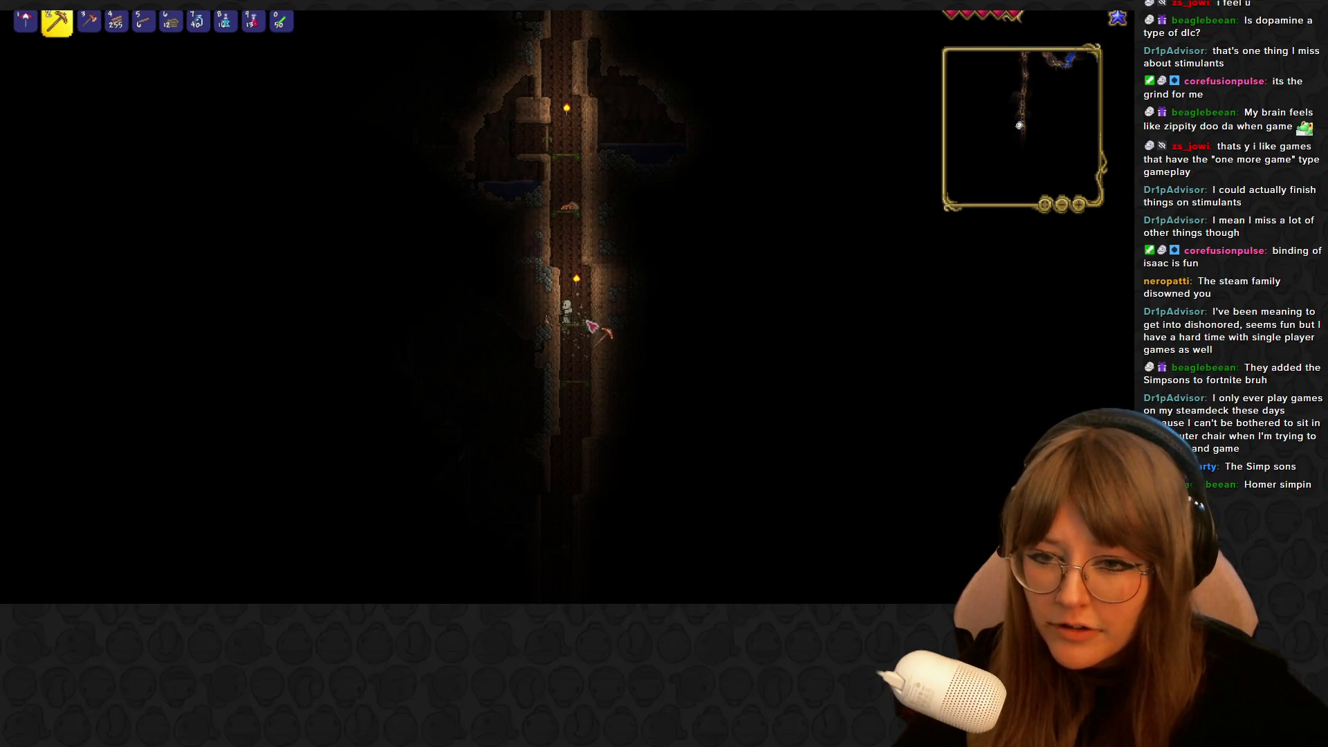
Open the herb bag from the inventory, gaining Waterleaf and Fireblossom Seeds
key("Escape")
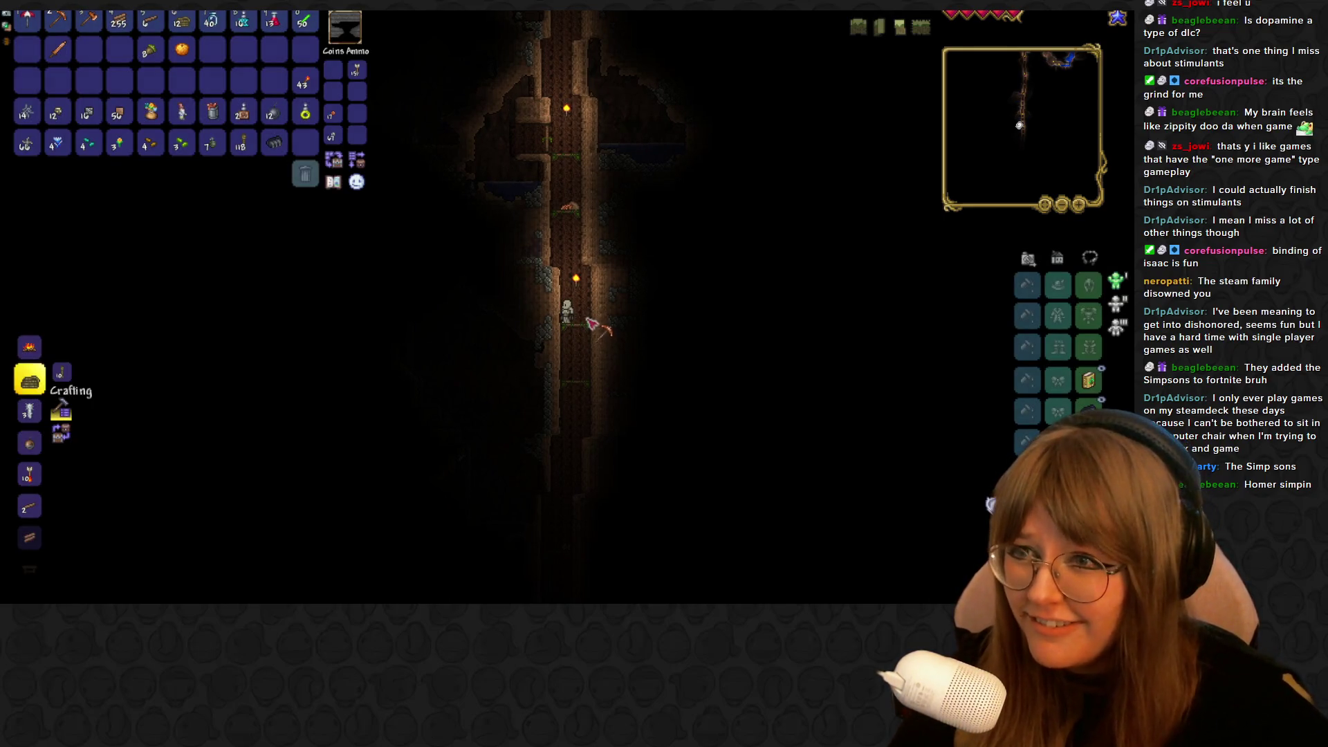
right_click(150, 112)
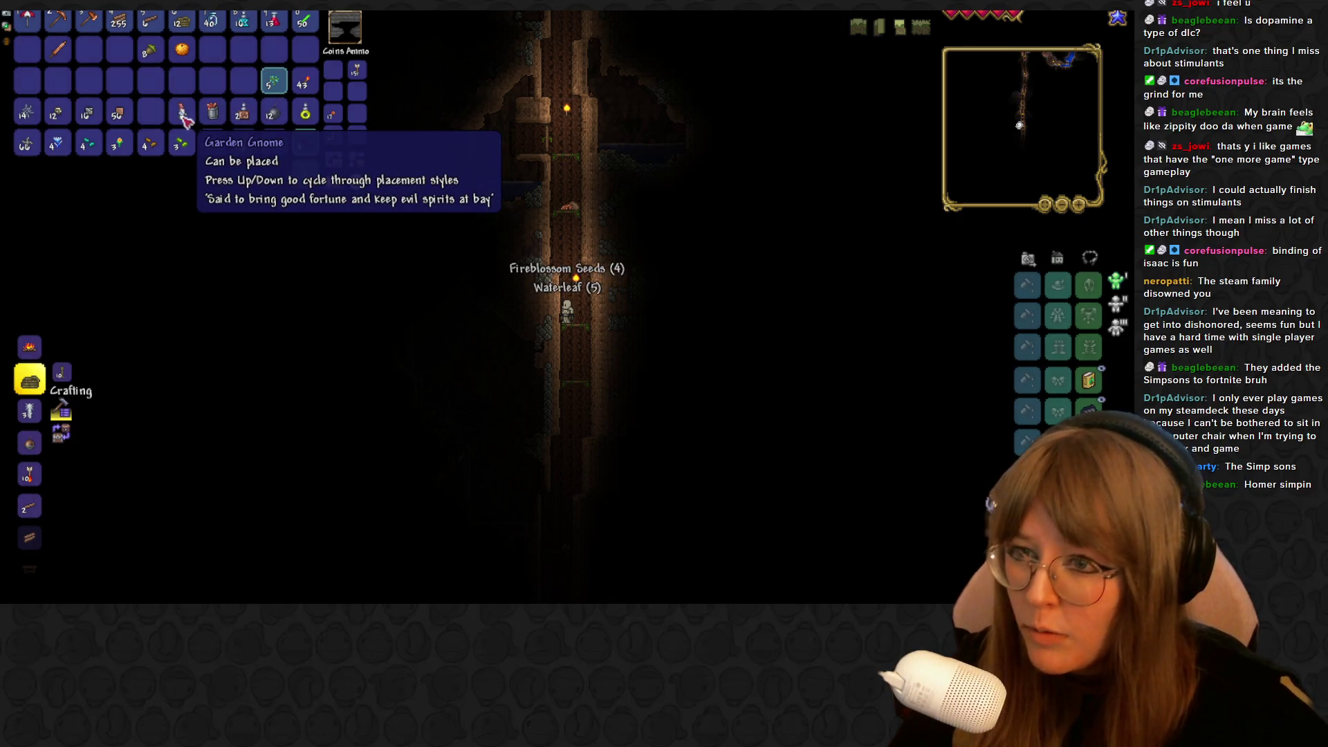
key("Escape")
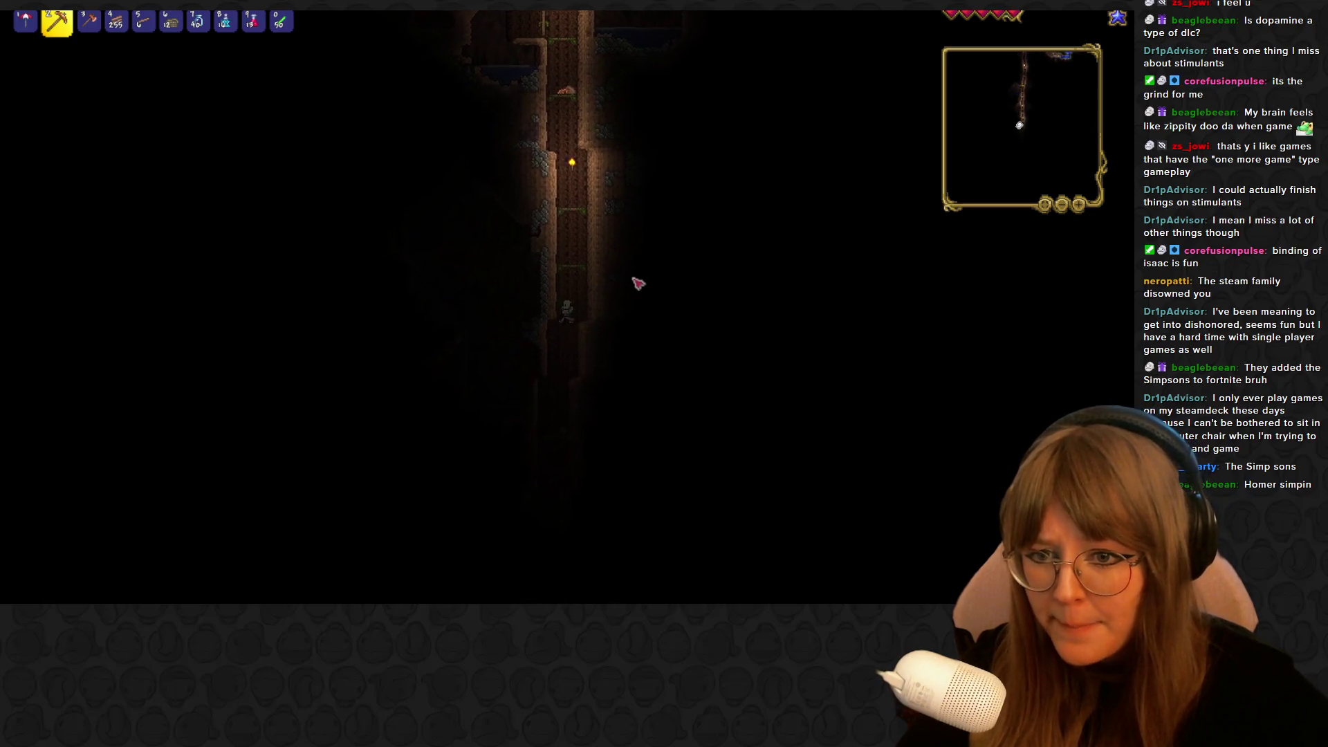
Place torches in the shaft while falling, swapping back to the pickaxe each time
key("0")
left_click(561, 338)
key("2")
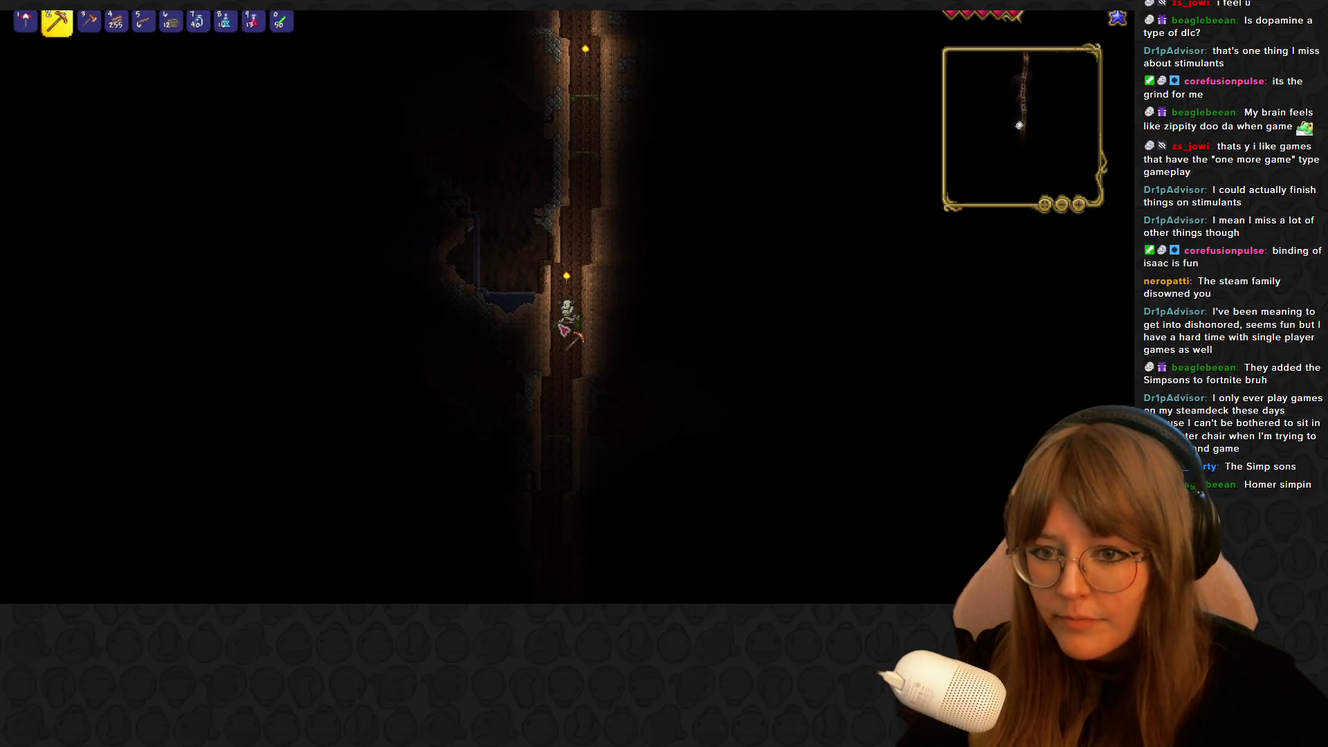
key("0")
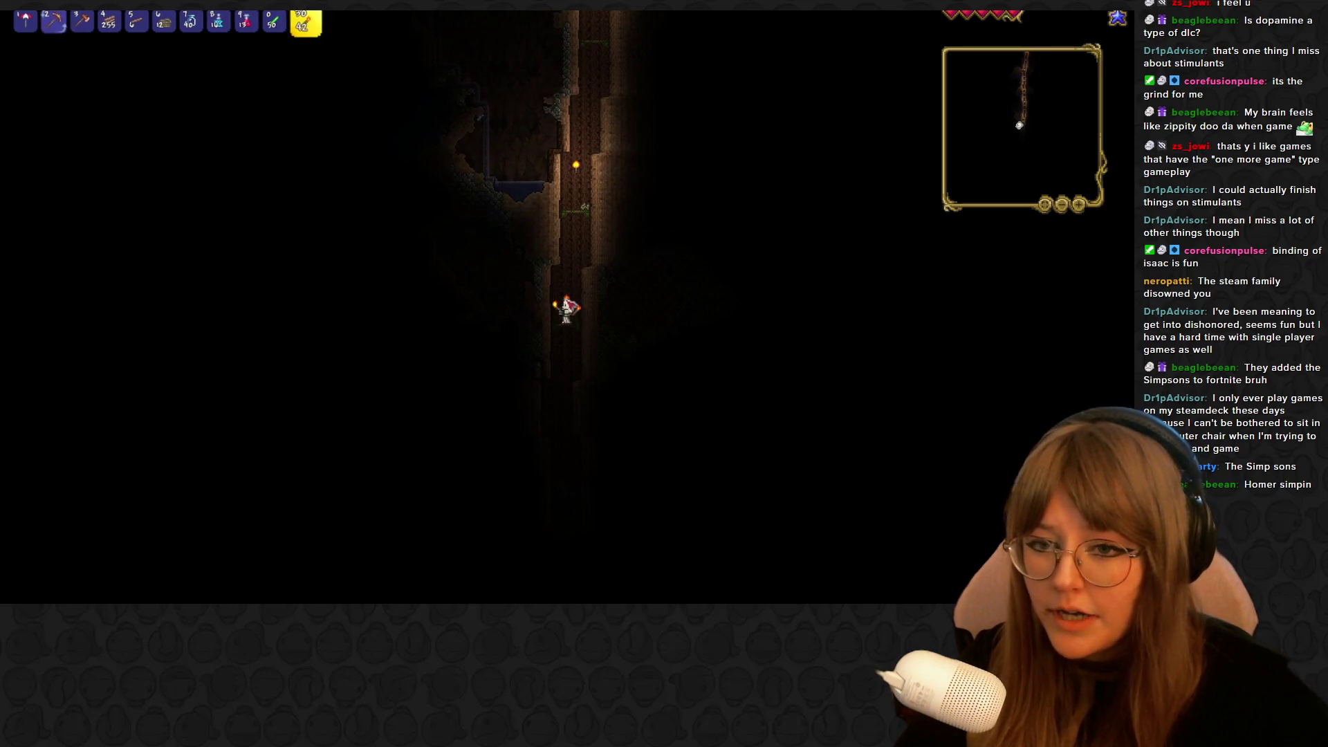
left_click(571, 305)
key("2")
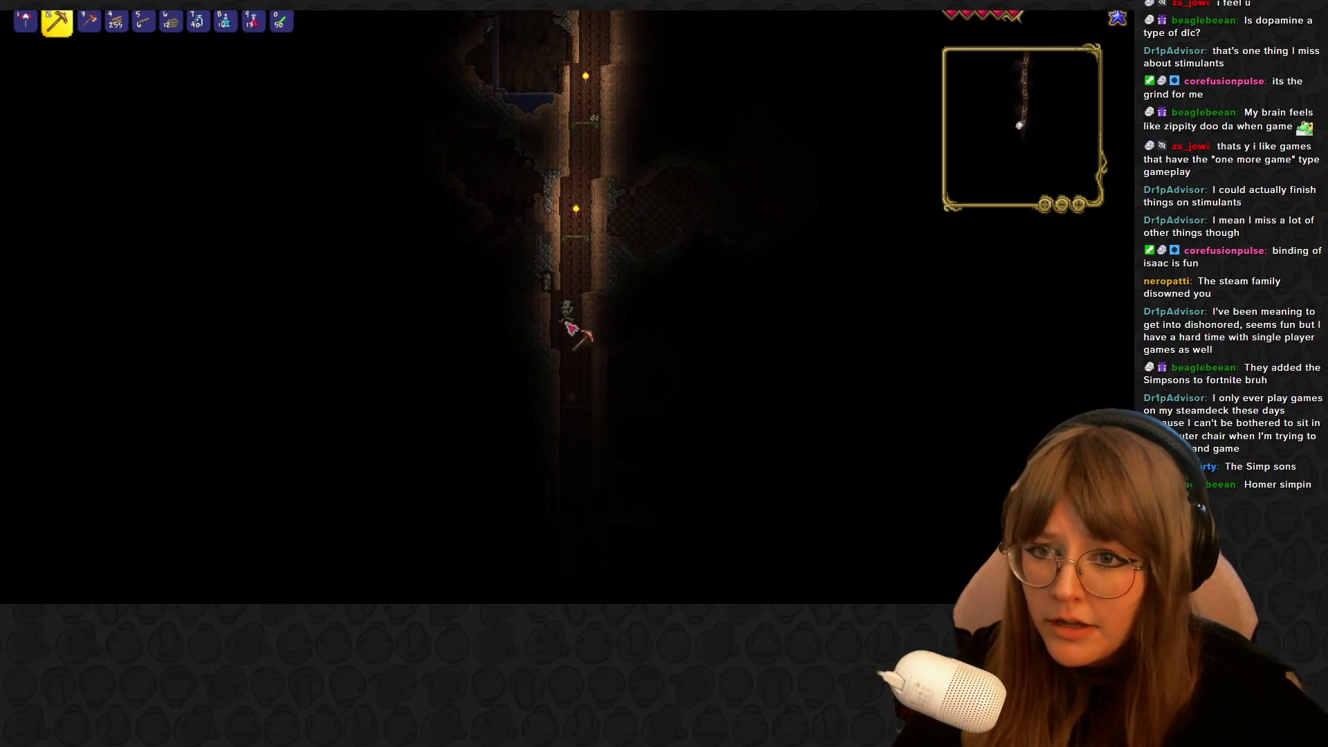
Keep lighting the shaft with torches until it breaks into the glowing mushroom cavern
key("0")
left_click(588, 314)
key("2")
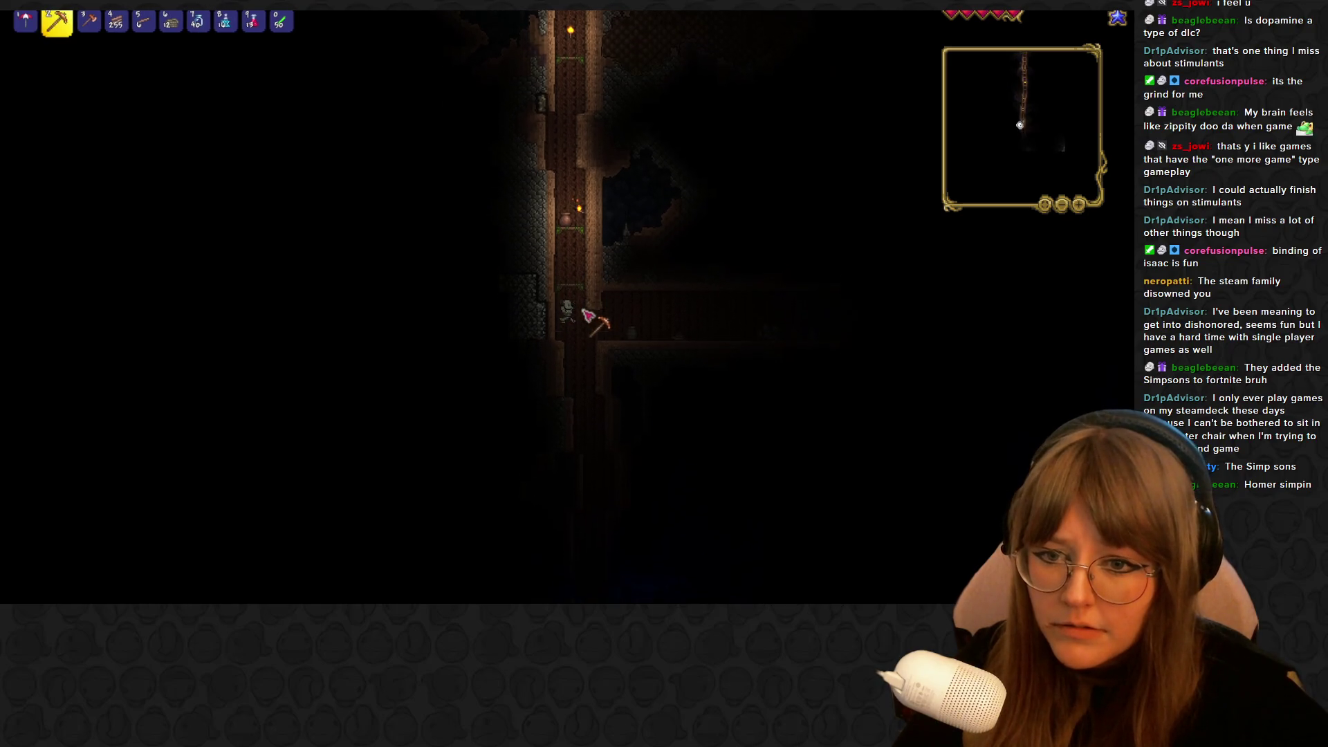
key("0")
left_click(613, 309)
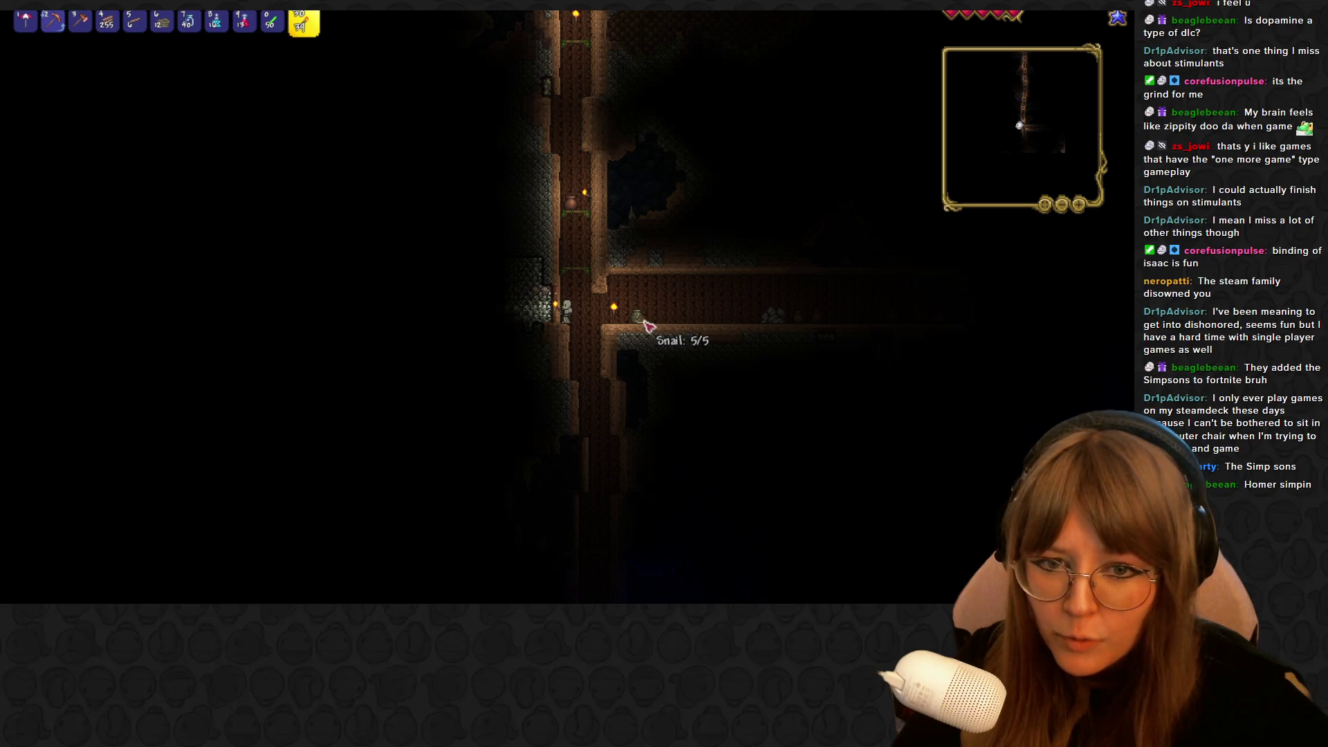
key("2")
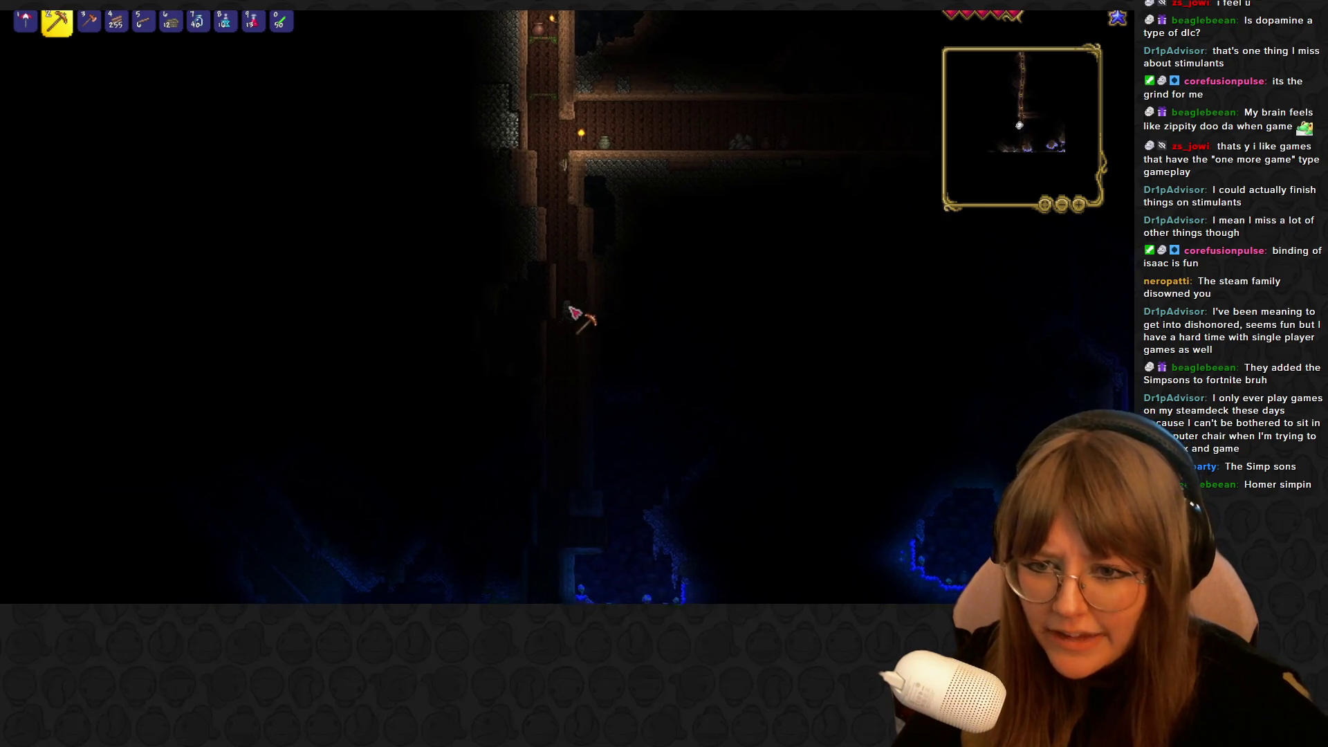
key("0")
left_click(593, 311)
key("2")
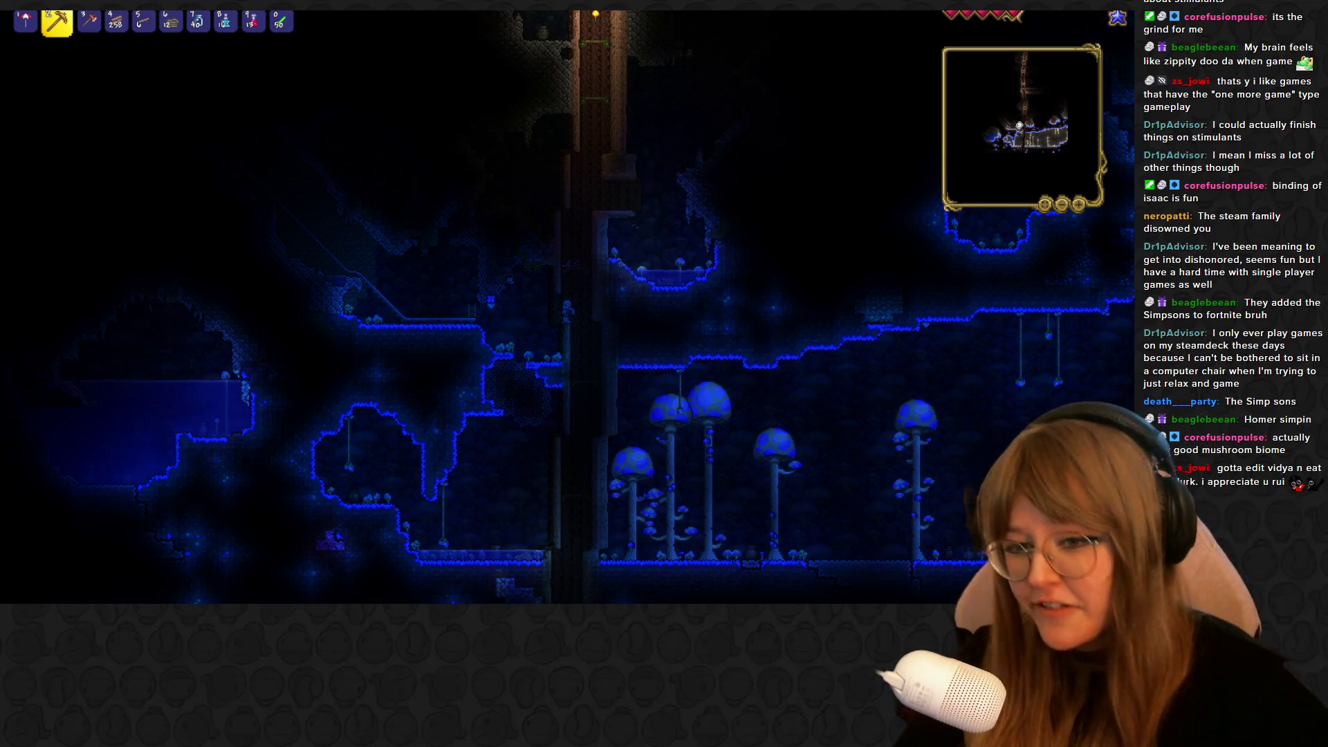
Walk left through the mushroom cavern, mount the minecart on the rail, and ride left
key("a")
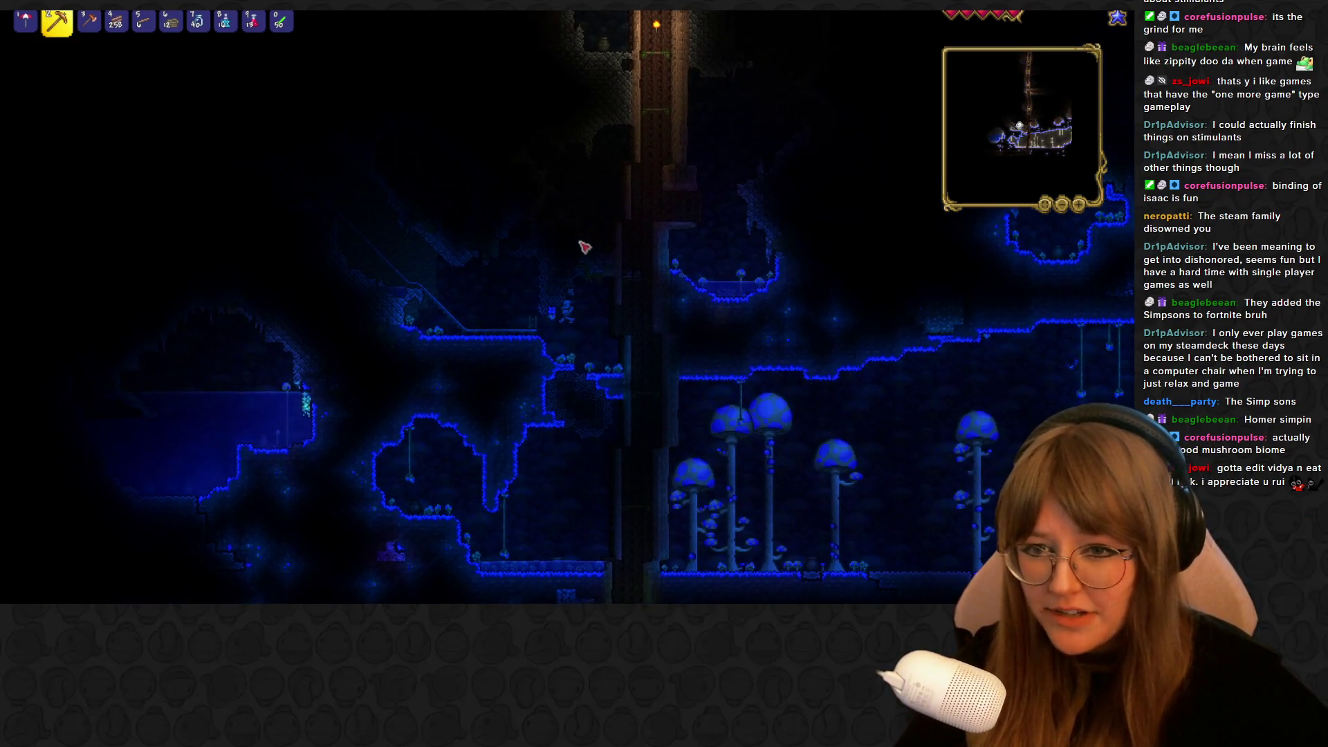
key("a")
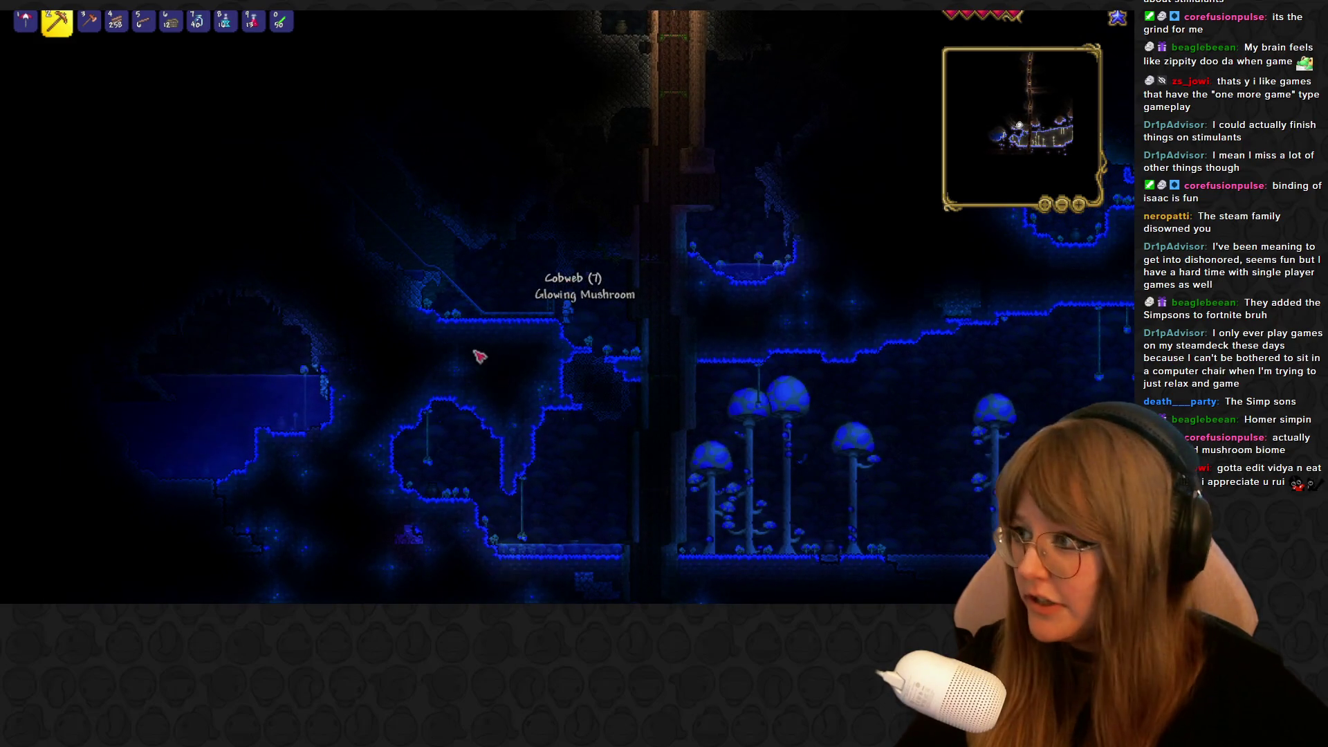
right_click(551, 316)
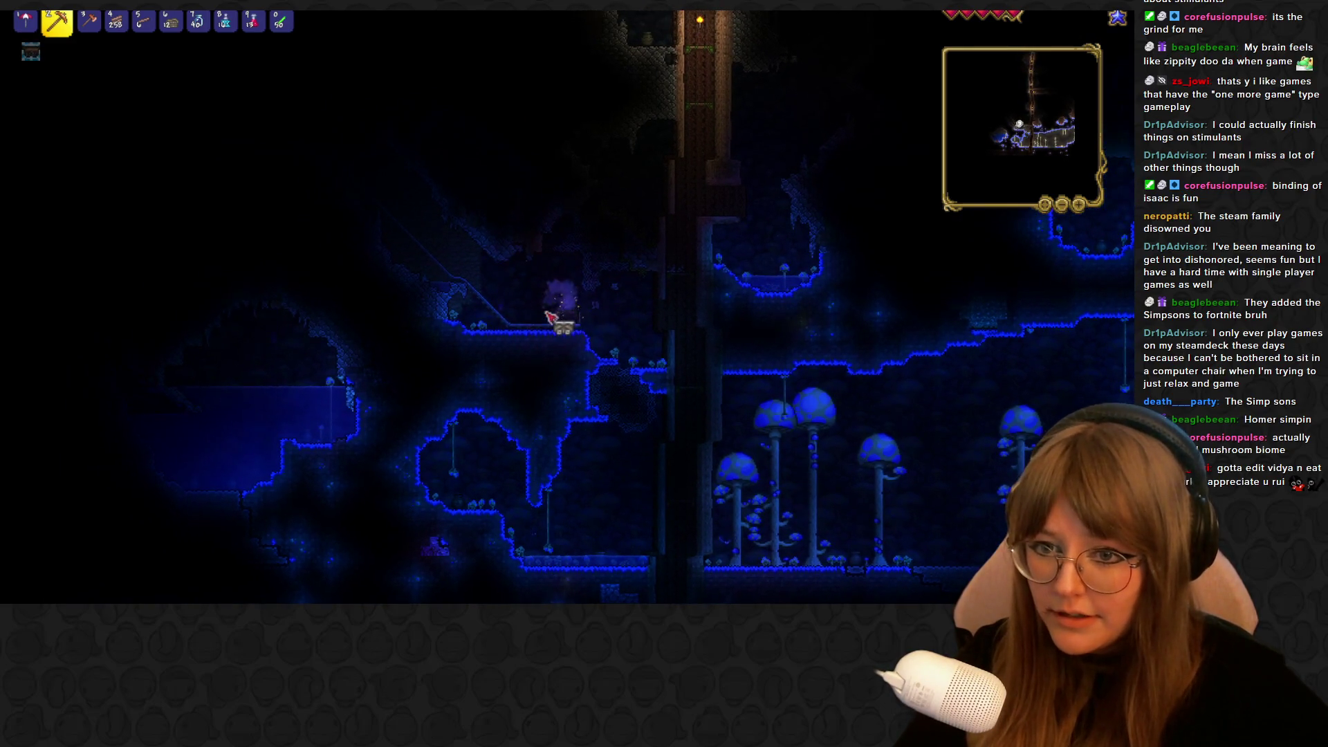
key("a")
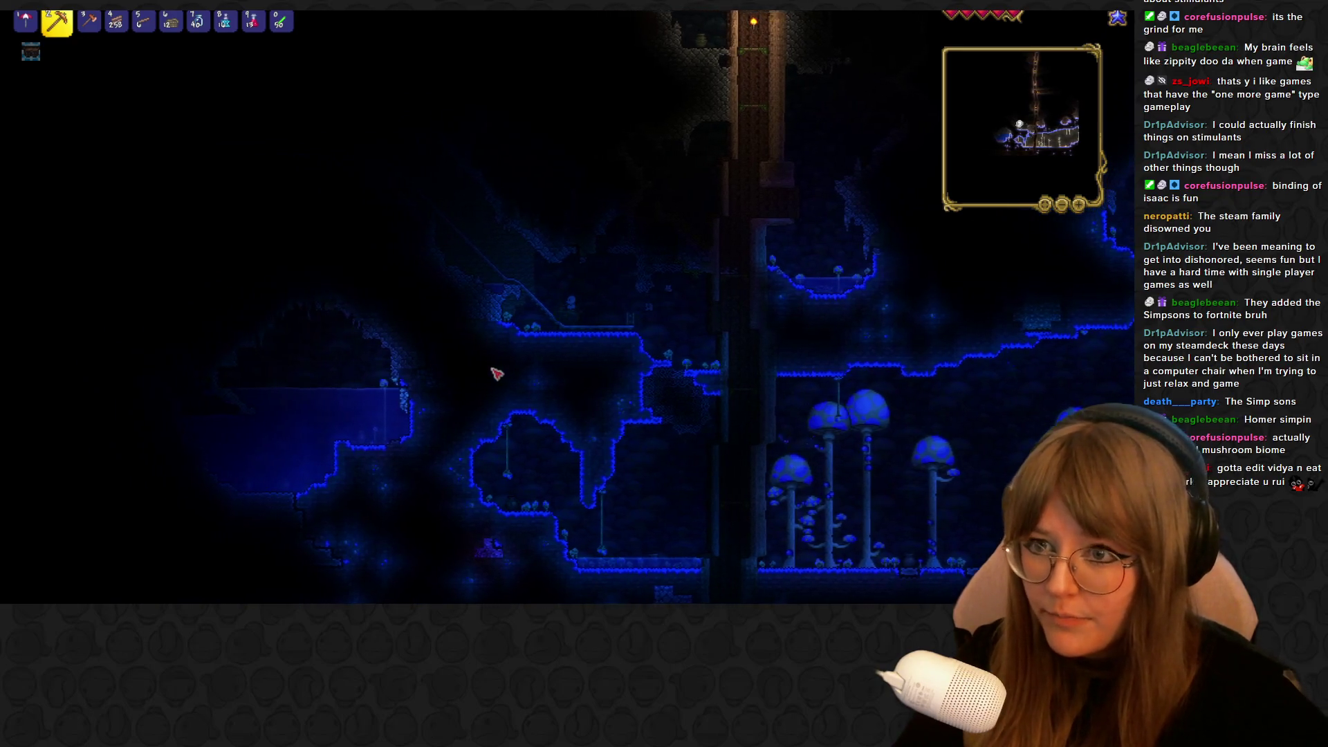
key("shift")
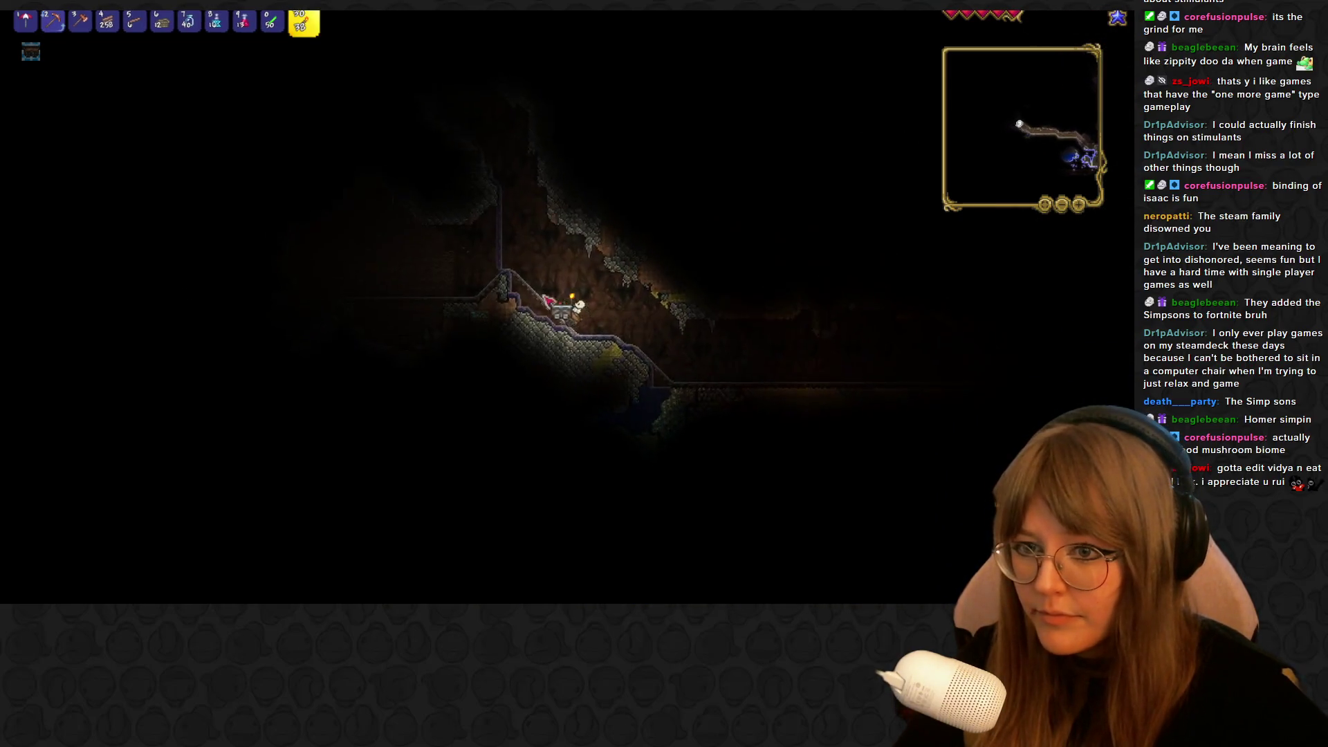
Ride the minecart along the rail, placing a torch on the cave wall
key("shift")
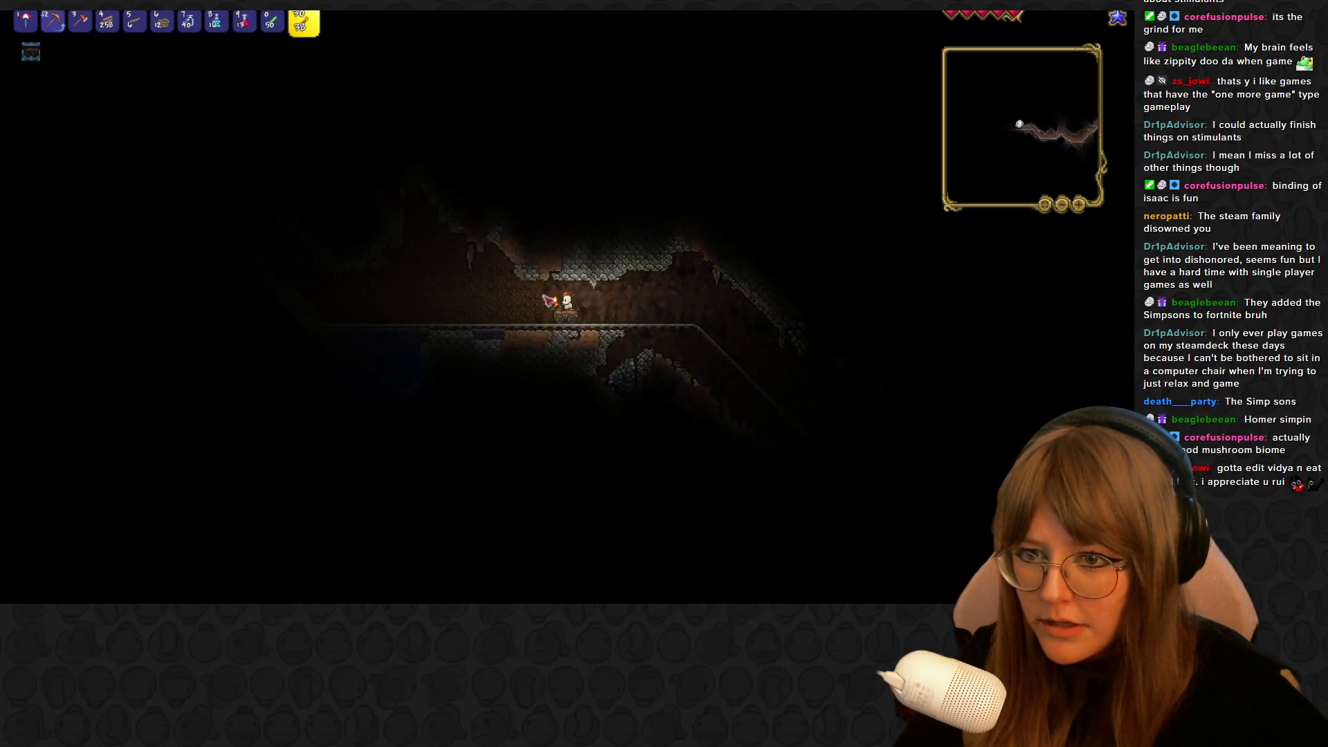
key("shift")
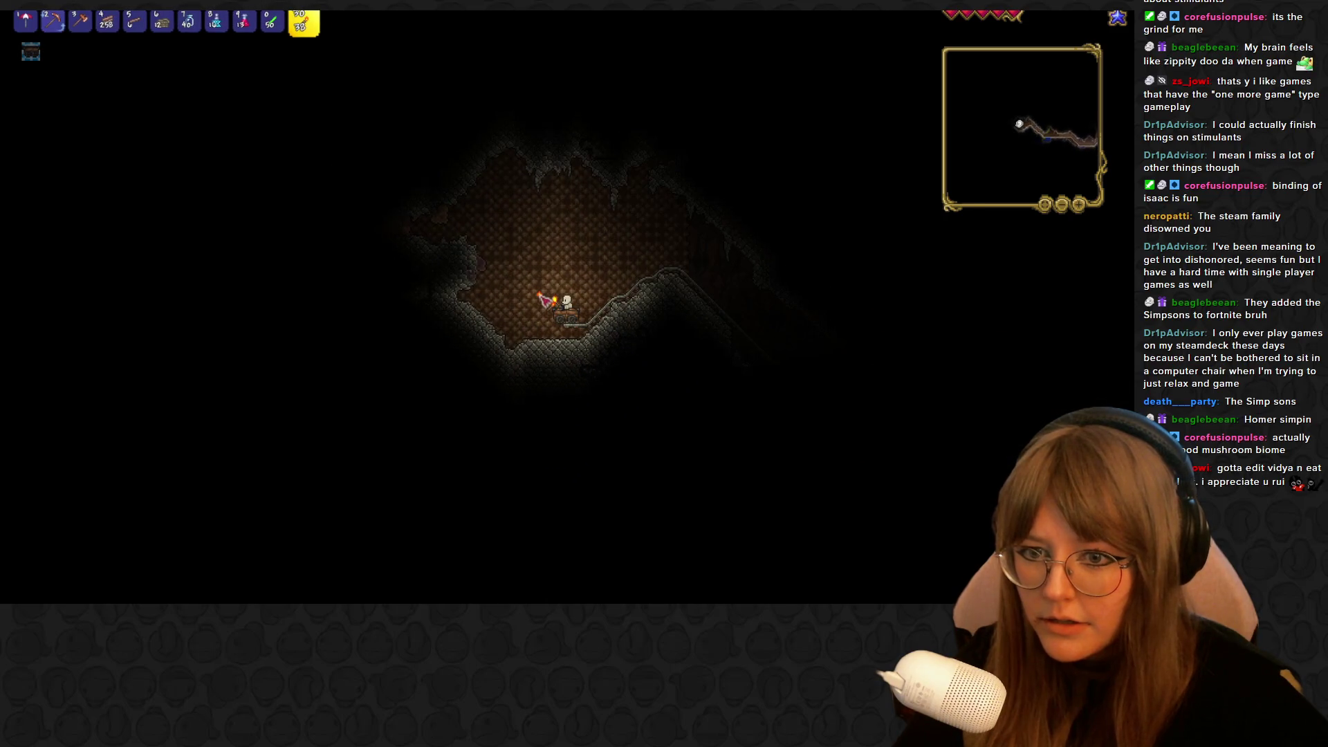
key("shift")
key("shift")
left_click(568, 276, "shift")
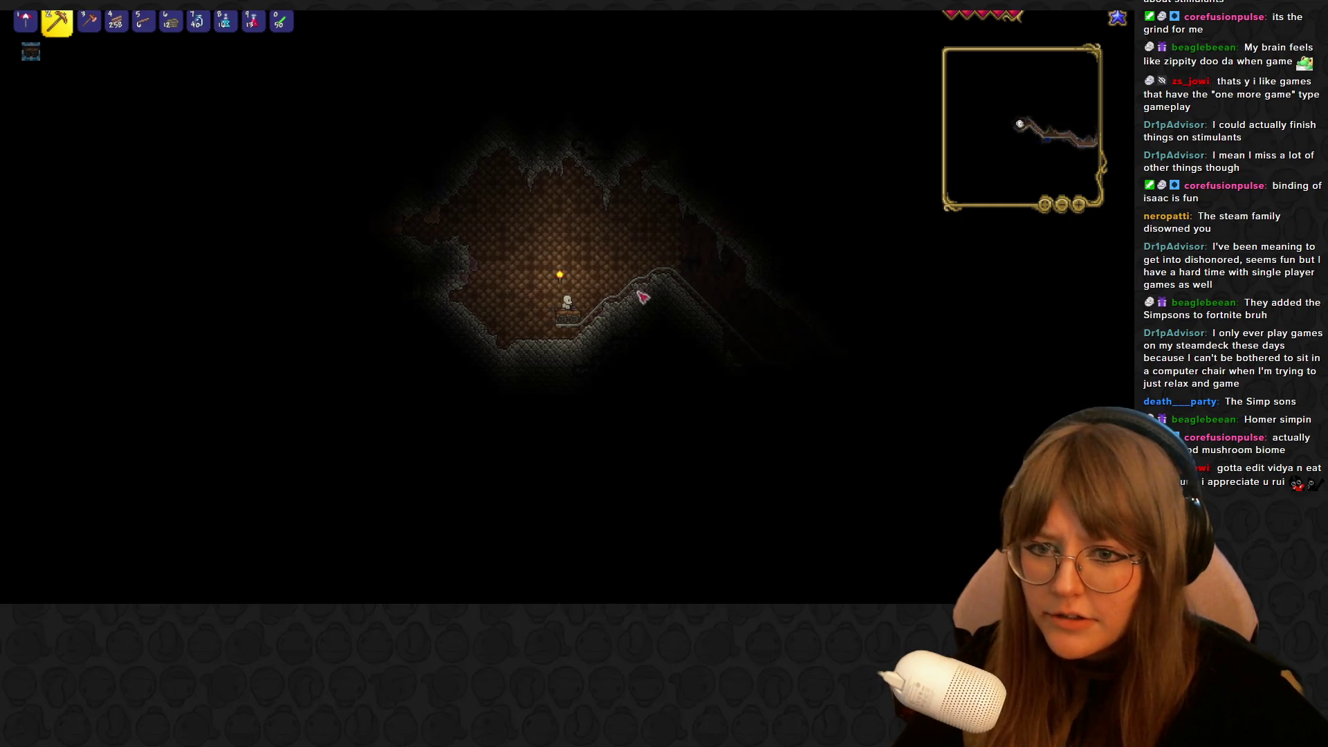
key("0")
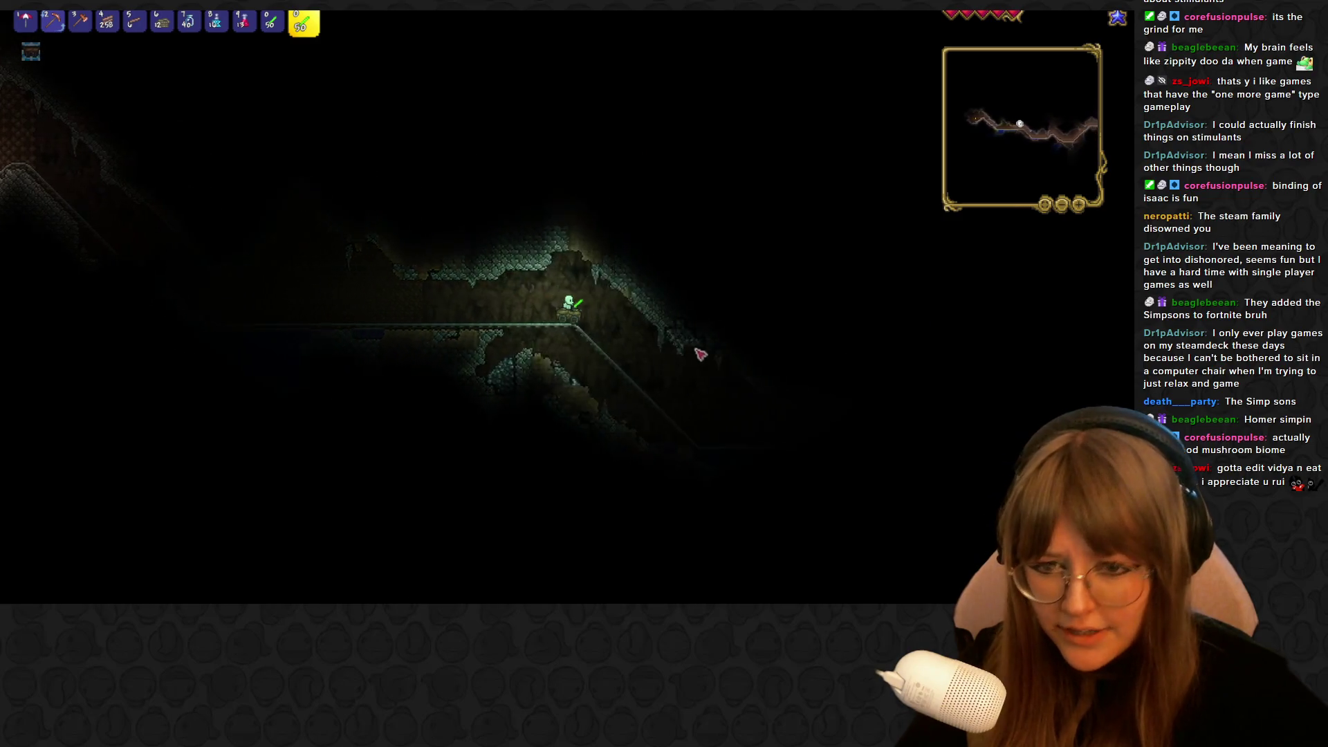
key("2")
key("0")
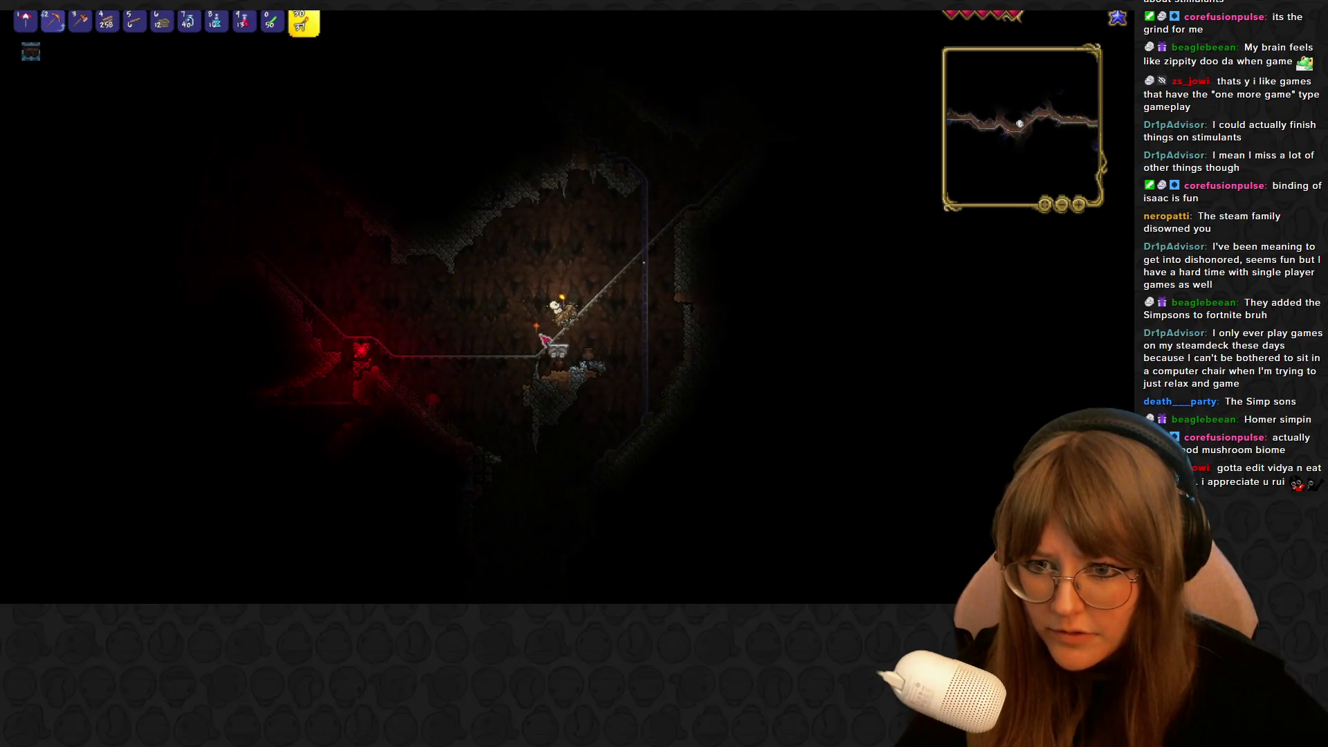
key("2")
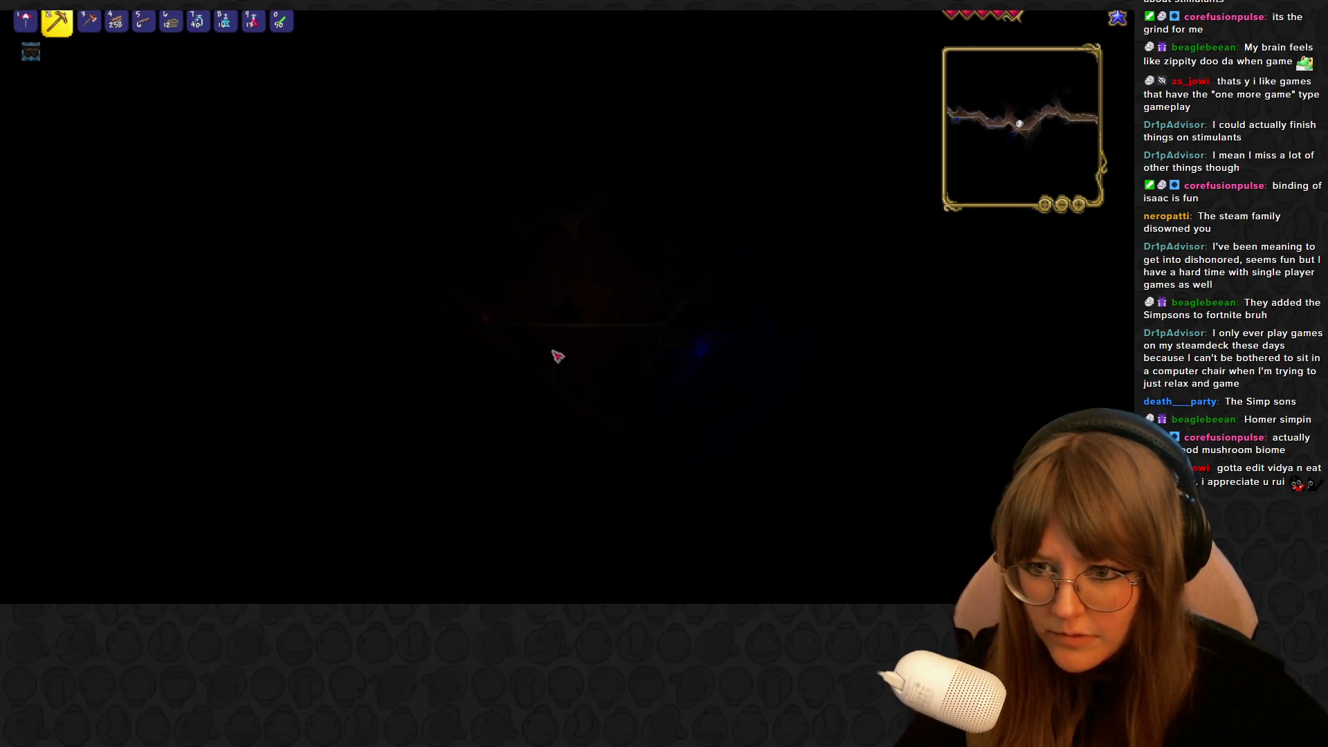
key("0")
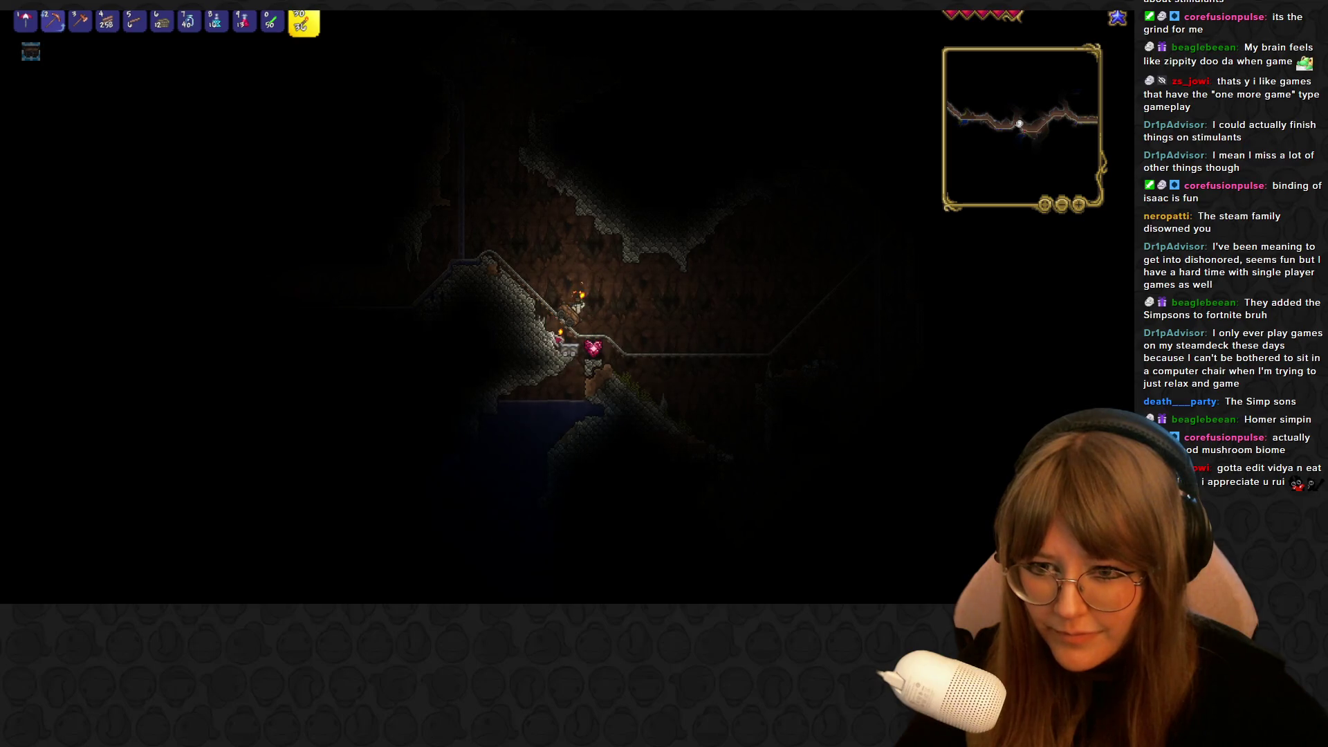
key("2")
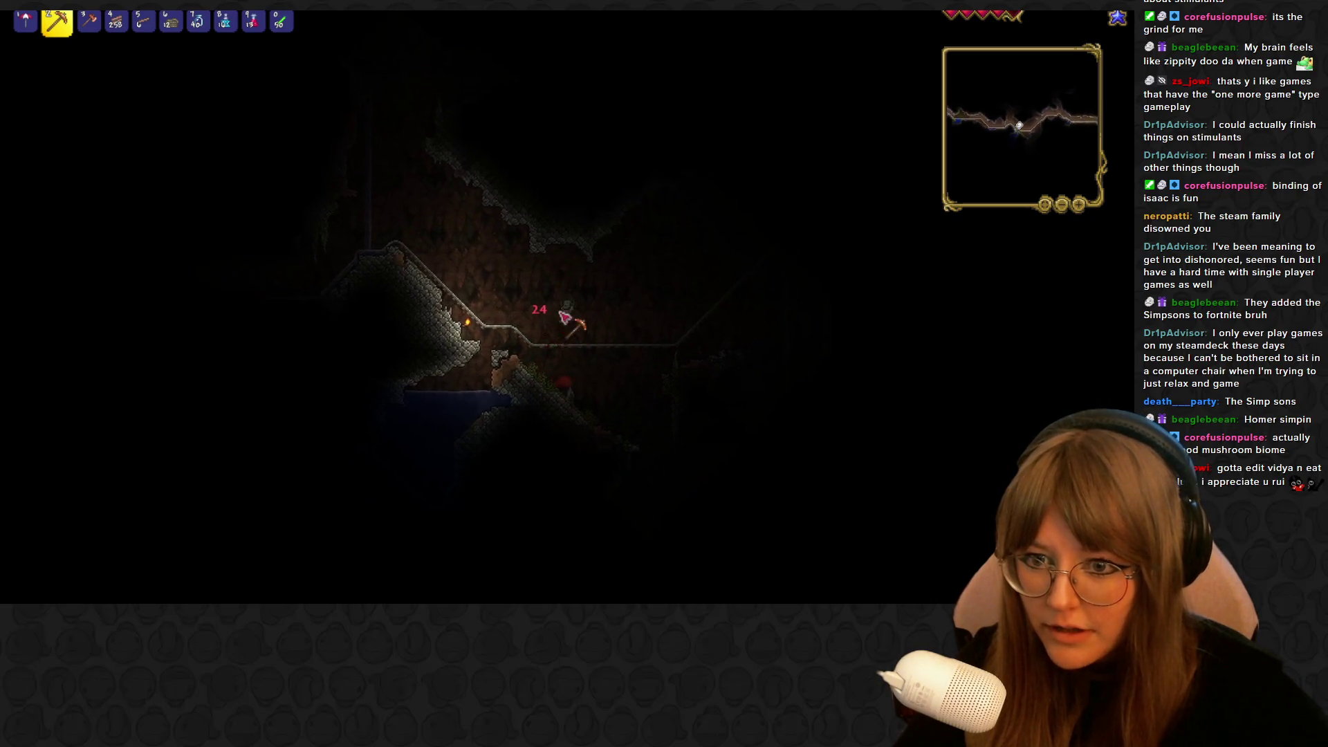
Remount the minecart, drink a buff potion, and dismount at the mushroom biome
right_click(593, 356)
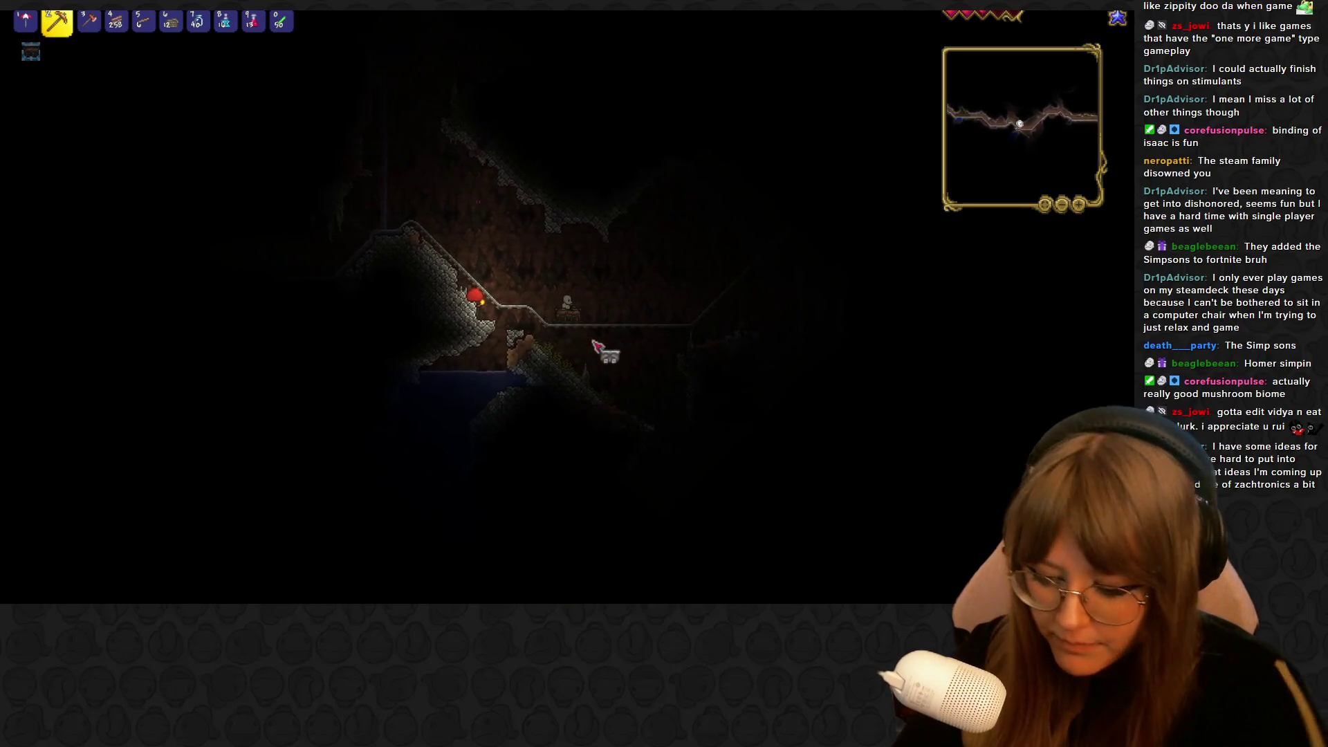
key("h")
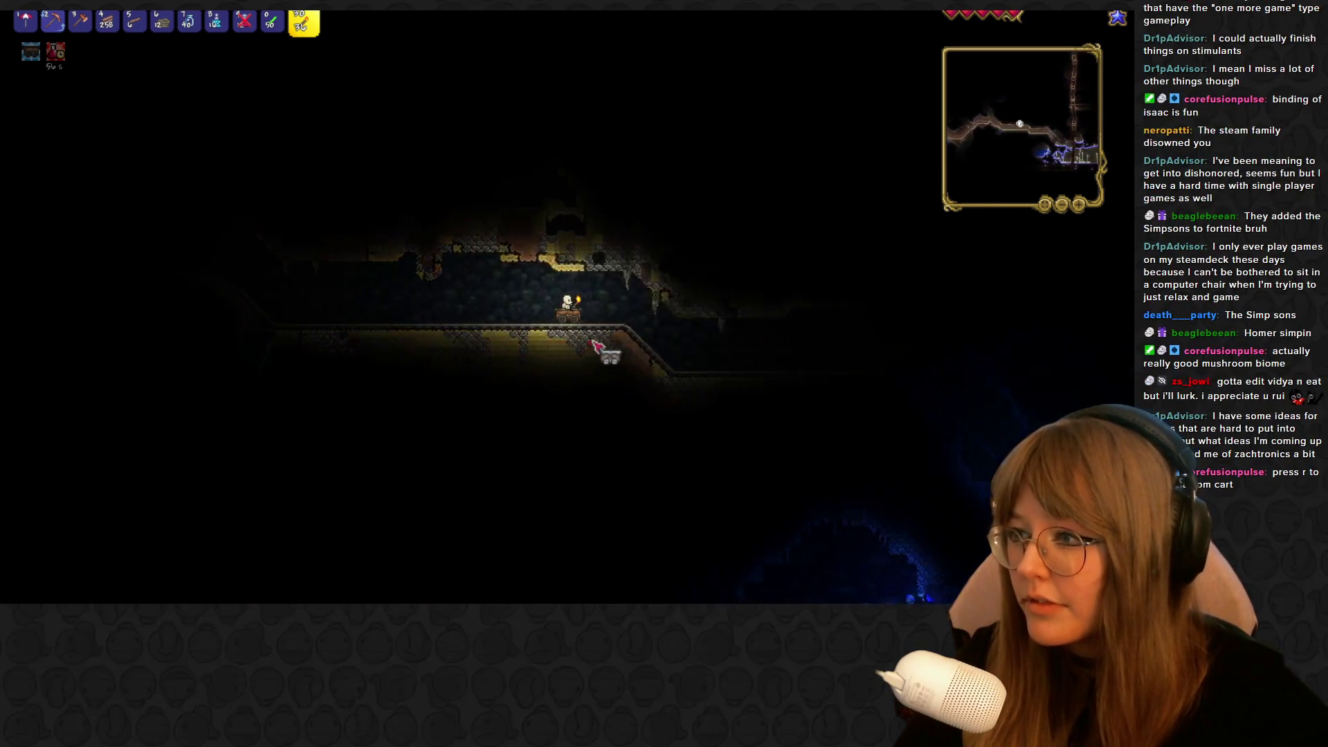
key("2")
key("0")
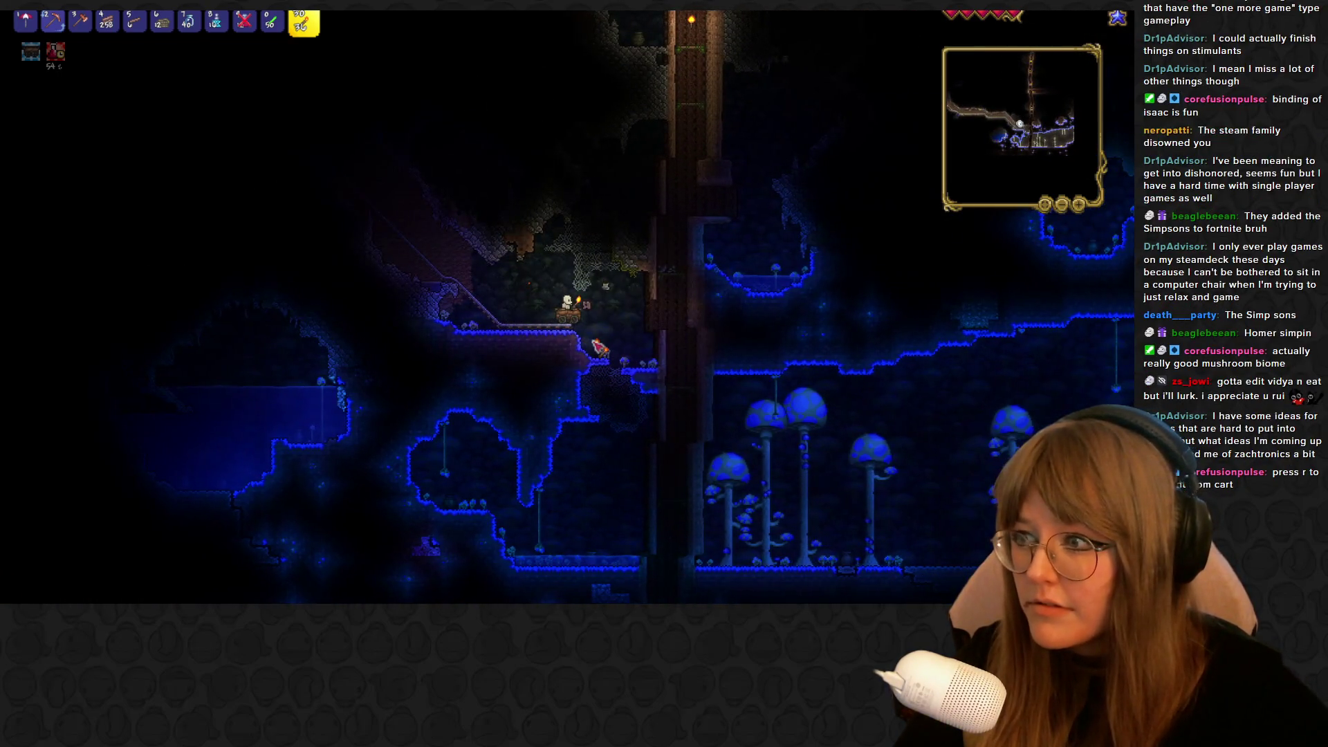
key("2")
key("0")
key("2")
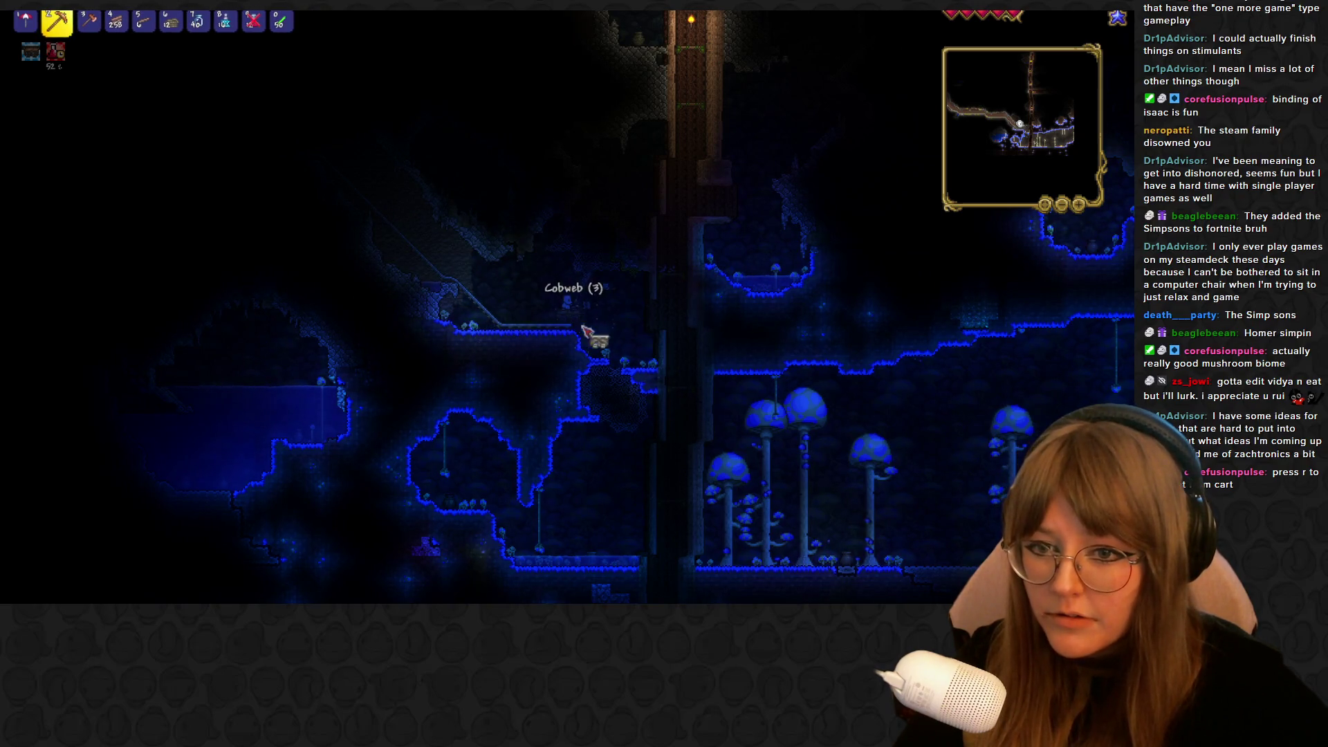
key("r")
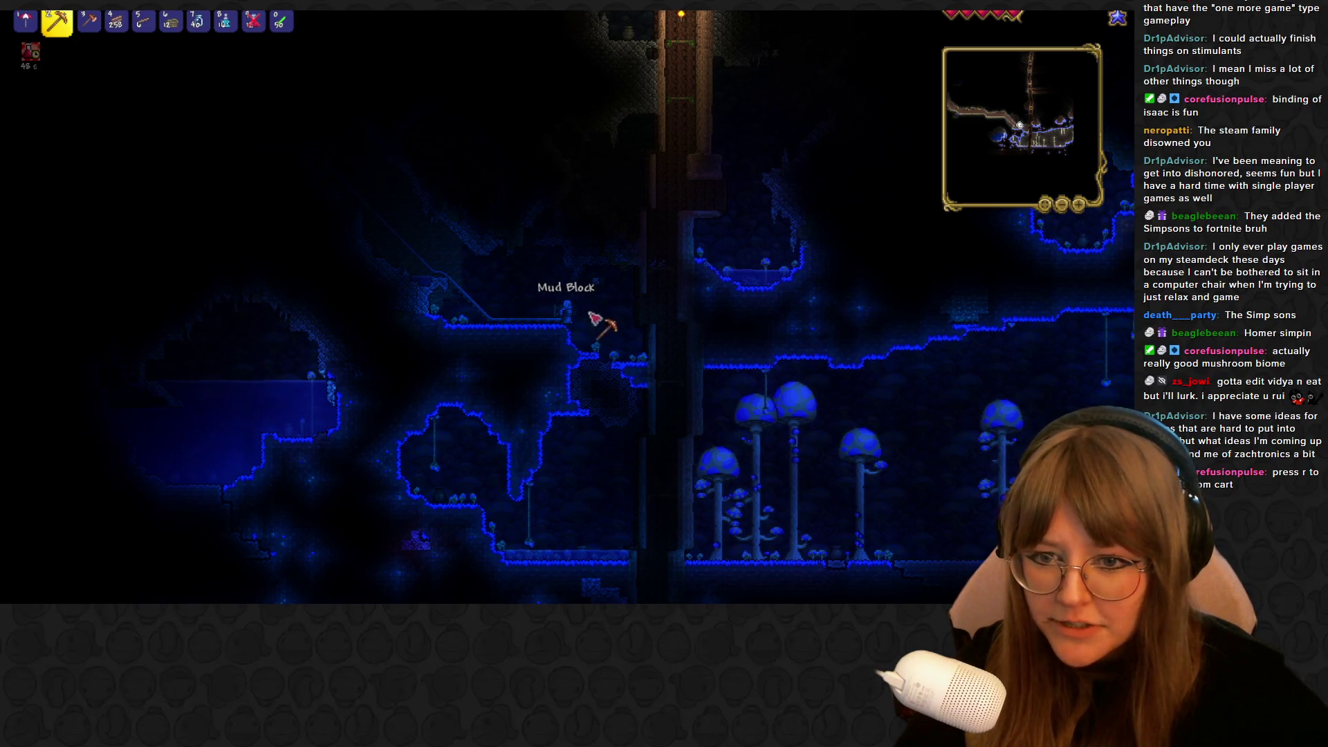
Drop down the shaft into the left tunnel where the Life Crystal sits
key("d")
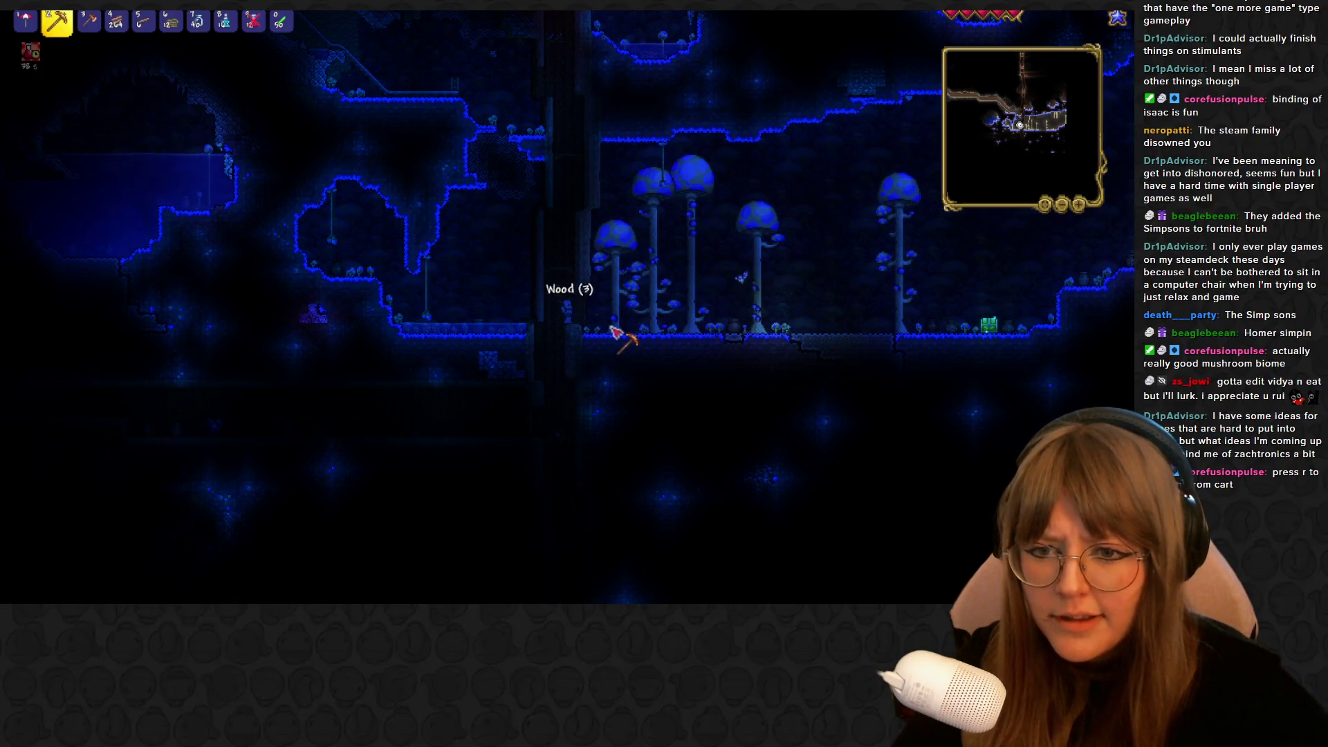
key("a")
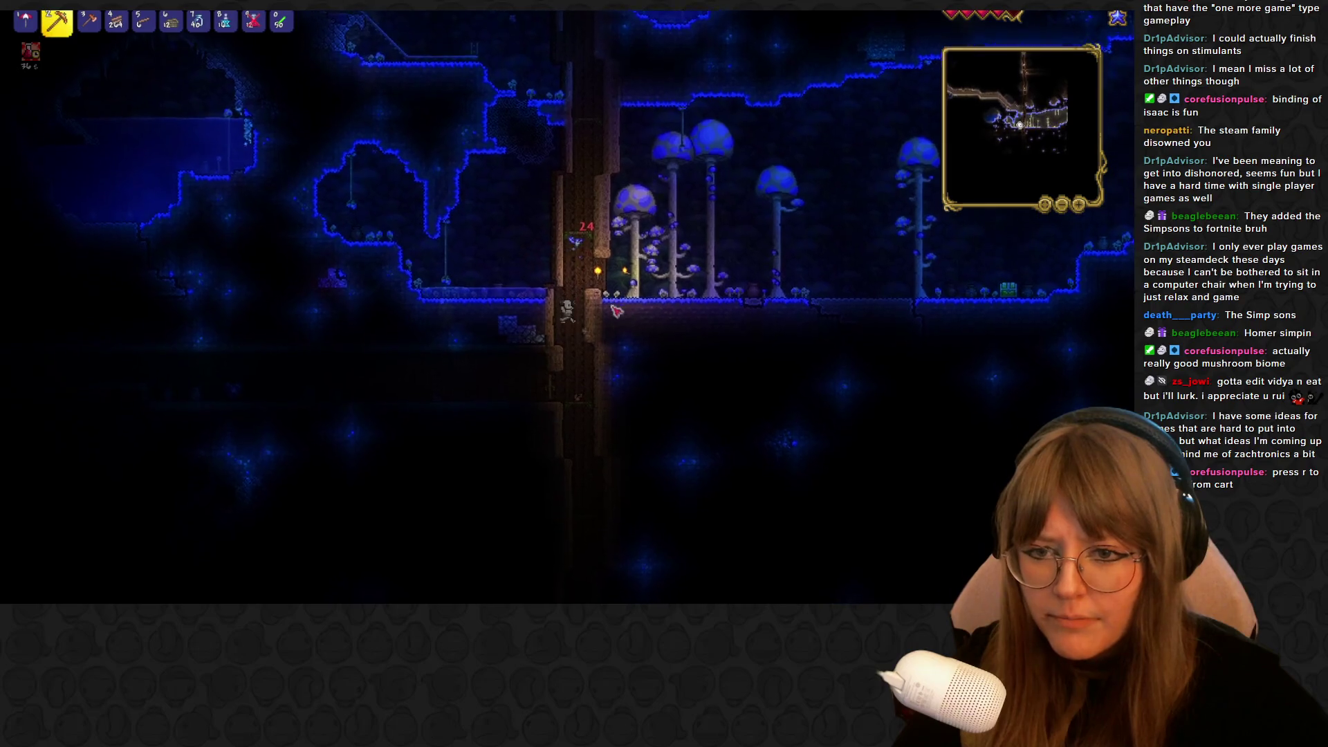
key("a")
scroll(588, 304, "up", 2)
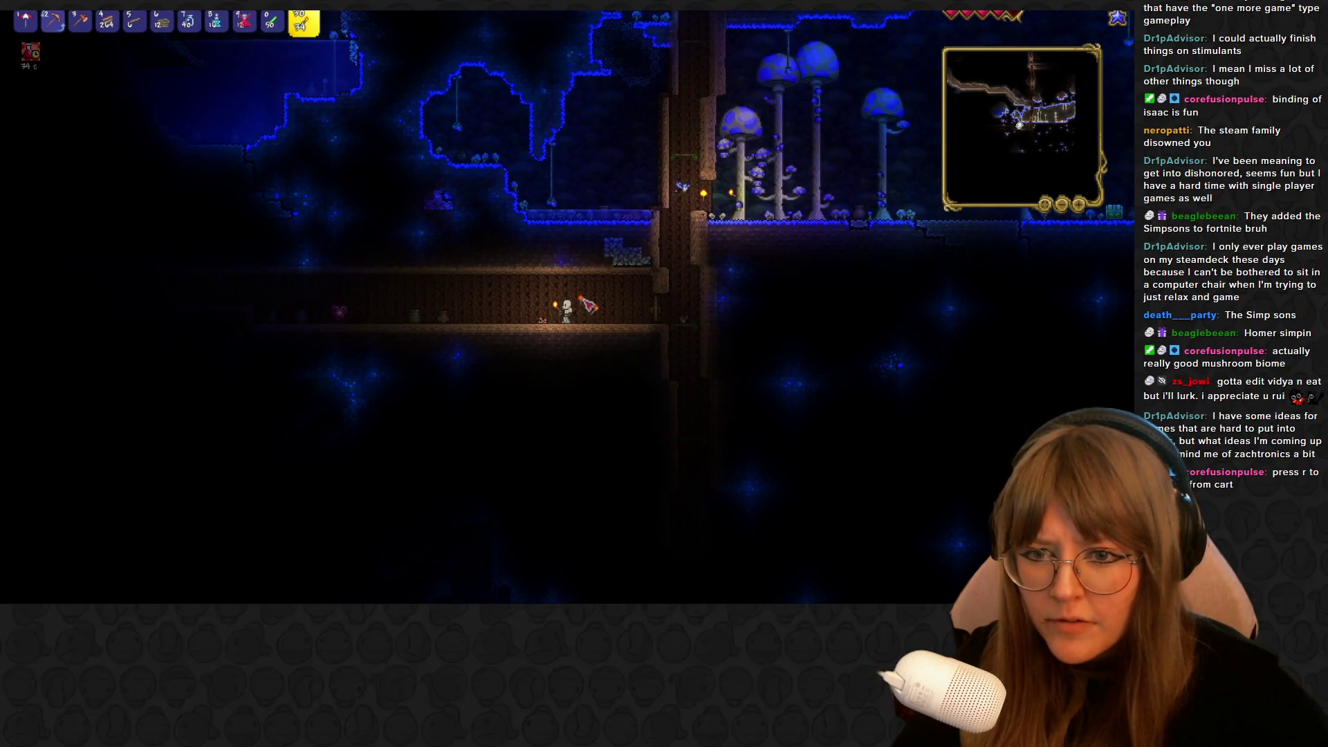
key("a")
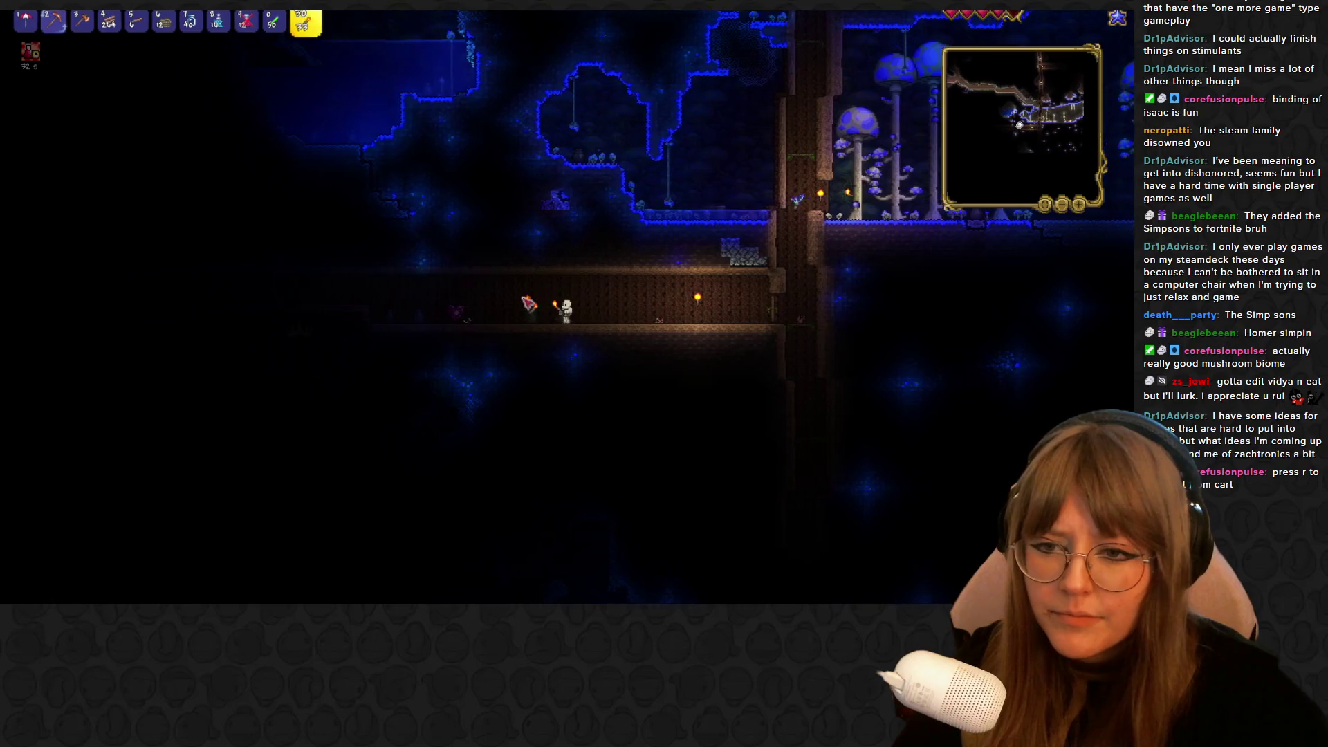
key("2")
key("a")
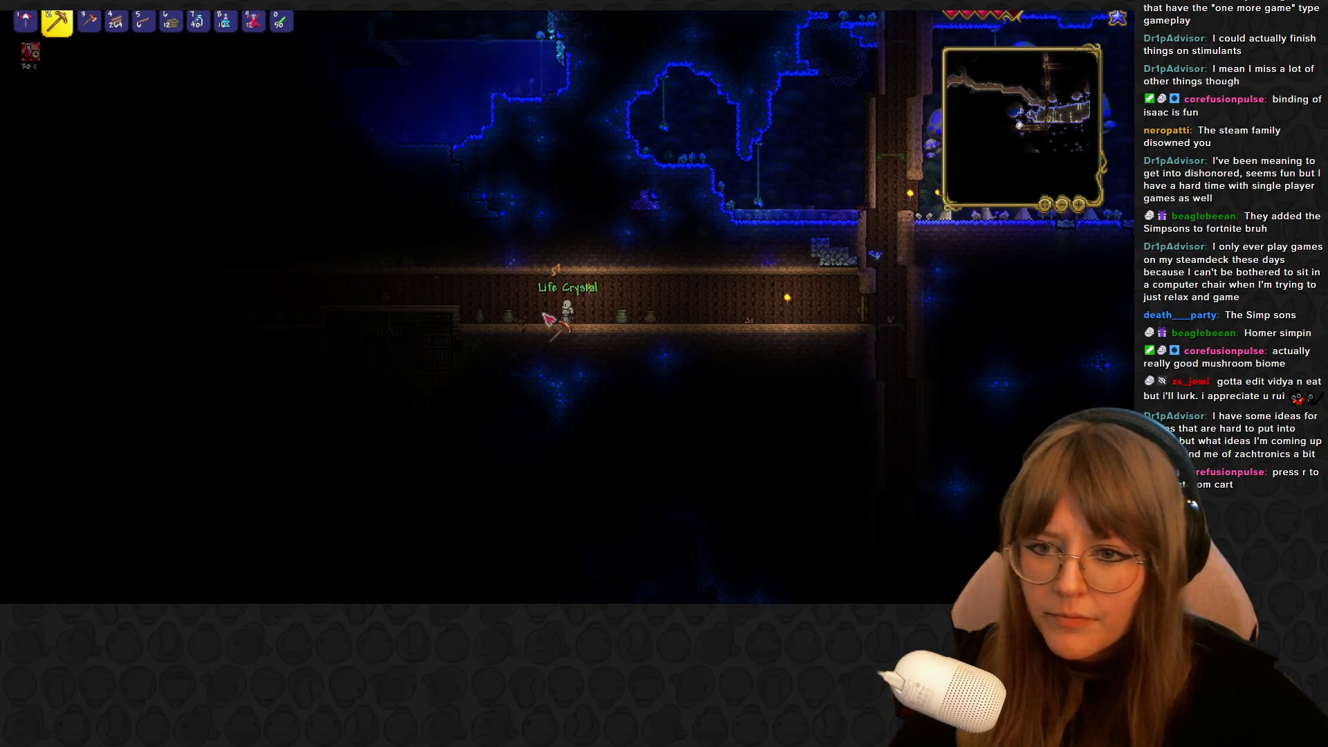
key("Escape")
Use the Life Crystal from the inventory to raise maximum health
left_click(253, 76)
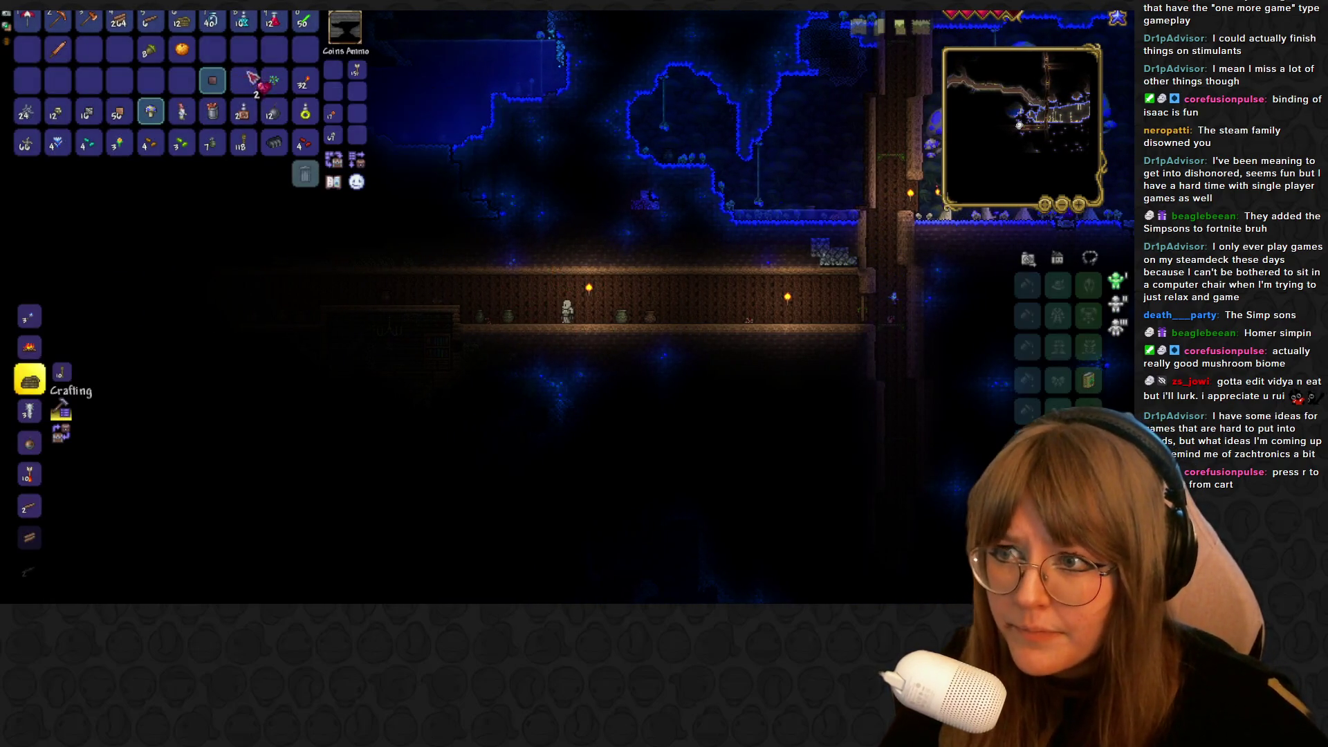
left_click(573, 139)
key("Escape")
key("a")
Mine through the underground house roof, clear its cobwebs, and open the Gold Chest
key("0")
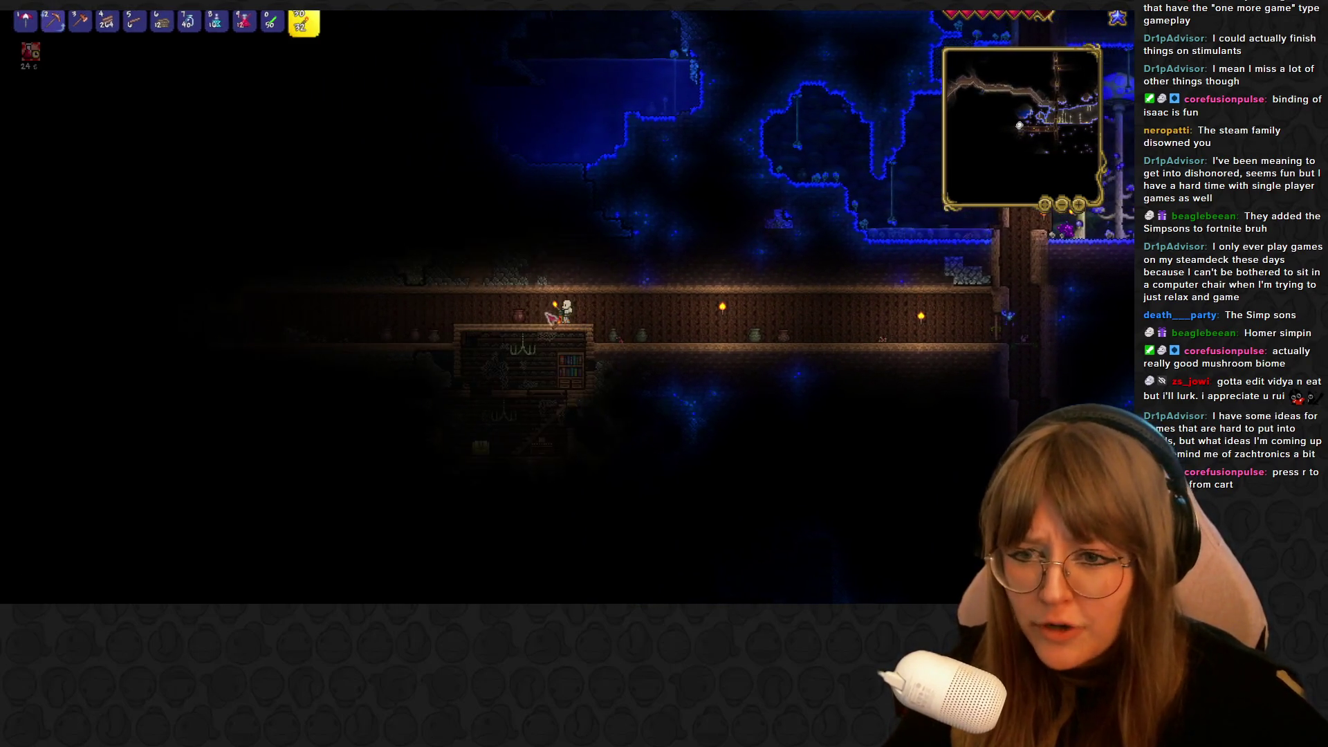
key("2")
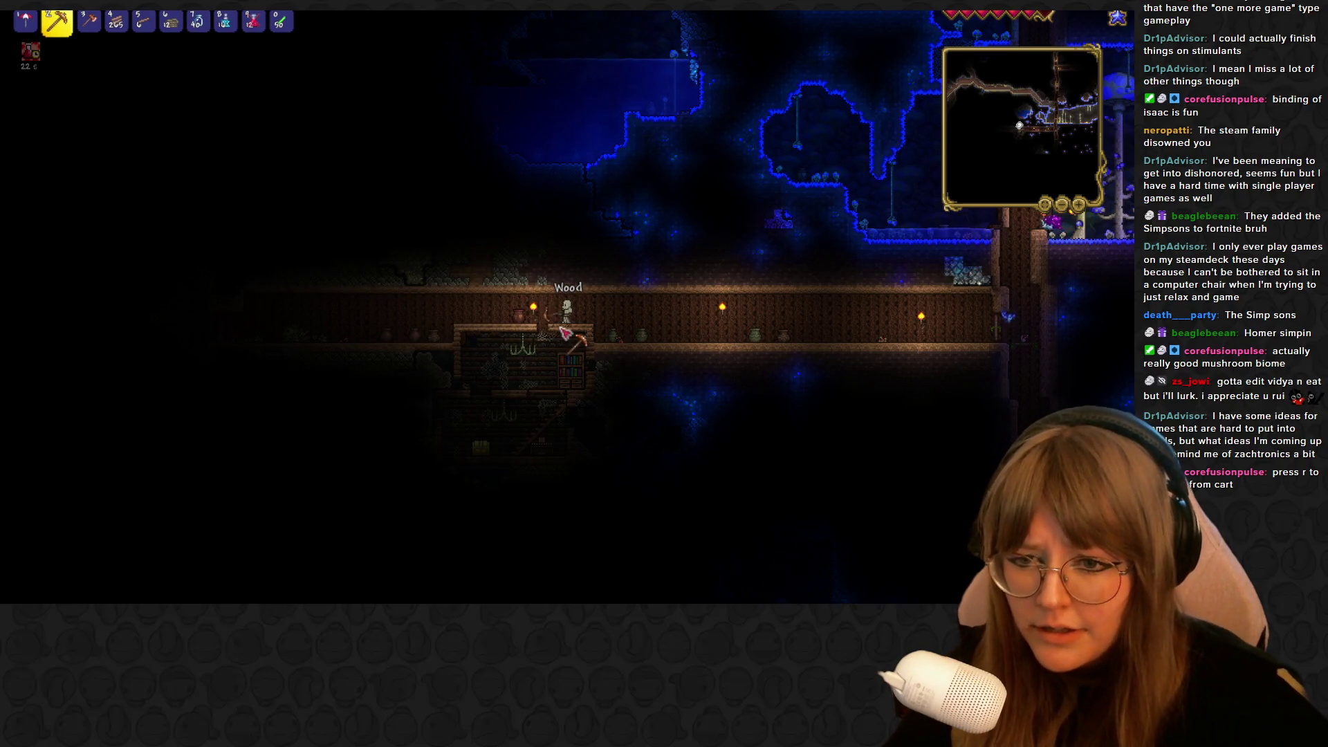
mouse_move(555, 331)
left_mouse_down()
mouse_move(605, 344)
mouse_move(545, 333)
left_mouse_up()
key("a")
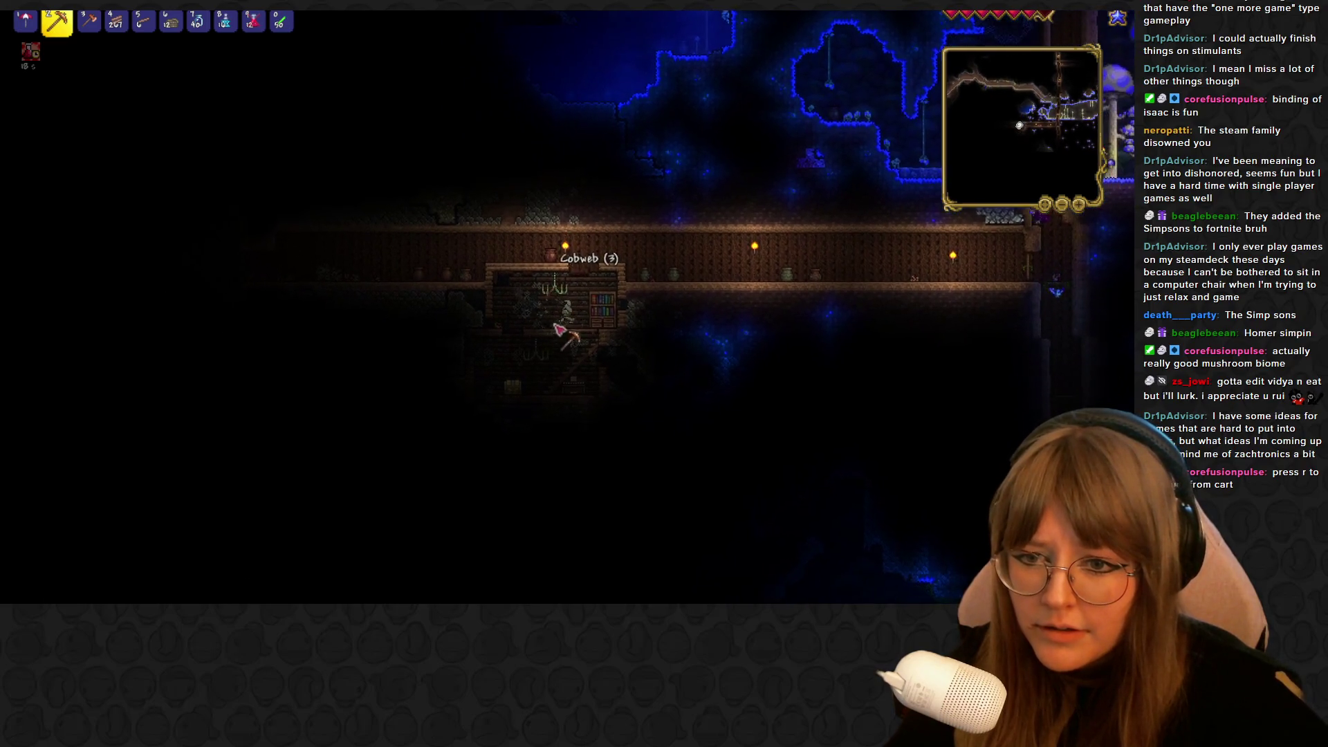
mouse_move(559, 289)
left_mouse_down()
mouse_move(608, 314)
mouse_move(623, 368)
mouse_move(594, 320)
mouse_move(553, 339)
mouse_move(577, 298)
mouse_move(563, 292)
left_mouse_up()
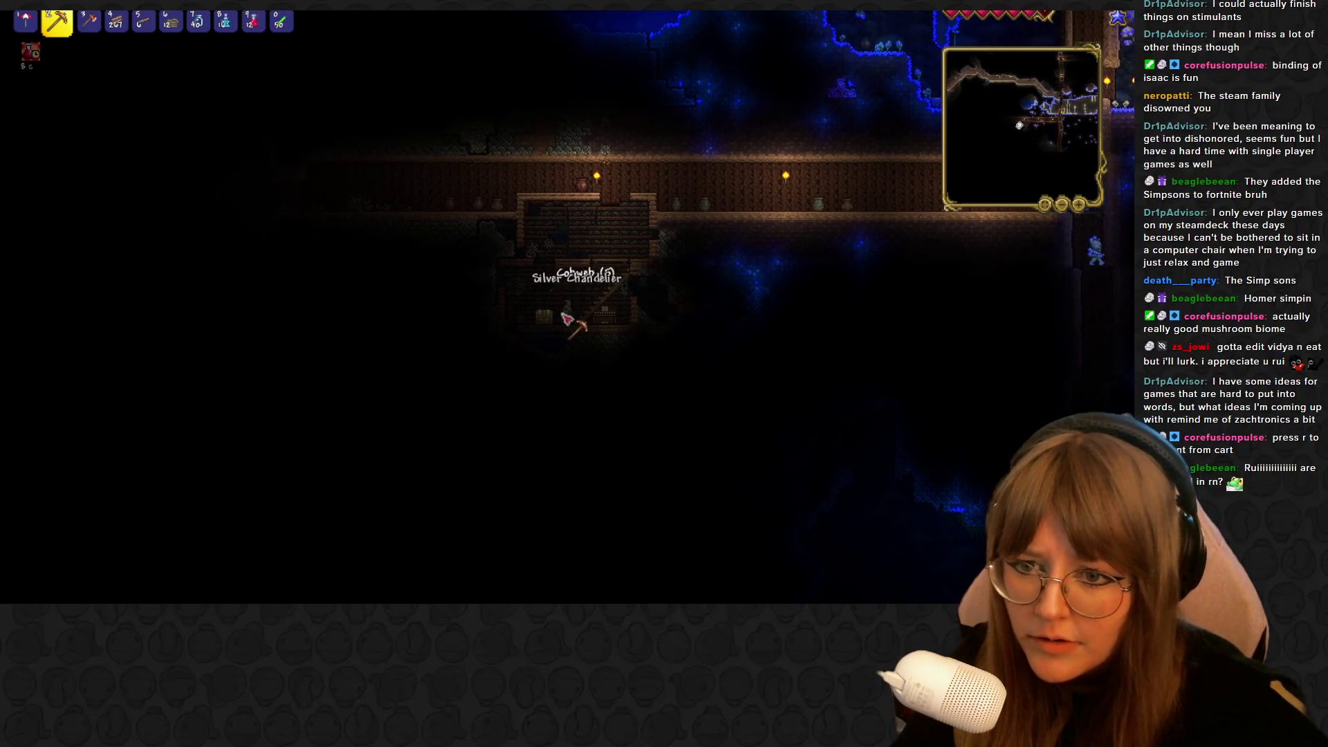
right_click(538, 330)
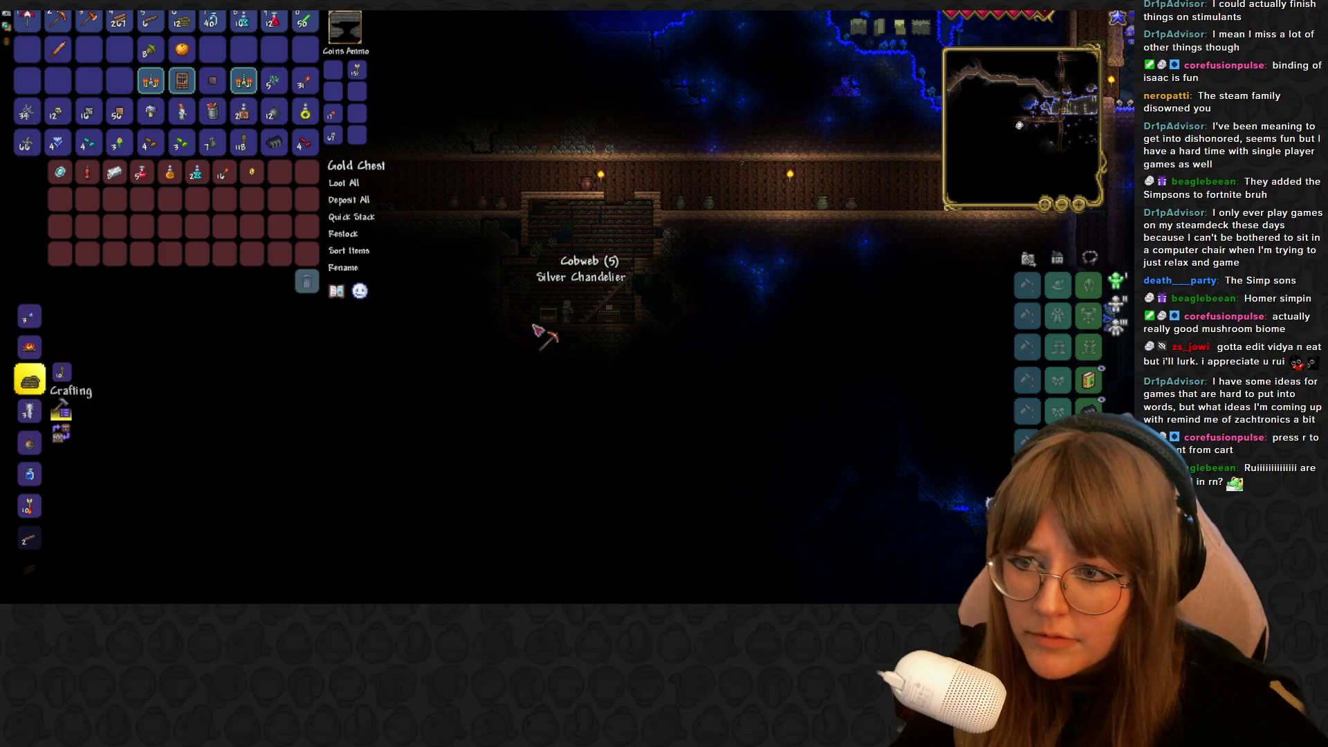
Take the Magic Mirror, Dynamite, bar, potions, recall items and Gold Coin from the chest
left_click(63, 174)
left_click(302, 48)
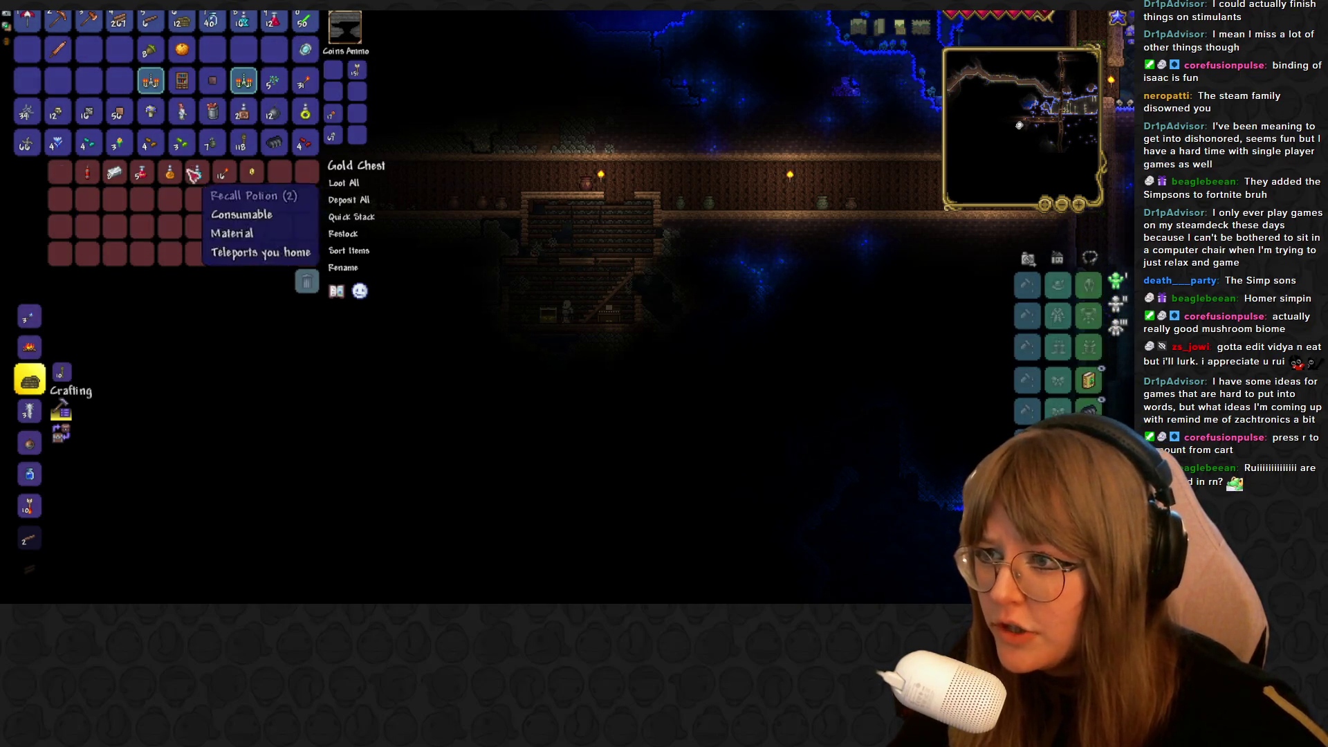
left_click(87, 173, "shift")
left_click(115, 173, "shift")
left_click(142, 173, "shift")
left_click(169, 173, "shift")
left_click(196, 173, "shift")
left_click(224, 173, "shift")
left_click(254, 177, "shift")
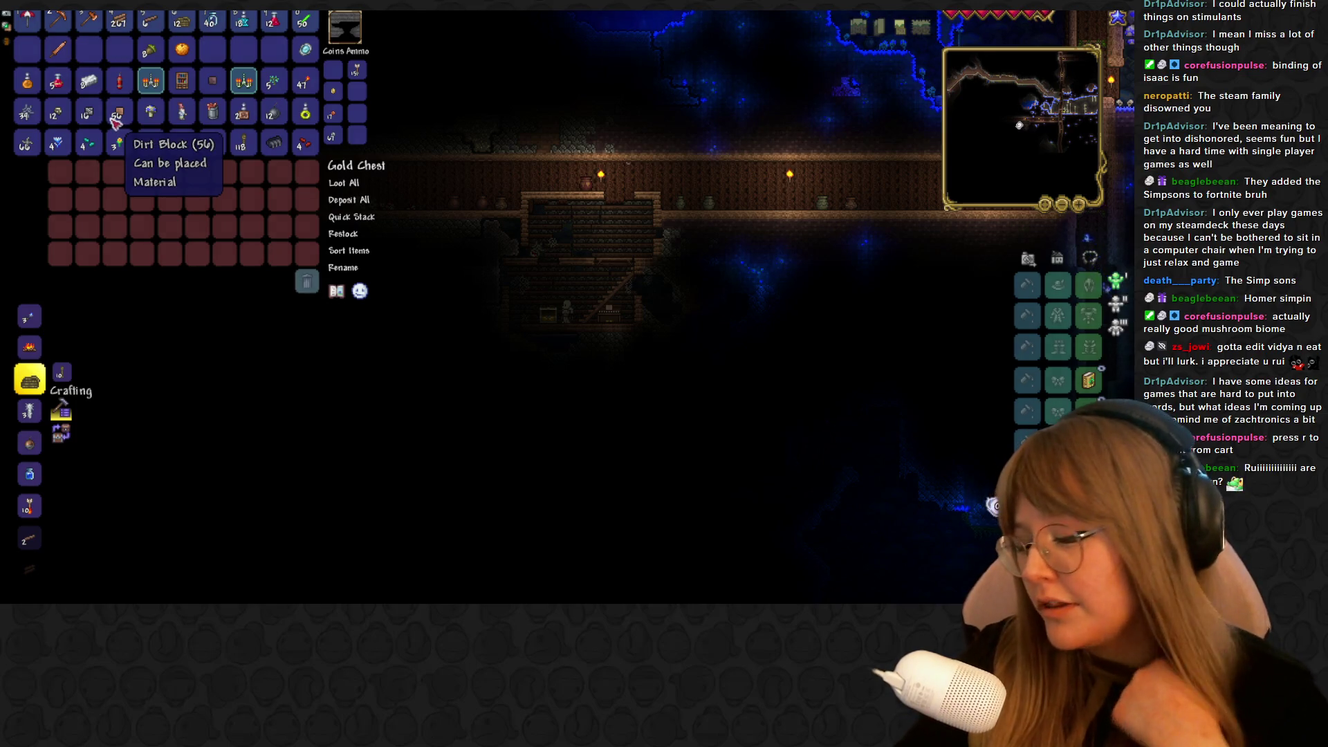
key("Escape")
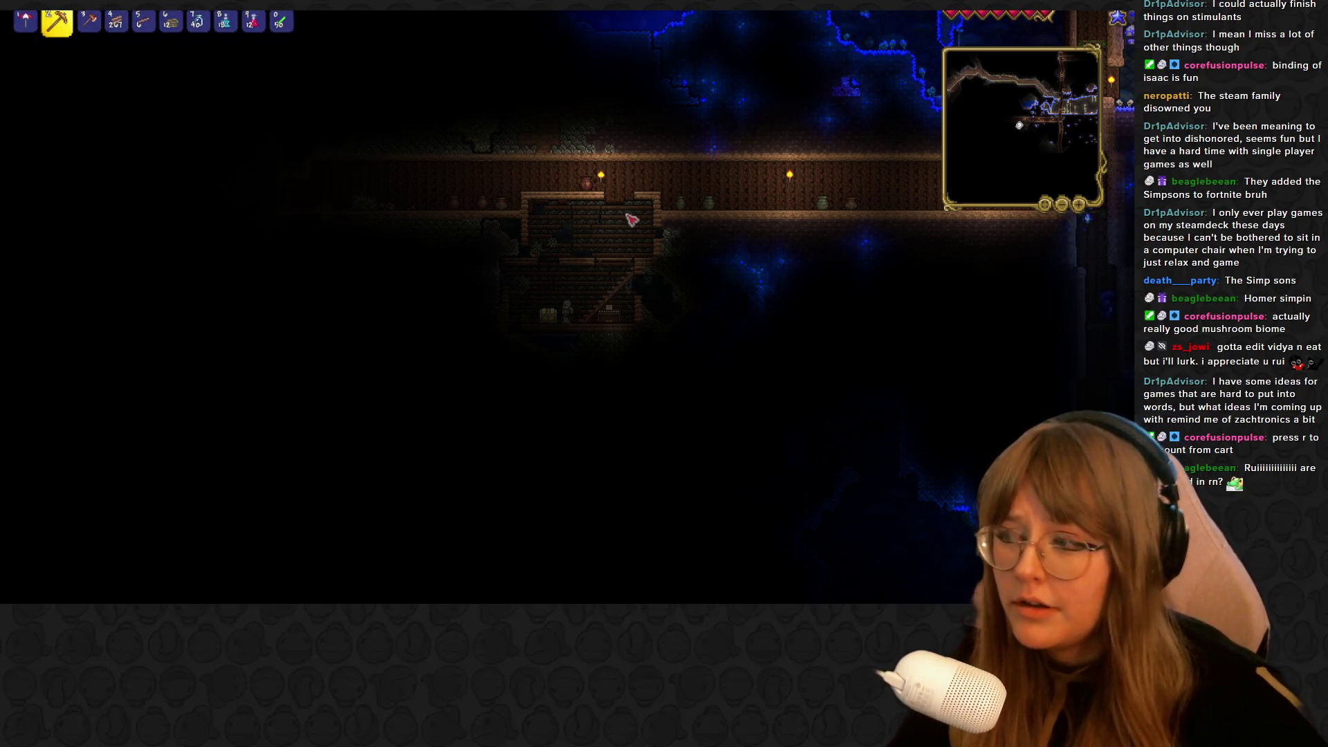
Climb the cabin stairs onto the wooden corridor and walk right with the hammer selected
key("d")
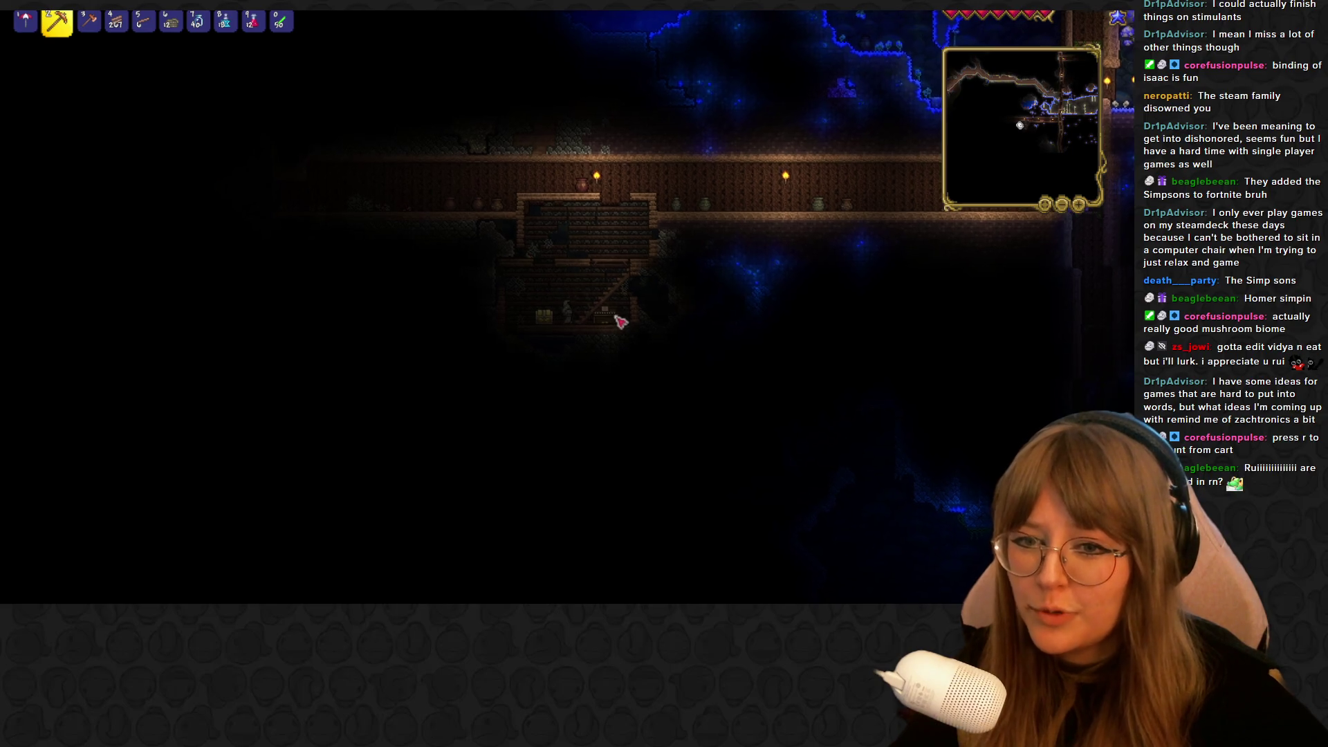
key("d")
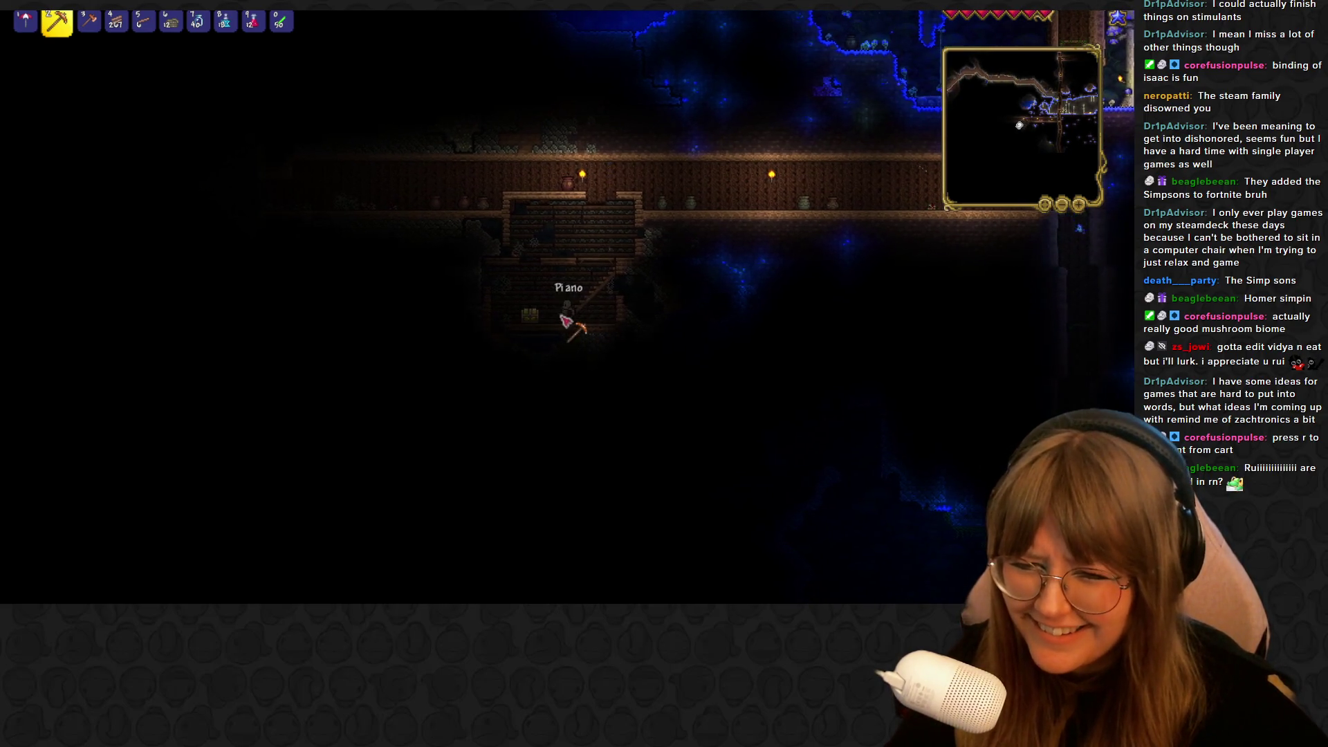
key("a")
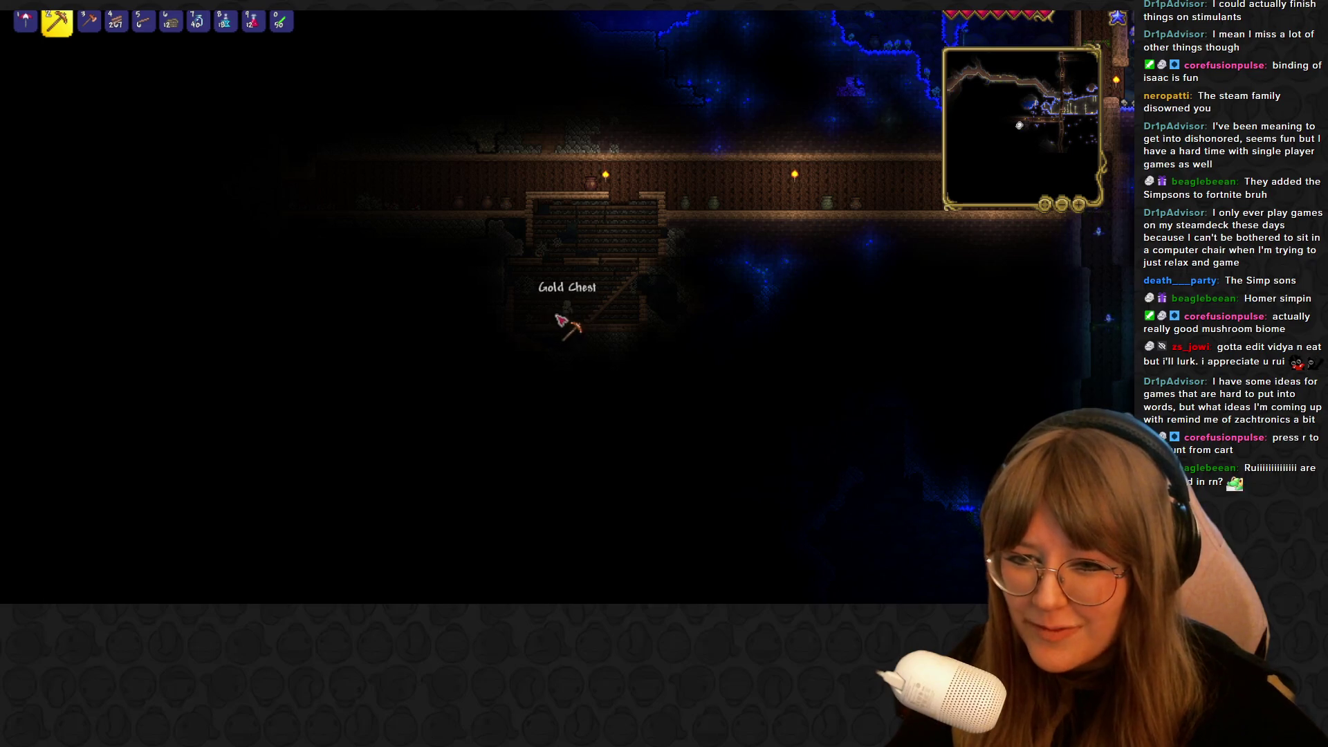
key("0")
key("2")
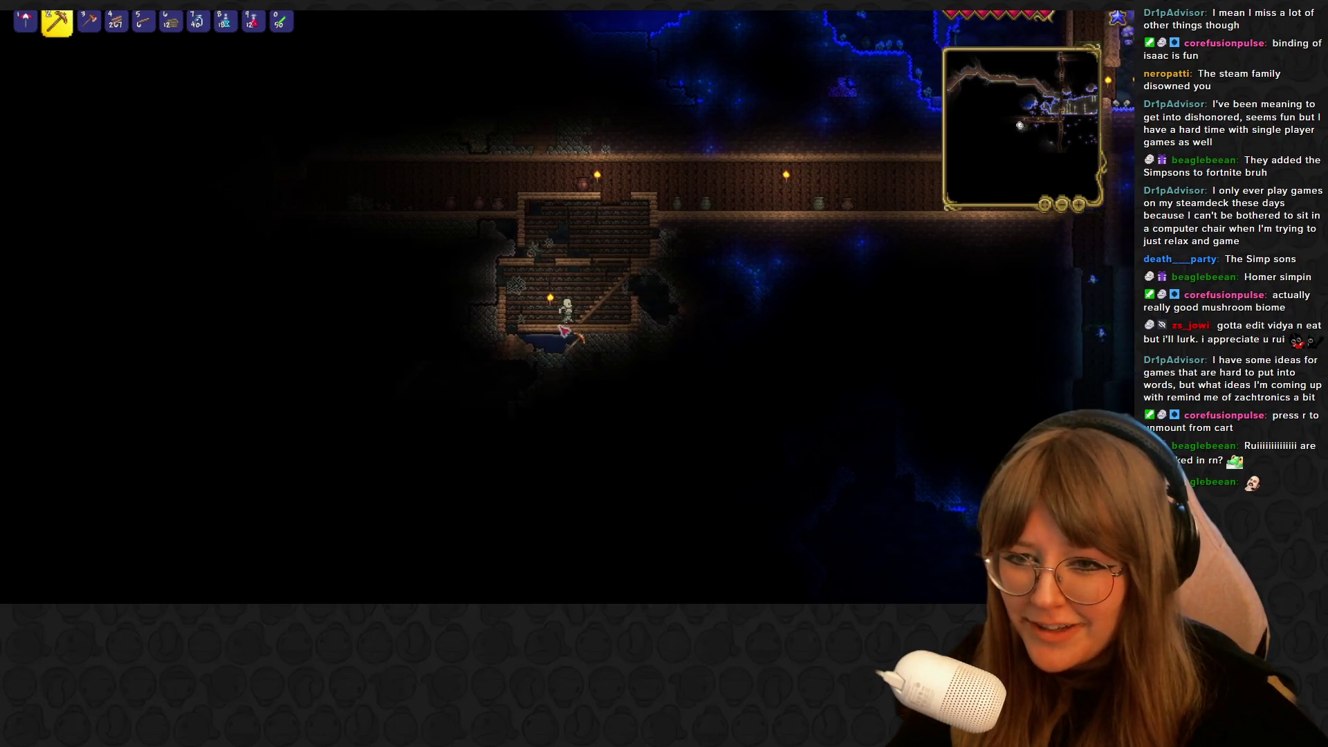
key("d")
key("d")
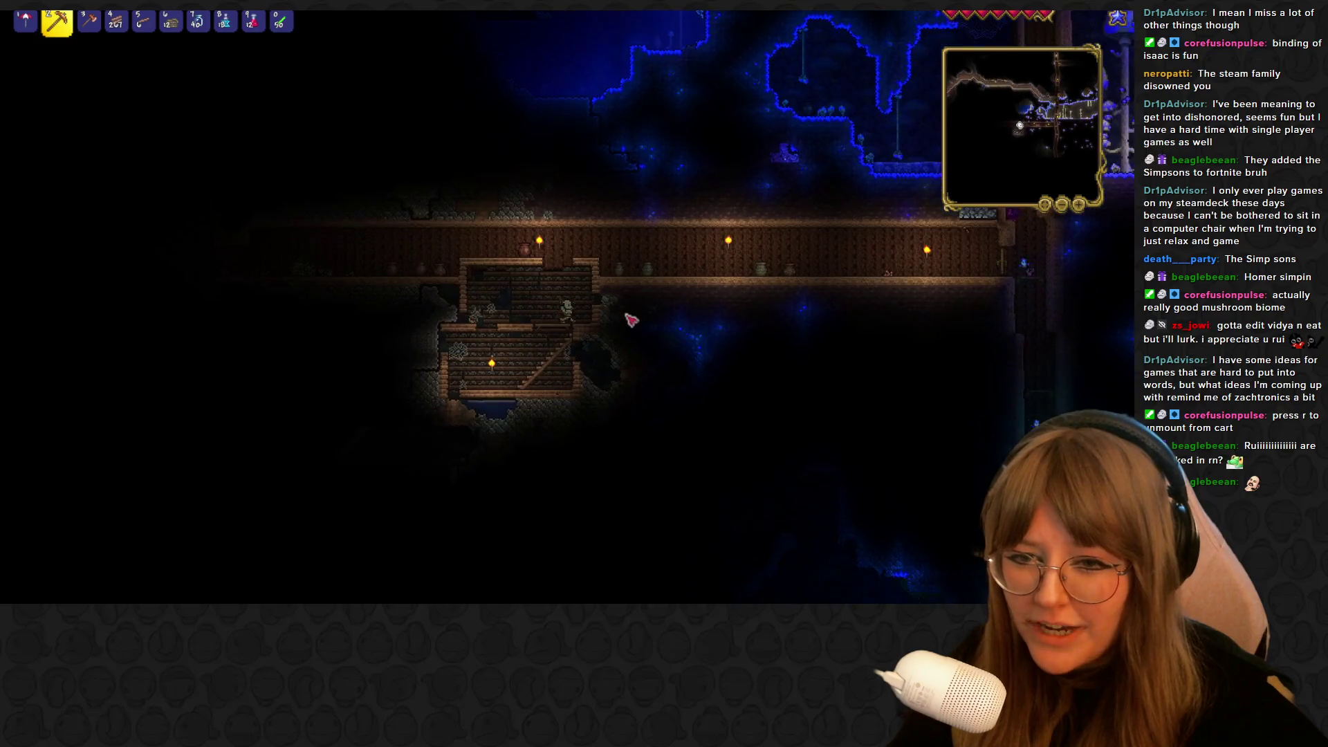
key("d")
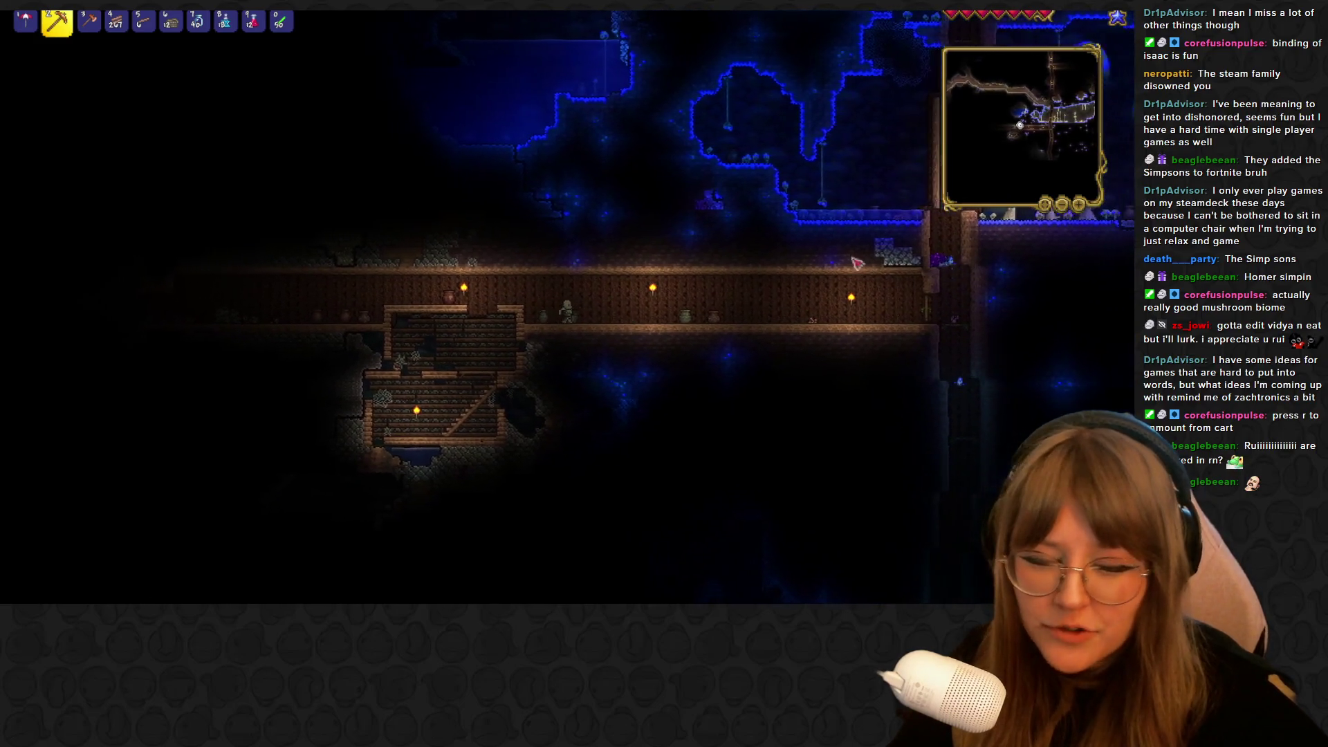
key("d")
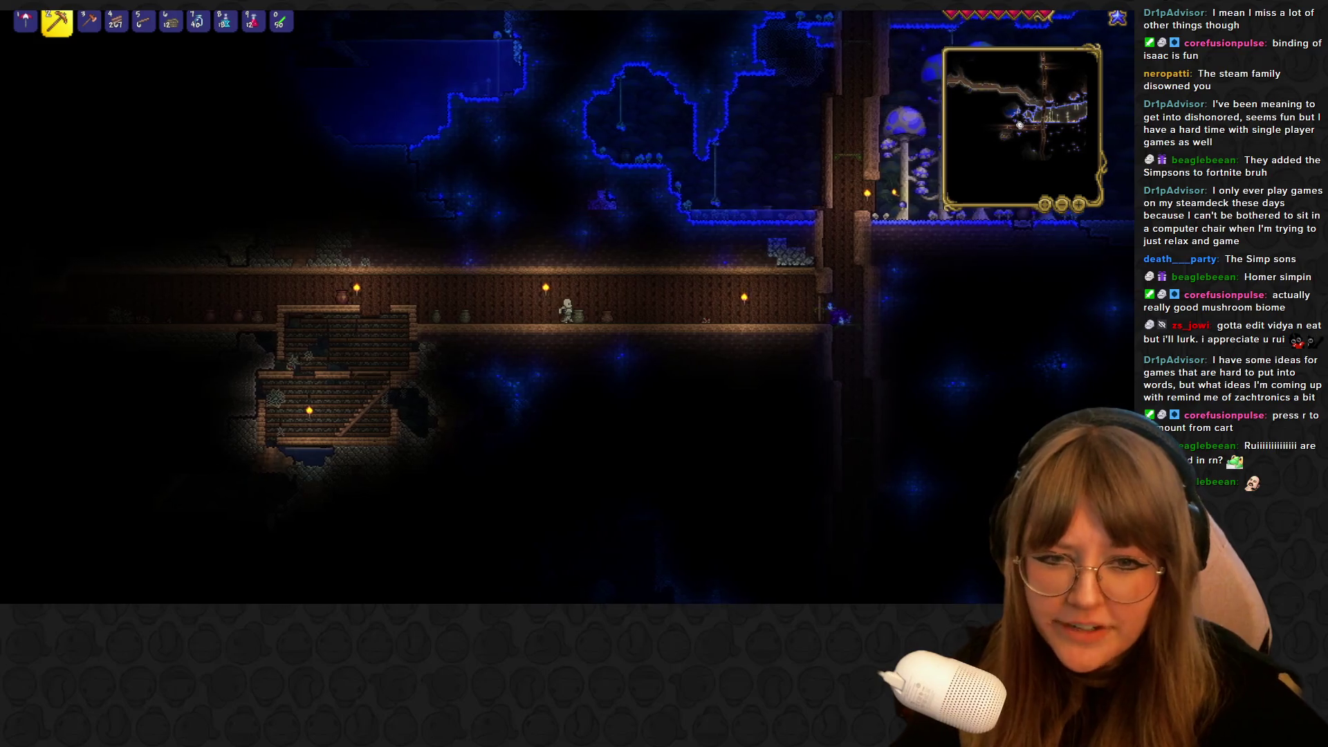
key("d")
key("3")
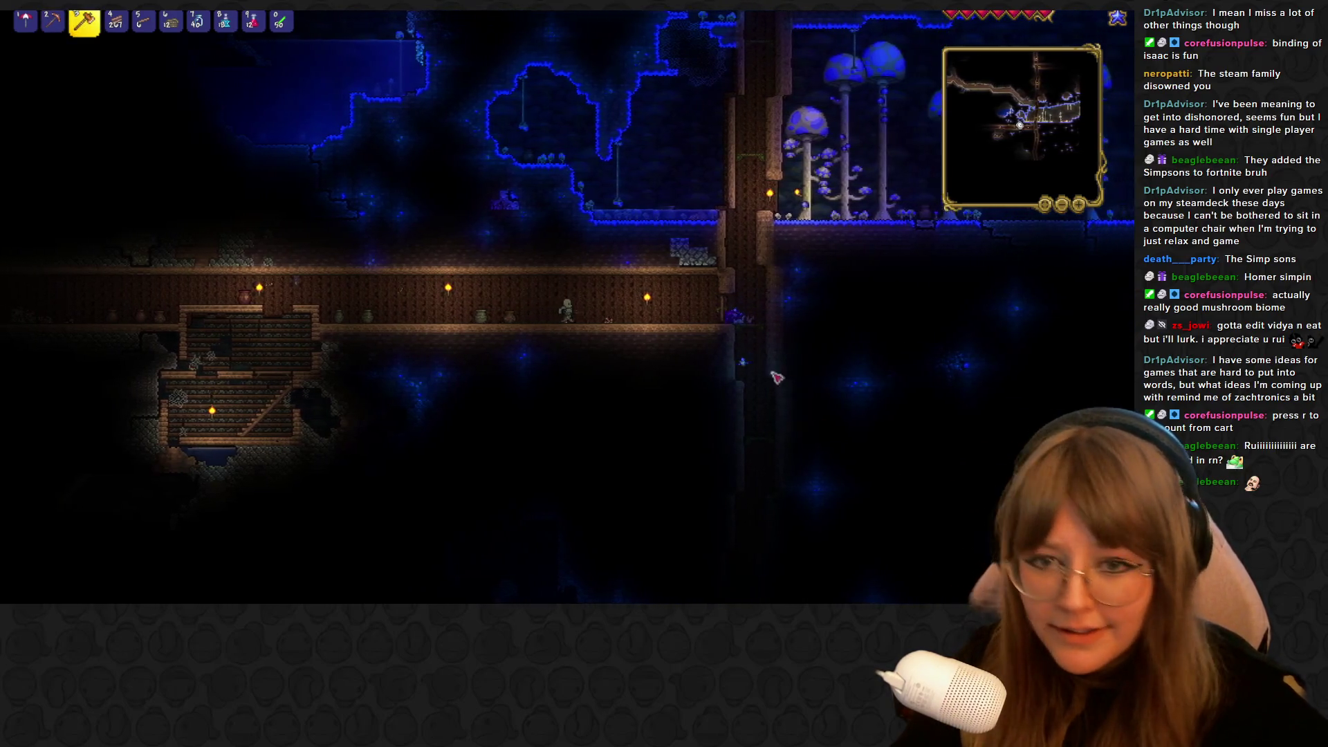
key("d")
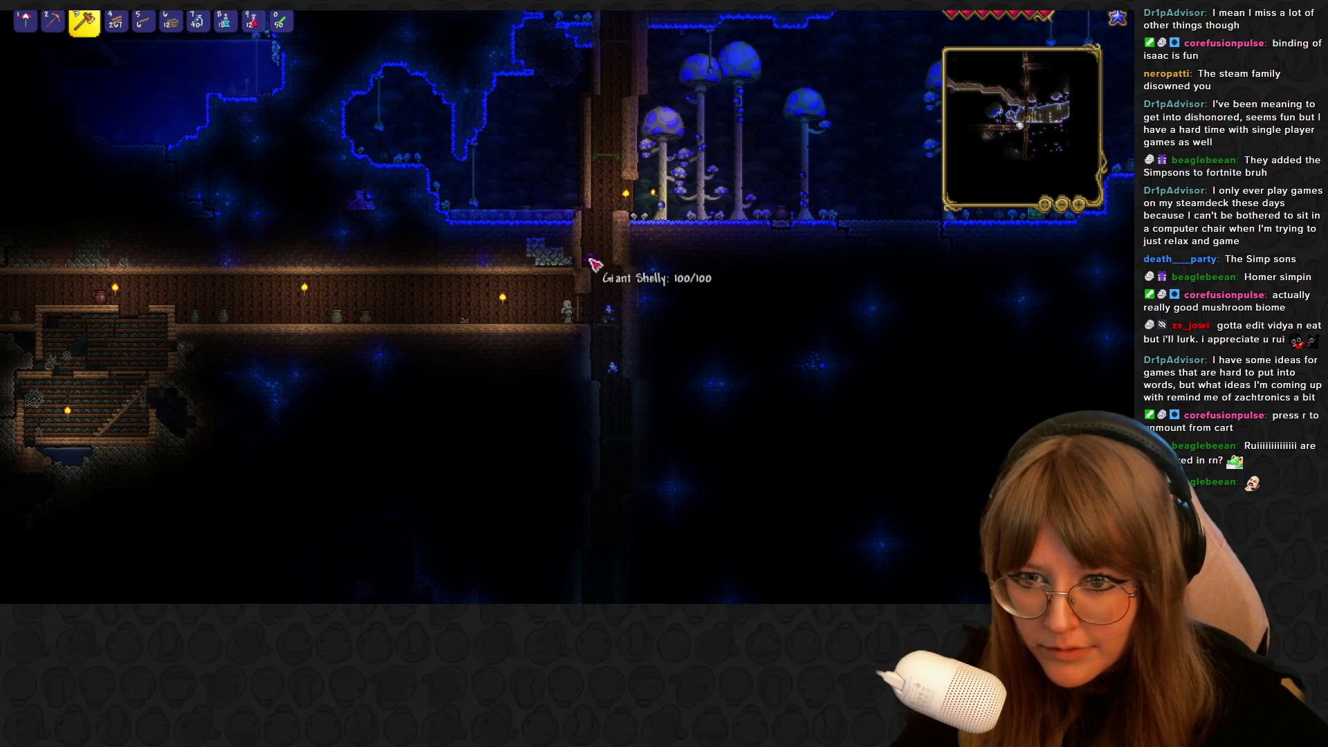
Hammer the Spore Bats until the character is slain, then Alt+Tab to Steam
key("a")
left_click(602, 305)
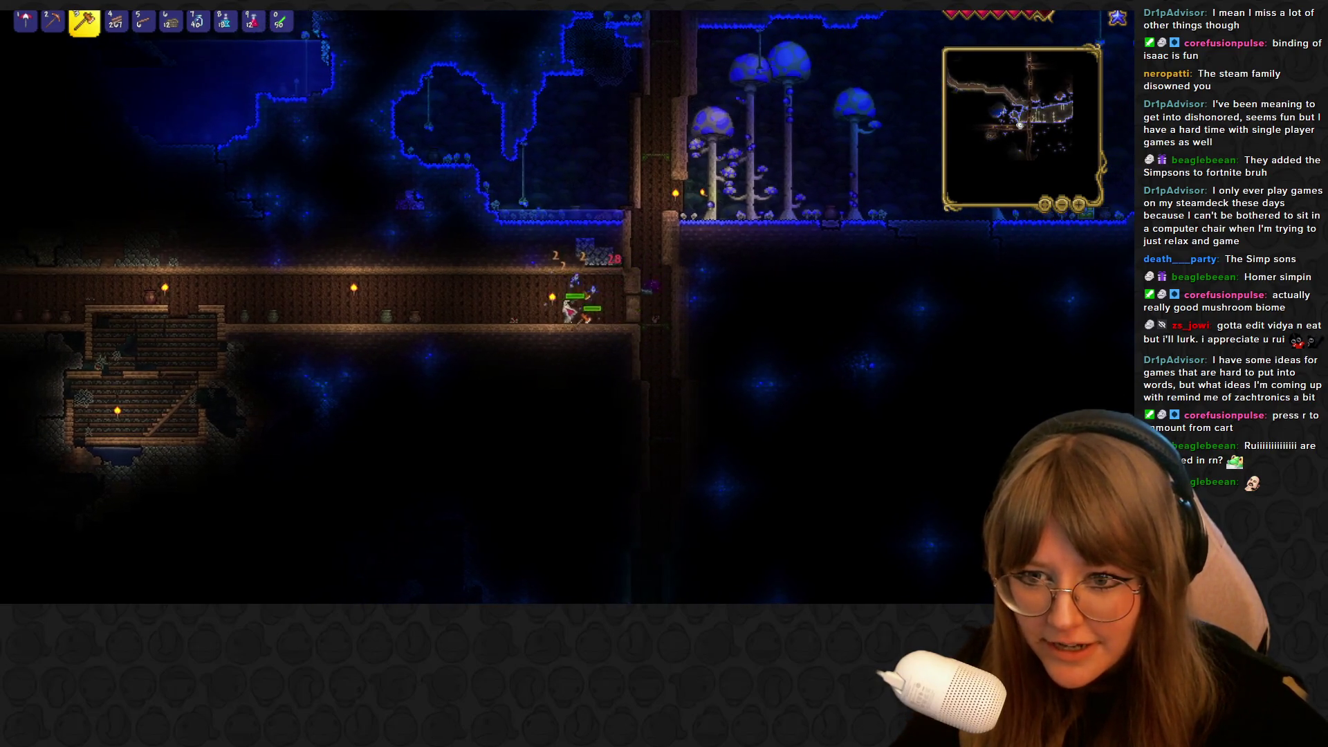
key("a")
left_click(612, 308)
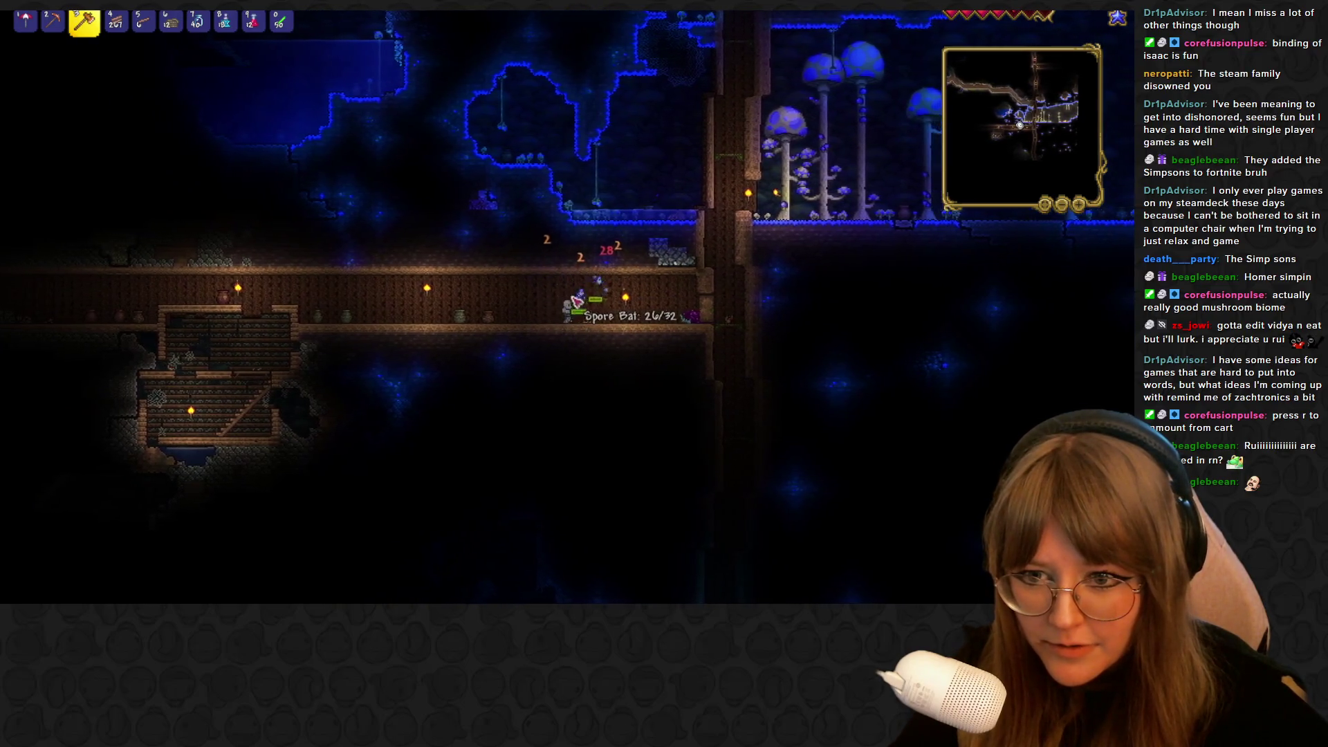
key("a")
left_click(631, 314)
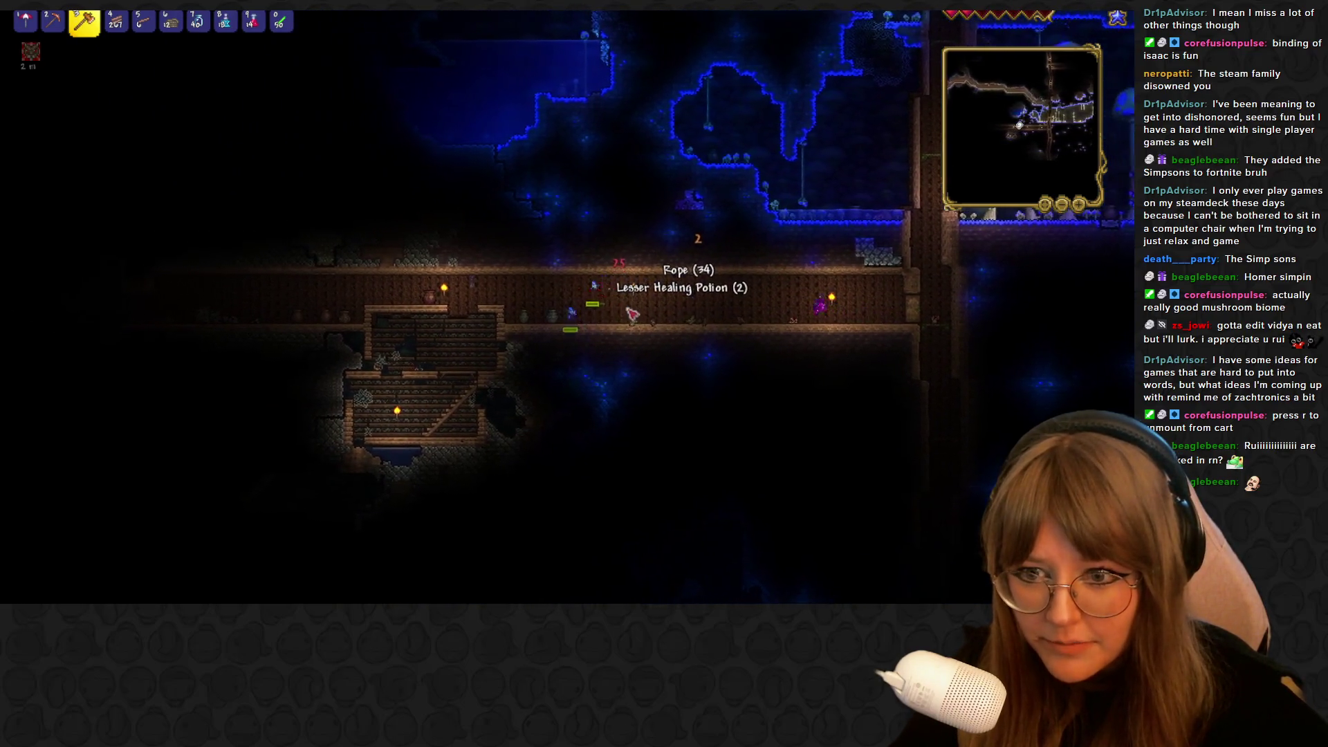
key("d")
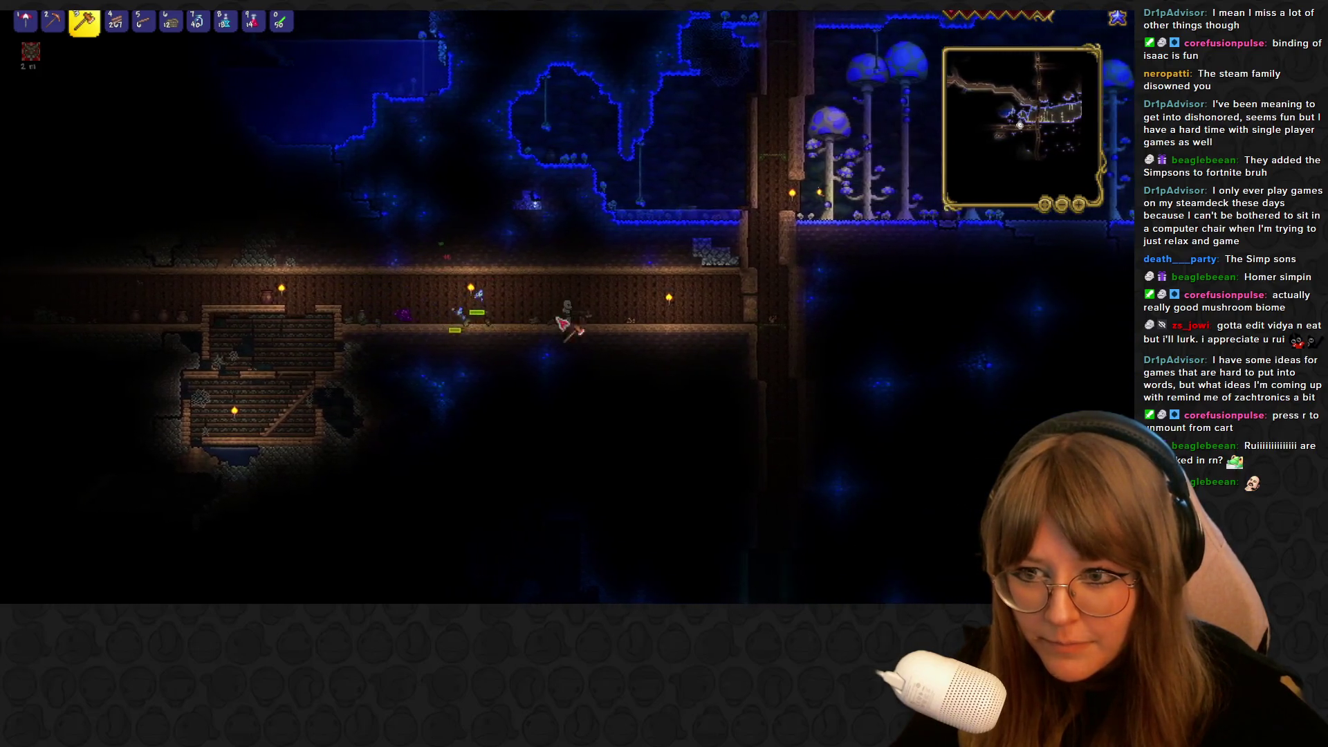
left_click(589, 303)
key("d")
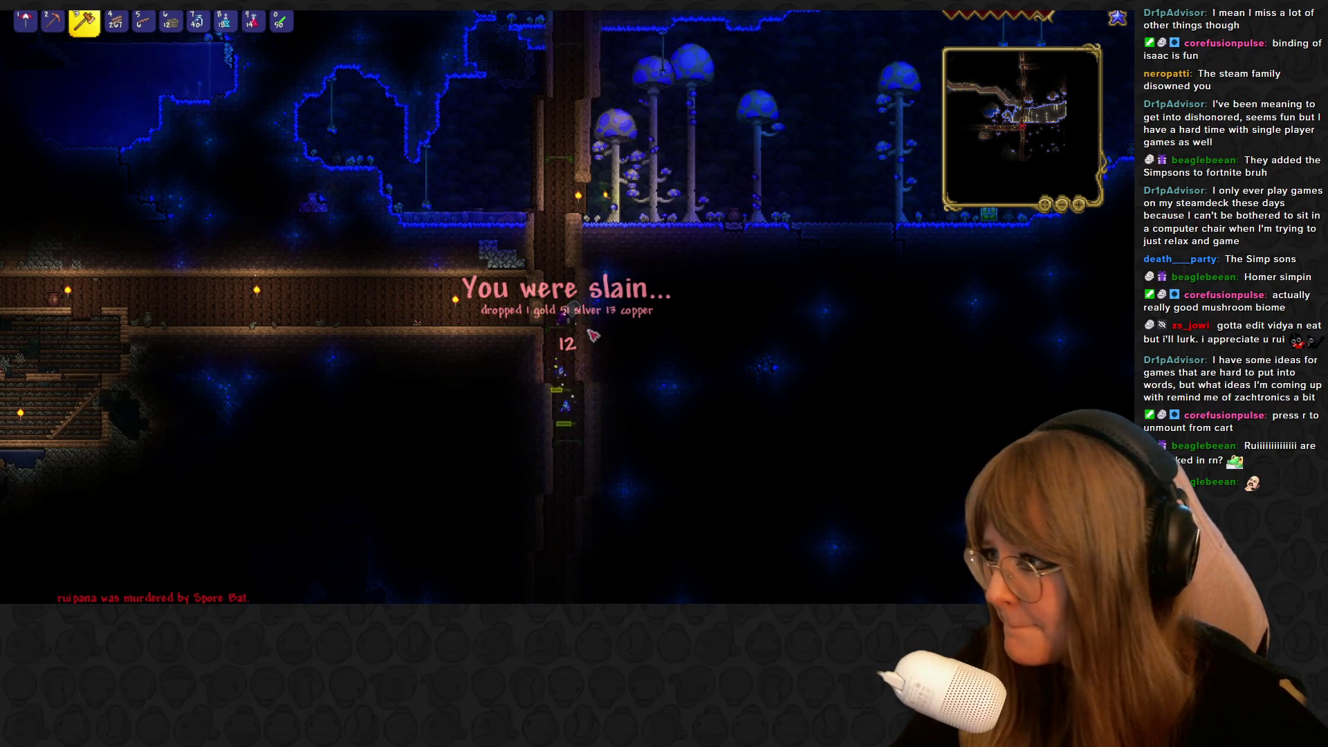
key("alt+Tab")
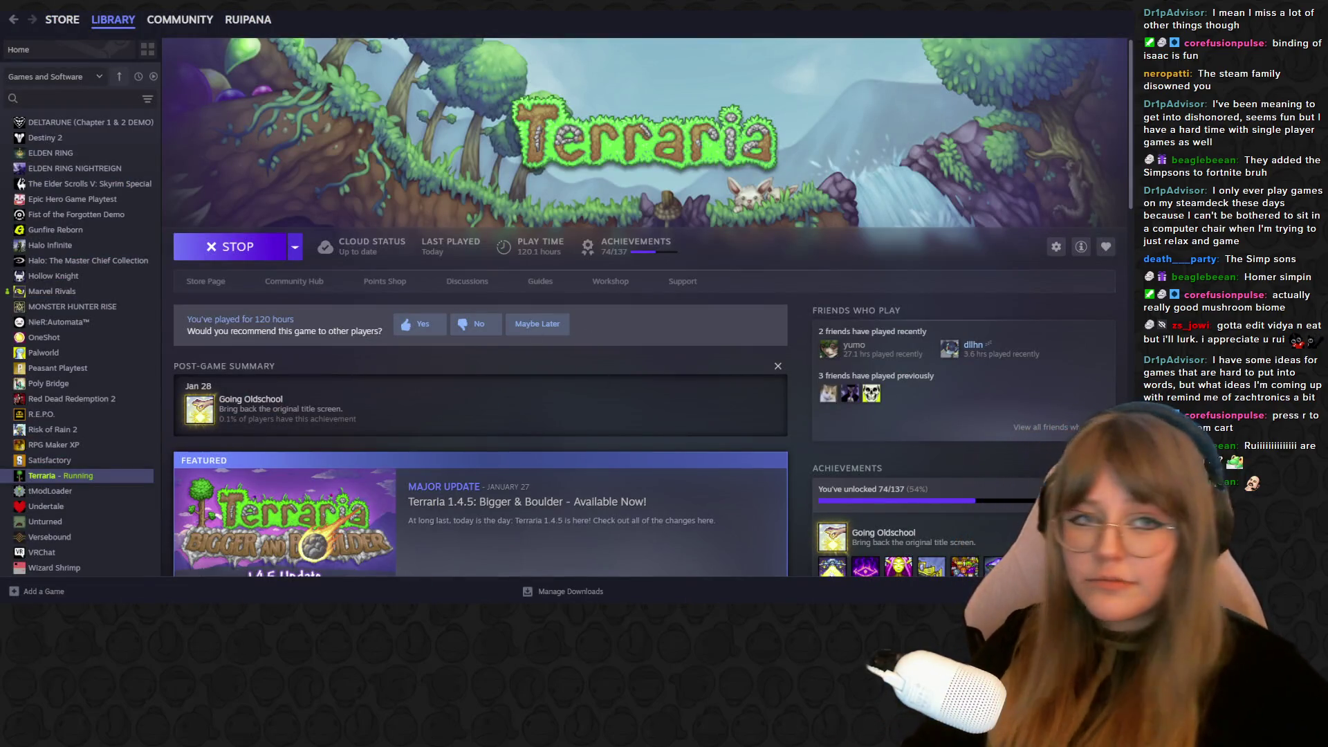
Switch away from the Steam library to get Blender 5.0.1 running on its startup screen
key("alt+Tab")
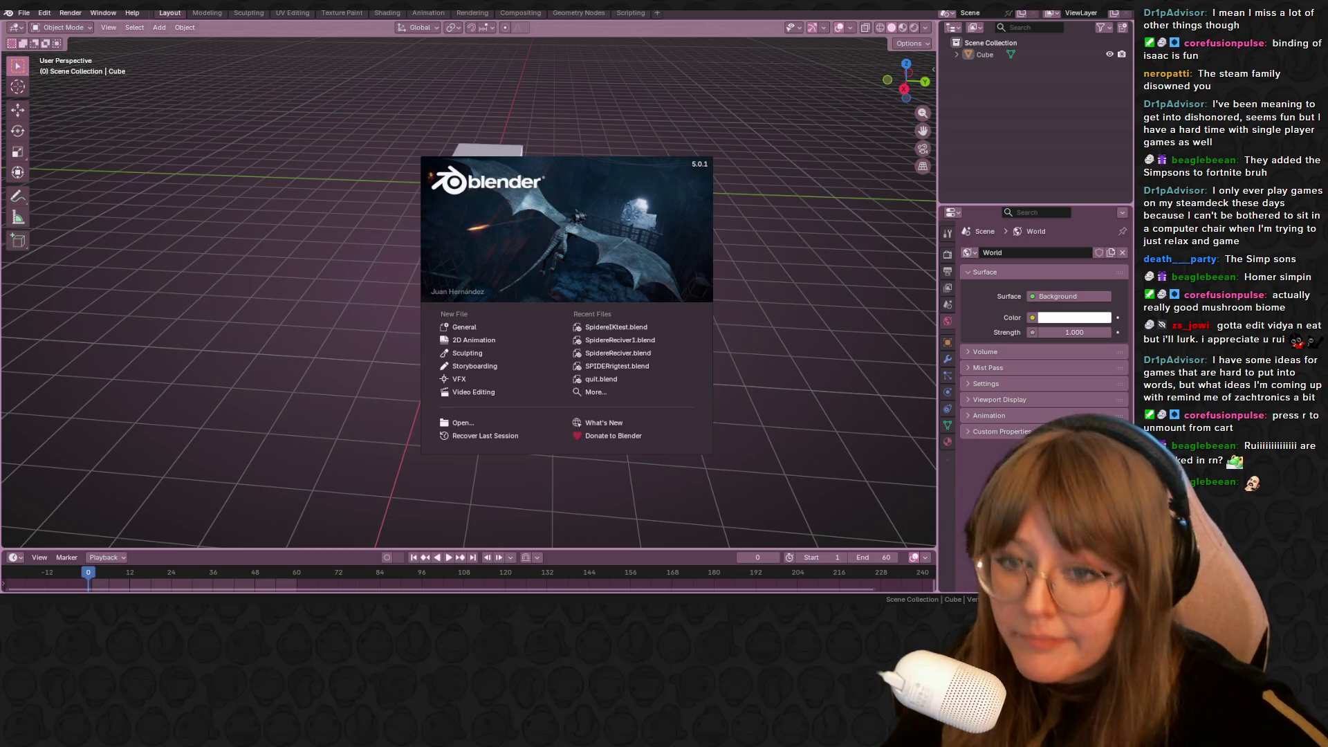
Load SpidereIKtest.blend and frame the spider armature in Right Orthographic view
left_click(629, 329)
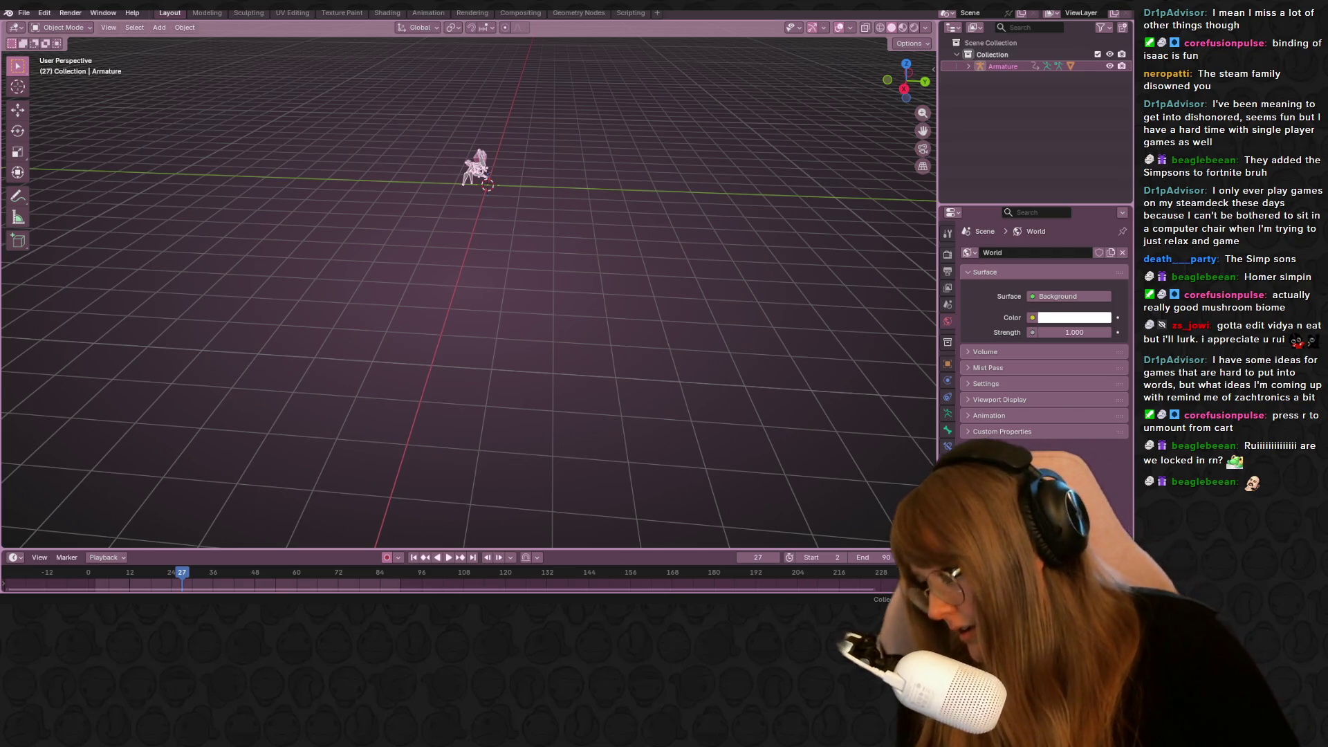
mouse_move(755, 109)
middle_mouse_down()
mouse_move(718, 103)
mouse_move(879, 65)
middle_mouse_up()
left_click(903, 88)
mouse_move(609, 164)
middle_mouse_down("shift")
mouse_move(648, 102)
mouse_move(585, 192)
mouse_move(557, 201)
mouse_move(510, 261)
mouse_move(497, 168)
mouse_move(308, 549)
middle_mouse_up("shift")
Scrub and play the spider's walk animation, then stop it and settle on frame 2
mouse_move(181, 572)
left_mouse_down()
mouse_move(143, 571)
mouse_move(415, 585)
mouse_move(483, 522)
mouse_move(686, 200)
mouse_move(76, 247)
left_mouse_up()
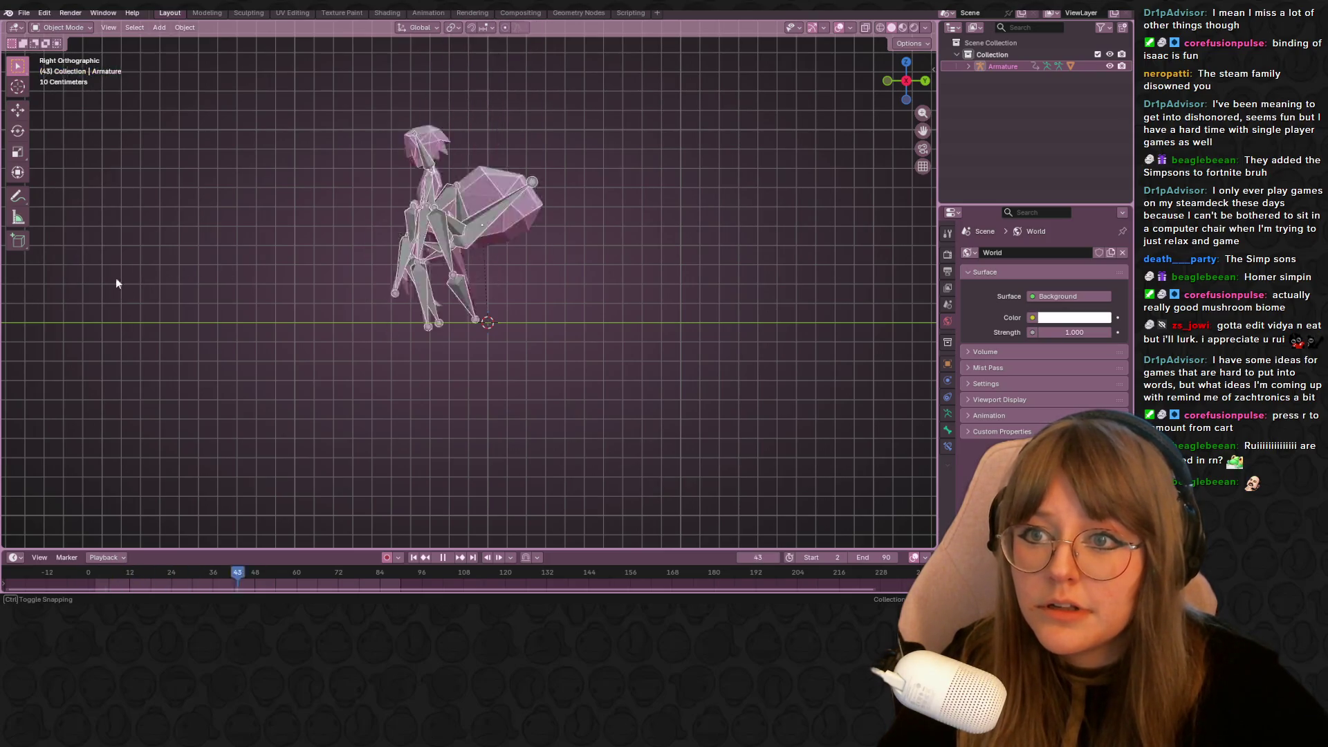
key("Escape")
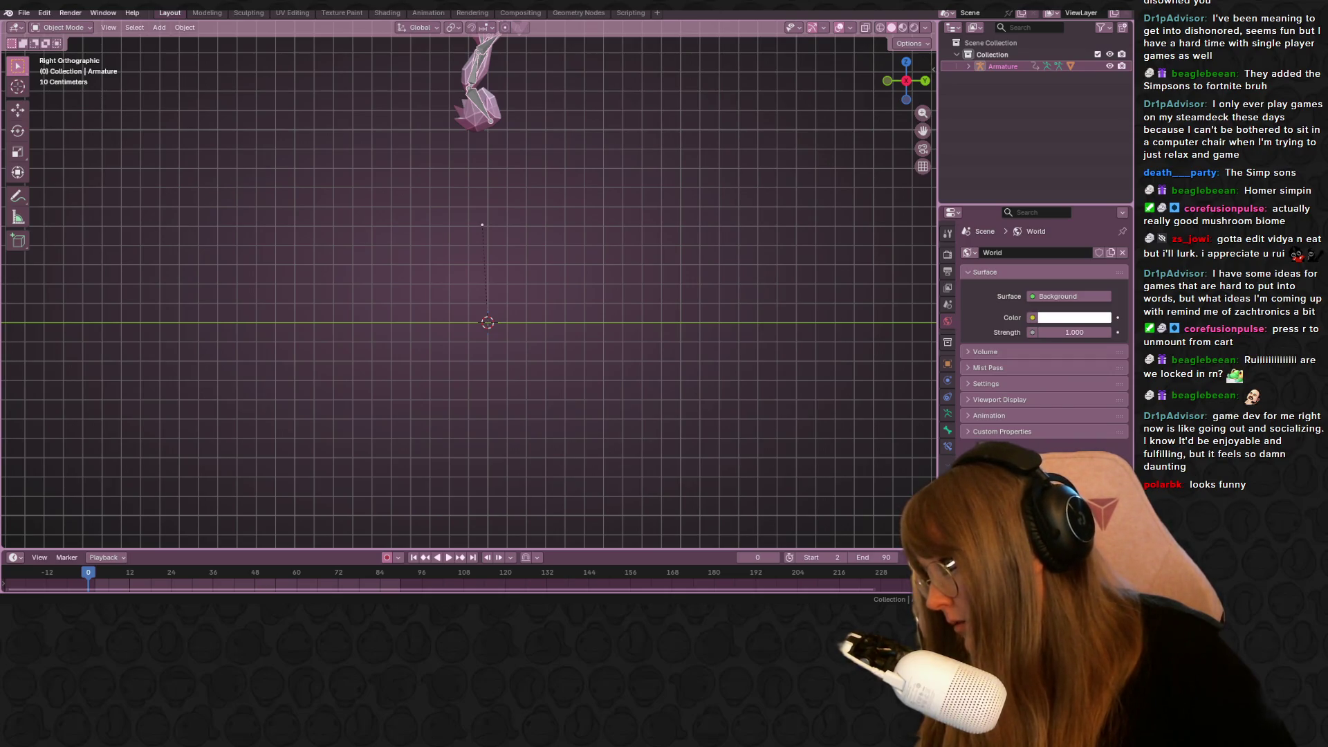
scroll(563, 346, "down", 1)
scroll(542, 342, "down", 3)
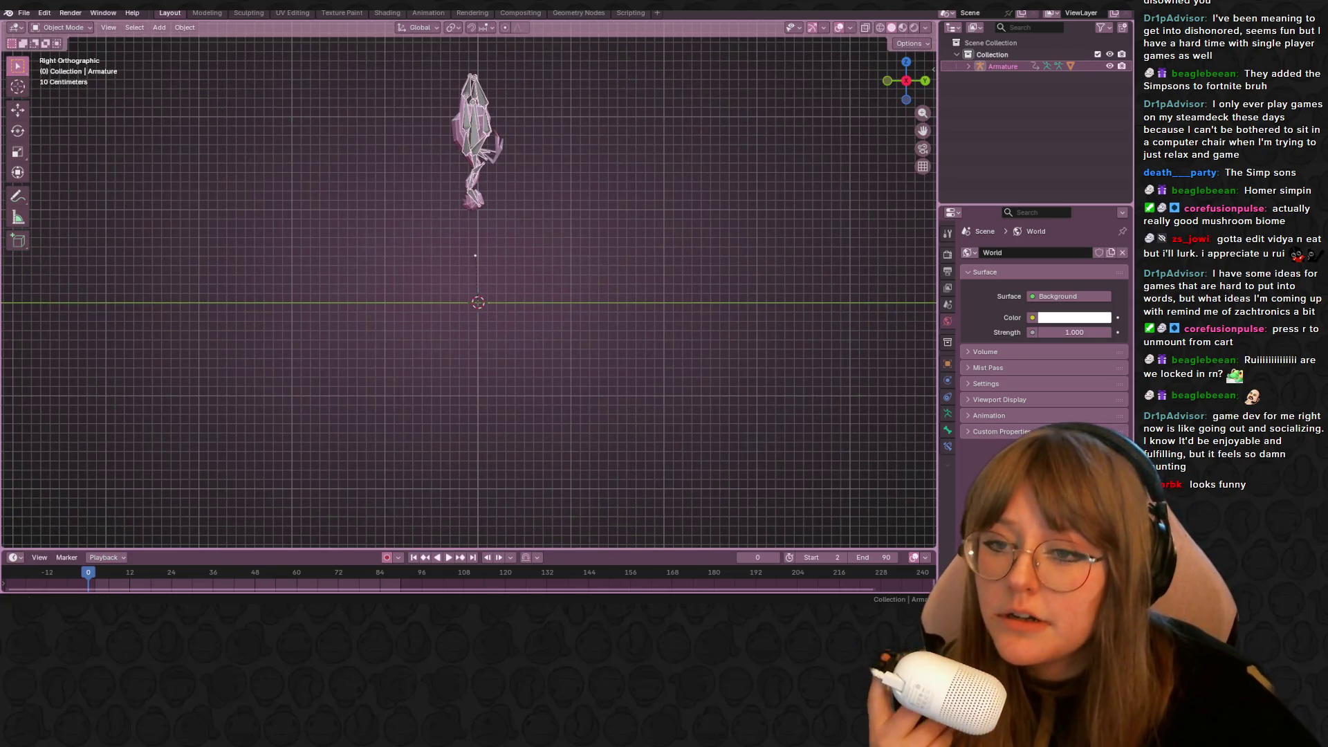
left_click_drag(95, 572, 220, 571)
Save SpidereIKtest.blend and replace it with a new General scene holding the default Cube
left_click(23, 12)
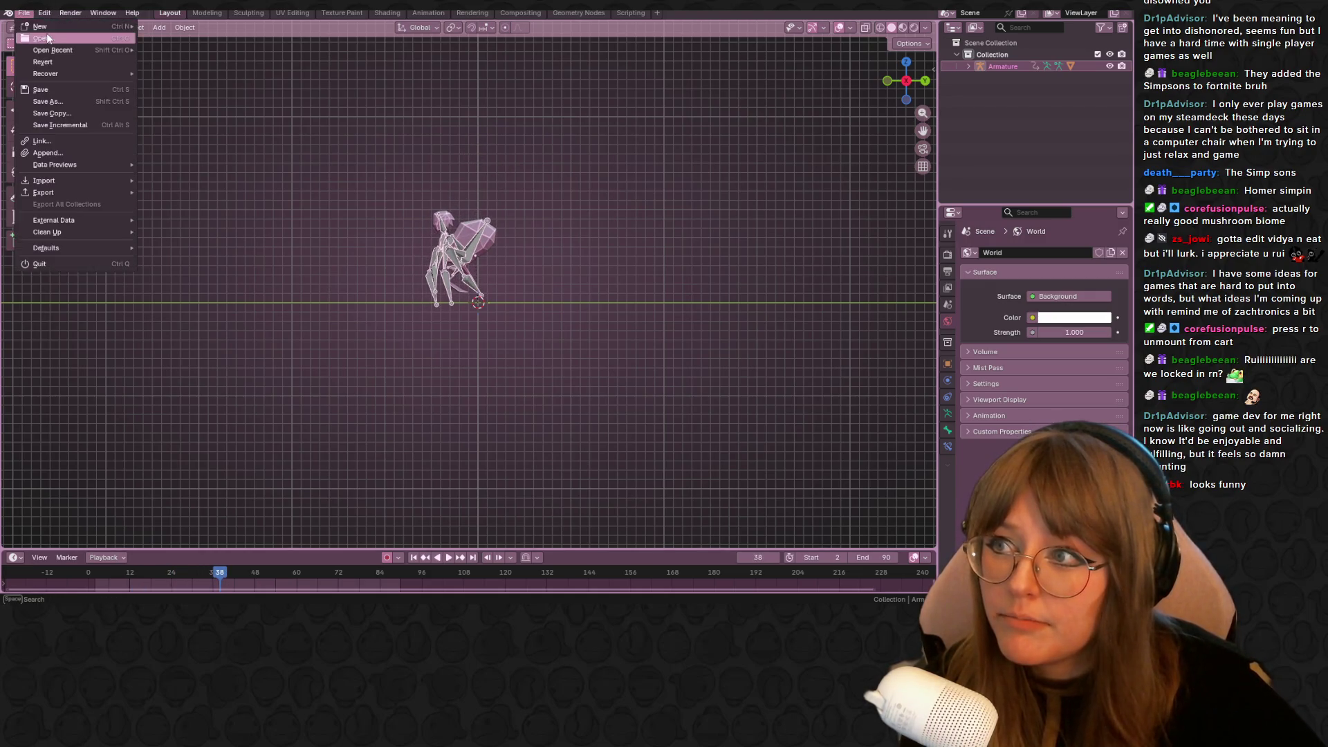
mouse_move(59, 25)
left_click(176, 28)
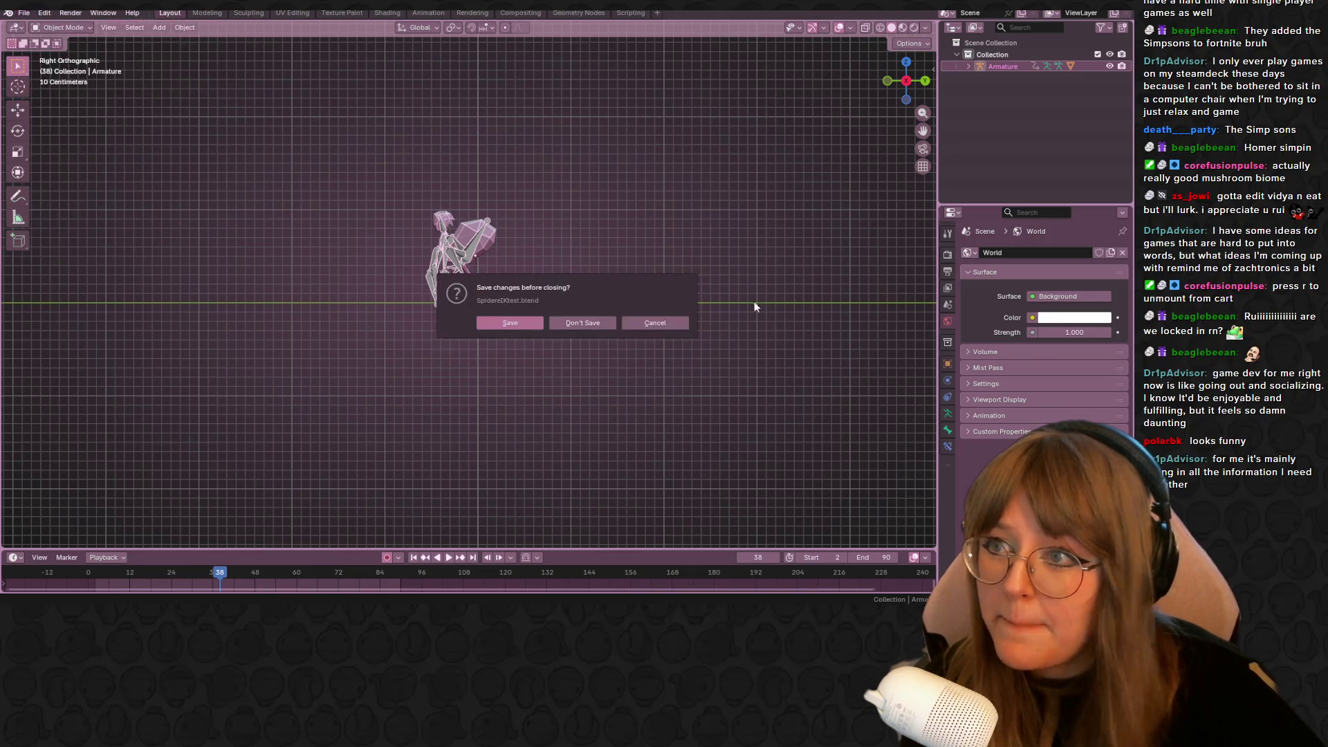
left_click(512, 322)
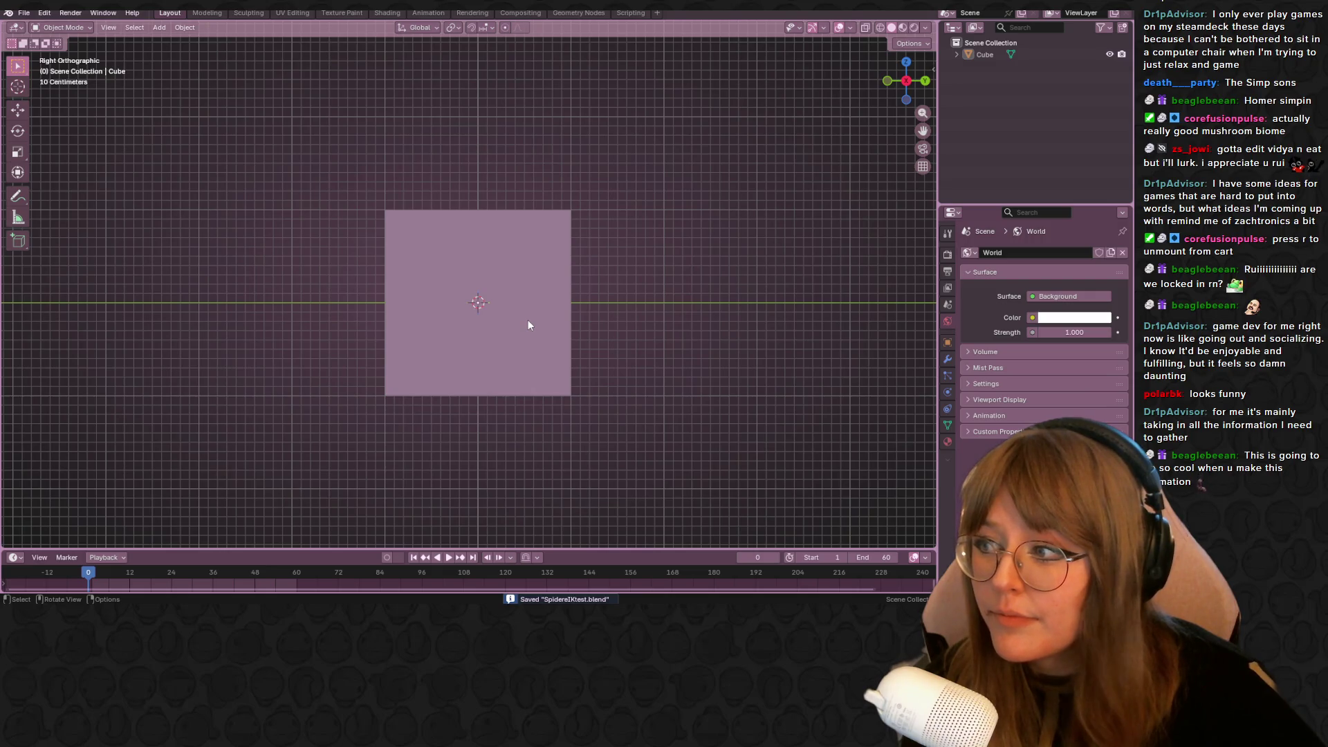
scroll(528, 320, "down", 3)
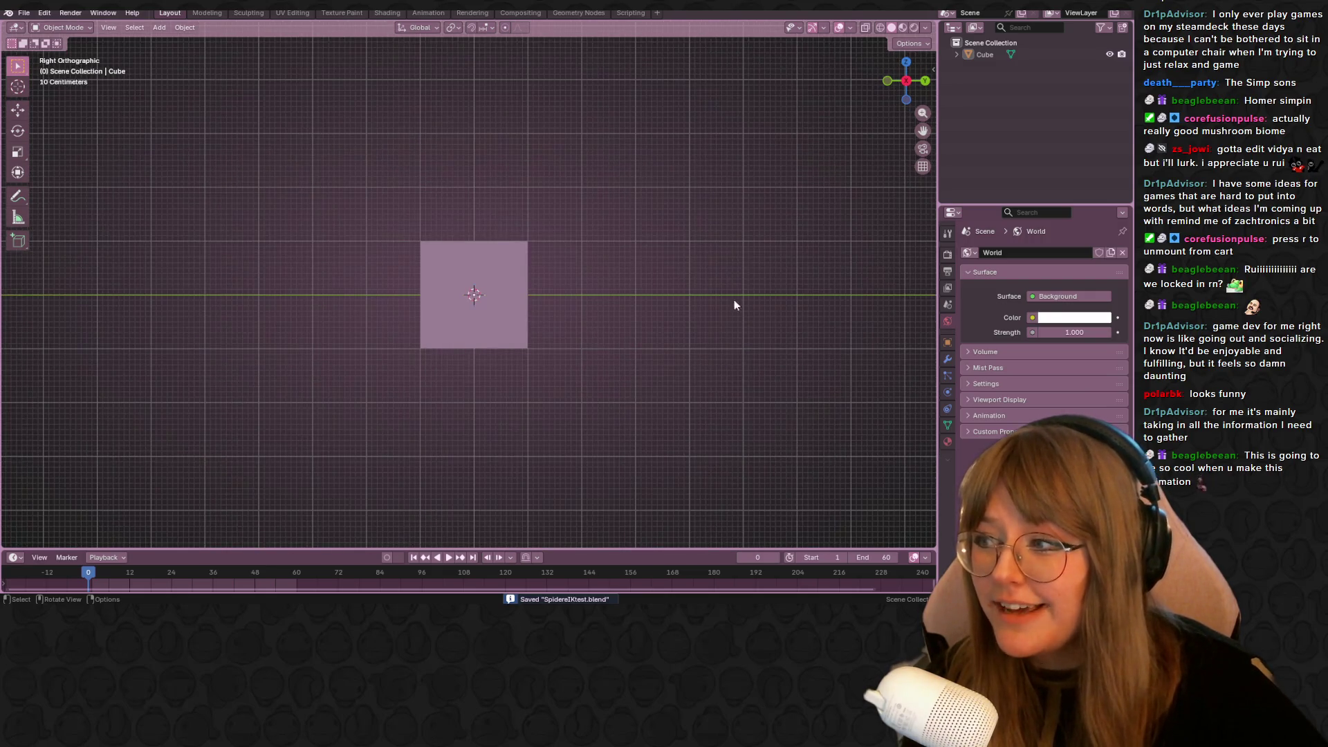
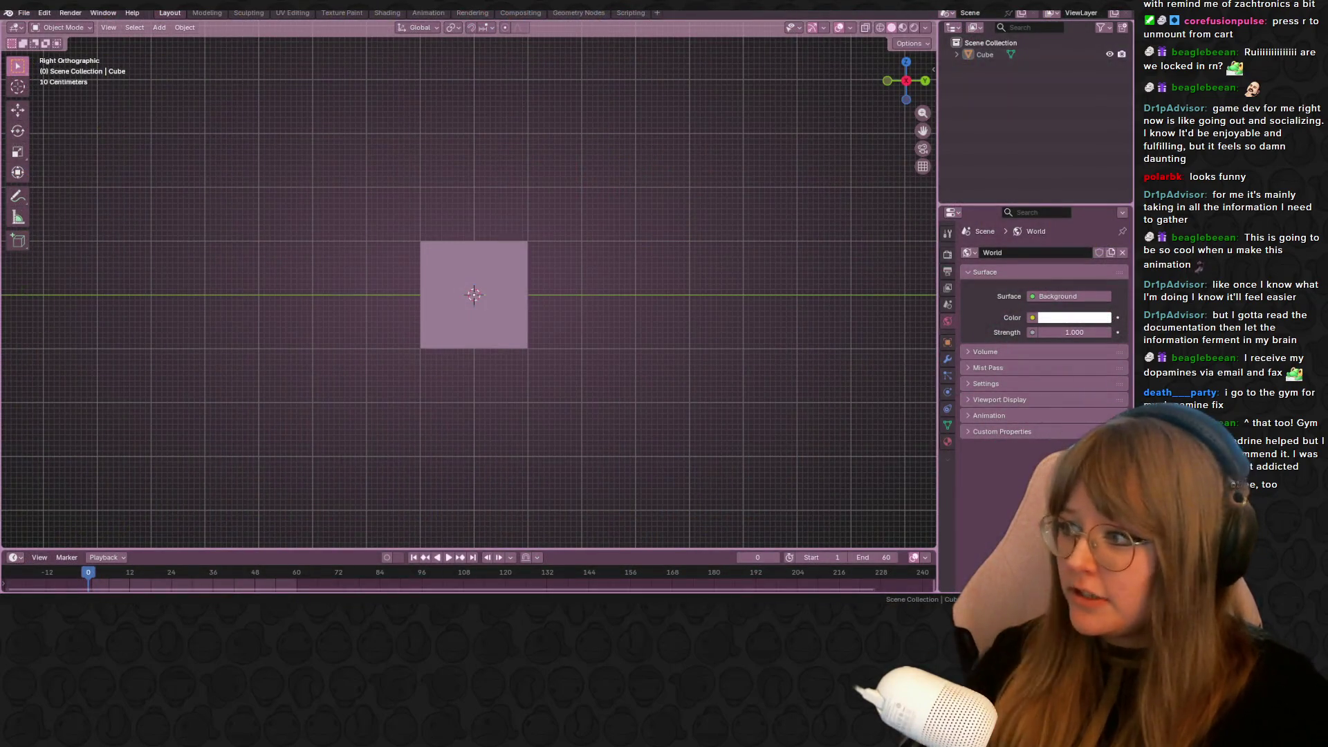
Raise the default cube about 0.997 m along Z, then enter Edit Mode on it
scroll(801, 160, "up", 1)
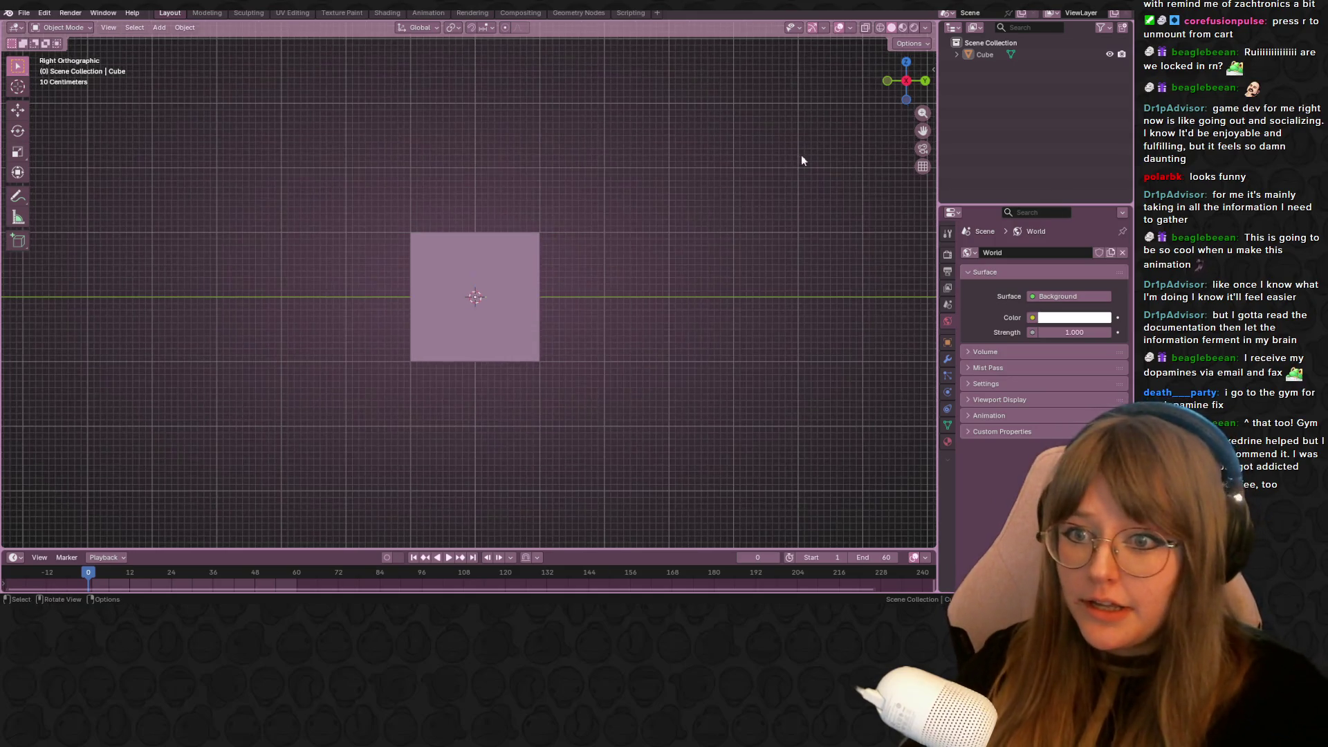
left_click(485, 268)
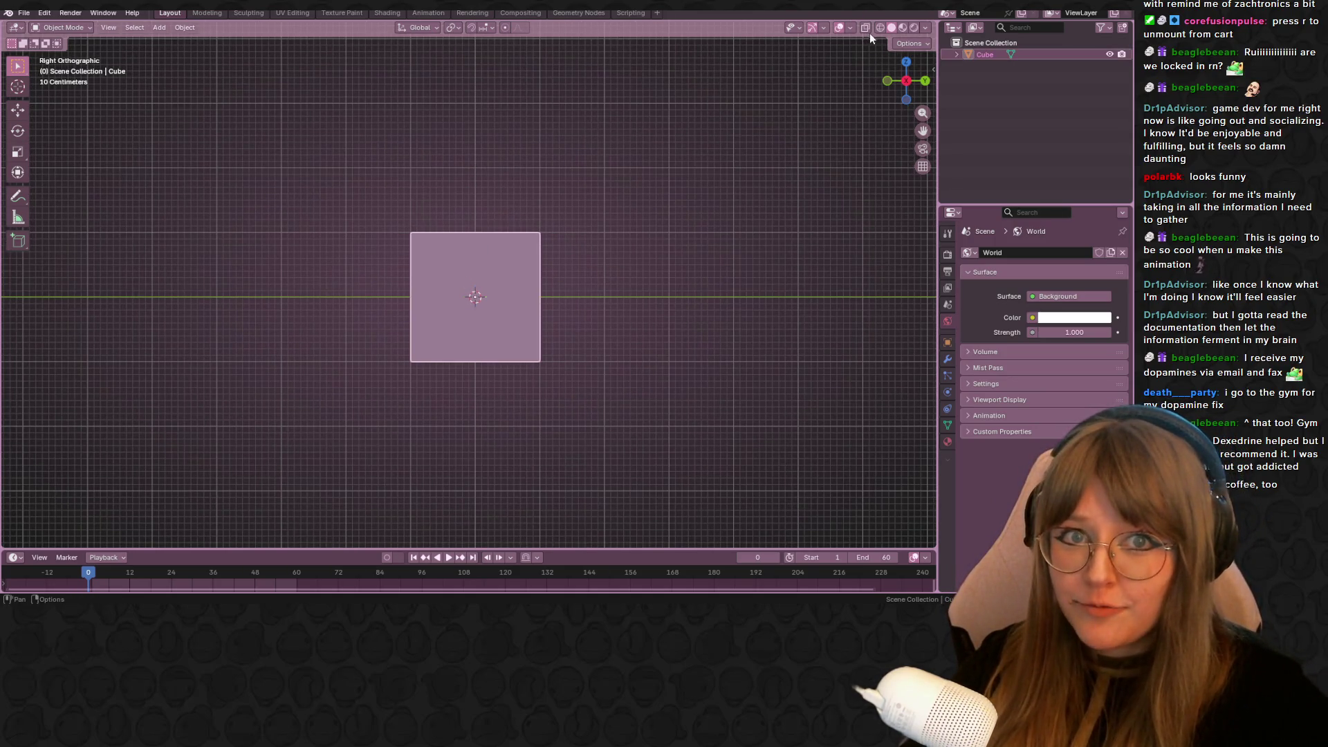
middle_click_drag(362, 291, 368, 368, "shift")
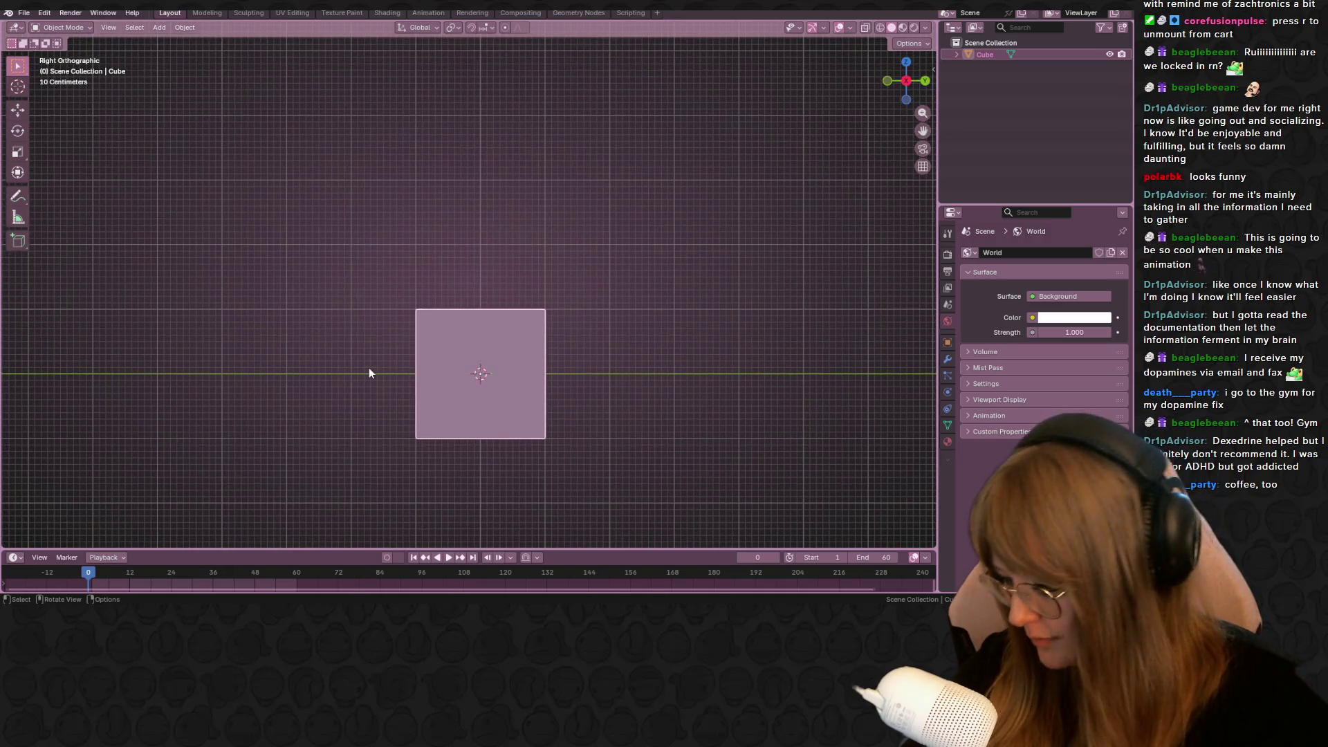
key("g")
key("z")
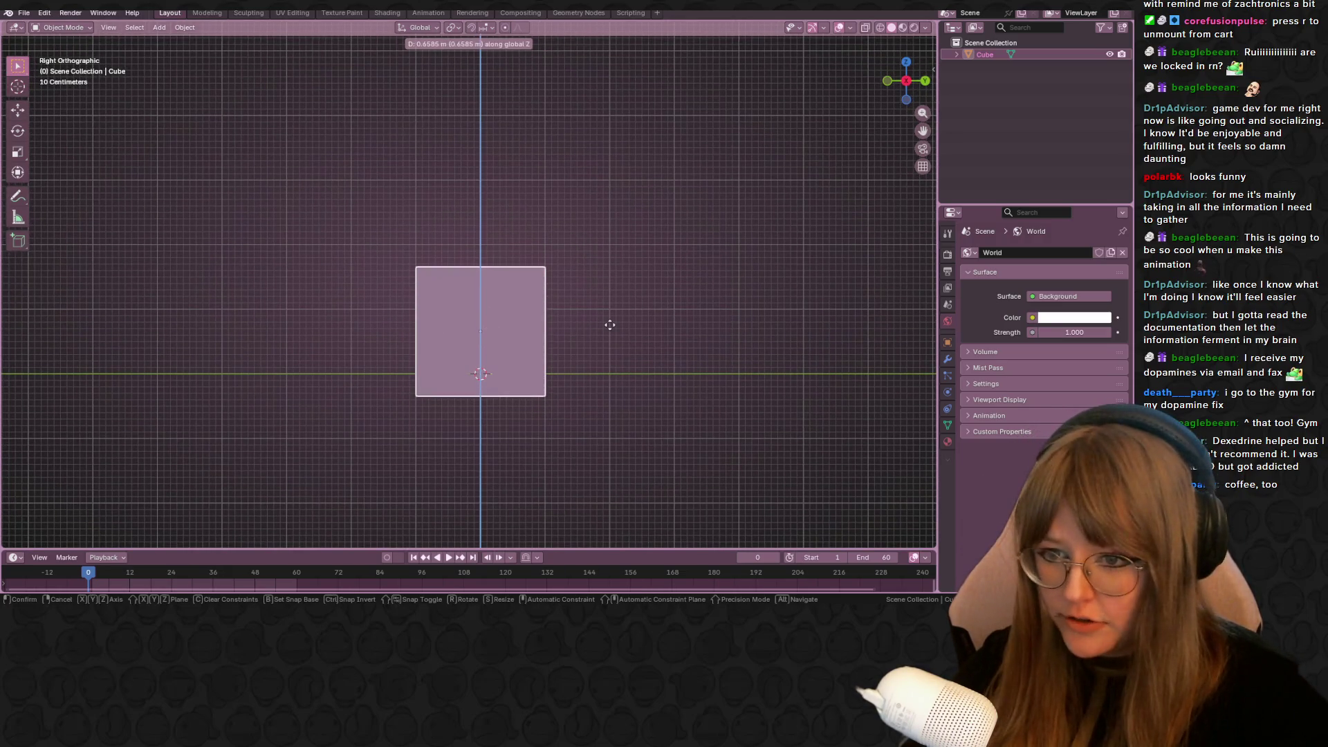
left_click(615, 304)
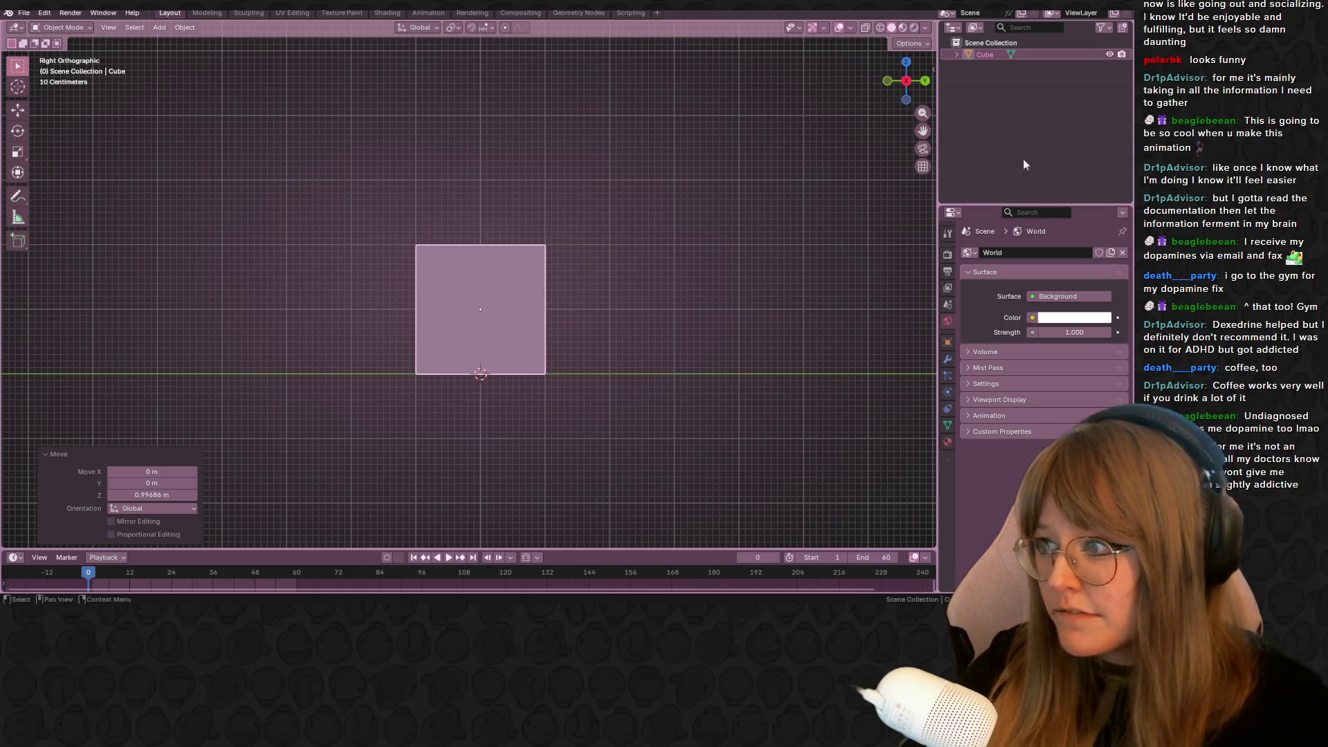
key("KP_Decimal")
key("Tab")
Select the cube's top edge and raise it along Z to make the block taller
mouse_move(349, 191)
left_mouse_down()
mouse_move(467, 242)
mouse_move(526, 350)
left_mouse_up()
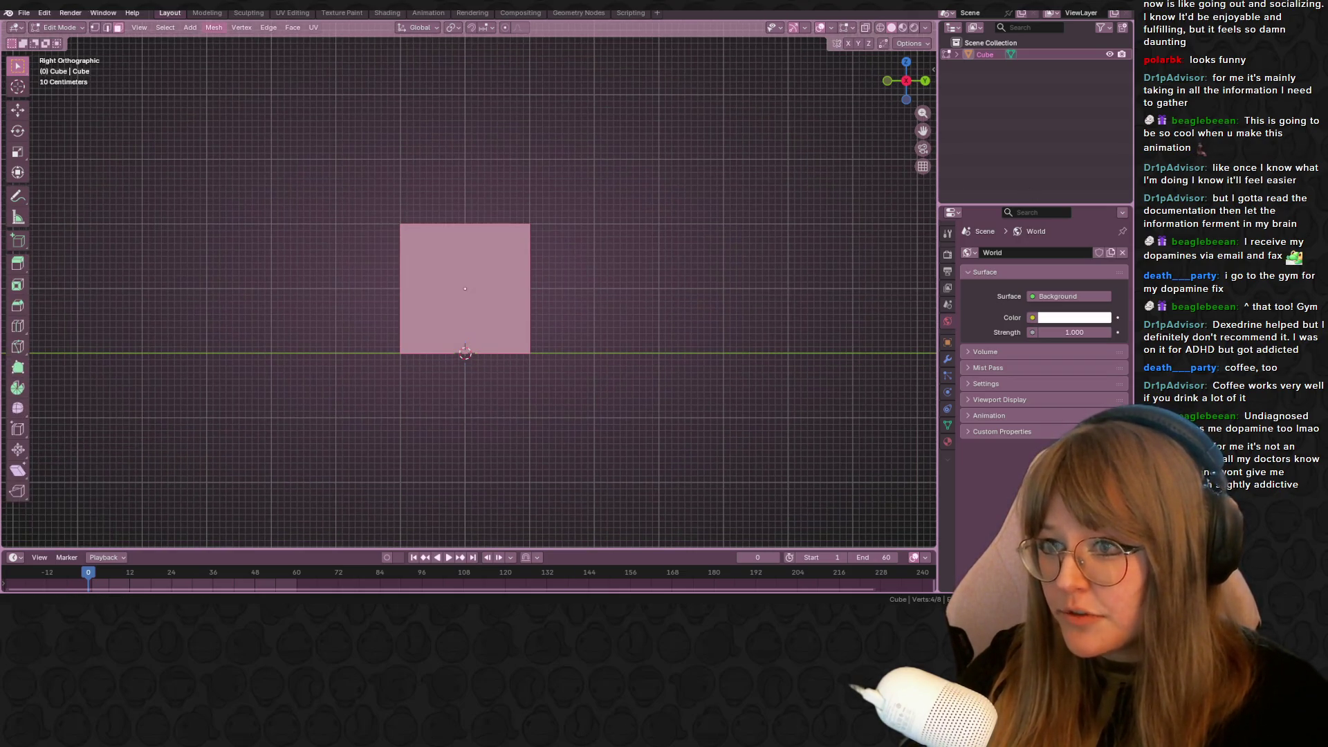
left_click(96, 29, "shift")
left_click_drag(255, 147, 633, 234)
middle_click_drag(445, 207, 457, 259, "shift")
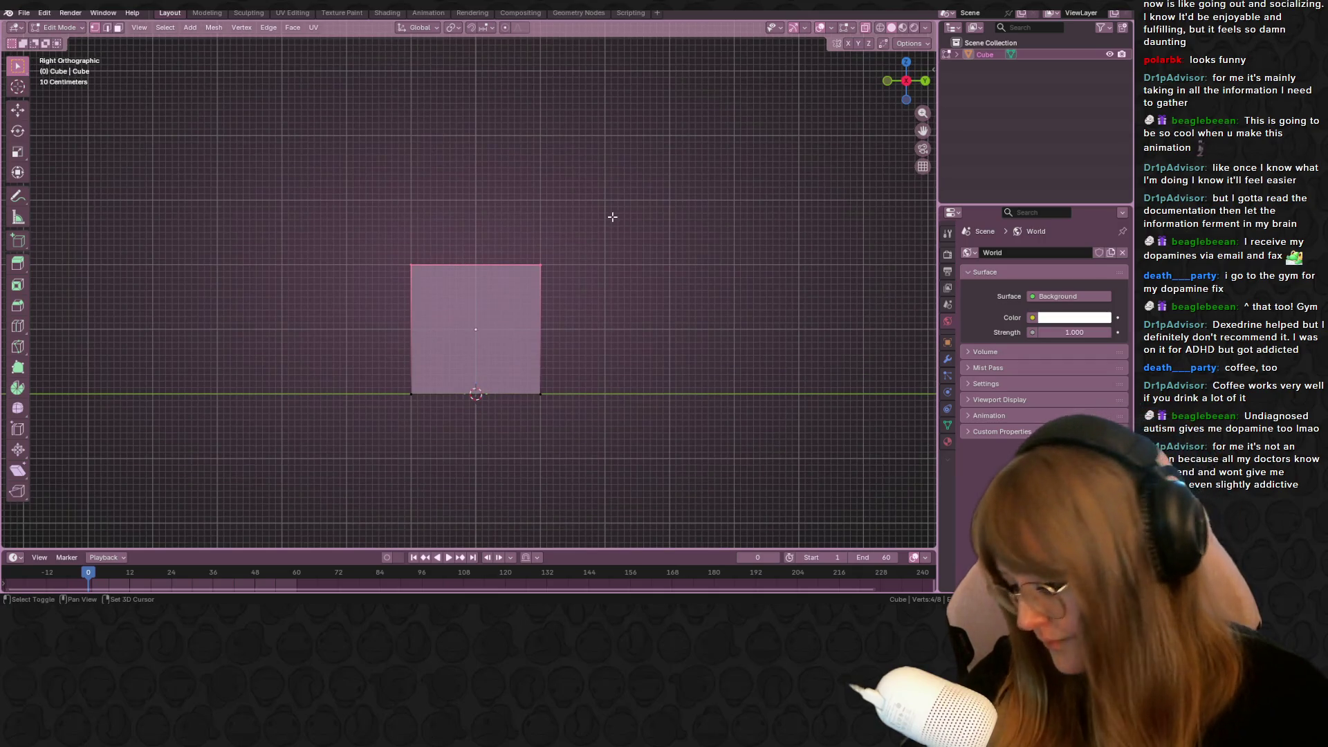
middle_click_drag(612, 216, 614, 264, "shift")
key("g")
key("z")
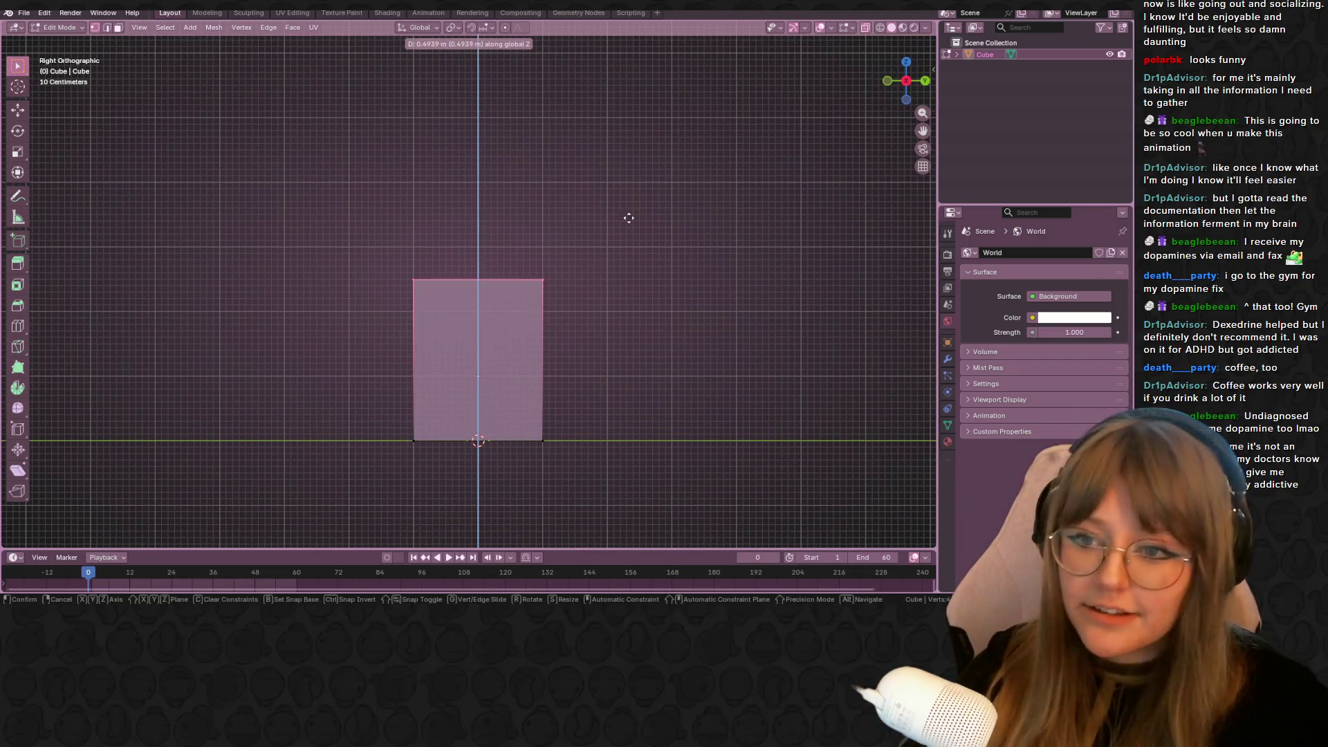
left_click(640, 184)
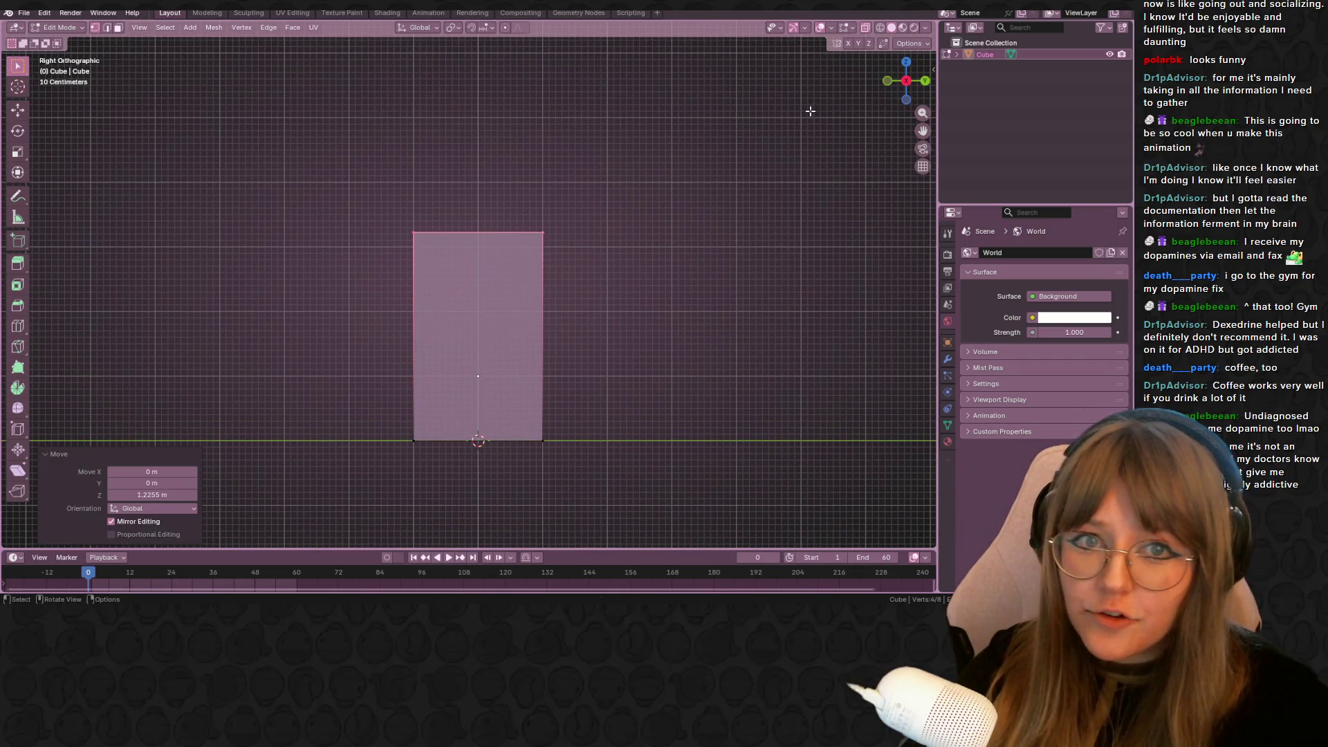
Cut a centre edge loop and delete the right half of the mesh
left_click(925, 81)
left_click_drag(493, 179, 631, 432)
left_click(887, 81)
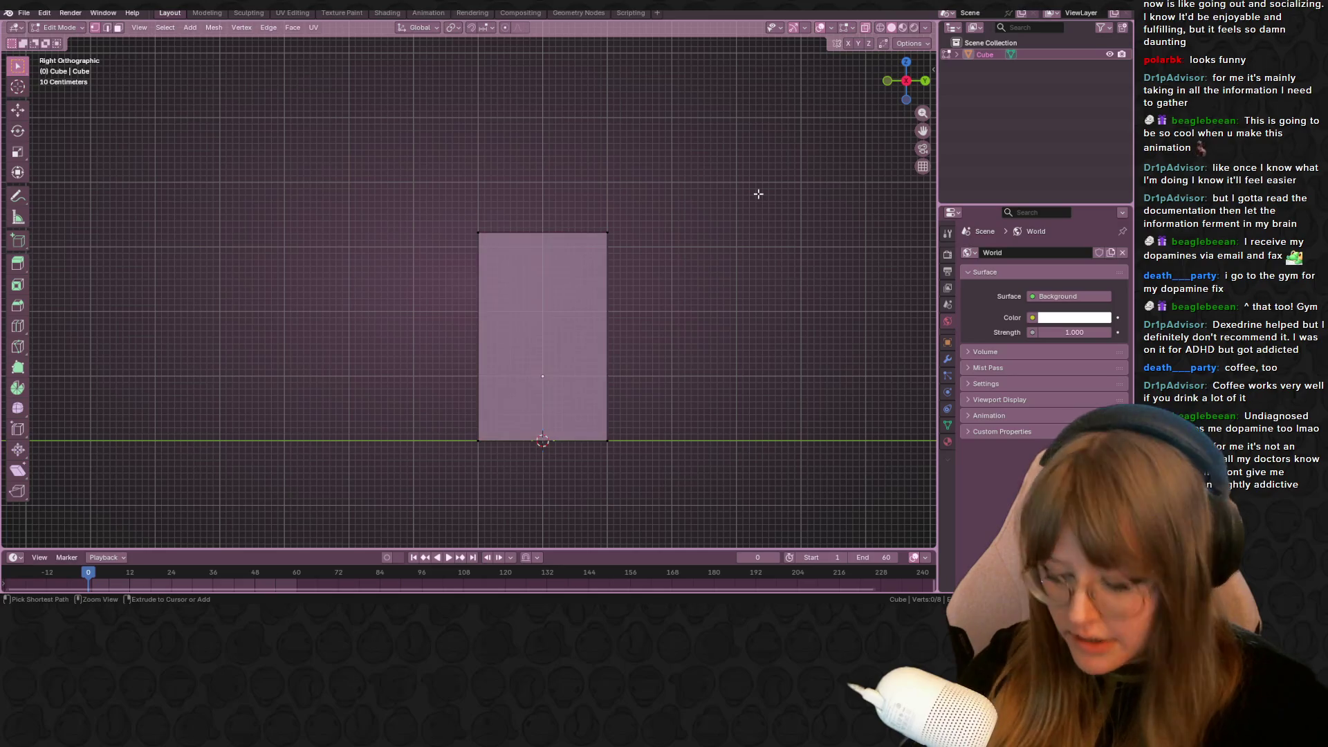
key("ctrl+r")
left_click(557, 230)
left_click(557, 228)
left_click_drag(579, 198, 727, 459)
key("x")
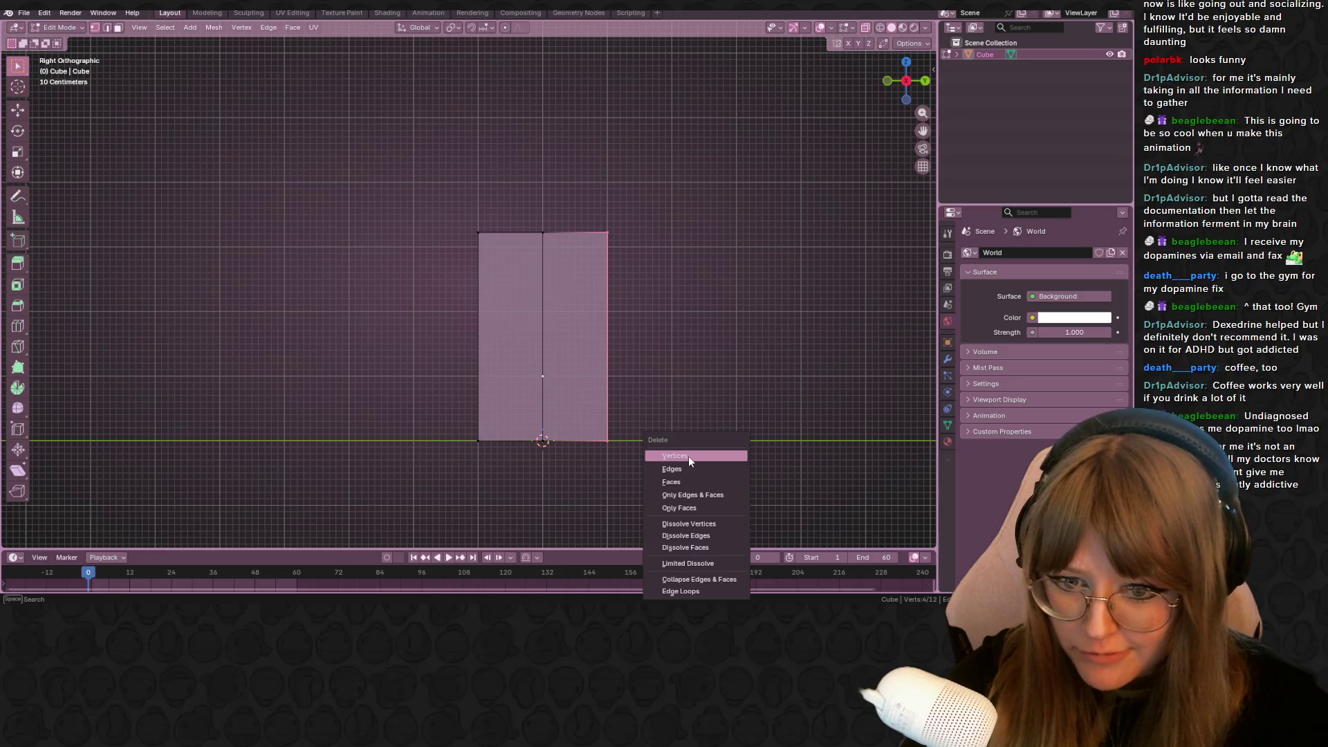
left_click(688, 455)
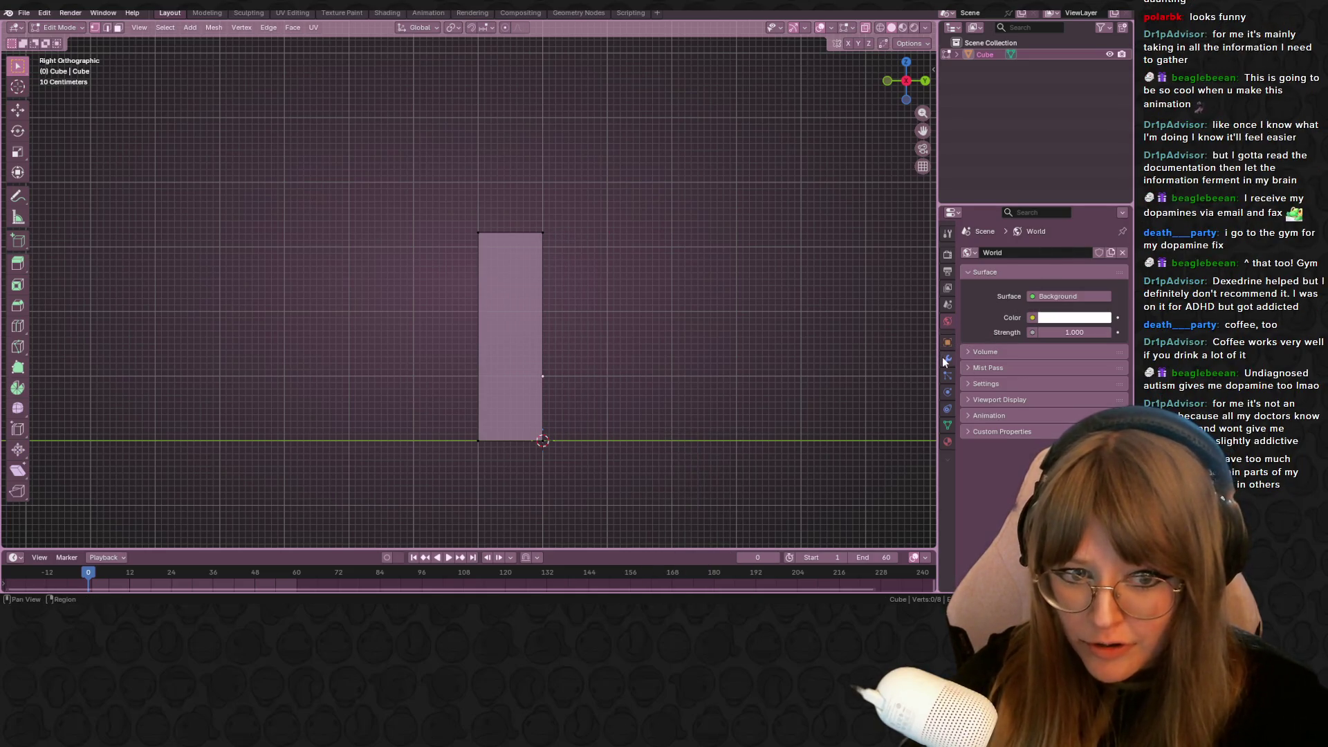
Add a Mirror modifier set to the Y axis instead of X
left_click(947, 359)
left_click(1018, 256)
left_click(1000, 262)
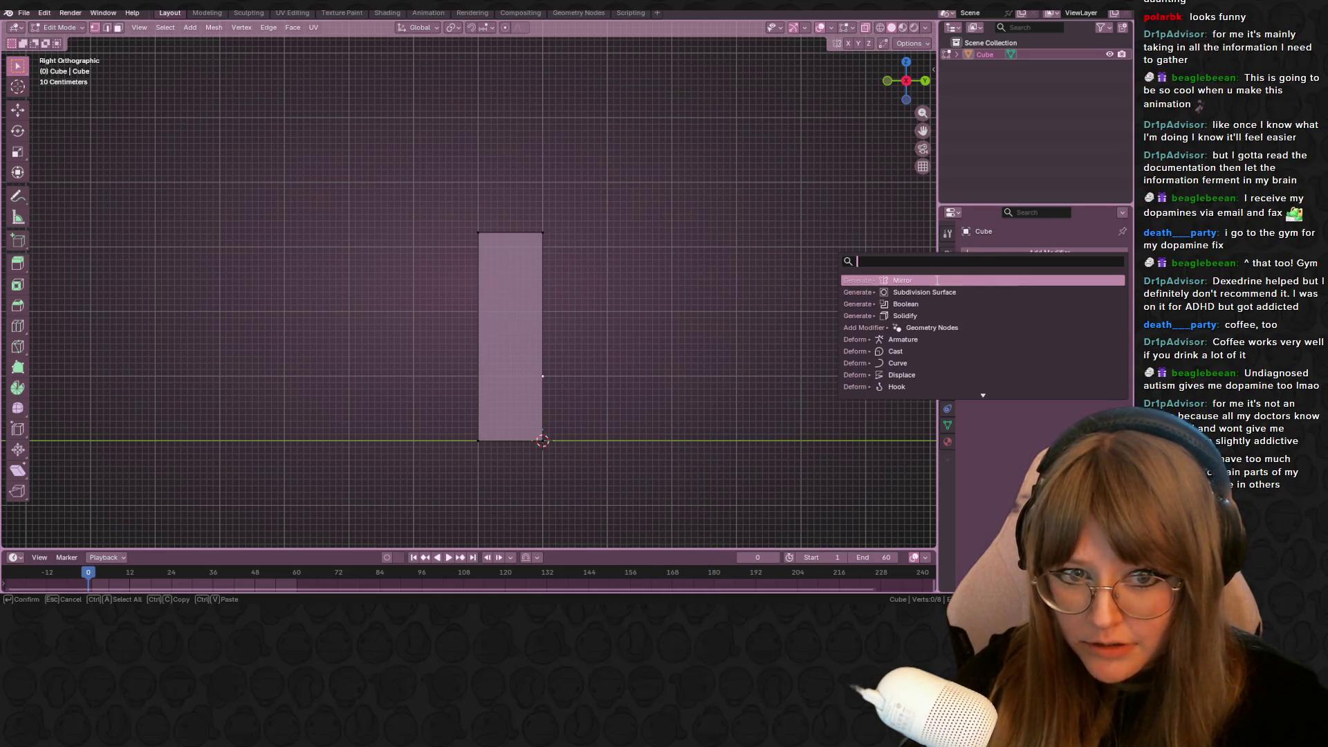
left_click(938, 280)
left_click(1062, 292)
left_click(1048, 292)
left_click(925, 81)
left_click_drag(602, 201, 646, 488)
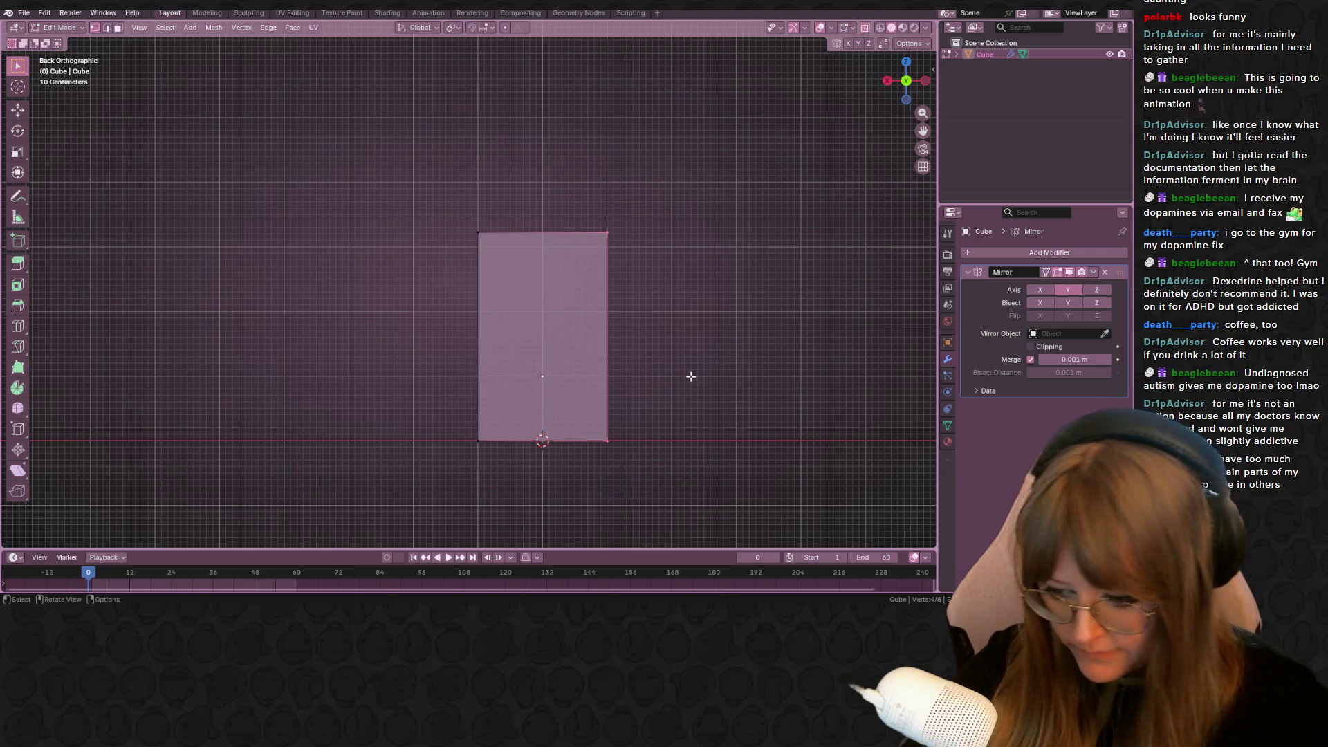
Edge-slide the right edge inward and lower the top edge
key("g")
key("g")
left_click(655, 373)
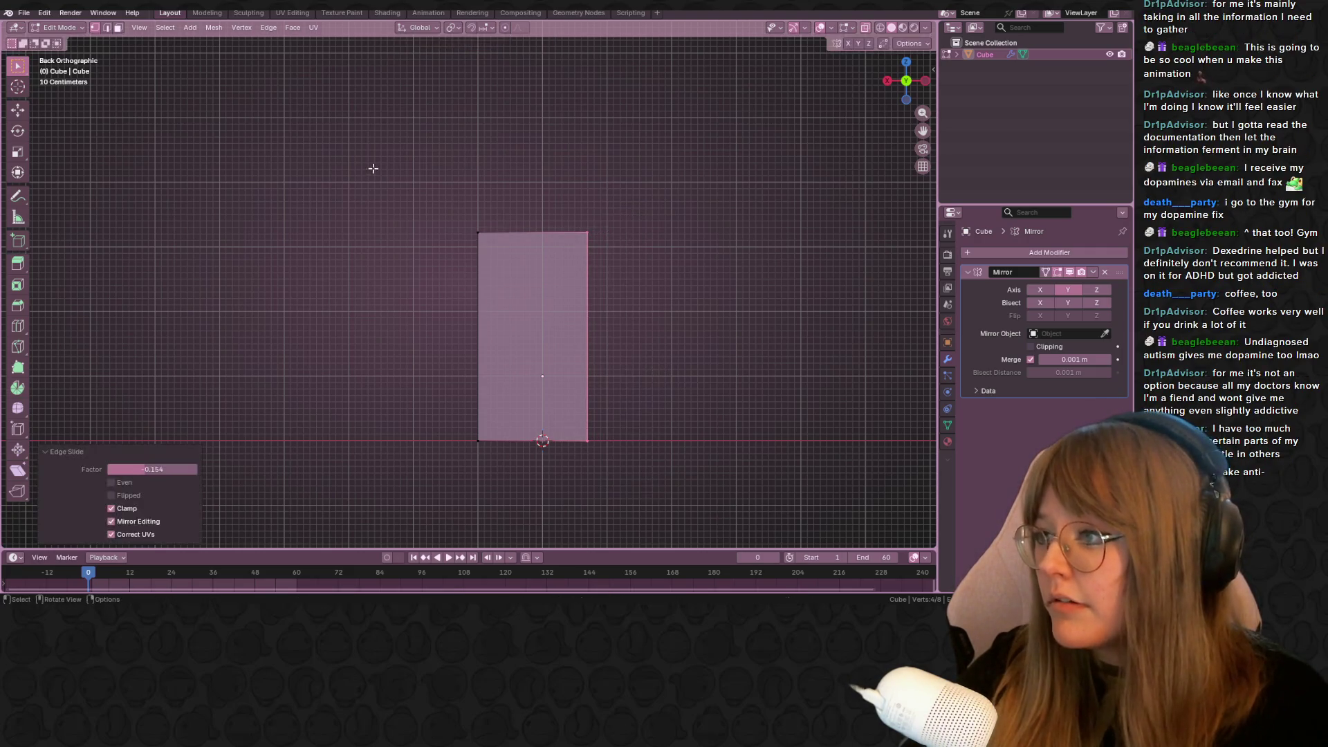
middle_click_drag(657, 281, 637, 219, "shift")
key("g")
key("g")
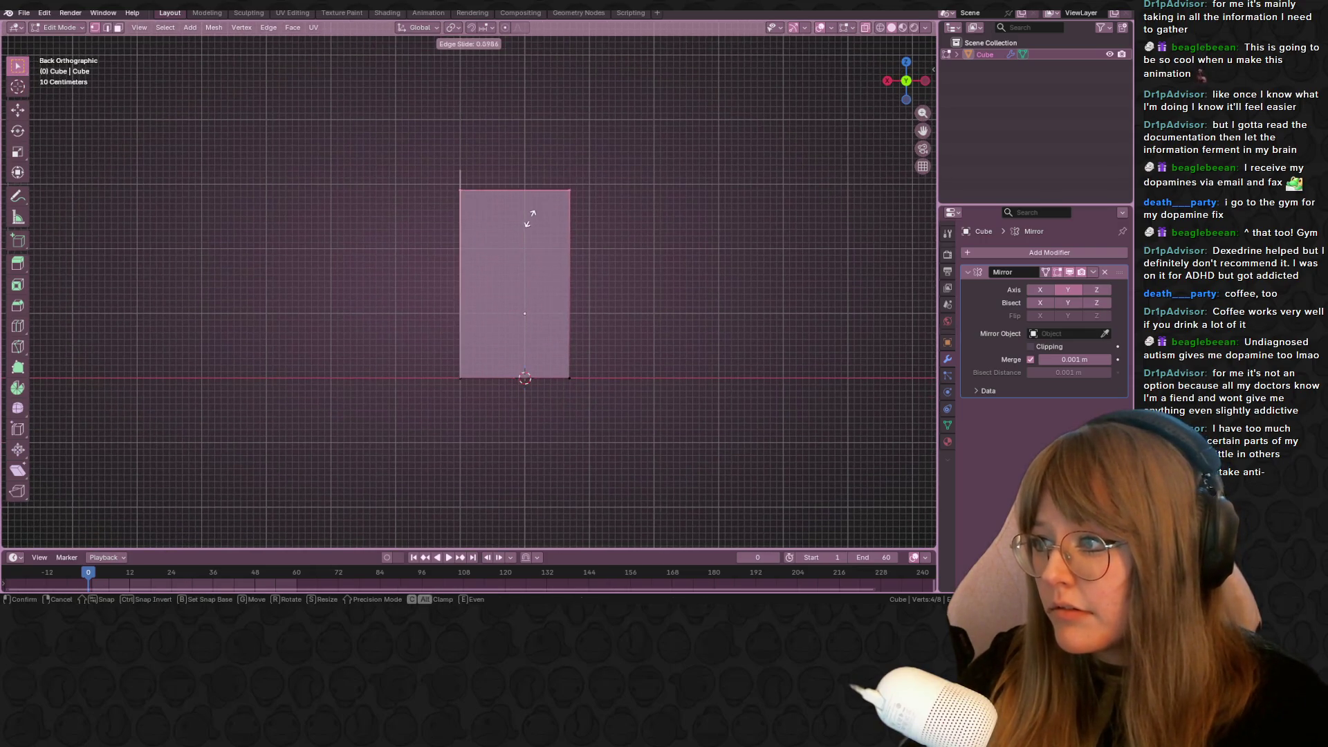
left_click(424, 235)
Slide the top-left corner vertices inward to slant the upper corner
left_click_drag(426, 245, 458, 265)
key("g")
key("g")
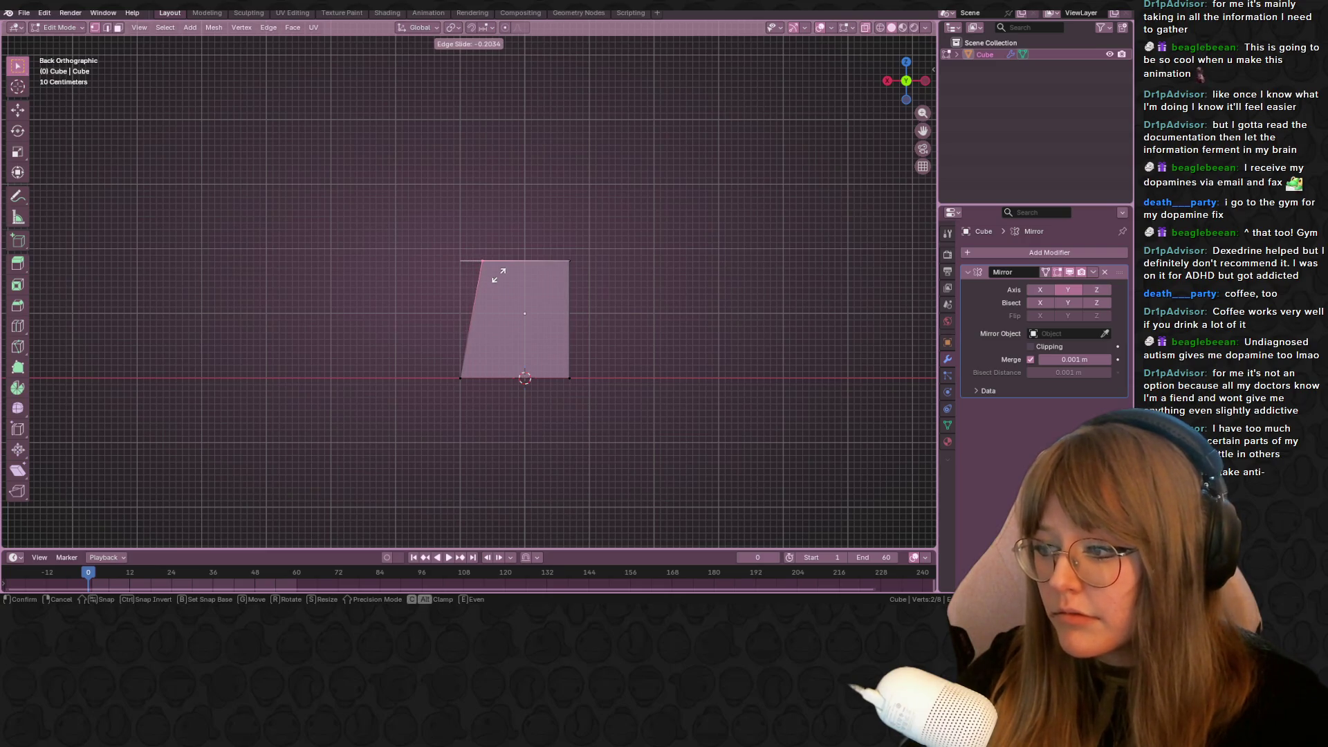
left_click(492, 278)
left_click_drag(448, 195, 515, 276)
key("g")
key("g")
left_click(496, 271)
key("g")
left_click(488, 269)
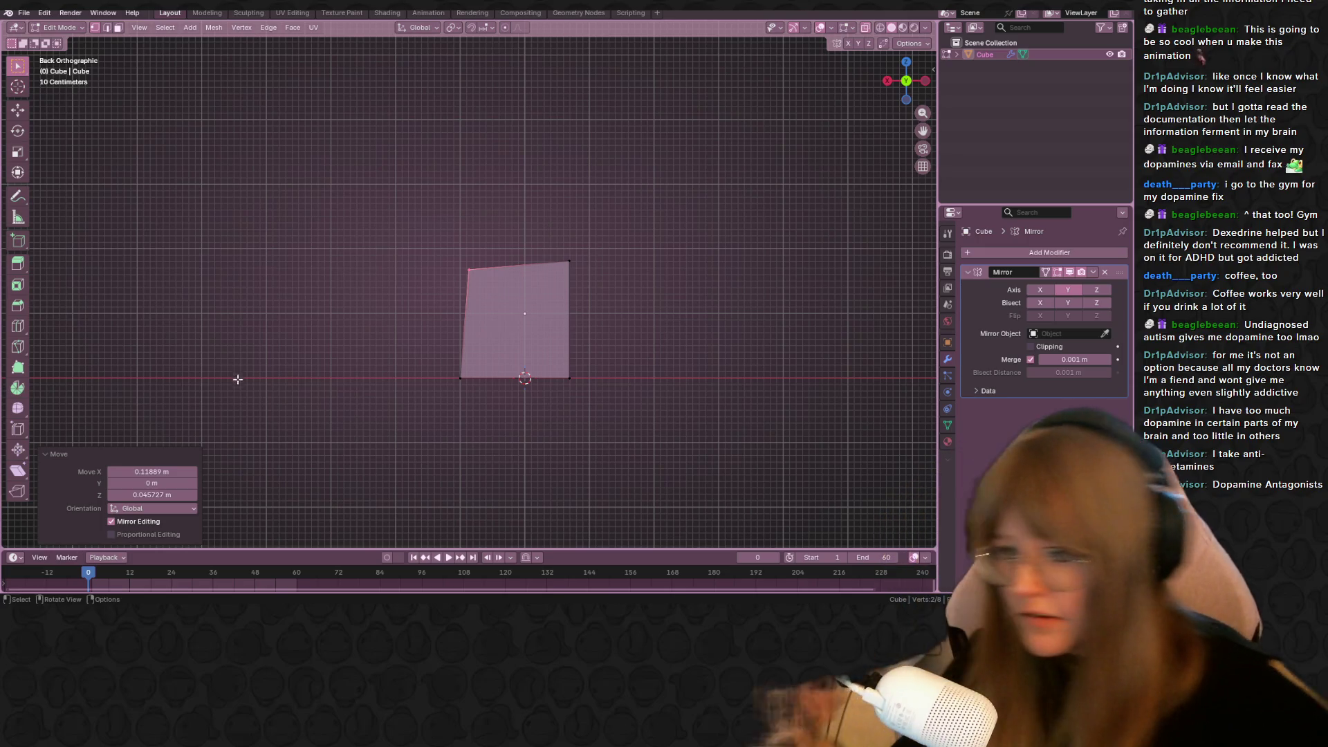
mouse_move(395, 267)
left_mouse_down()
mouse_move(470, 303)
mouse_move(456, 276)
mouse_move(510, 284)
left_mouse_up()
key("g")
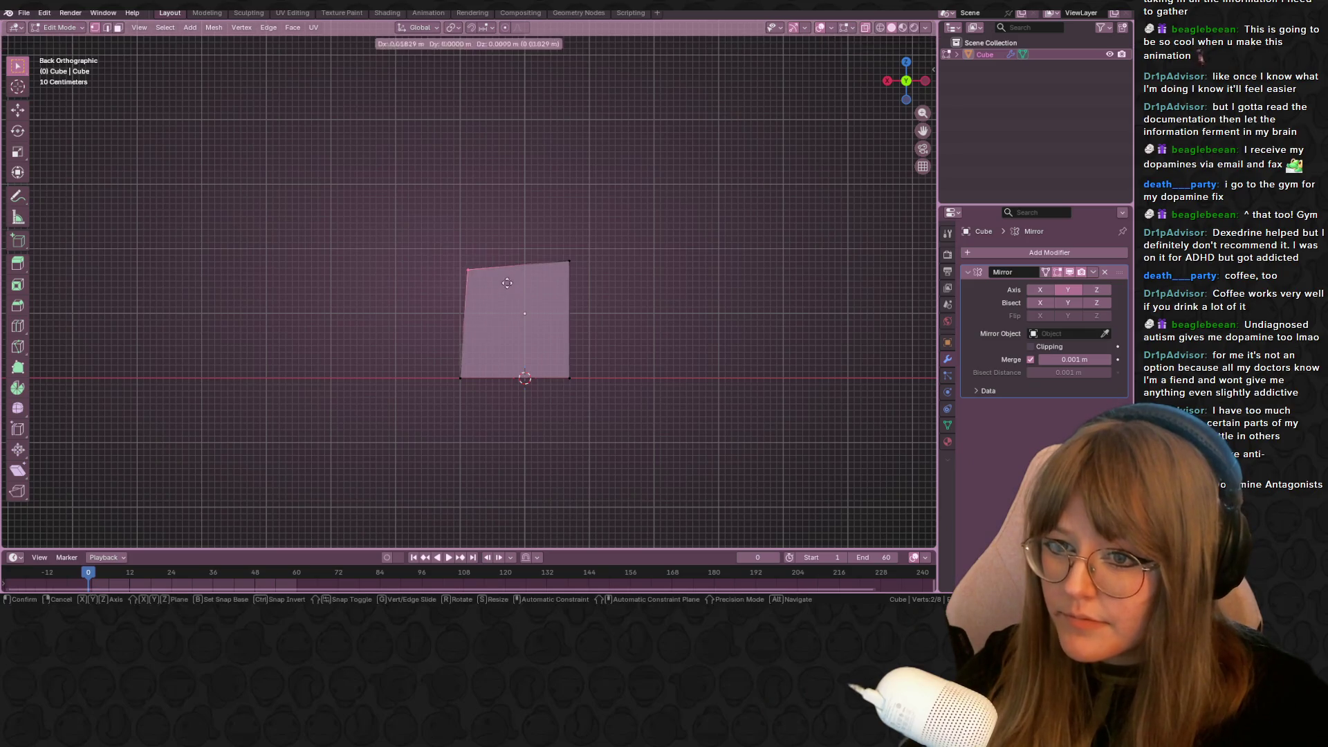
left_click(506, 280)
Slide the front edge to slant it and check the tapered block from the side
key("g")
key("g")
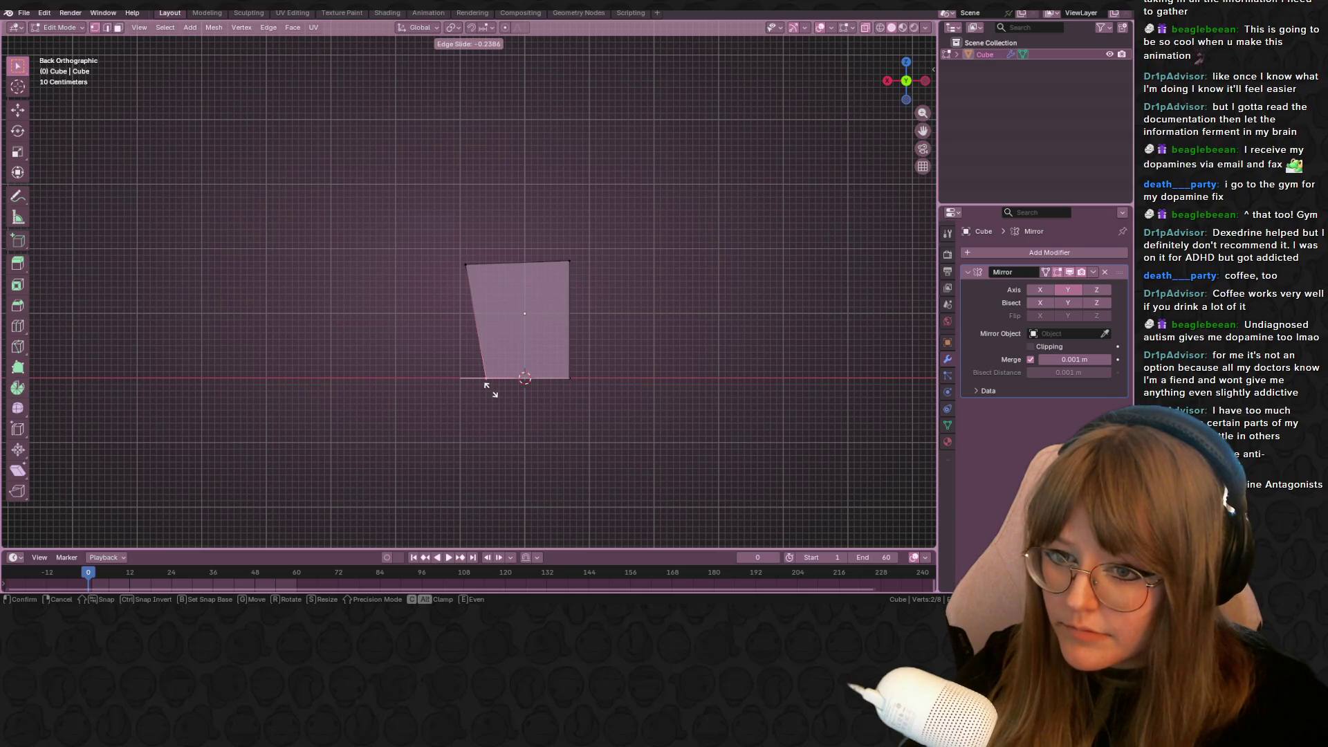
left_click(490, 390)
middle_click_drag(490, 389, 595, 311)
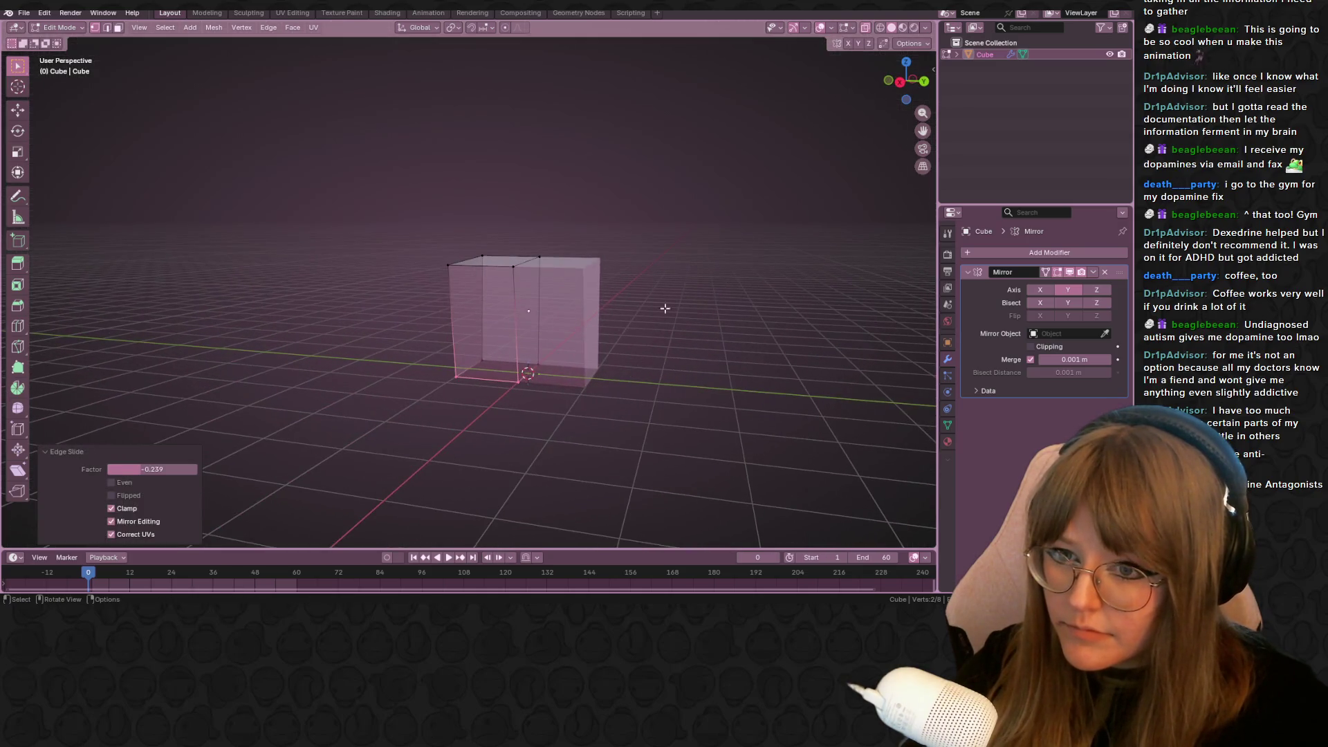
left_click(899, 82)
Add a vertical and a horizontal loop cut across the block's front
key("ctrl+r")
left_click(498, 261)
left_click(501, 256)
key("ctrl+r")
left_click(529, 276)
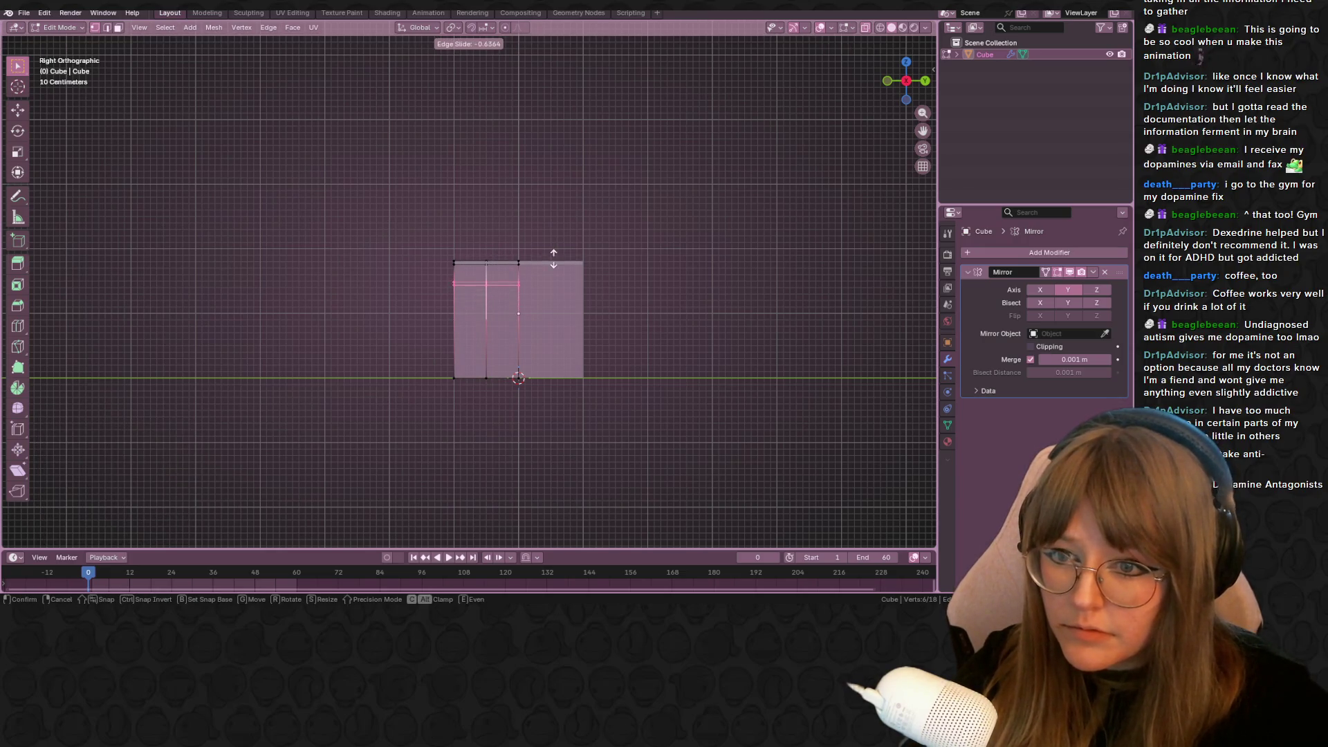
left_click(553, 258)
mouse_move(540, 287)
middle_mouse_down()
mouse_move(522, 300)
mouse_move(555, 305)
middle_mouse_up()
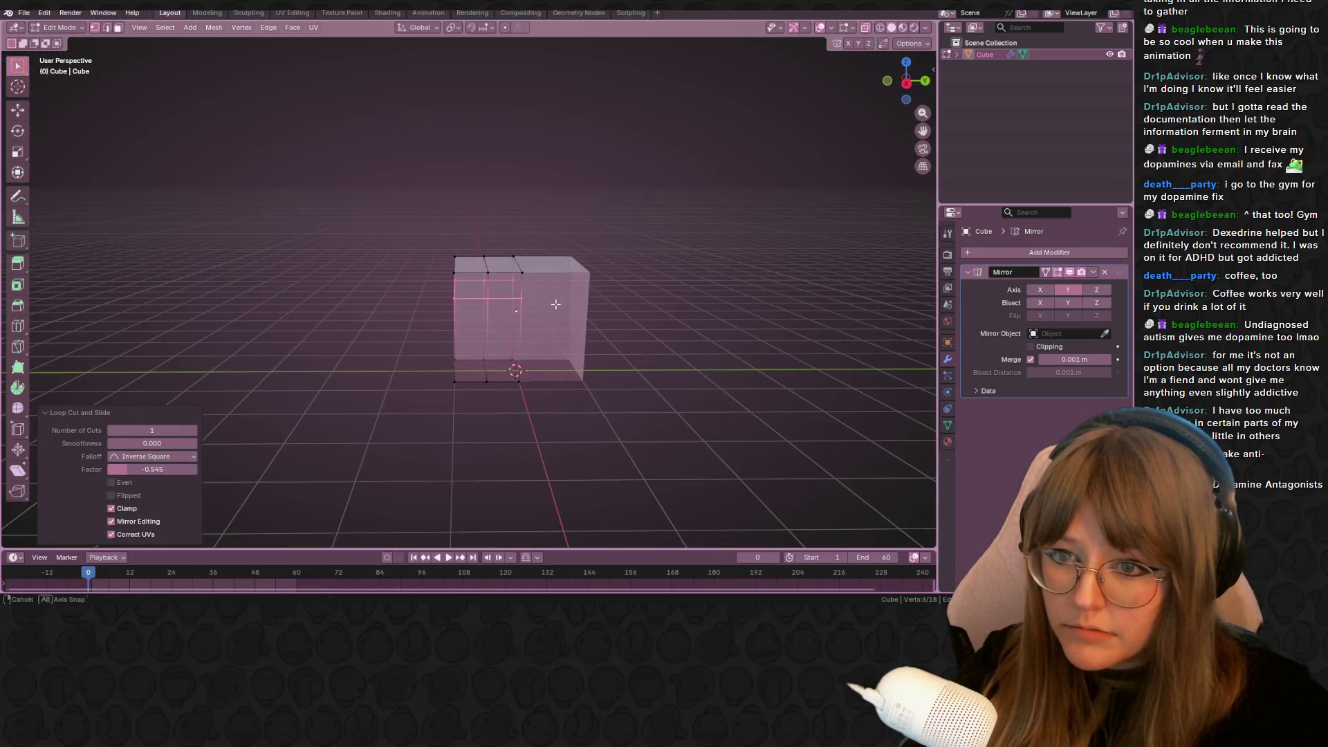
left_click(495, 301)
Add another vertical loop cut and a horizontal one near the top to outline the panel
key("ctrl+r")
left_click(484, 305)
key("ctrl+r")
left_click(489, 298)
left_click(489, 299)
mouse_move(489, 299)
middle_mouse_down()
mouse_move(505, 381)
mouse_move(524, 318)
mouse_move(574, 346)
mouse_move(560, 186)
middle_mouse_up()
Push the inner front panel back -0.8612 m along X to carve the recess
left_click(523, 319, "shift")
key("g")
key("g")
left_click(595, 357)
key("ctrl+z")
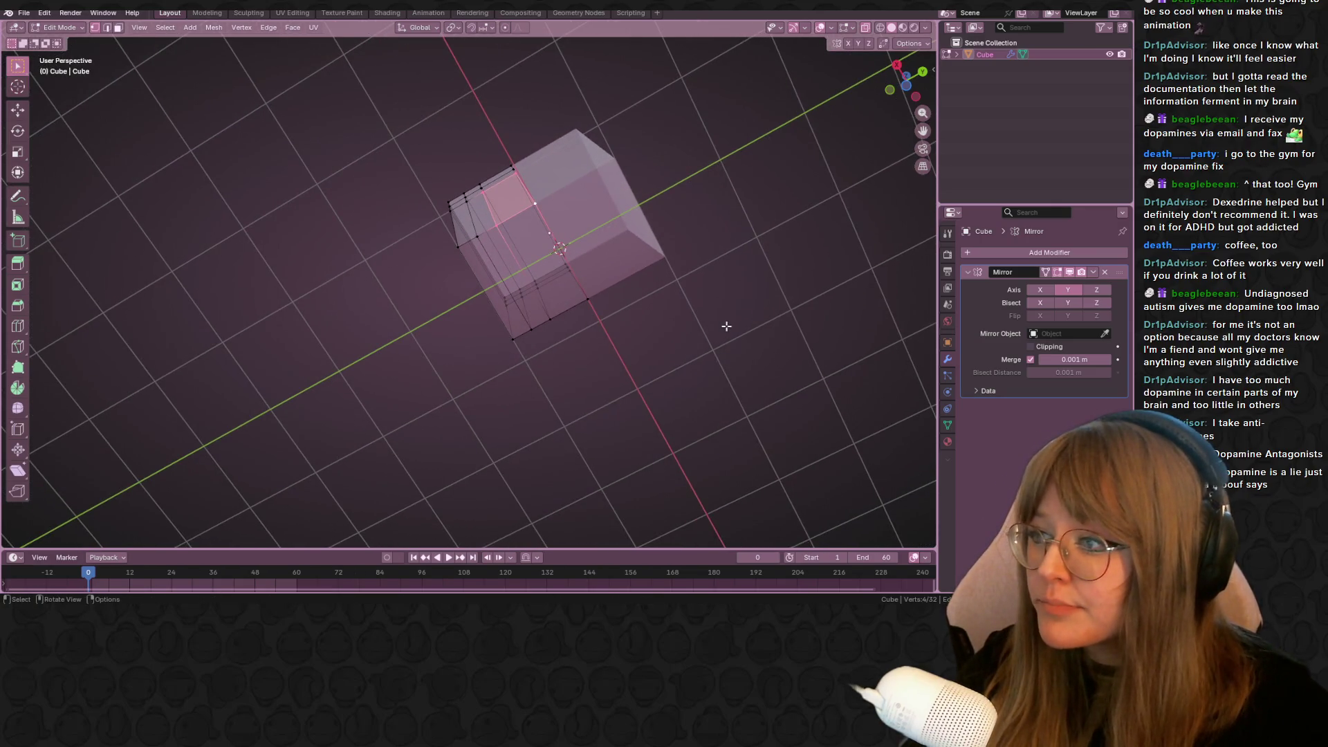
left_click(900, 95)
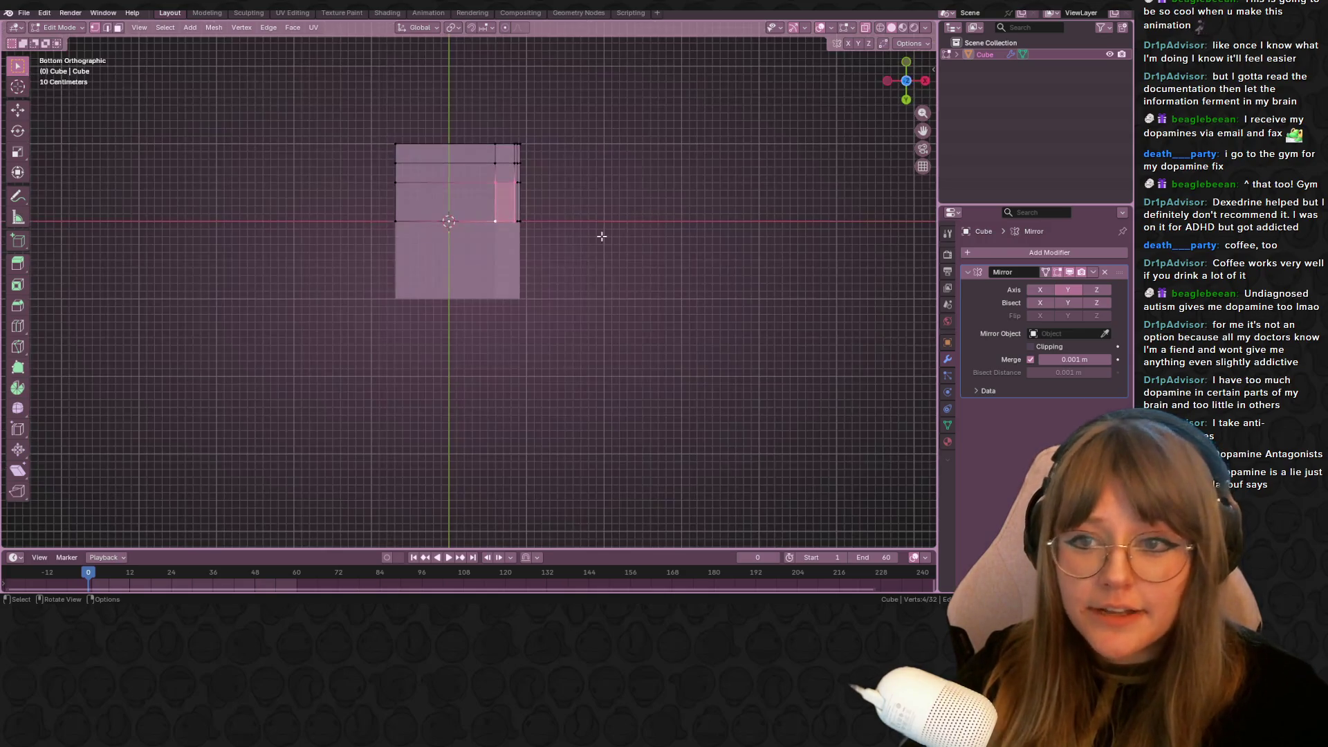
middle_click_drag(537, 133, 610, 234, "shift")
key("g")
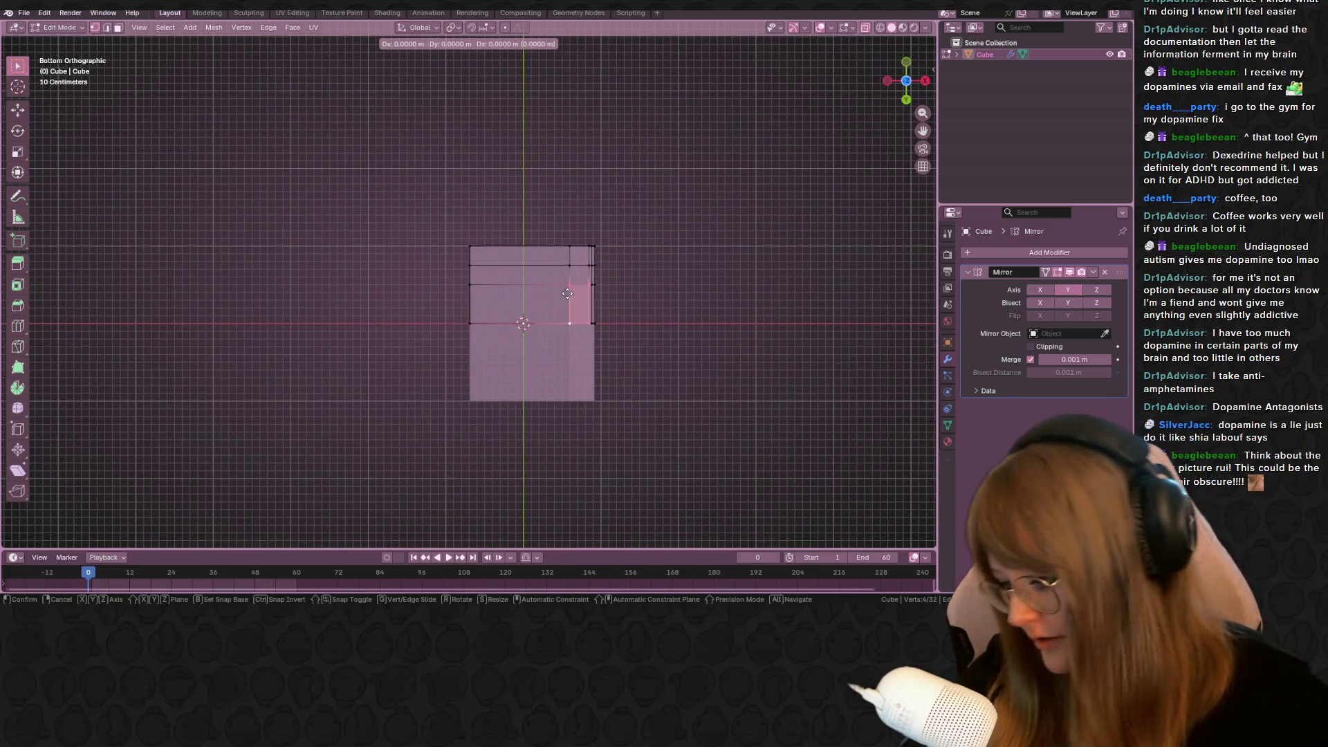
key("x")
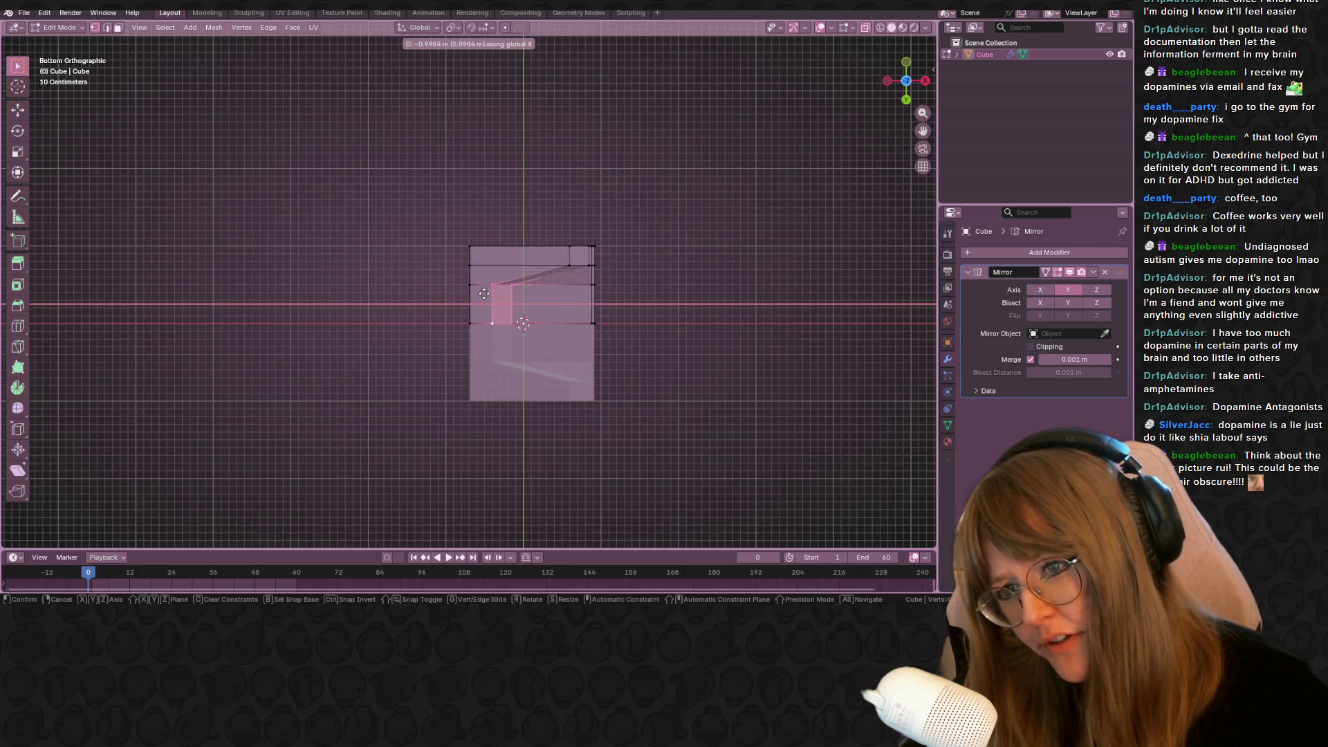
left_click(492, 294)
mouse_move(492, 294)
middle_mouse_down()
mouse_move(592, 365)
mouse_move(622, 325)
middle_mouse_up()
mouse_move(692, 207)
middle_mouse_down()
mouse_move(733, 194)
mouse_move(728, 164)
mouse_move(727, 184)
mouse_move(743, 188)
middle_mouse_up()
left_click(865, 28)
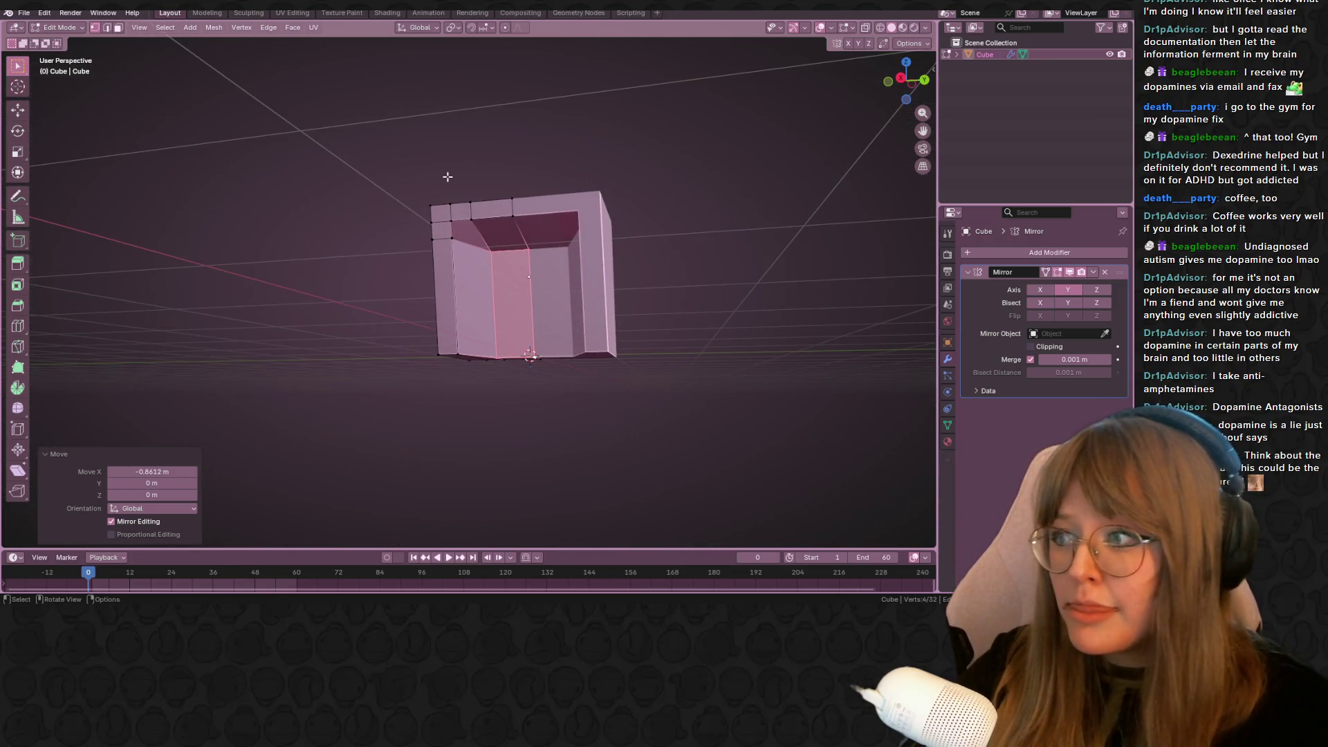
Select two vertices and slide their edge loop in the side view
mouse_move(459, 176)
middle_mouse_down()
mouse_move(533, 193)
mouse_move(461, 225)
middle_mouse_up()
left_click(457, 216)
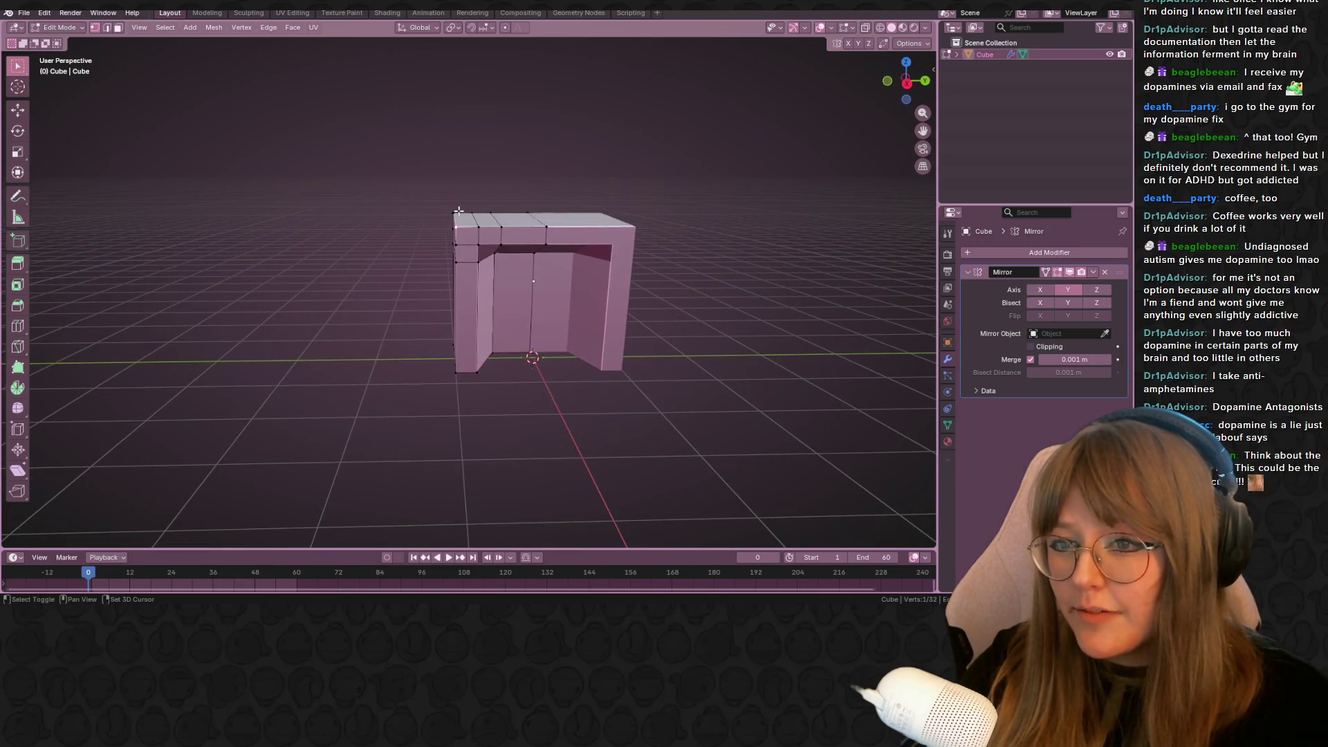
left_click(908, 86)
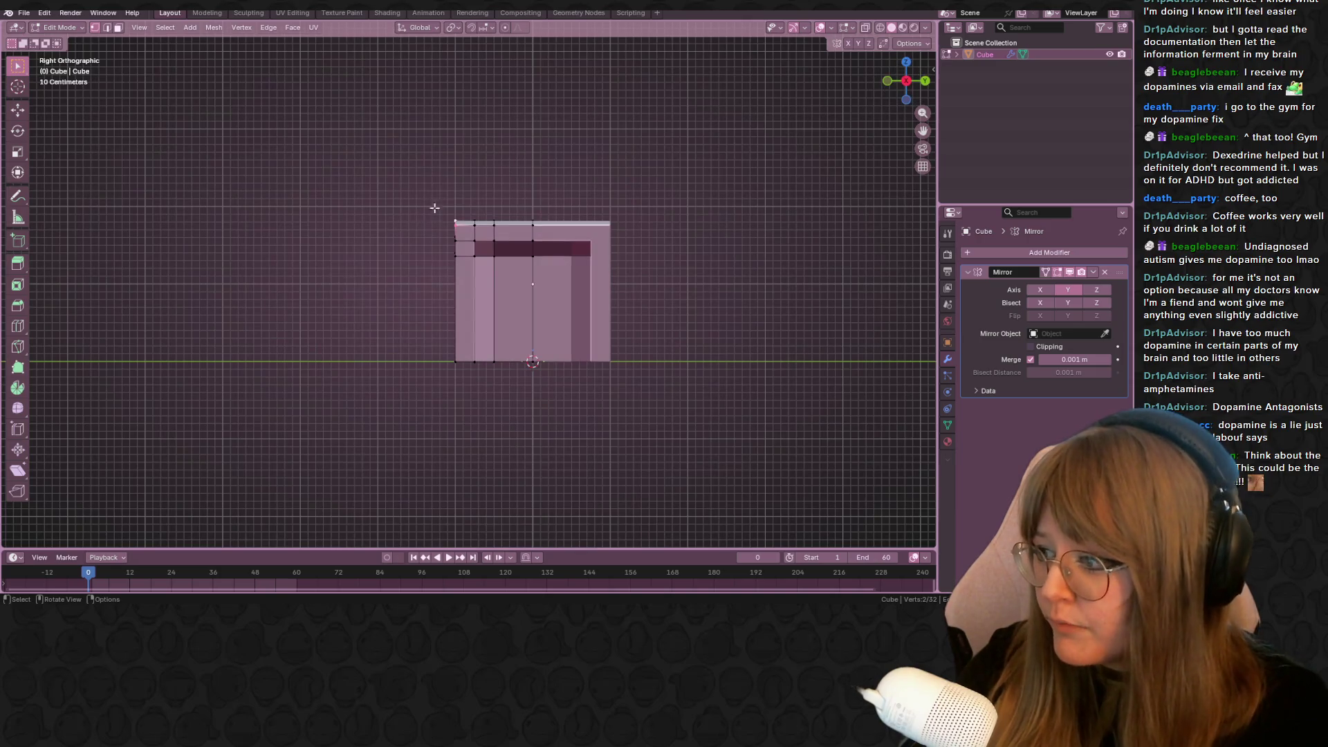
middle_click_drag(430, 210, 498, 231, "shift")
key("g")
key("g")
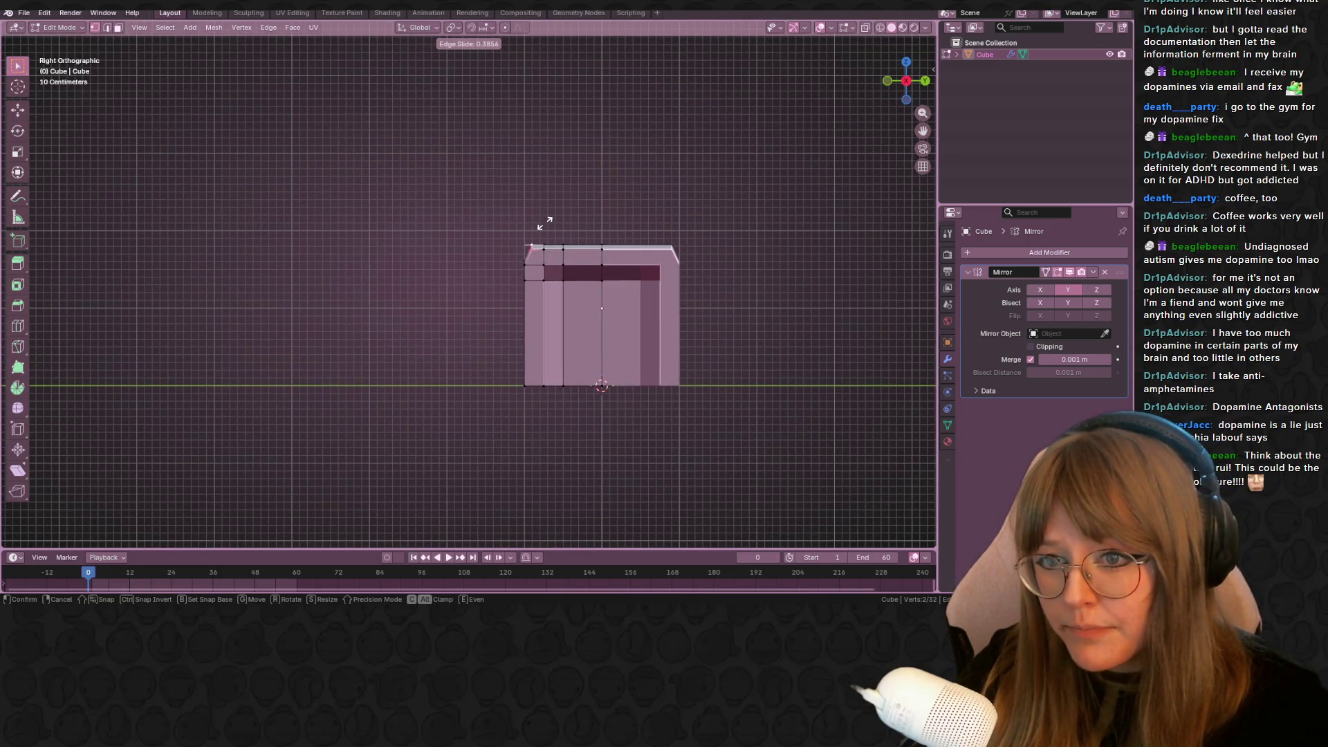
left_click(545, 223)
Select the top edge loop and slide its corner vertices along their edges
left_click_drag(501, 220, 619, 250)
scroll(624, 244, "up", 1)
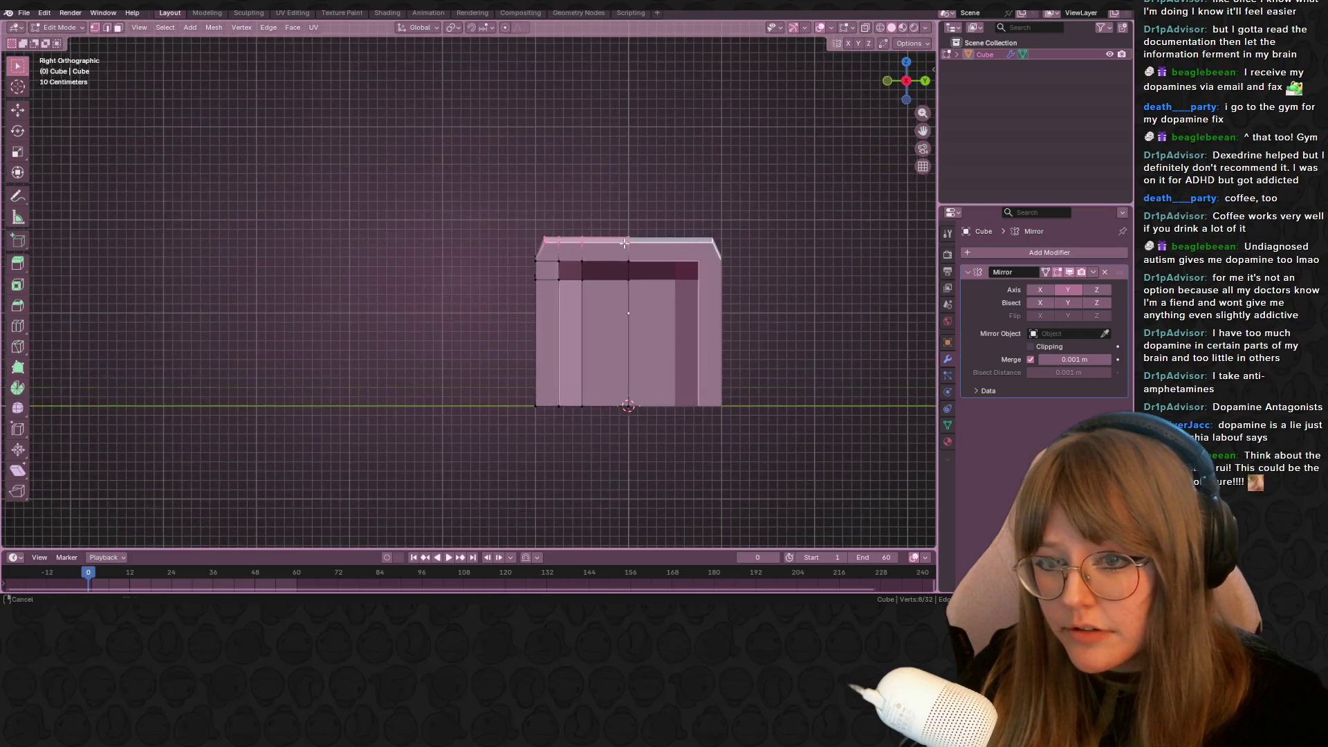
middle_click_drag(624, 243, 612, 269, "shift")
key("ctrl+z")
key("ctrl+z")
key("g")
key("g")
left_click(532, 289)
key("g")
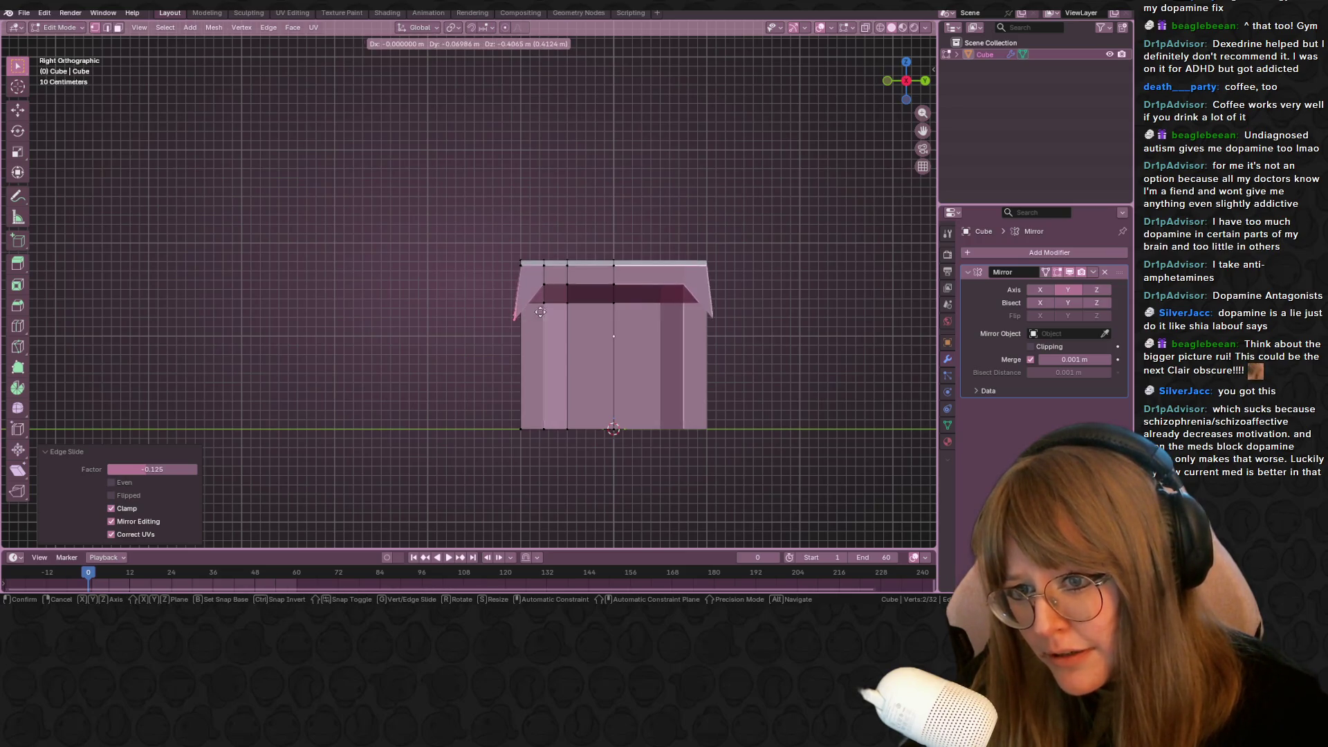
right_click(535, 299)
Try a corner slide at factor -0.156 from the side view, then undo the back-corner slant
mouse_move(535, 299)
middle_mouse_down()
mouse_move(609, 292)
mouse_move(622, 262)
middle_mouse_up()
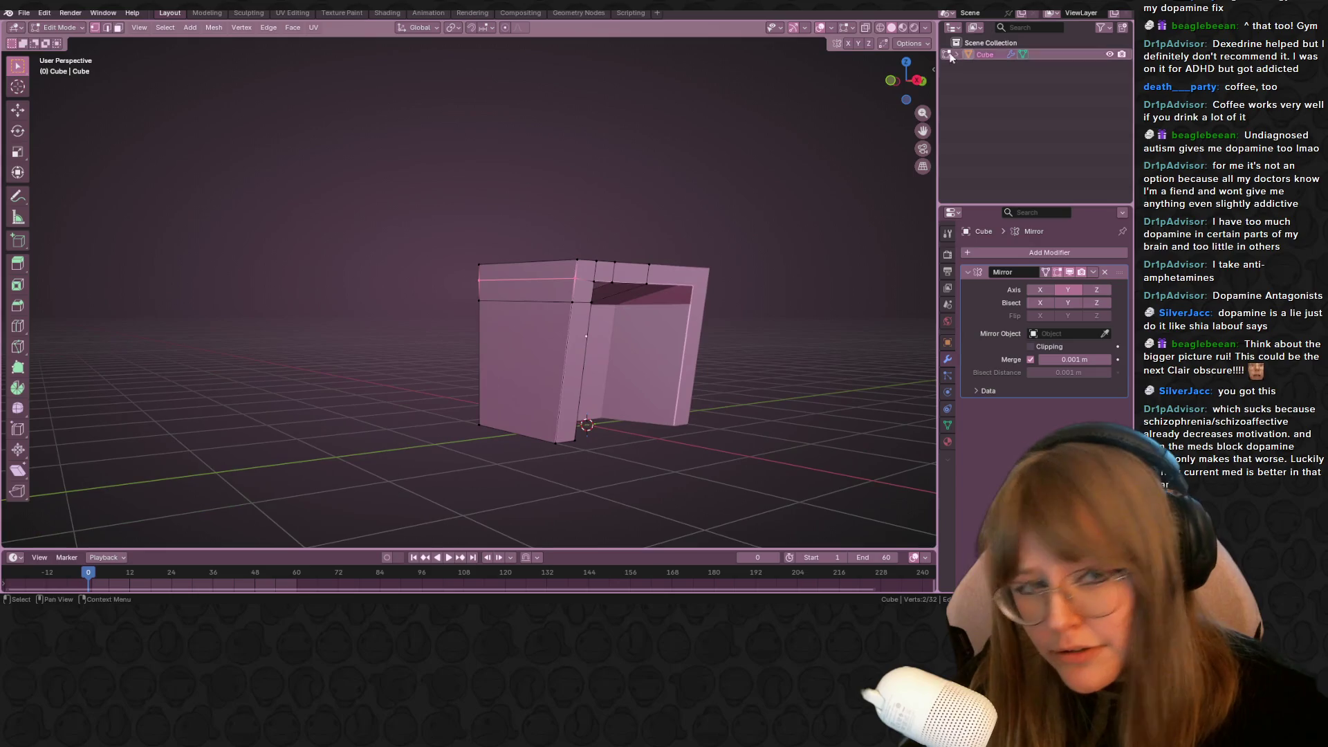
key("KP_3")
key("g")
key("g")
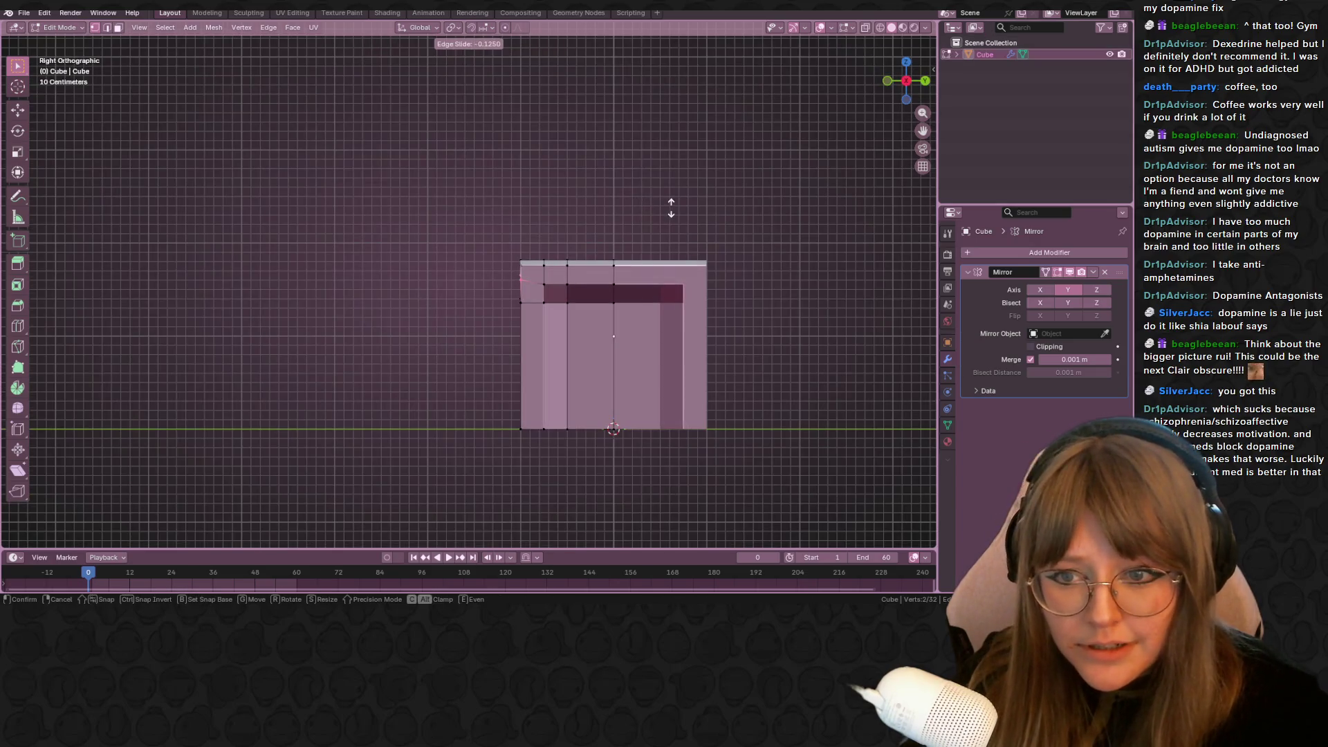
left_click(672, 204)
key("g")
key("Escape")
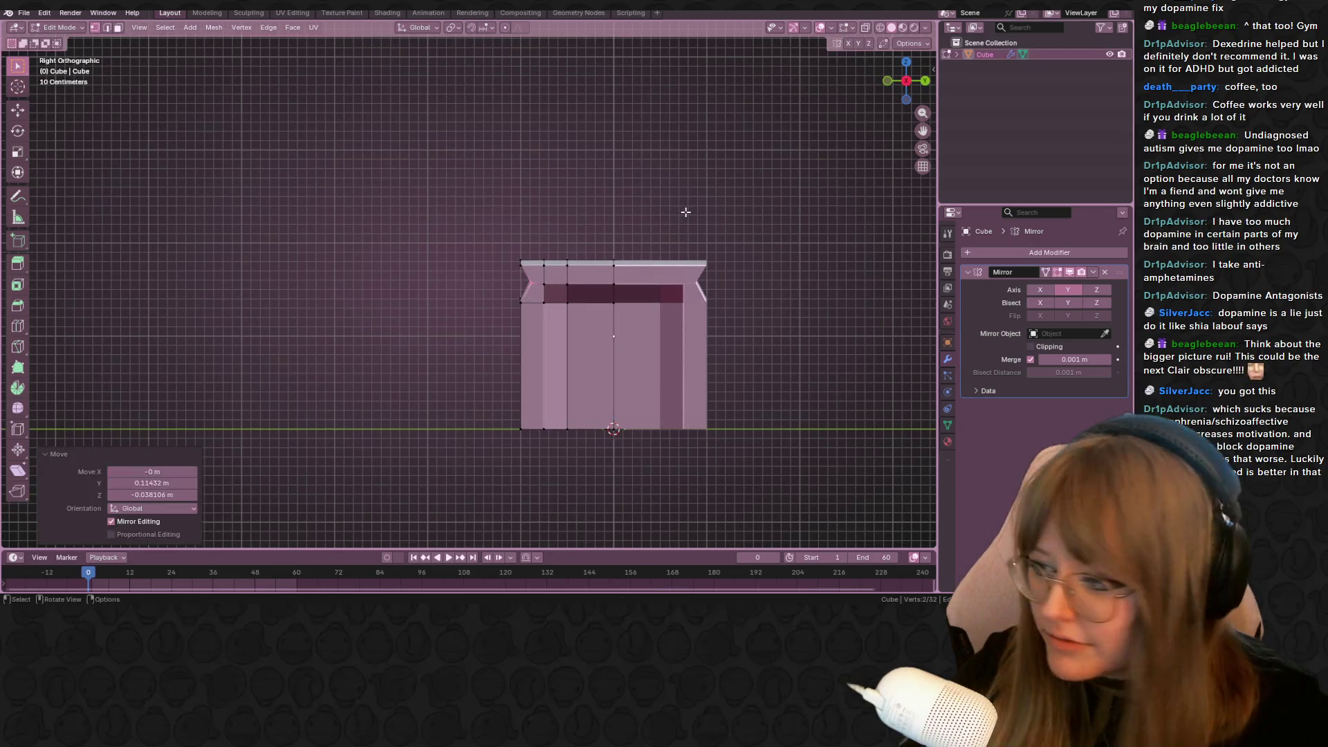
key("ctrl+z")
Select the top-left corner vertices and nudge them slightly along Y
left_click_drag(461, 221, 538, 285)
middle_click_drag(540, 285, 574, 319, "shift")
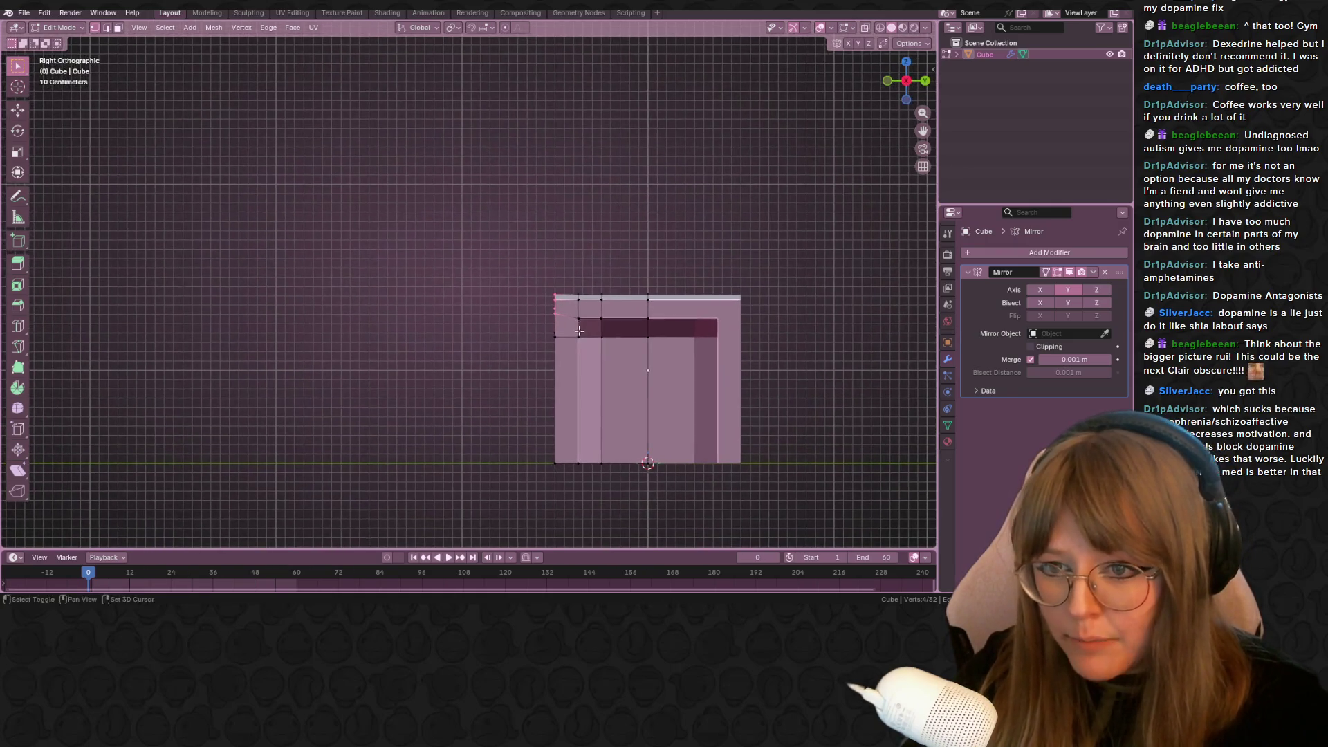
mouse_move(542, 269)
left_mouse_down()
mouse_move(564, 299)
mouse_move(660, 312)
left_mouse_up()
key("g")
key("y")
left_click(557, 271)
key("r")
key("Escape")
Extrude the top faces upward and slide the new top edges inward
middle_click_drag(699, 156, 706, 204, "shift")
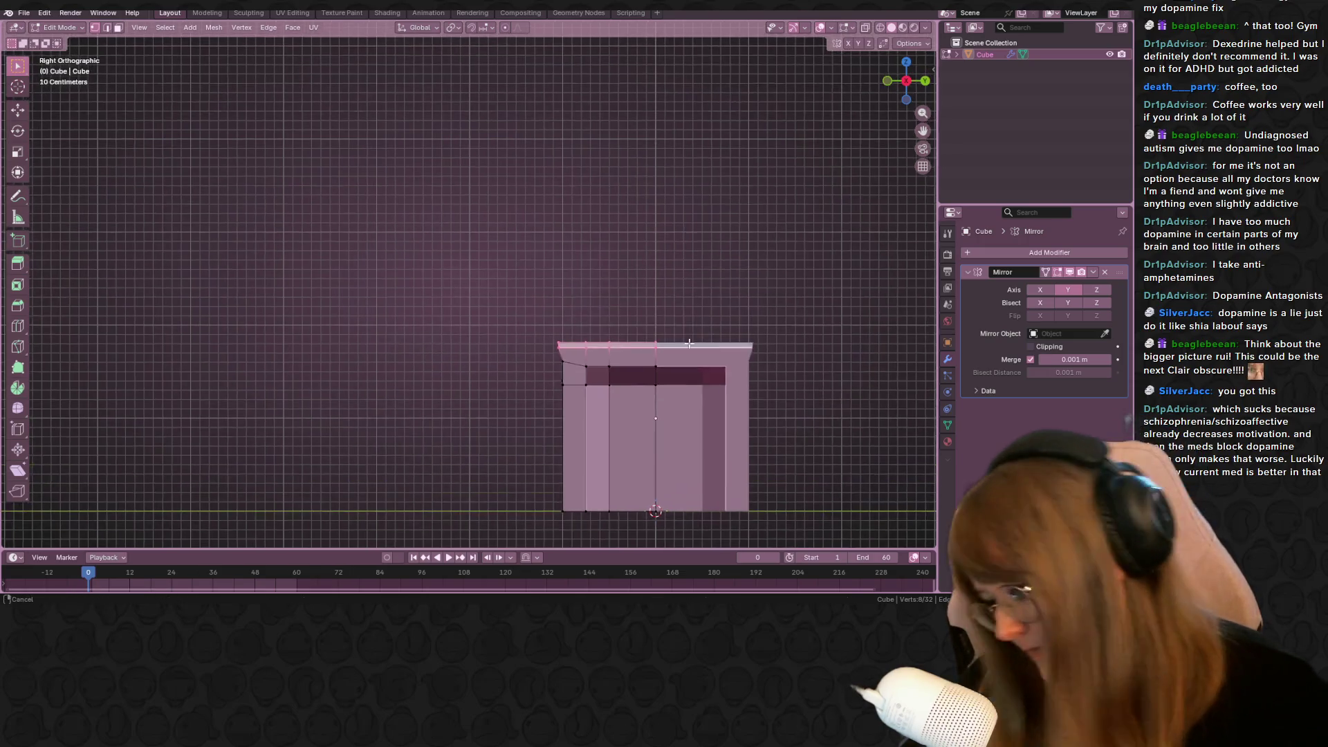
key("e")
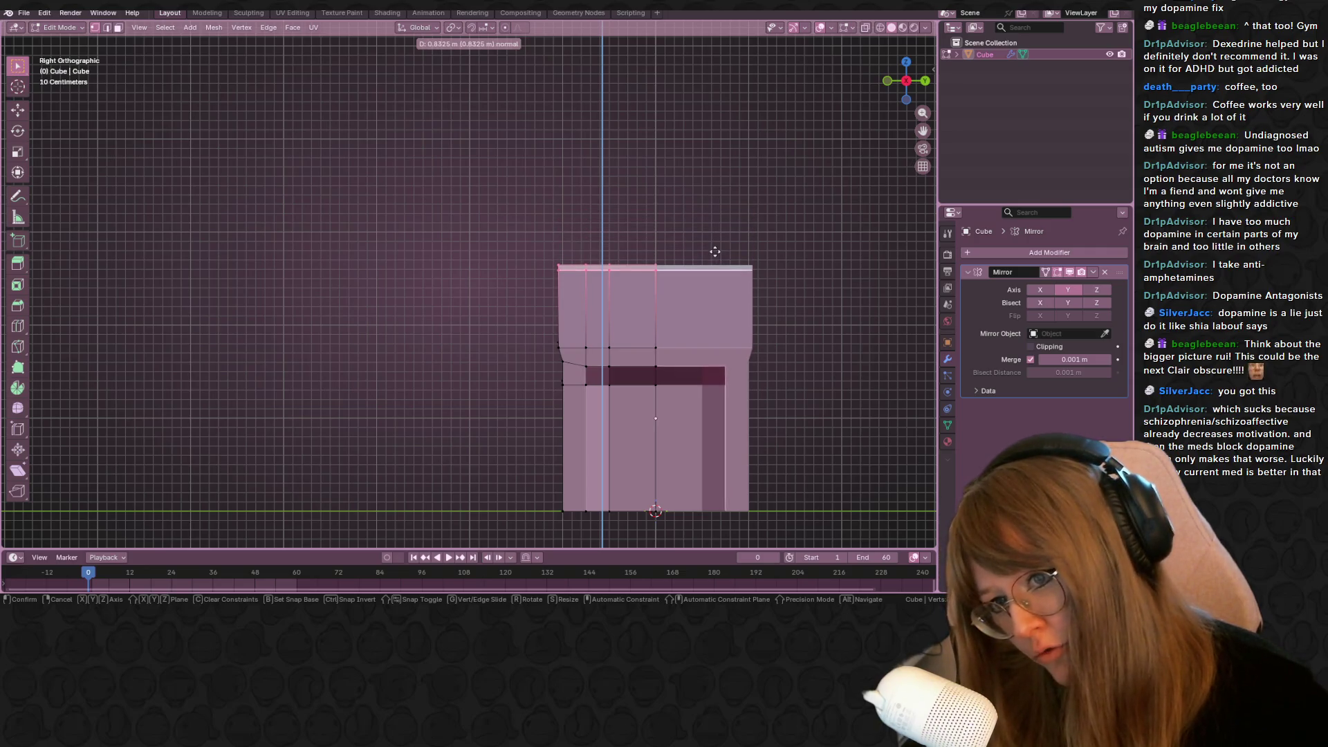
left_click(713, 250)
key("g")
key("g")
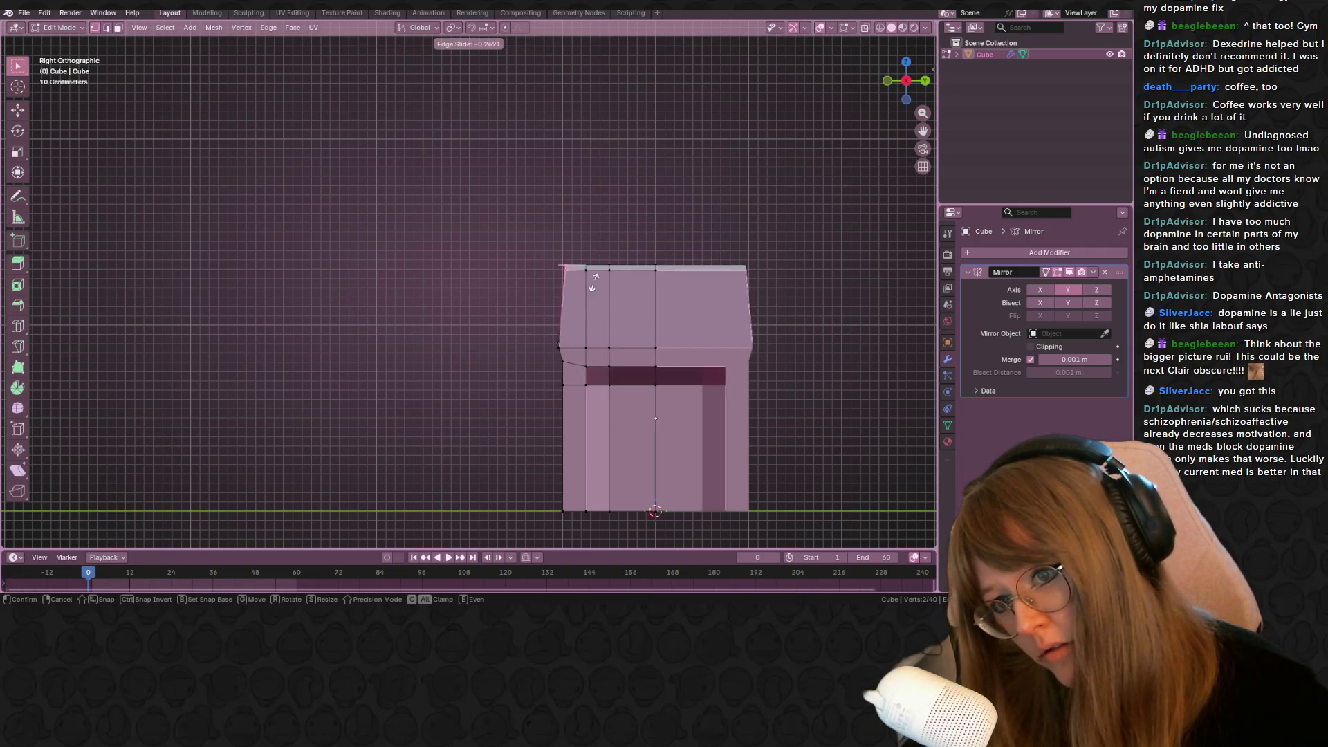
left_click(585, 276)
left_click(591, 266)
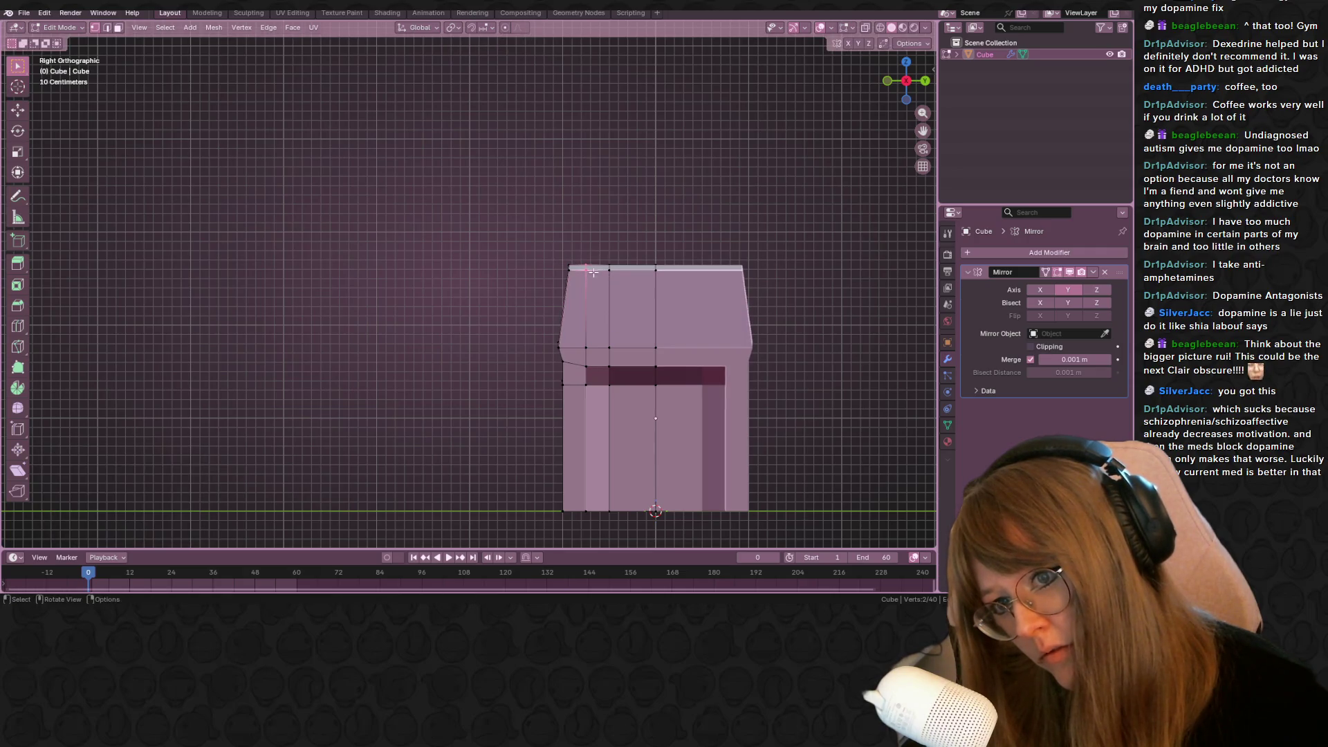
key("shift+g")
key("Escape")
key("g")
key("g")
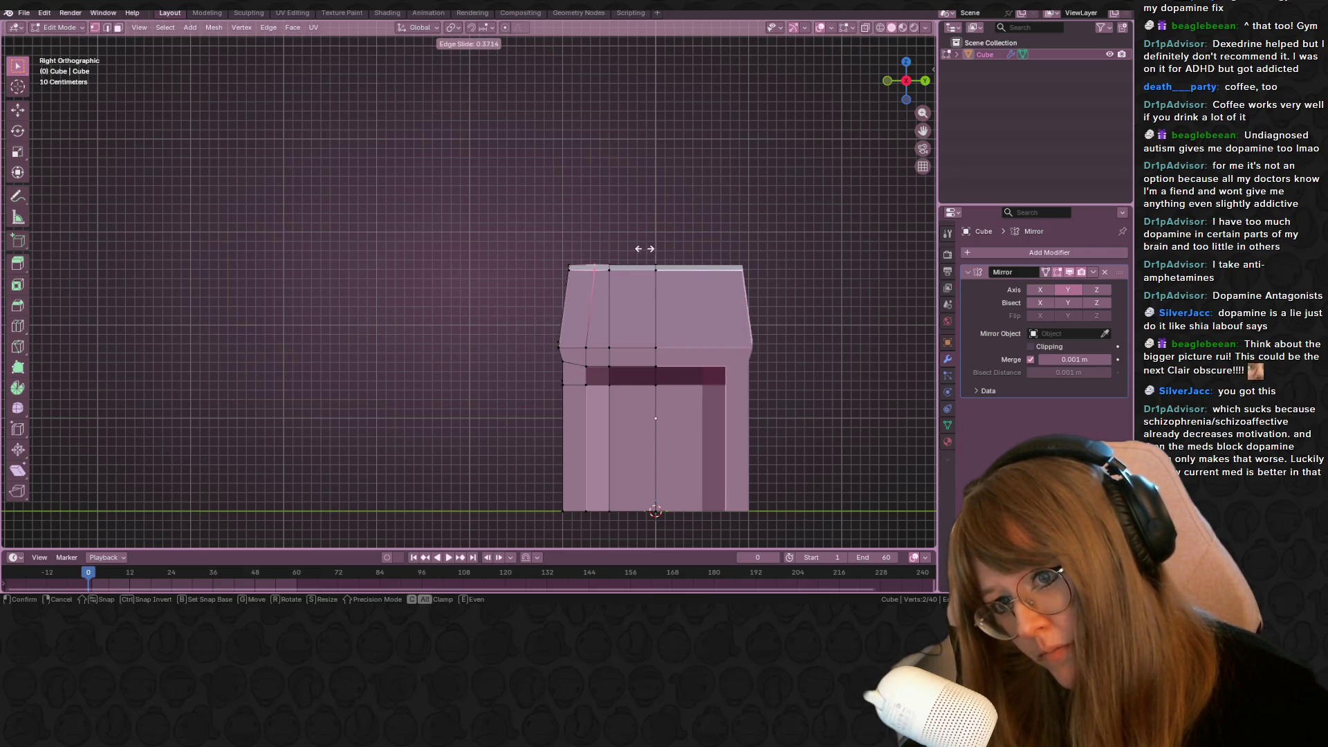
left_click(646, 248)
mouse_move(552, 211)
left_mouse_down()
mouse_move(684, 299)
mouse_move(733, 301)
left_mouse_up()
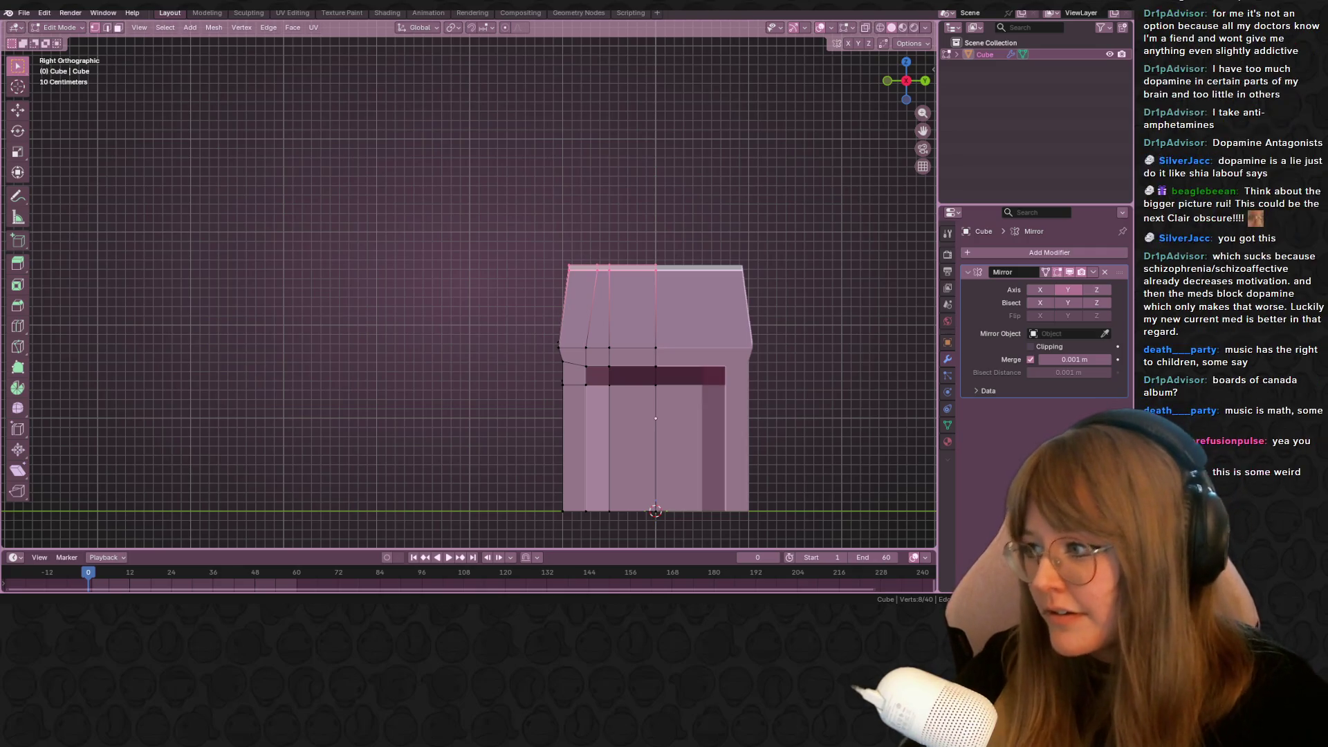
Pan the view to frame the cabinet's top edge
middle_click_drag(703, 219, 688, 217, "shift")
In Front view, slide the top edge and the top-right corner vertex along their edges
scroll(489, 178, "up", 2)
mouse_move(497, 120)
left_mouse_down()
mouse_move(520, 151)
mouse_move(506, 157)
left_mouse_up()
key("g")
key("g")
left_click(491, 156)
left_click_drag(386, 117, 611, 181)
middle_click_drag(612, 181, 807, 115)
left_click_drag(903, 89, 886, 82)
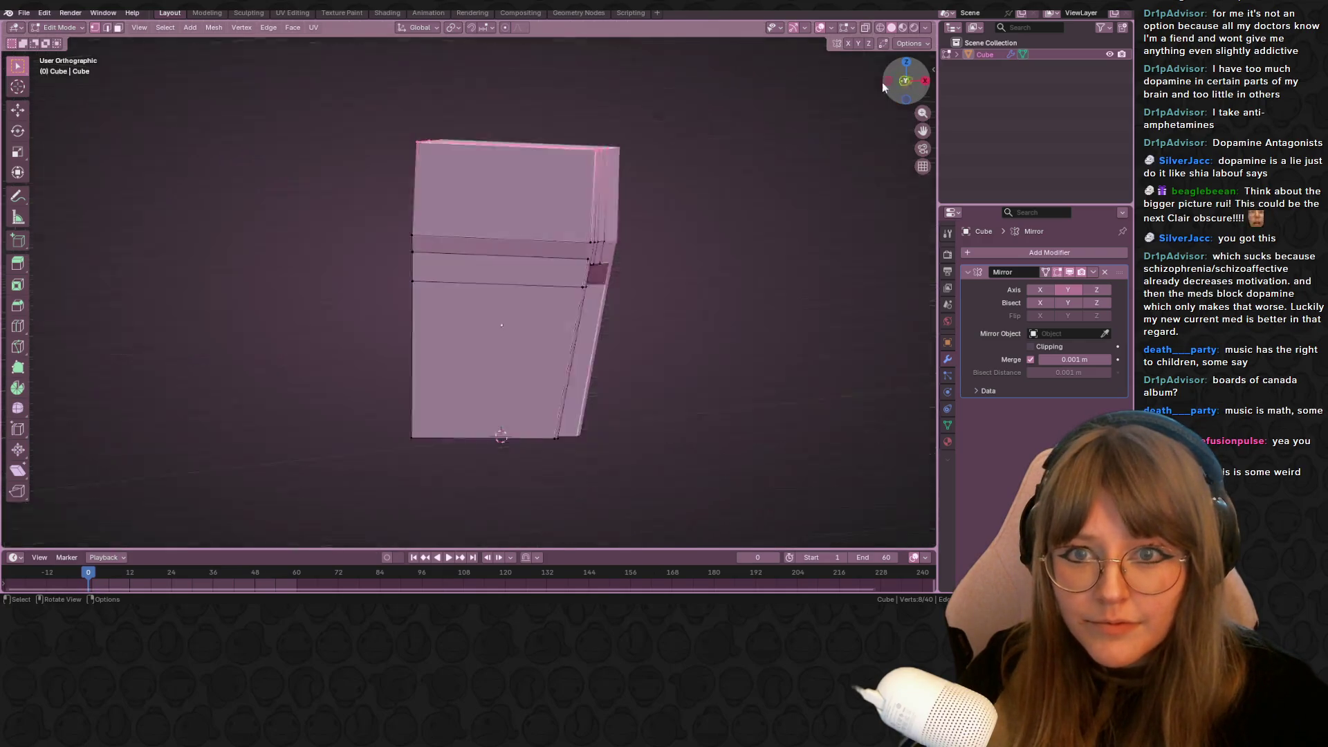
left_click(887, 81)
mouse_move(536, 117)
left_mouse_down()
mouse_move(664, 191)
mouse_move(630, 164)
left_mouse_up()
key("g")
key("g")
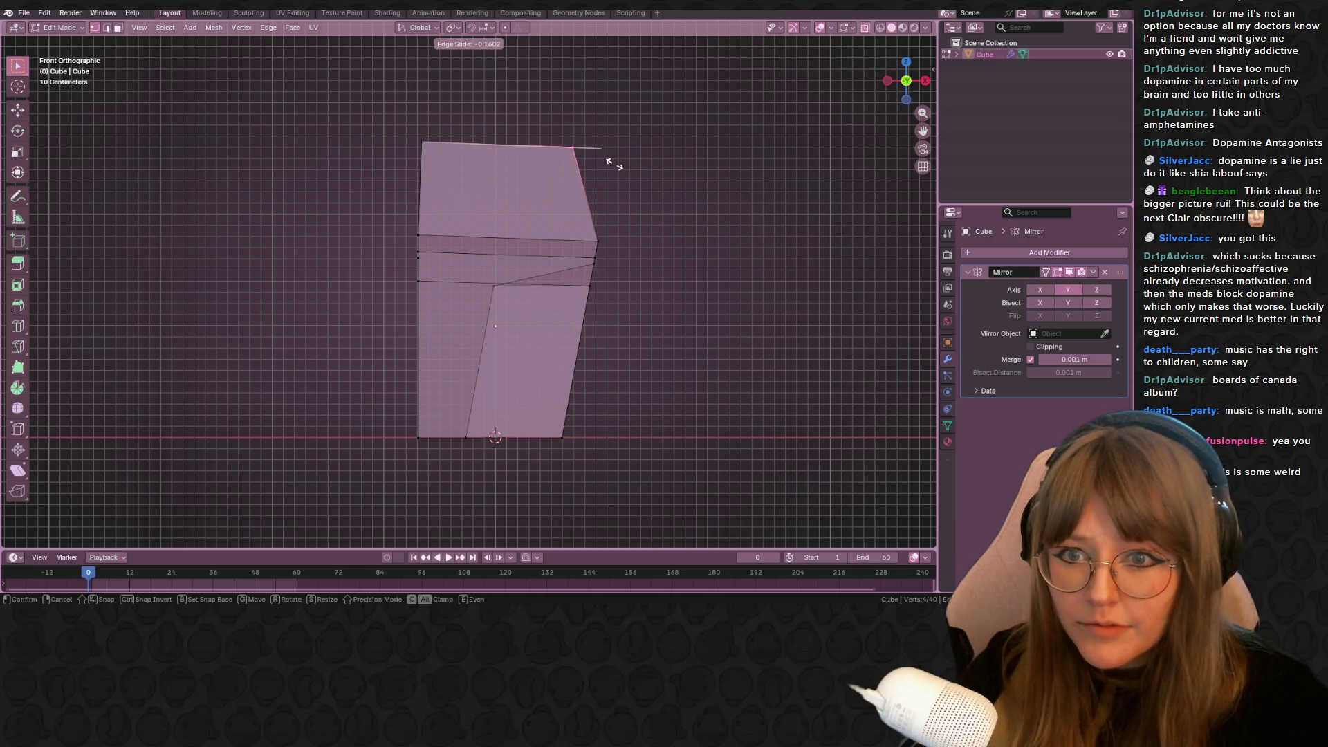
left_click(614, 165)
Lower the cabinet's whole top edge straight down 0.27 m along Z
left_click_drag(365, 100, 647, 178)
middle_click_drag(646, 104, 612, 272, "shift")
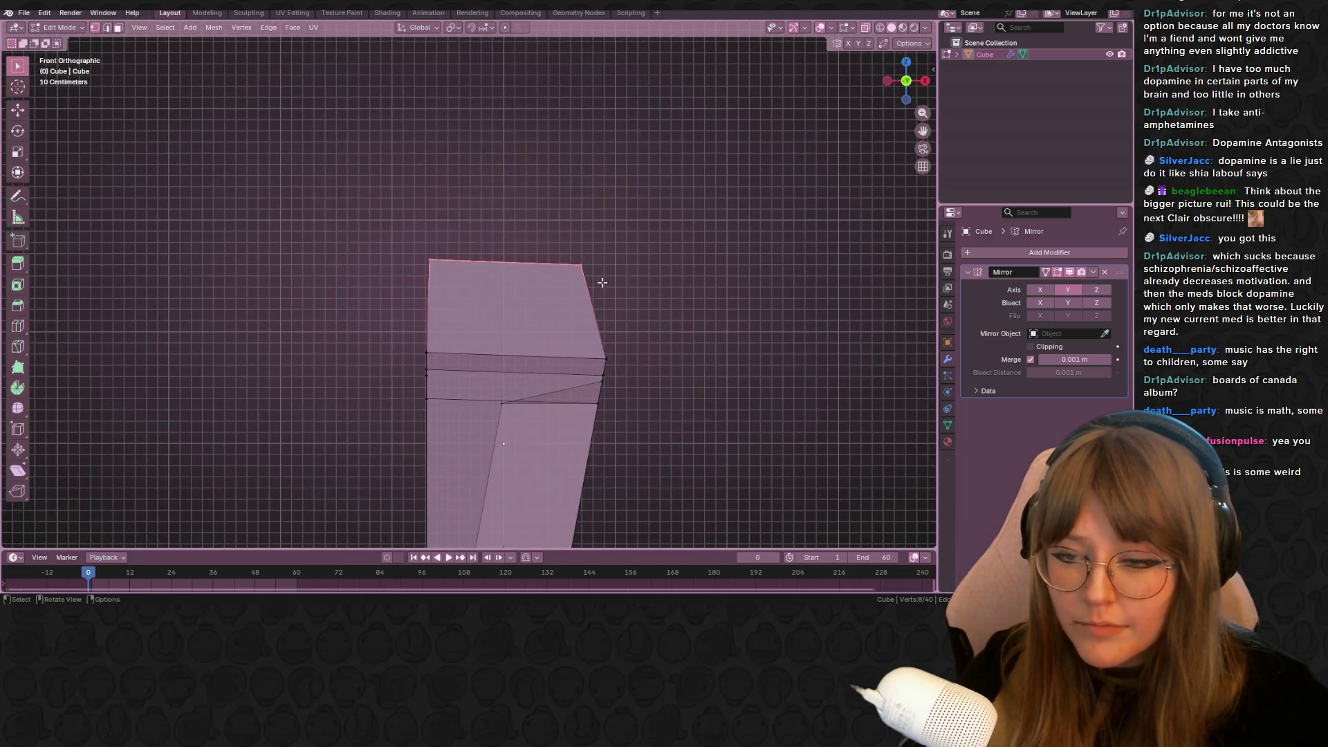
key("g")
left_click(580, 282)
key("ctrl+z")
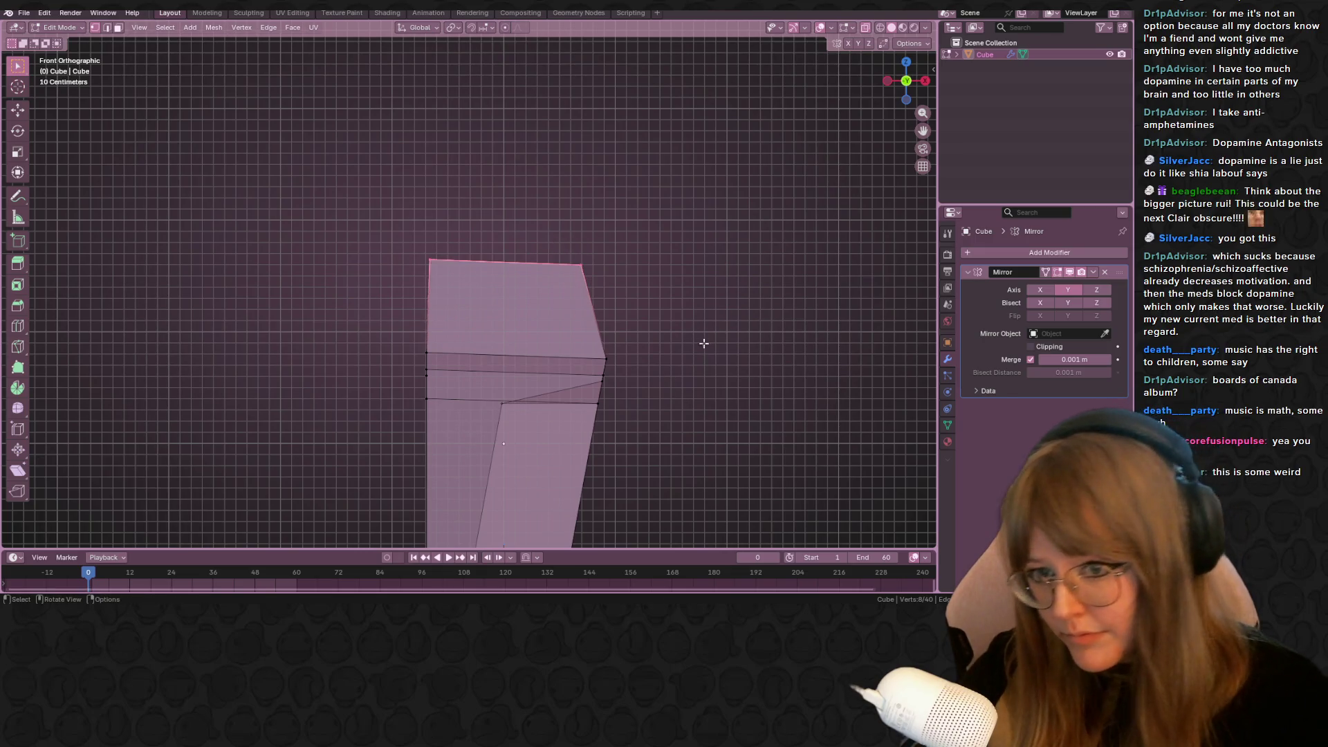
middle_click_drag(617, 307, 617, 277, "shift")
key("shift+v")
left_click(635, 313)
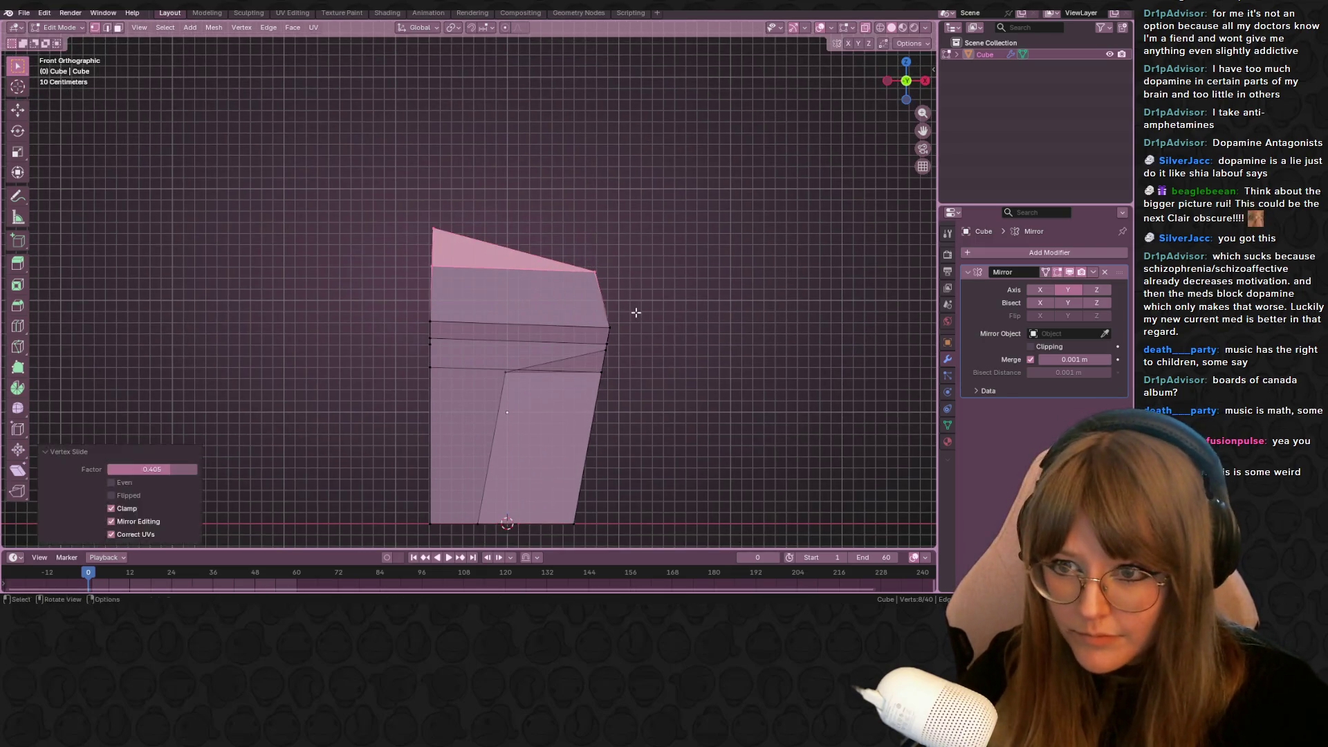
key("ctrl+z")
key("g")
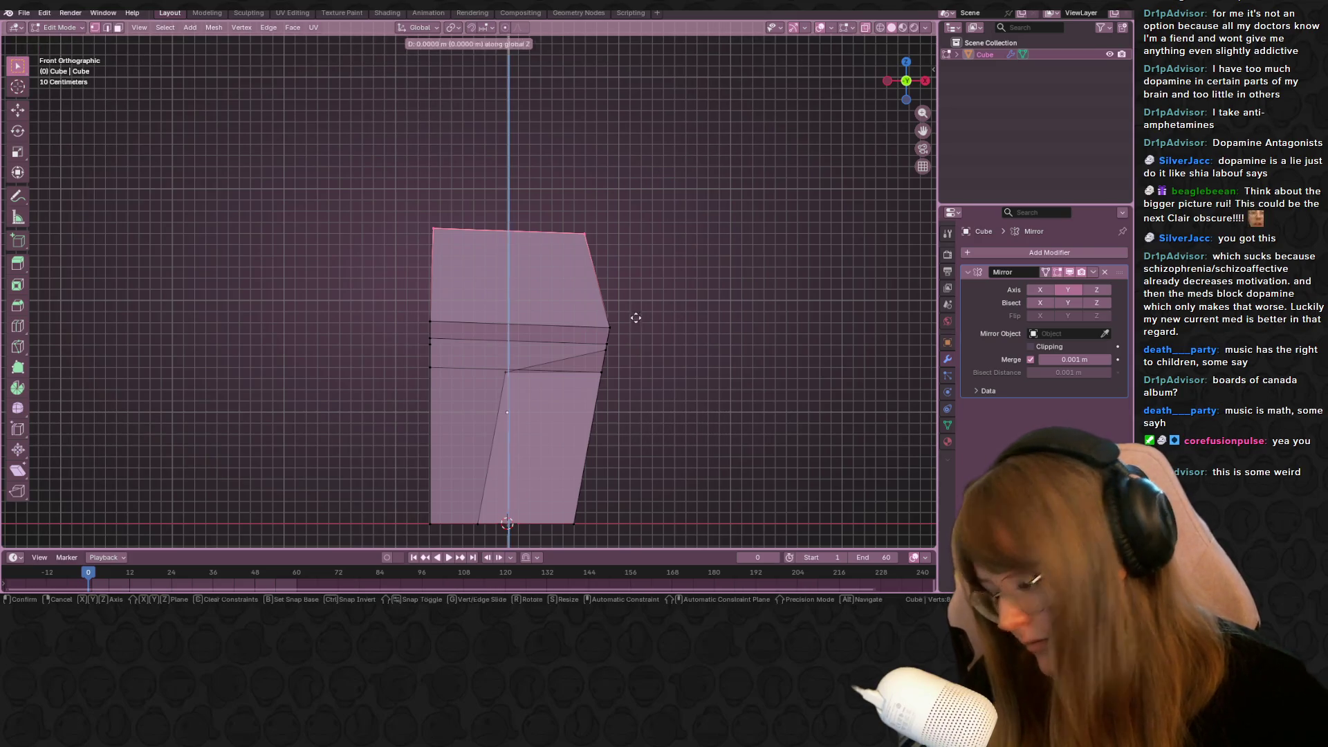
key("z")
left_click(650, 343)
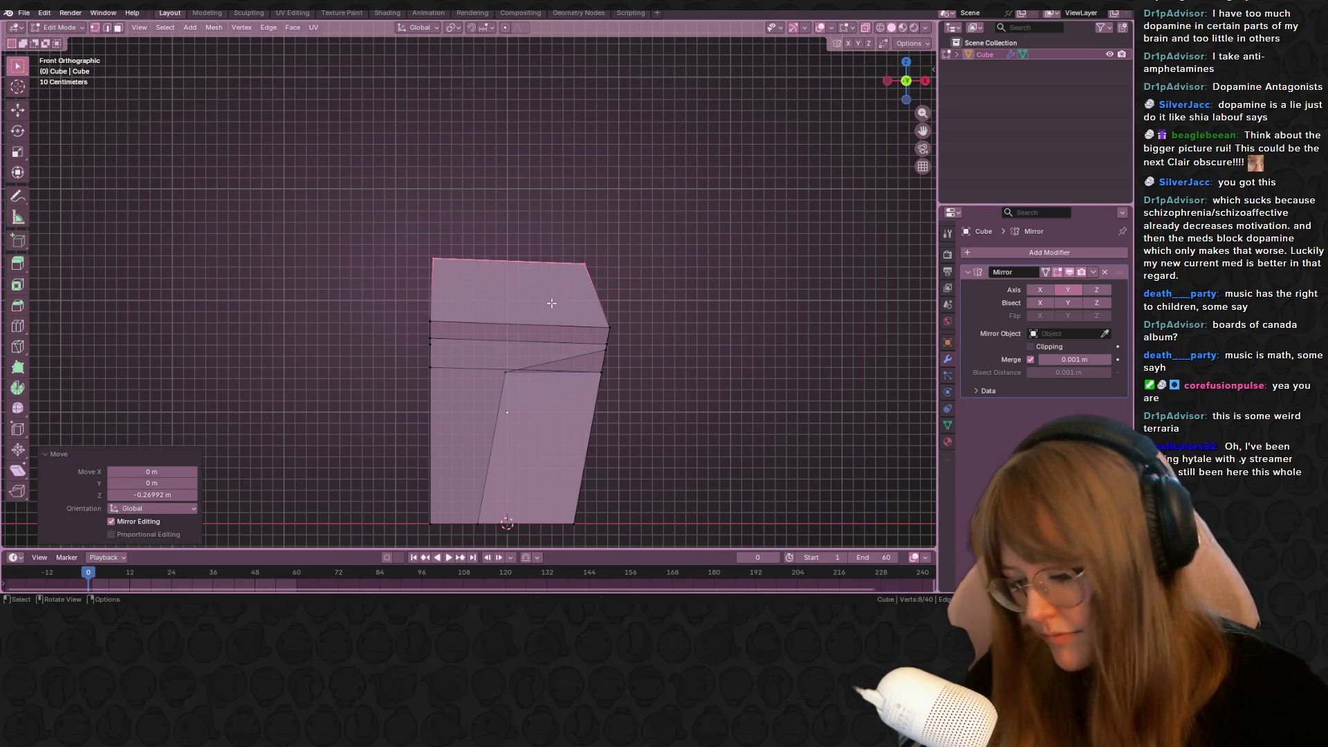
Extrude the top face up 0.958 m and vertex-slide its corners by factor 0.314
key("e")
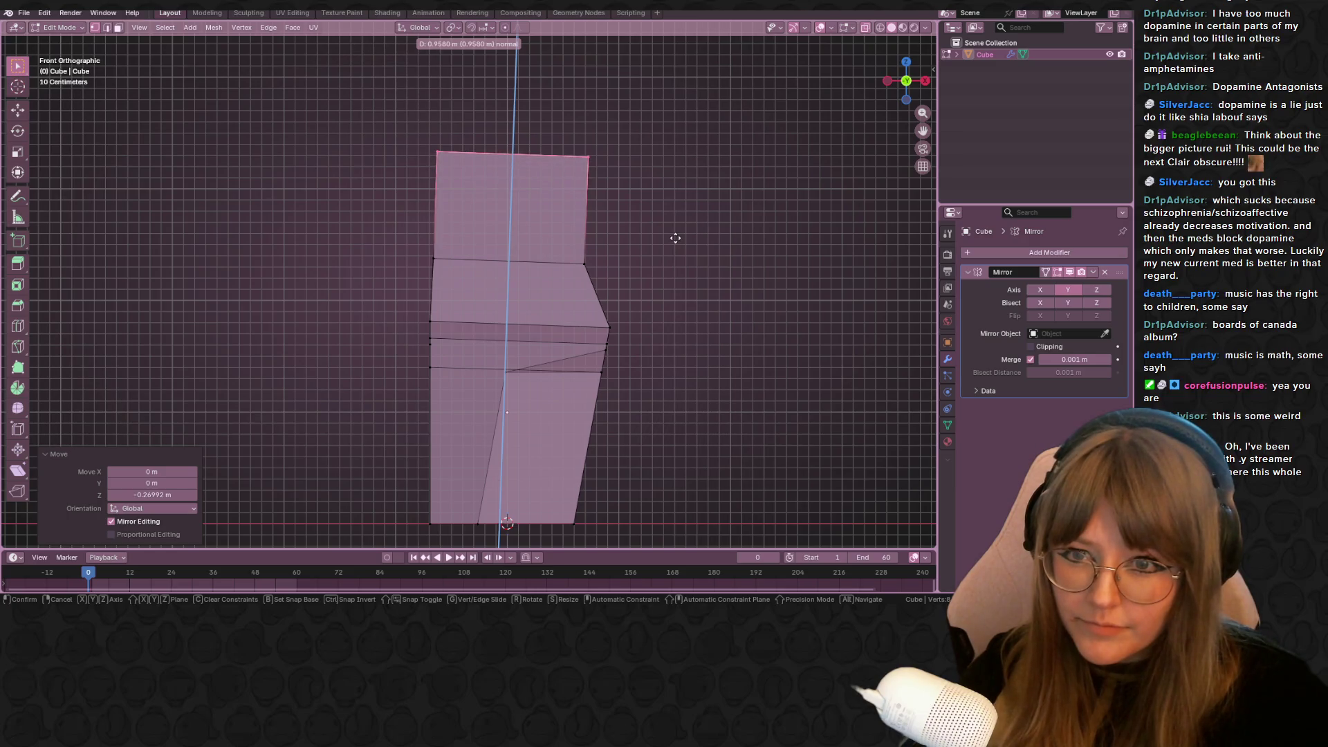
left_click(675, 238)
left_click(644, 178)
mouse_move(652, 178)
middle_mouse_down("shift")
mouse_move(672, 219)
mouse_move(774, 222)
mouse_move(618, 218)
mouse_move(684, 229)
middle_mouse_up("shift")
key("shift+v")
left_click(645, 237)
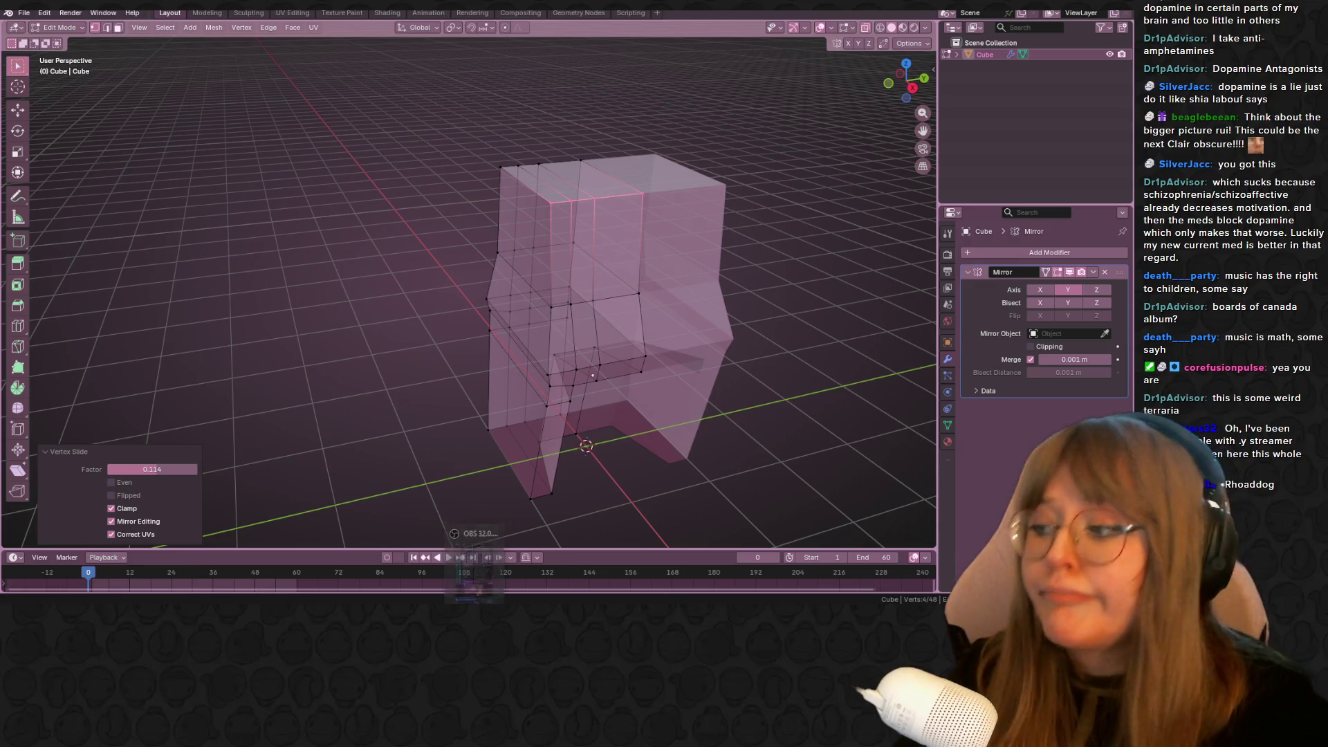
In side view, slide and move the front-profile vertices so the middle juts out
middle_click_drag(591, 388, 858, 131)
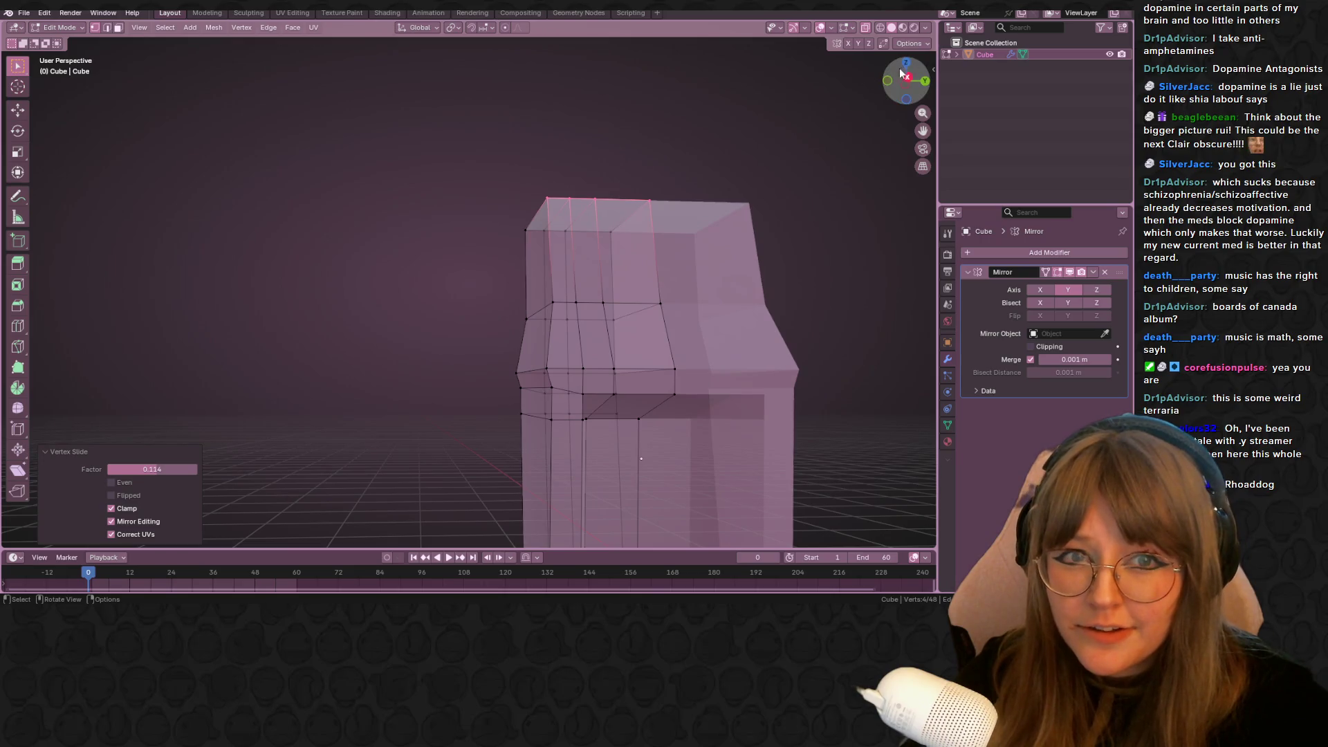
left_click(906, 81)
mouse_move(795, 265)
middle_mouse_down("shift")
mouse_move(694, 199)
mouse_move(735, 302)
middle_mouse_up("shift")
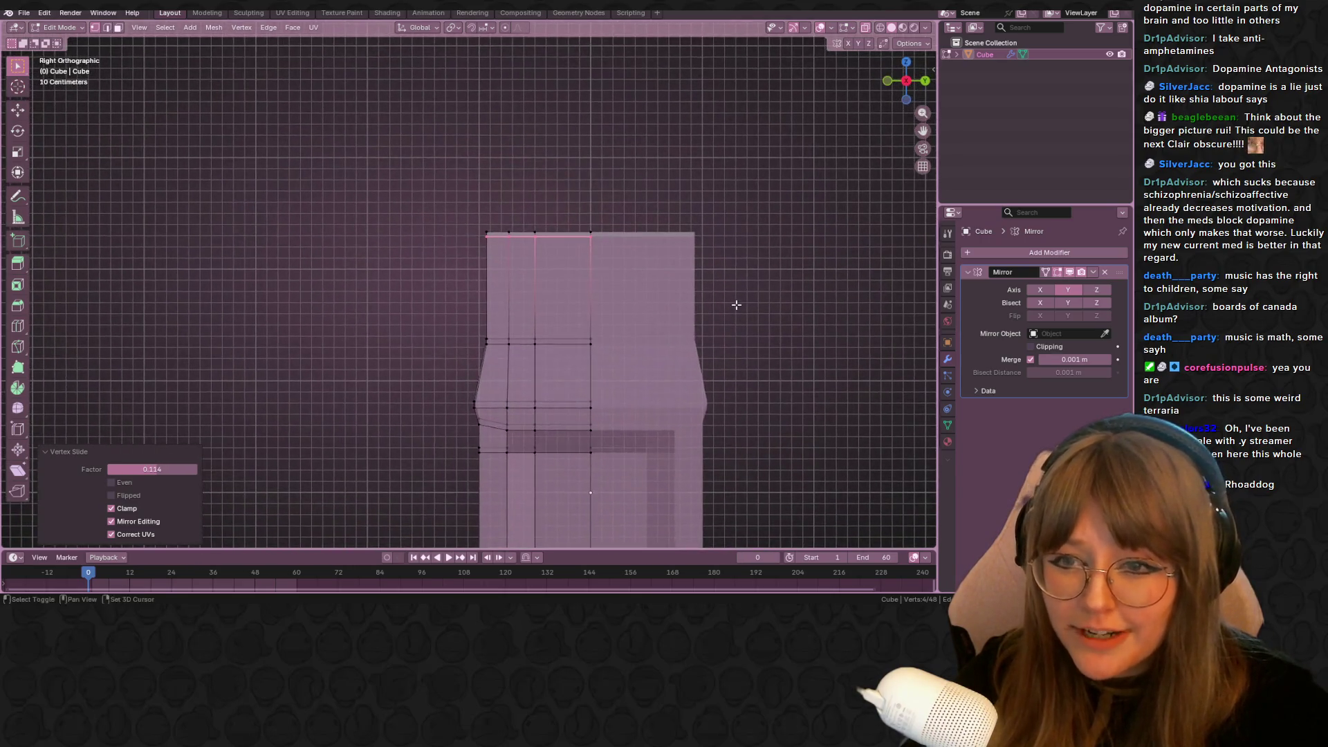
mouse_move(404, 365)
middle_mouse_down()
mouse_move(394, 394)
mouse_move(445, 424)
middle_mouse_up()
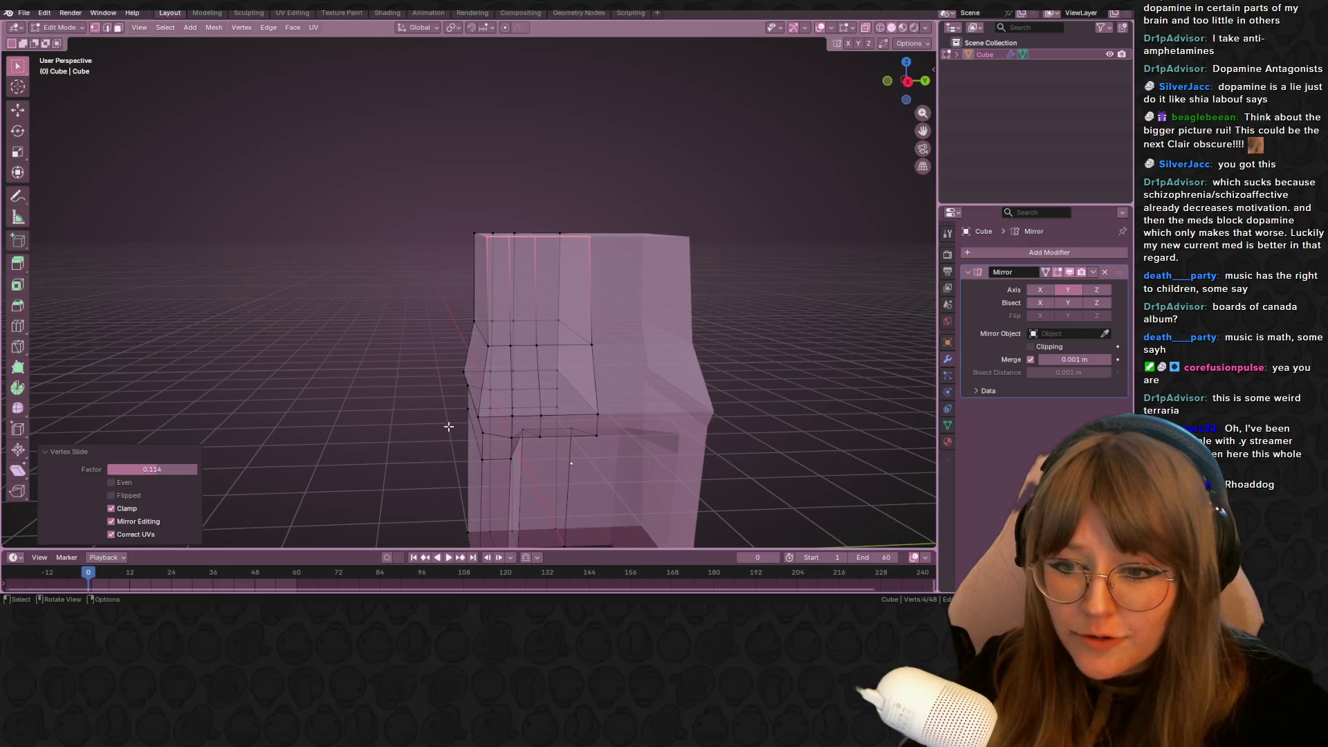
left_click(915, 83)
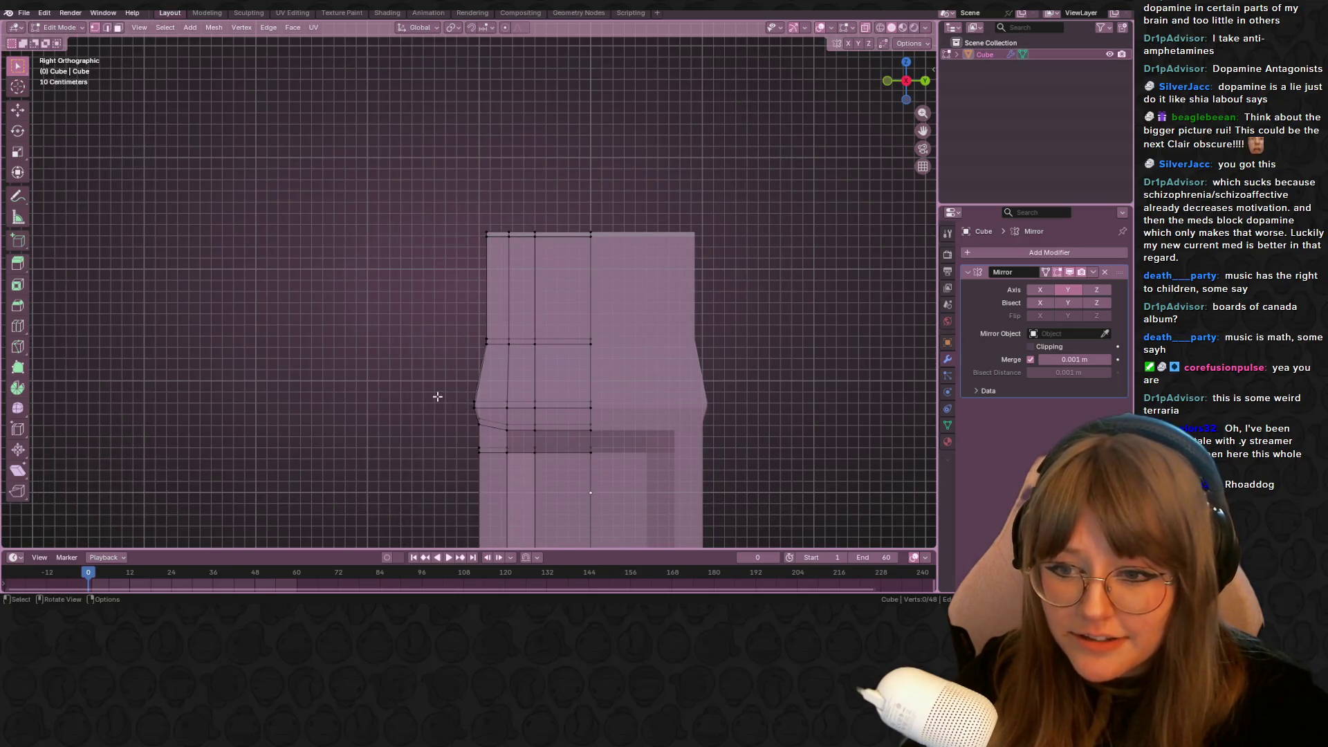
left_click(474, 405)
middle_click_drag(537, 413, 518, 354, "shift")
key("g")
key("g")
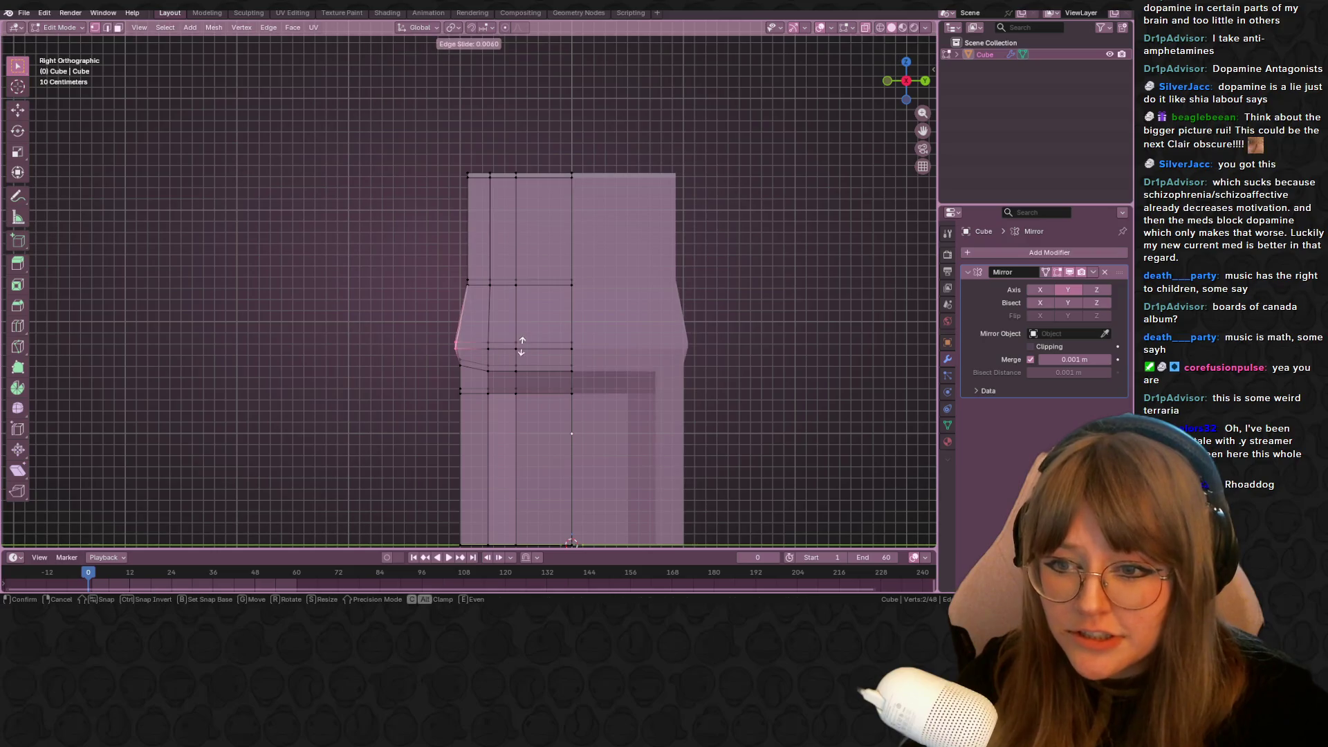
left_click(552, 346)
key("g")
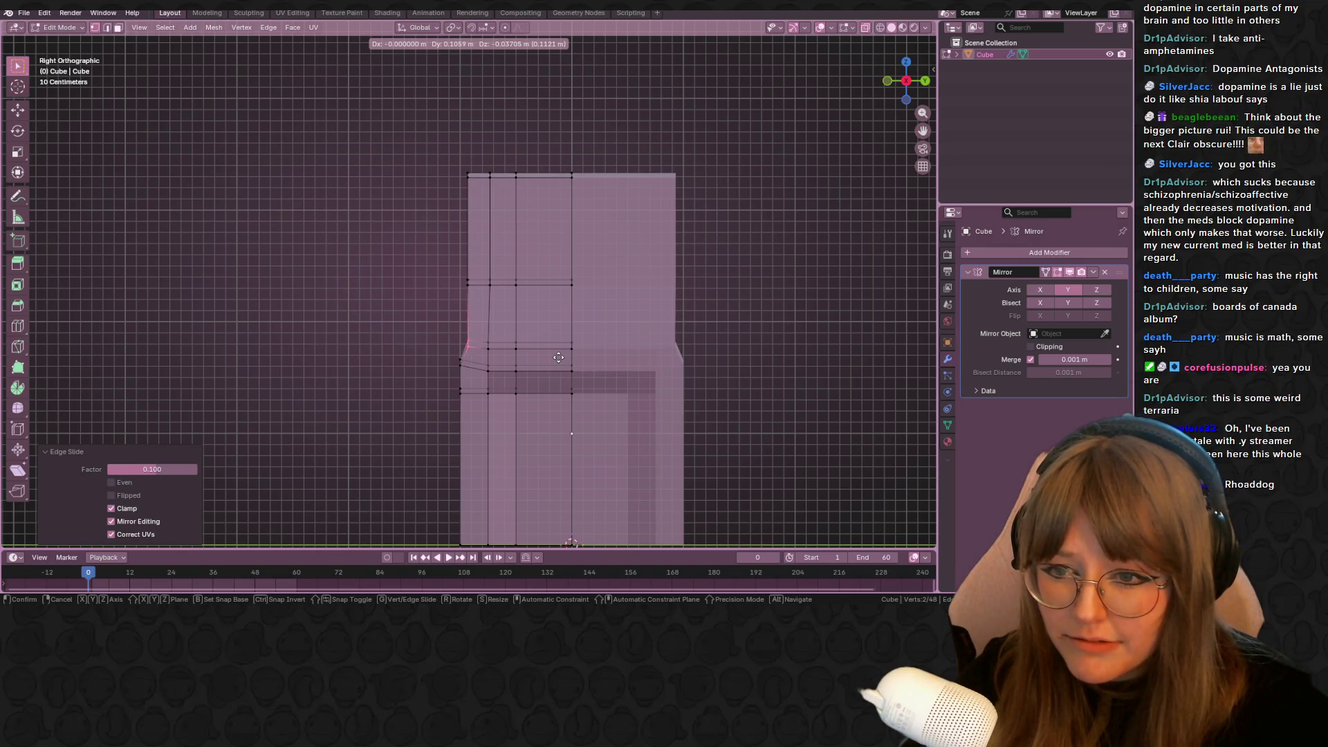
left_click(559, 357)
Slide two more edge loops, the last to factor -0.099, then turn X-ray off
mouse_move(557, 357)
middle_mouse_down()
mouse_move(721, 356)
mouse_move(735, 306)
mouse_move(667, 403)
mouse_move(588, 283)
mouse_move(613, 339)
mouse_move(602, 383)
mouse_move(574, 272)
mouse_move(678, 329)
mouse_move(670, 352)
middle_mouse_up()
left_click(458, 217, "alt")
key("g")
key("g")
left_click(593, 364)
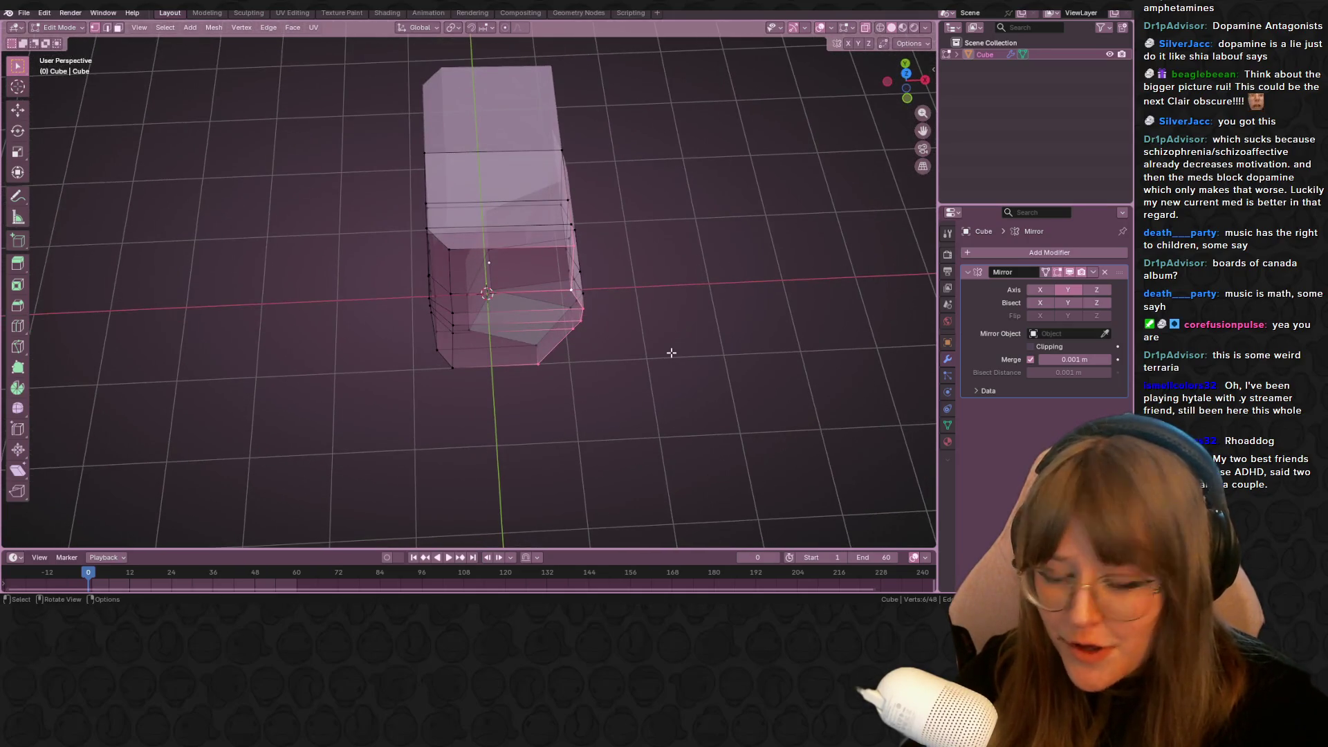
key("g")
key("g")
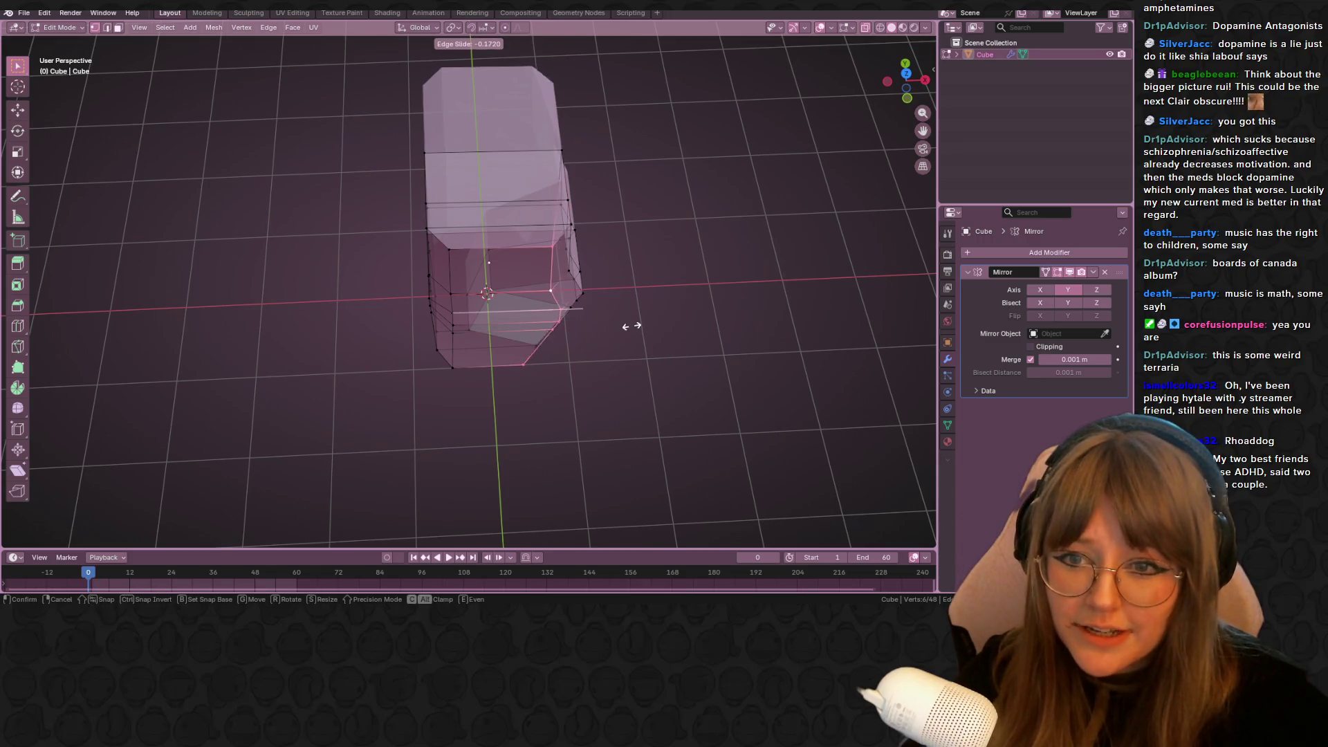
left_click(631, 327)
key("g")
key("g")
left_click(622, 320)
mouse_move(622, 320)
middle_mouse_down()
mouse_move(673, 272)
mouse_move(648, 198)
mouse_move(653, 231)
mouse_move(800, 208)
mouse_move(761, 148)
mouse_move(692, 179)
mouse_move(485, 208)
mouse_move(516, 270)
mouse_move(530, 183)
mouse_move(439, 261)
mouse_move(600, 284)
mouse_move(640, 205)
middle_mouse_up()
key("alt+z")
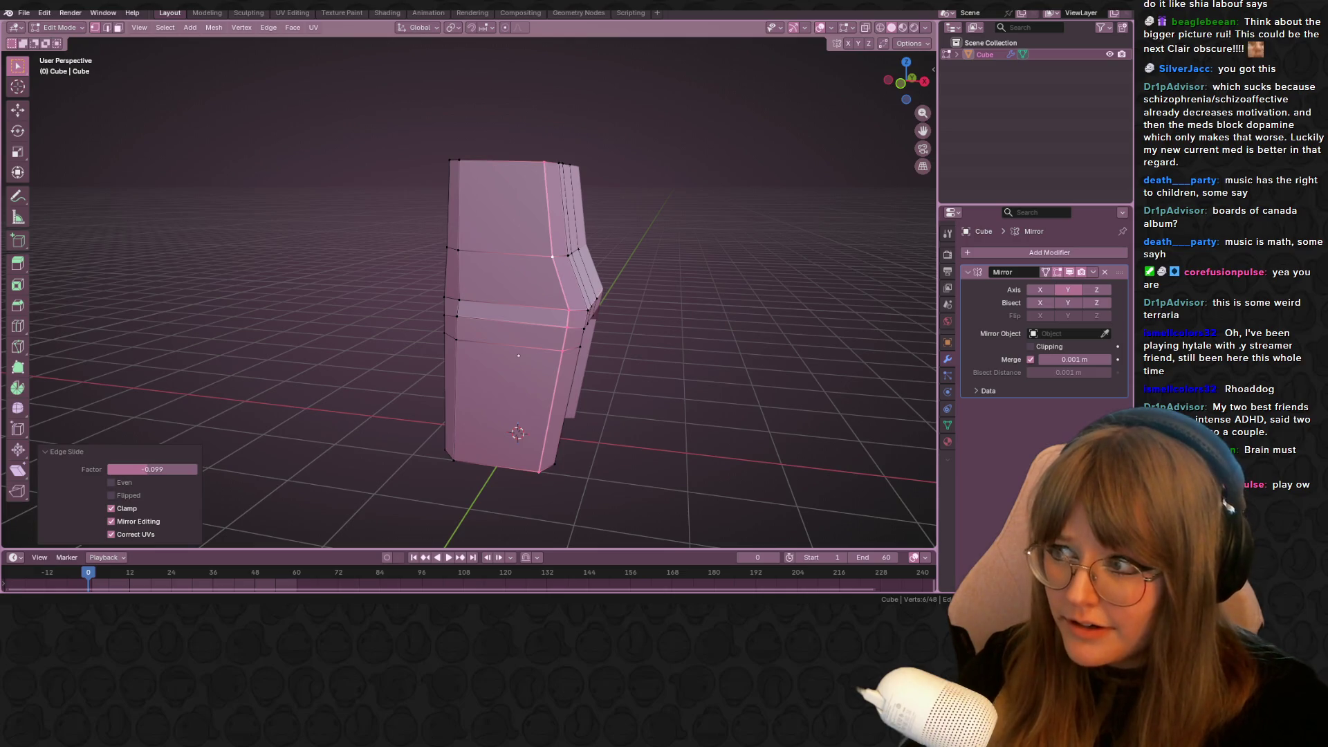
Dissolve the two edge loops running across the cabinet top
mouse_move(761, 291)
middle_mouse_down()
mouse_move(792, 263)
mouse_move(703, 293)
middle_mouse_up()
middle_click_drag(830, 264, 838, 325)
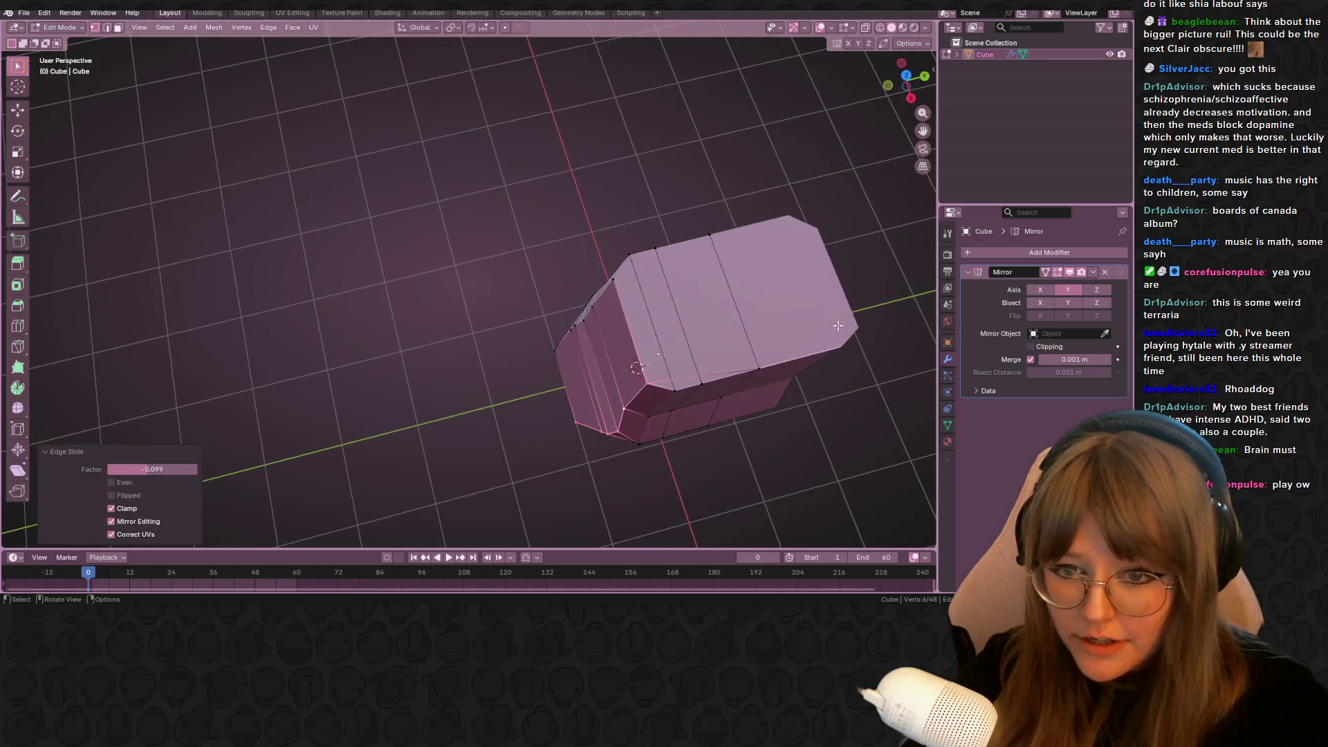
left_click(676, 385)
mouse_move(713, 386)
middle_mouse_down()
mouse_move(666, 271)
mouse_move(674, 253)
mouse_move(637, 246)
middle_mouse_up()
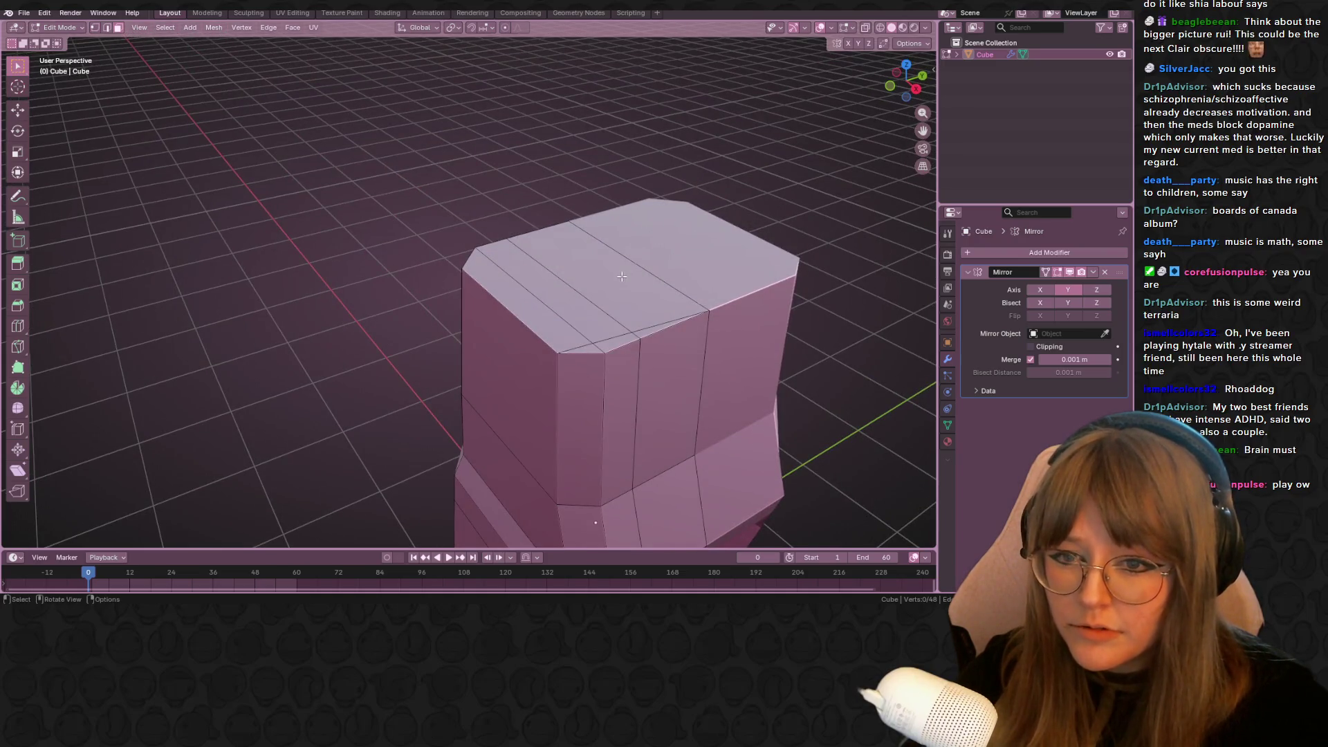
left_click(595, 311, "alt")
left_click(557, 328, "alt+shift")
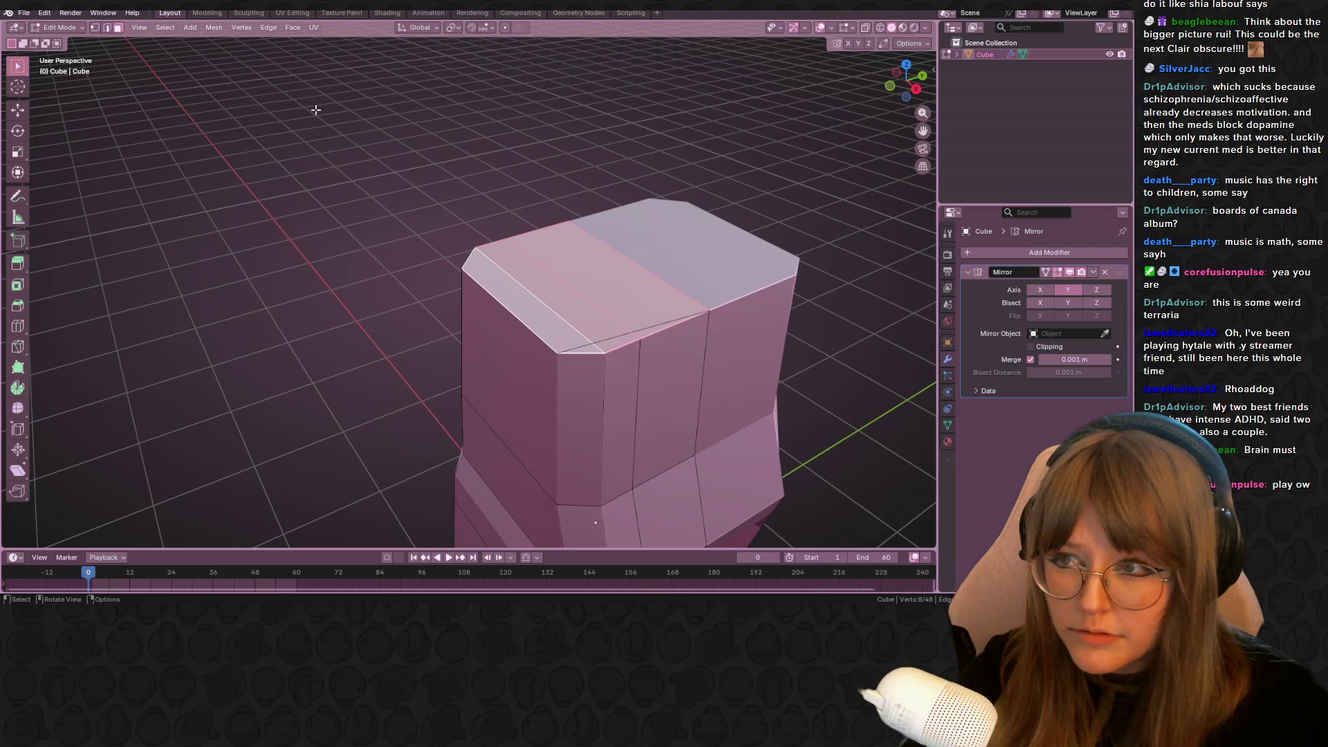
left_click(106, 27)
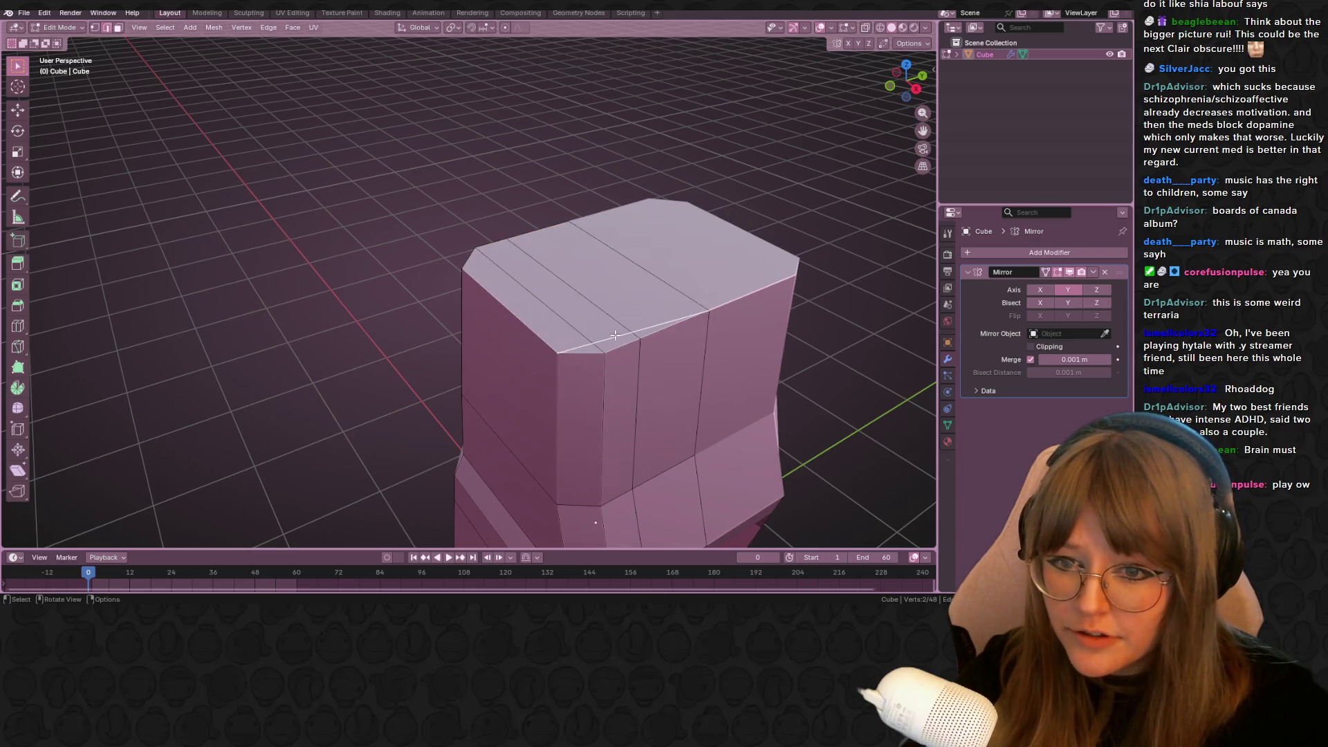
key("x")
left_click(599, 346)
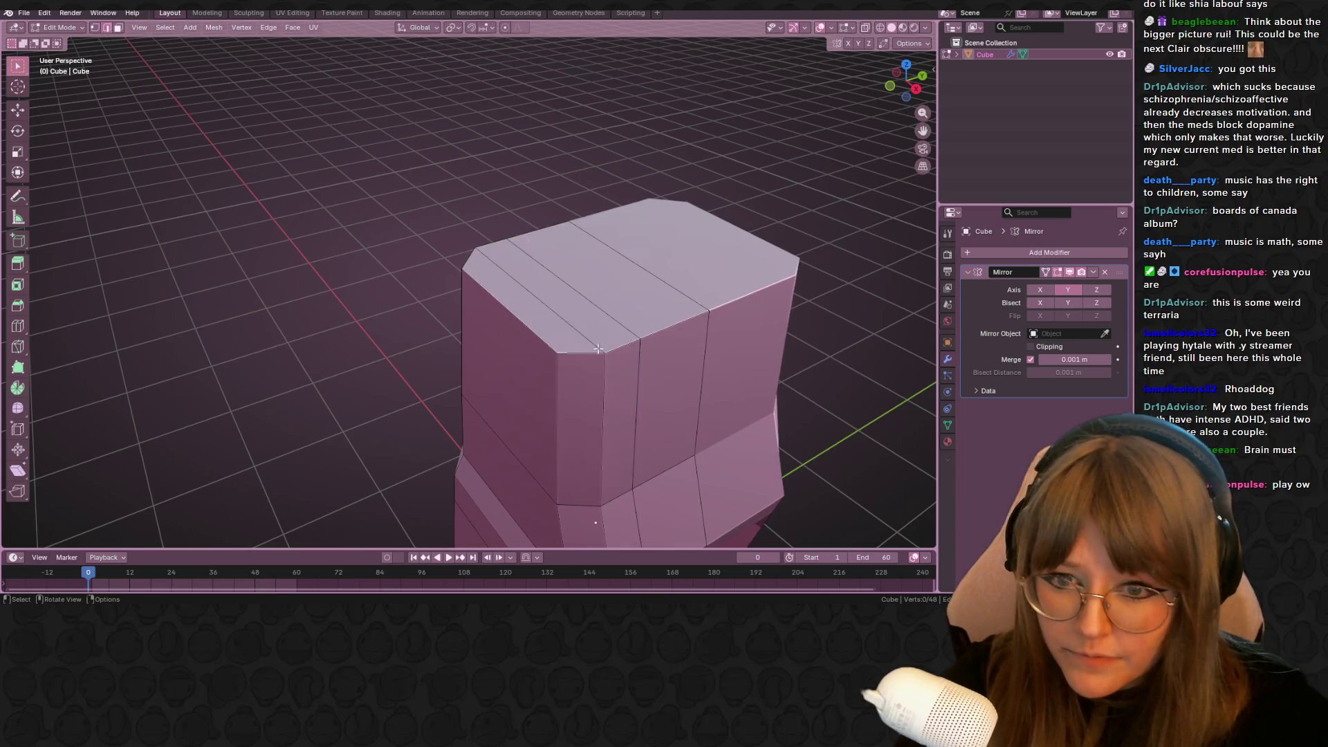
mouse_move(597, 348)
middle_mouse_down()
mouse_move(732, 255)
mouse_move(711, 148)
mouse_move(94, 19)
middle_mouse_up()
Slide the right-side edge loop to a new position
left_click(95, 27)
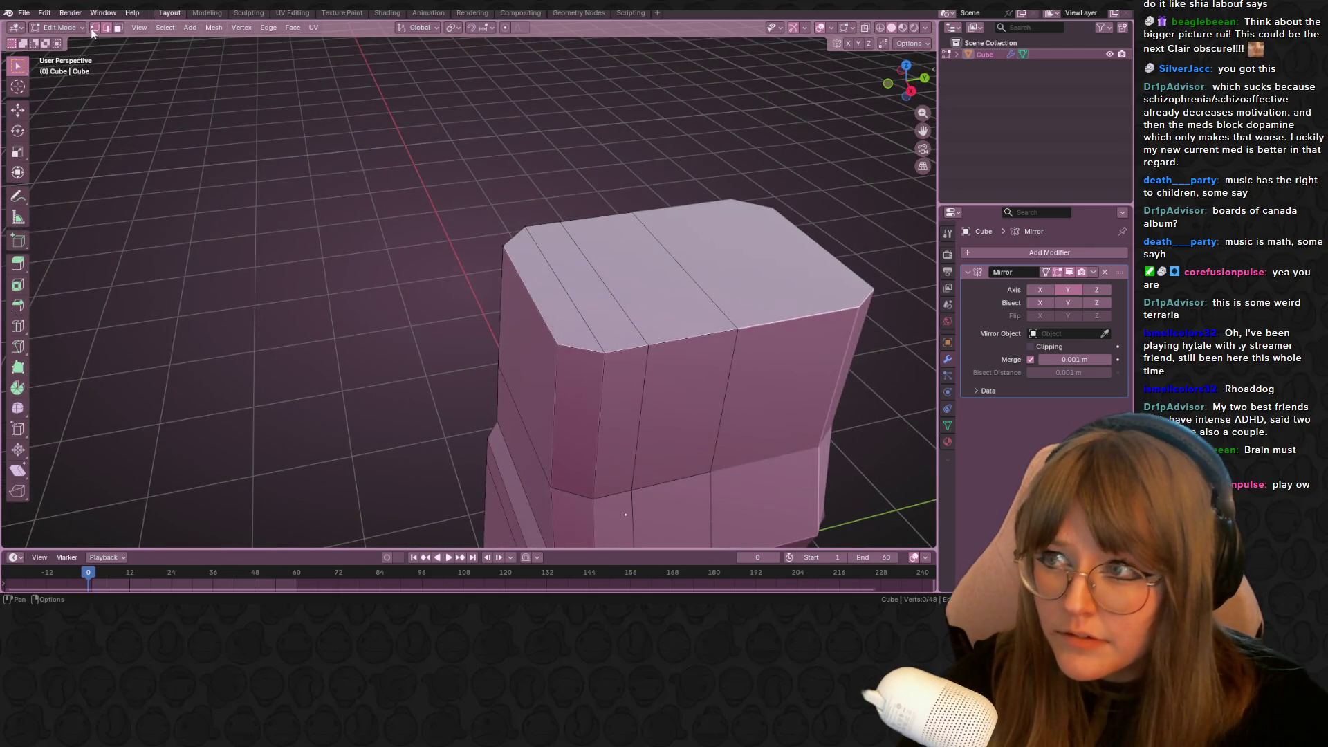
scroll(412, 225, "down", 5)
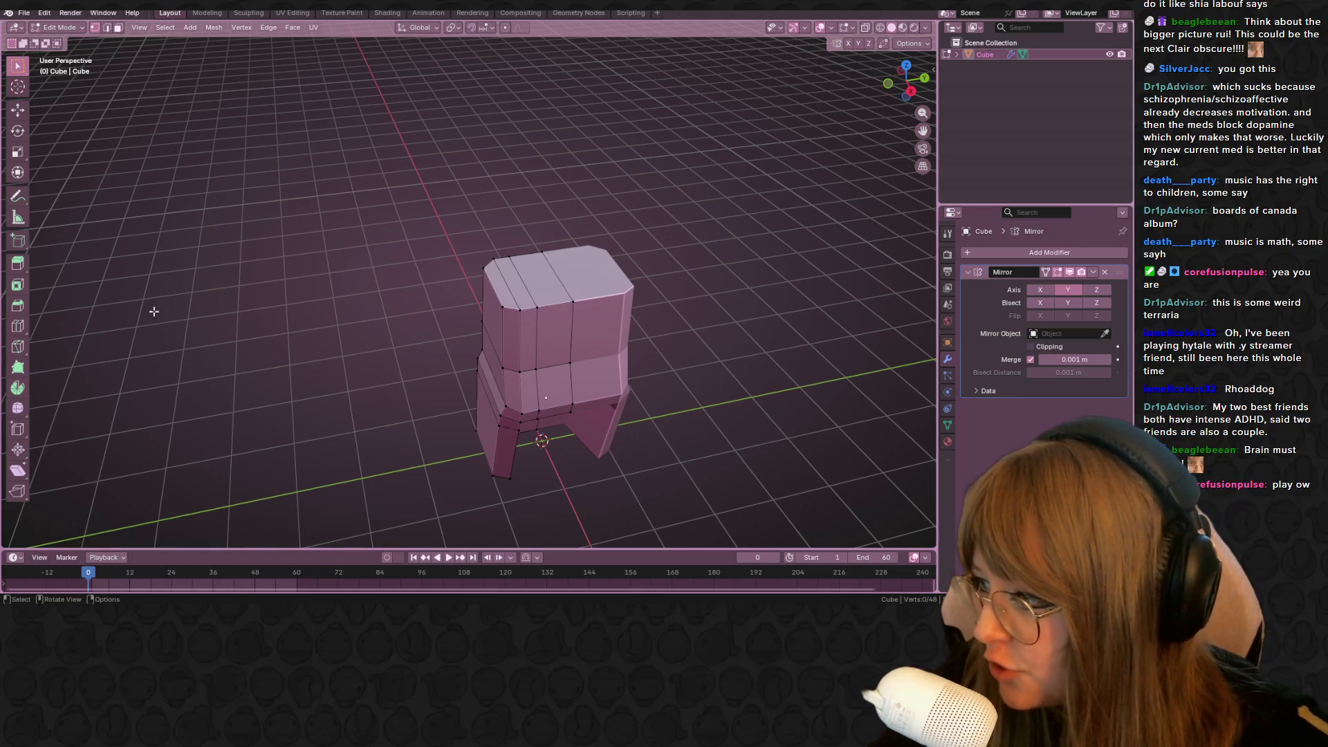
mouse_move(654, 453)
middle_mouse_down()
mouse_move(681, 370)
mouse_move(659, 415)
middle_mouse_up()
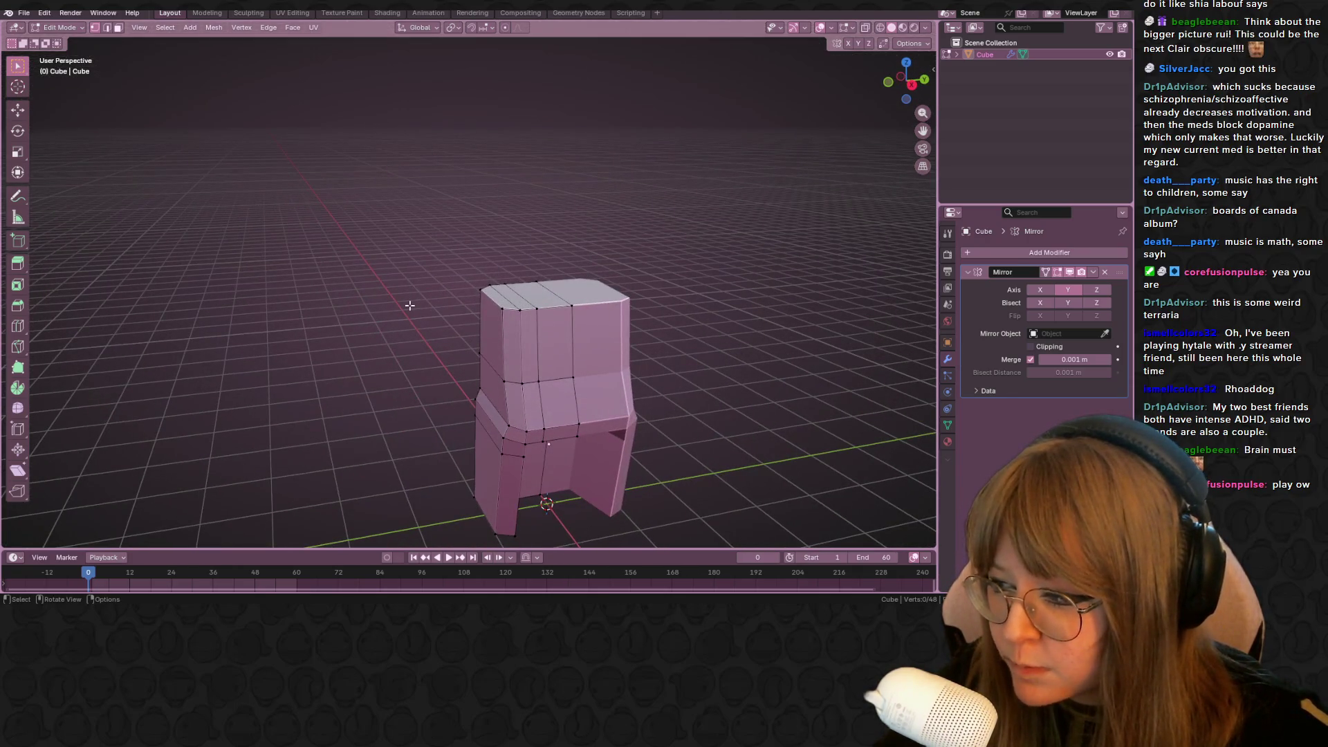
middle_click_drag(434, 356, 477, 378)
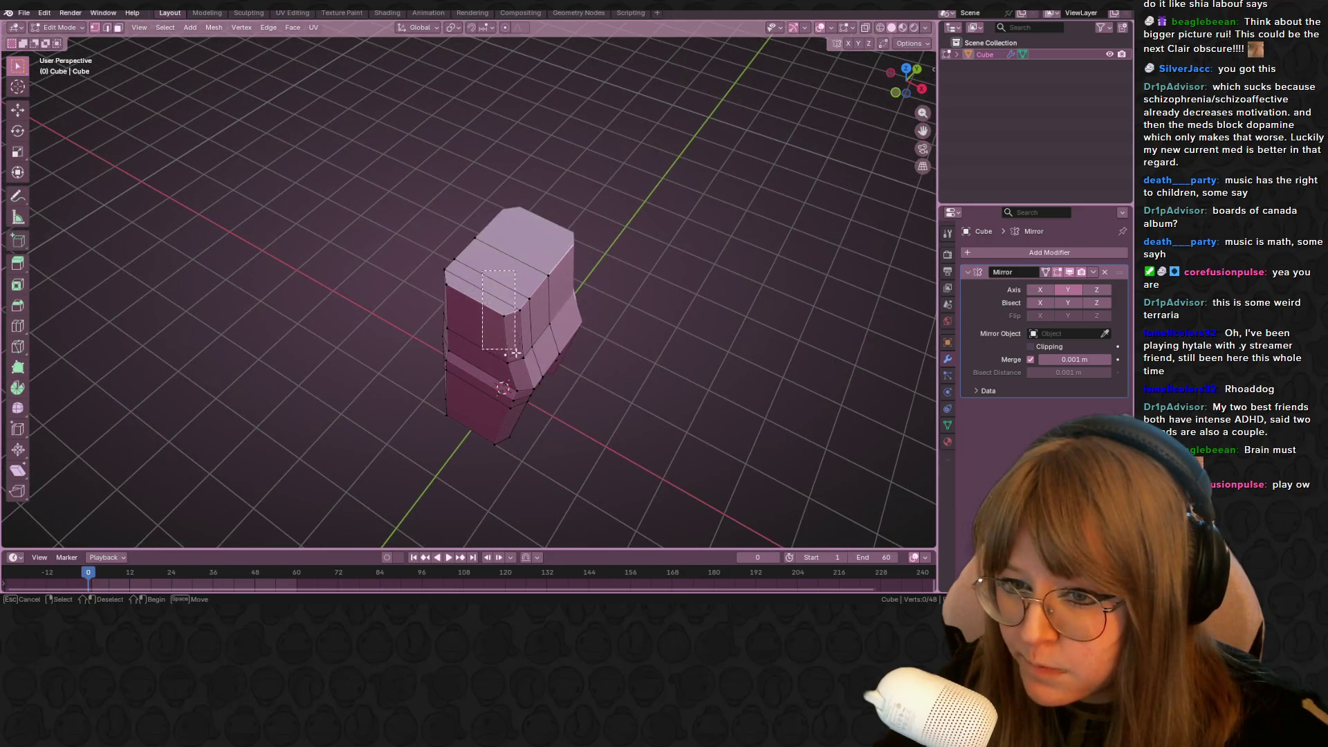
left_click(549, 330, "alt")
key("g")
key("g")
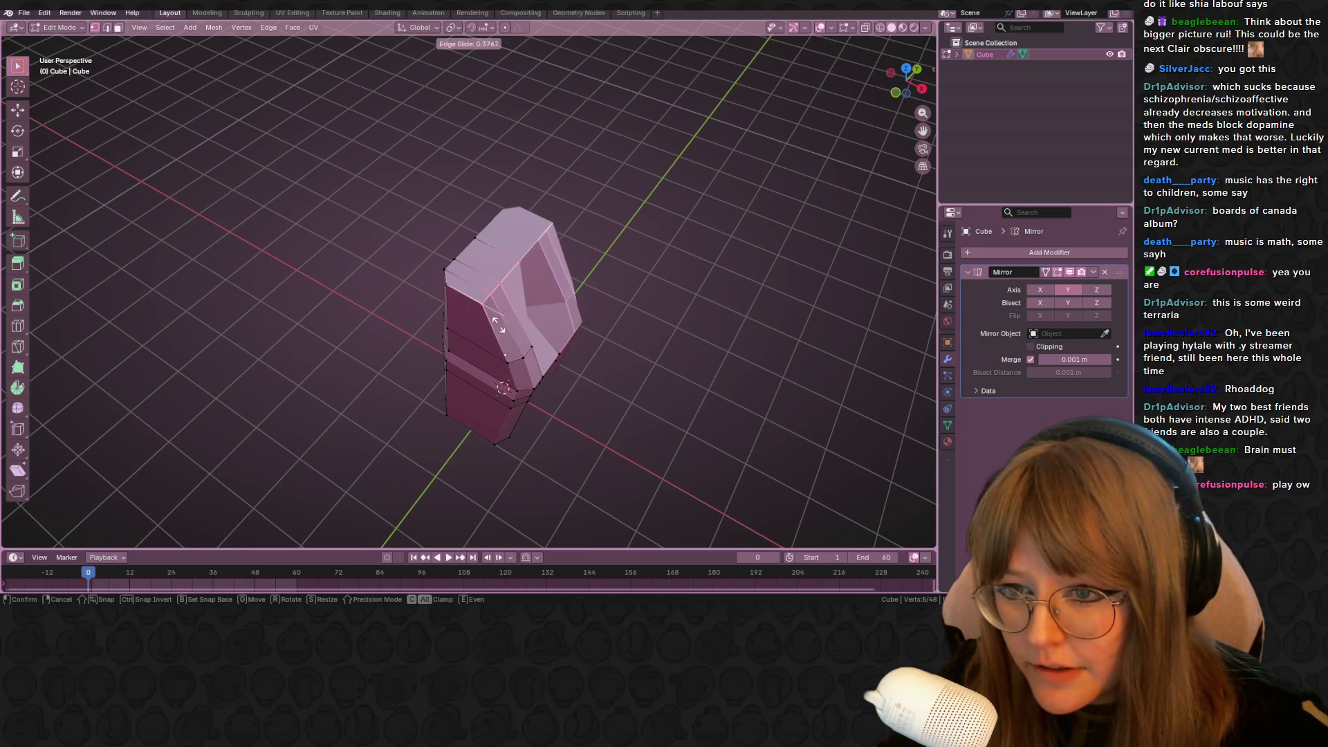
left_click(559, 325)
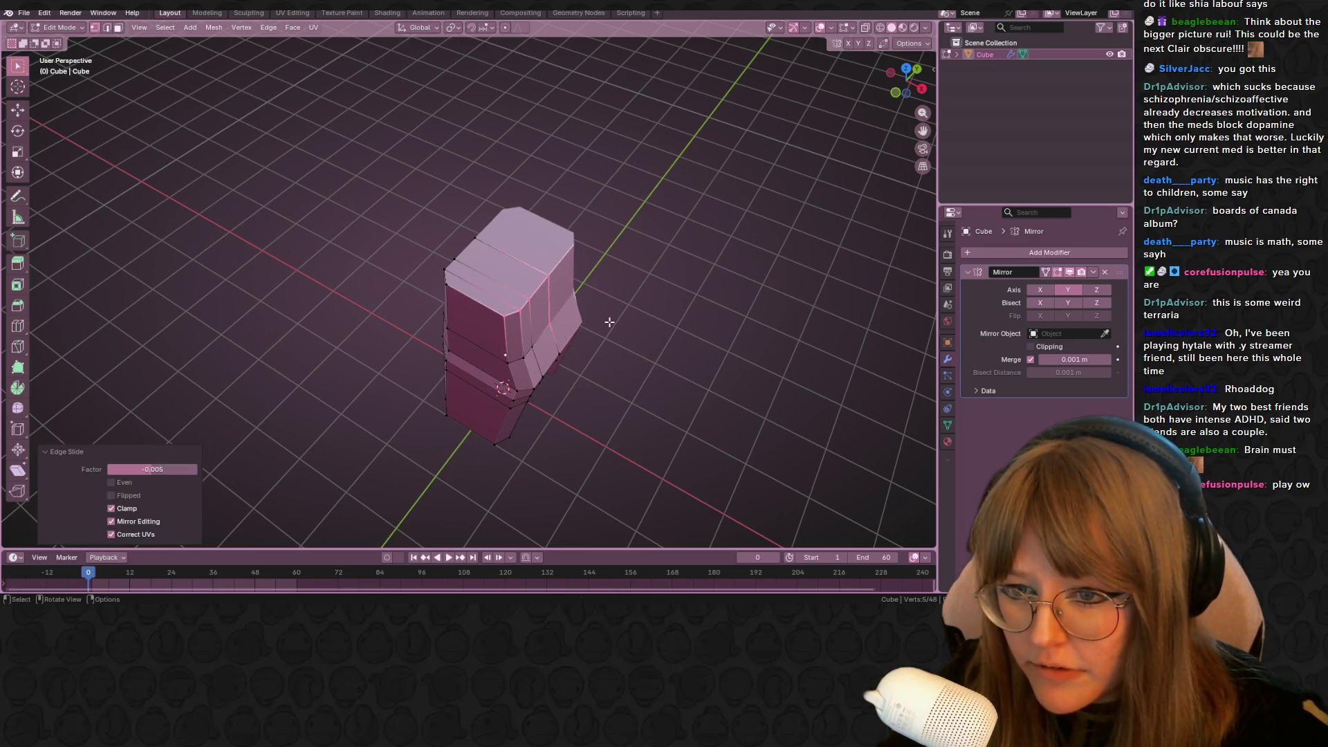
Cancel a slide of another loop and view the mesh in Front Orthographic
left_click(543, 323, "alt")
key("g")
key("g")
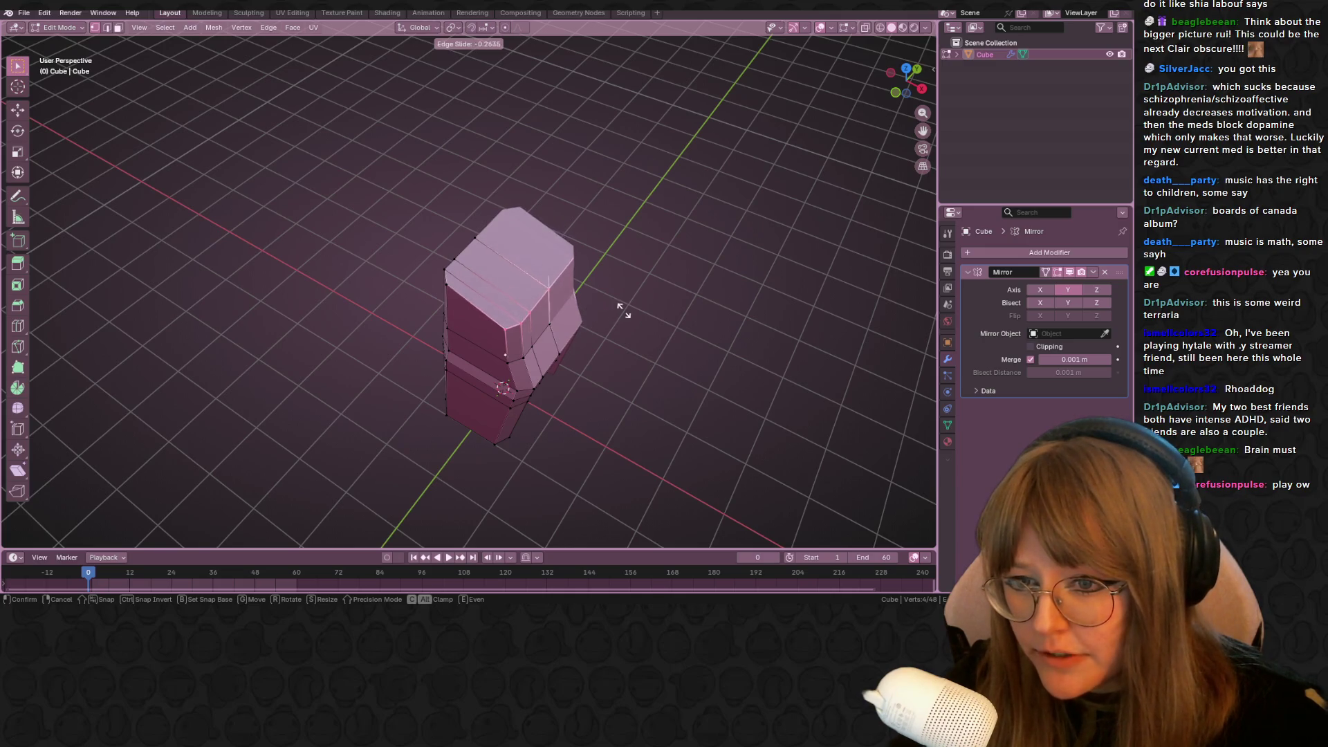
key("Escape")
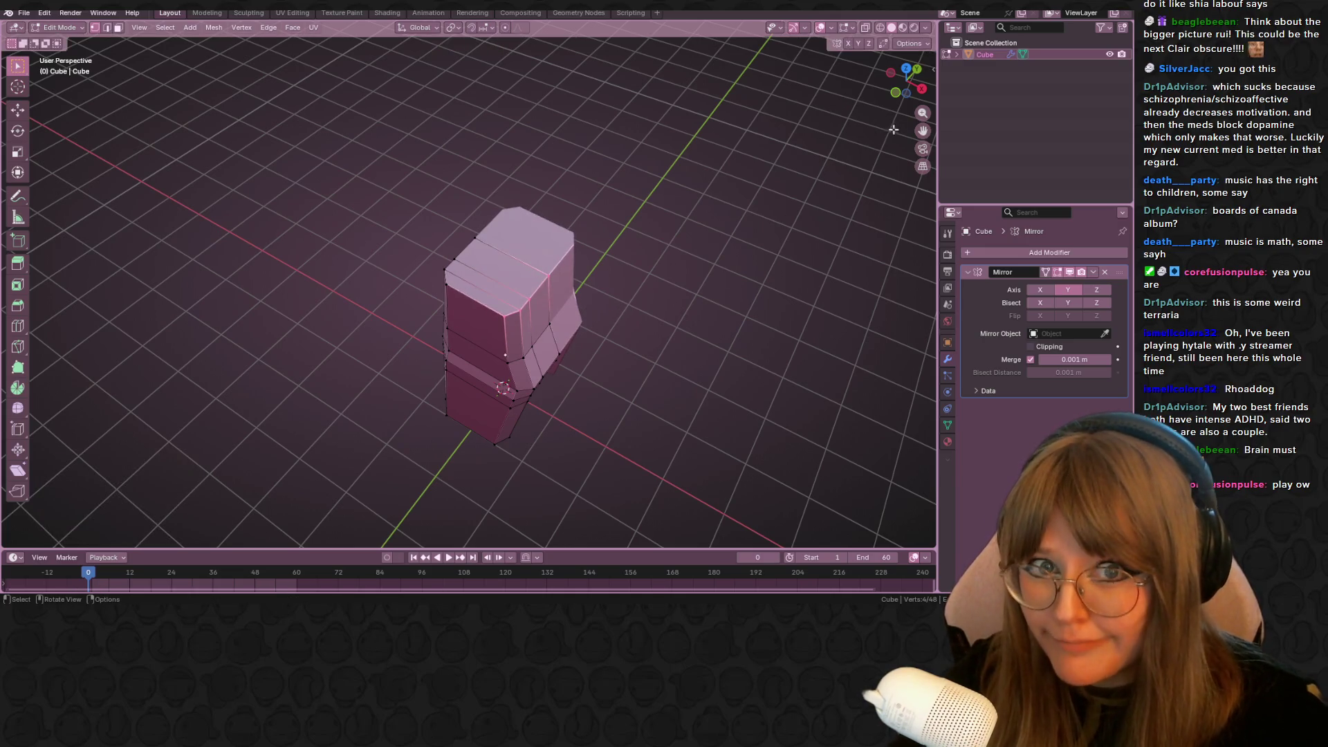
left_click(895, 92)
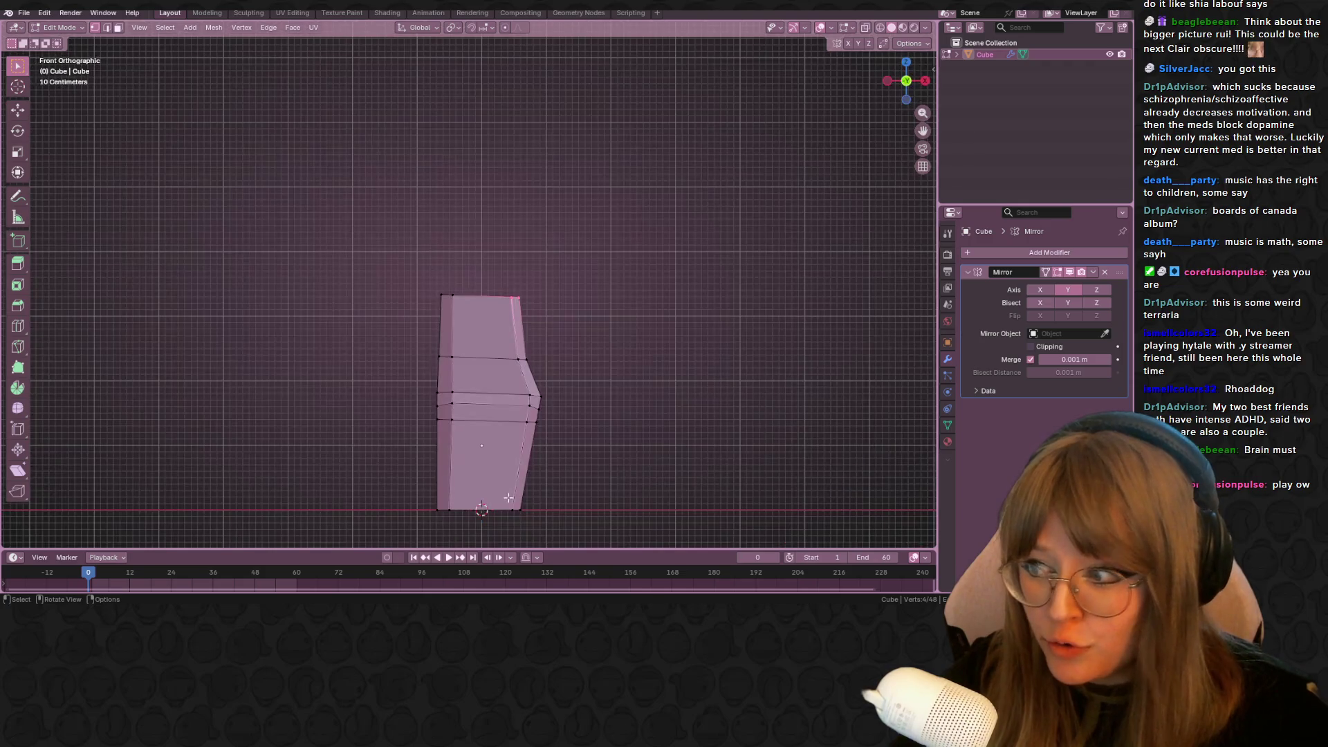
Undo an X-axis move of the top vertices and slide the selected edge instead
scroll(509, 494, "up", 2)
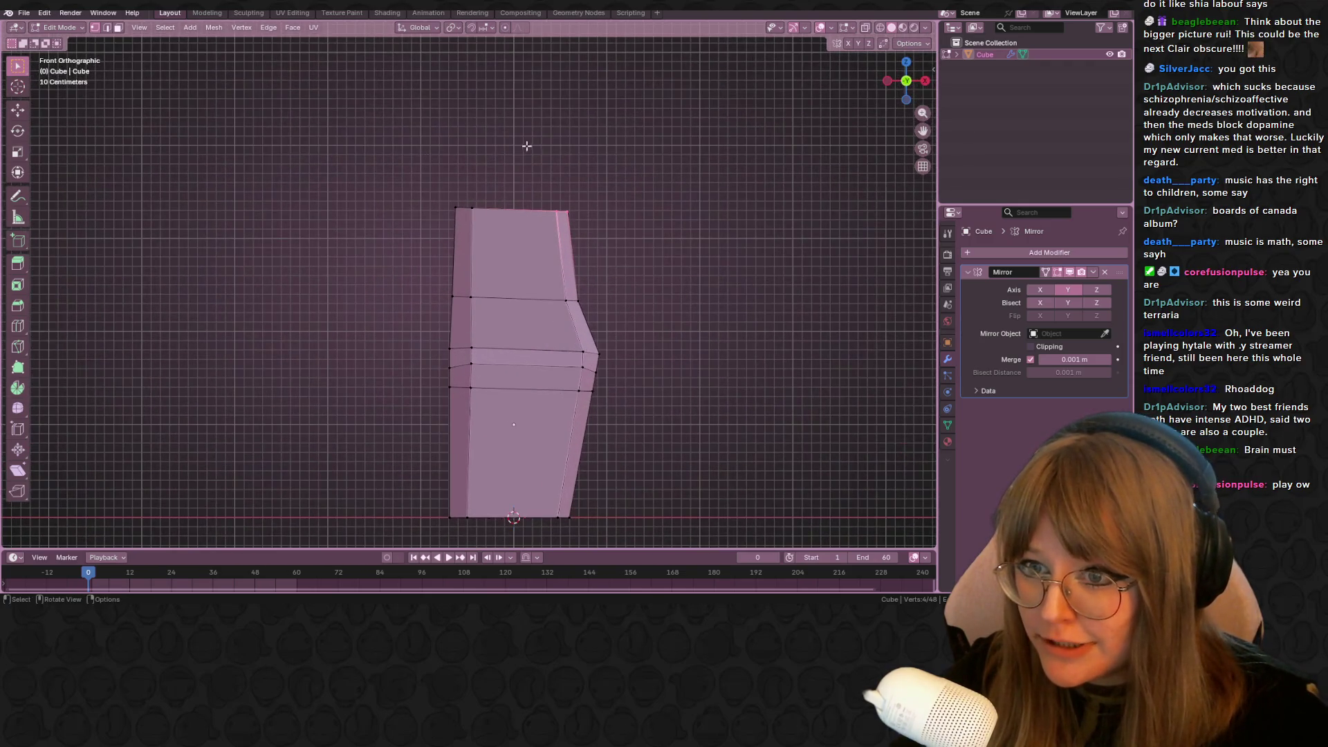
middle_click_drag(522, 147, 532, 179)
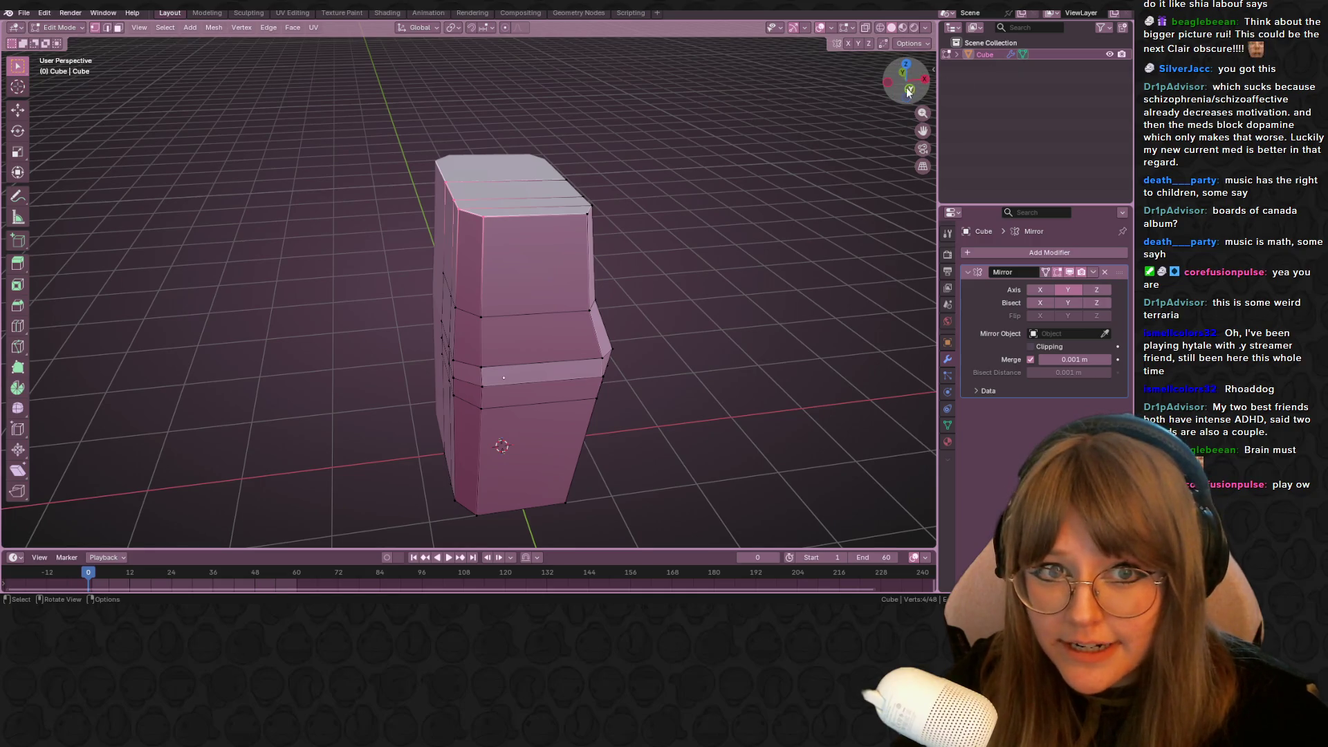
left_click(908, 91)
key("g")
key("x")
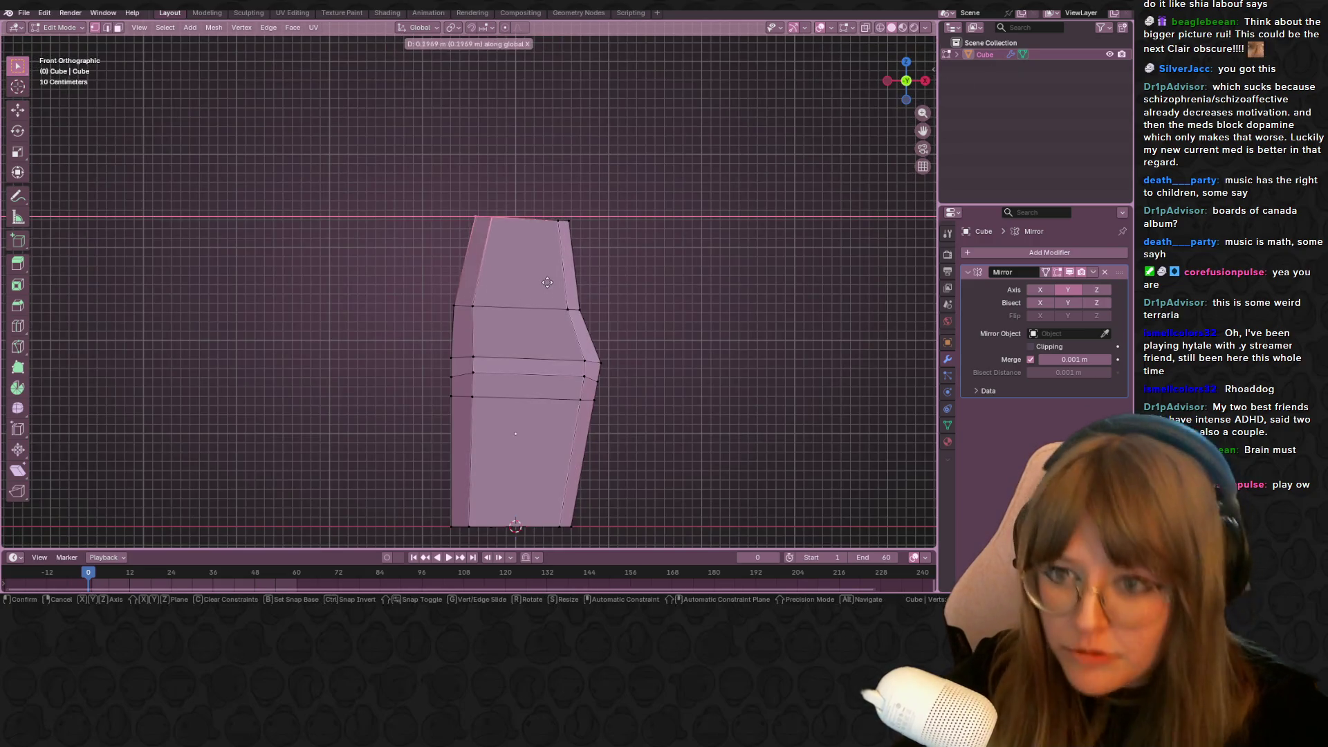
left_click(547, 282)
key("ctrl+z")
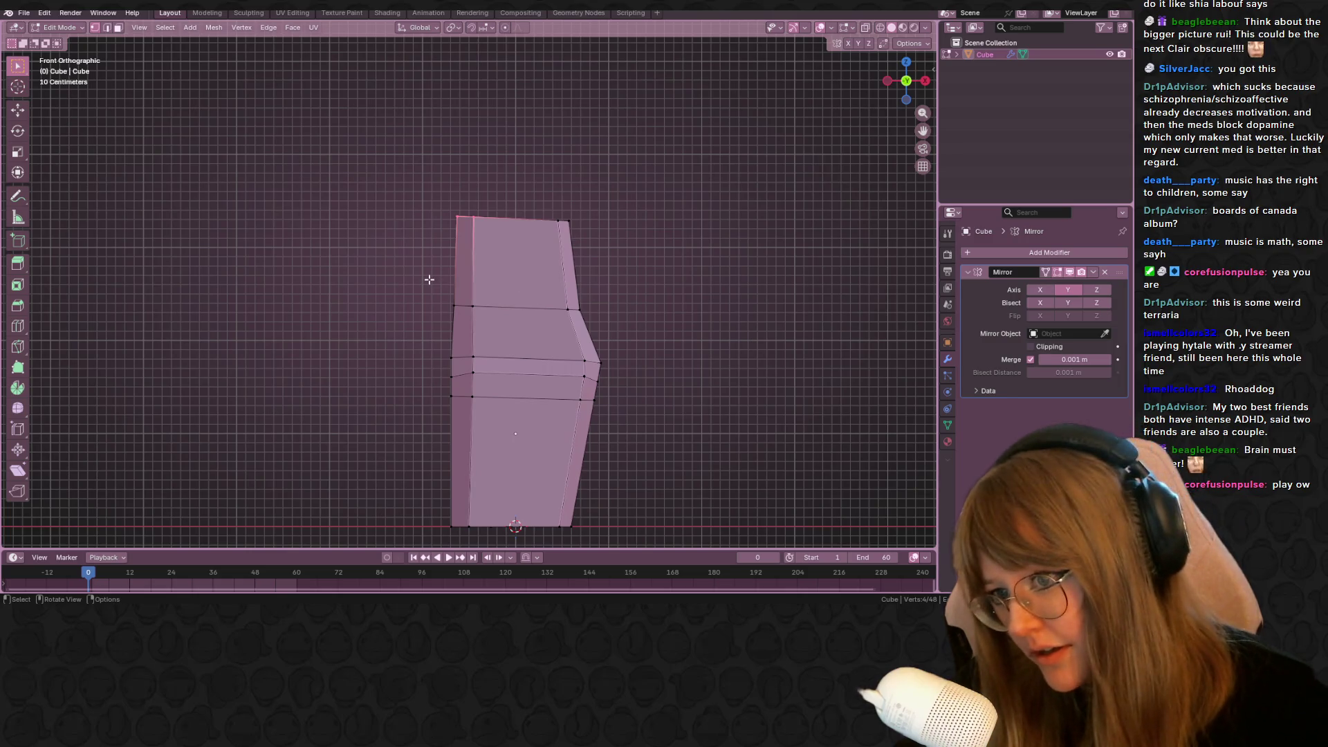
key("g")
key("g")
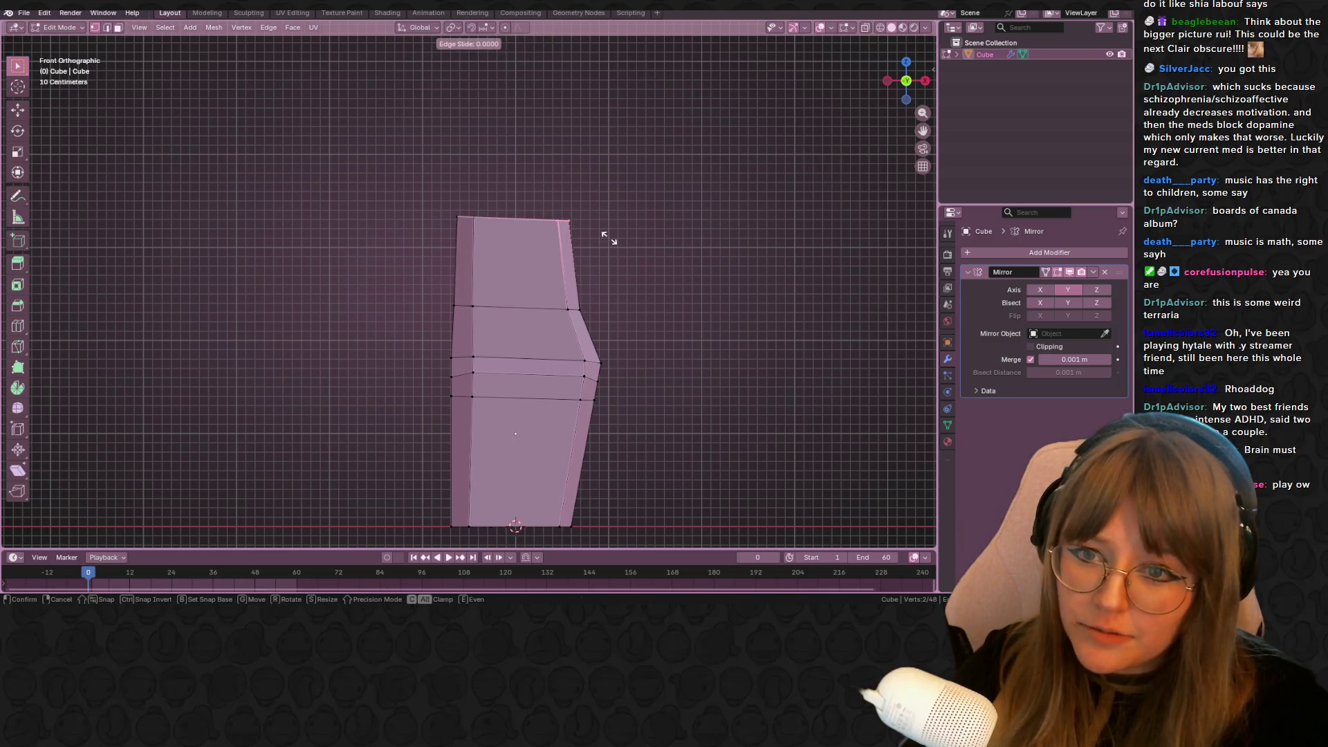
left_click(608, 243)
Add two more top vertices to the selection, then slide and move the top-right vertices
mouse_move(611, 249)
middle_mouse_down()
mouse_move(631, 291)
mouse_move(620, 213)
middle_mouse_up()
left_click(620, 213, "shift")
left_click(644, 205, "shift")
key("KP_1")
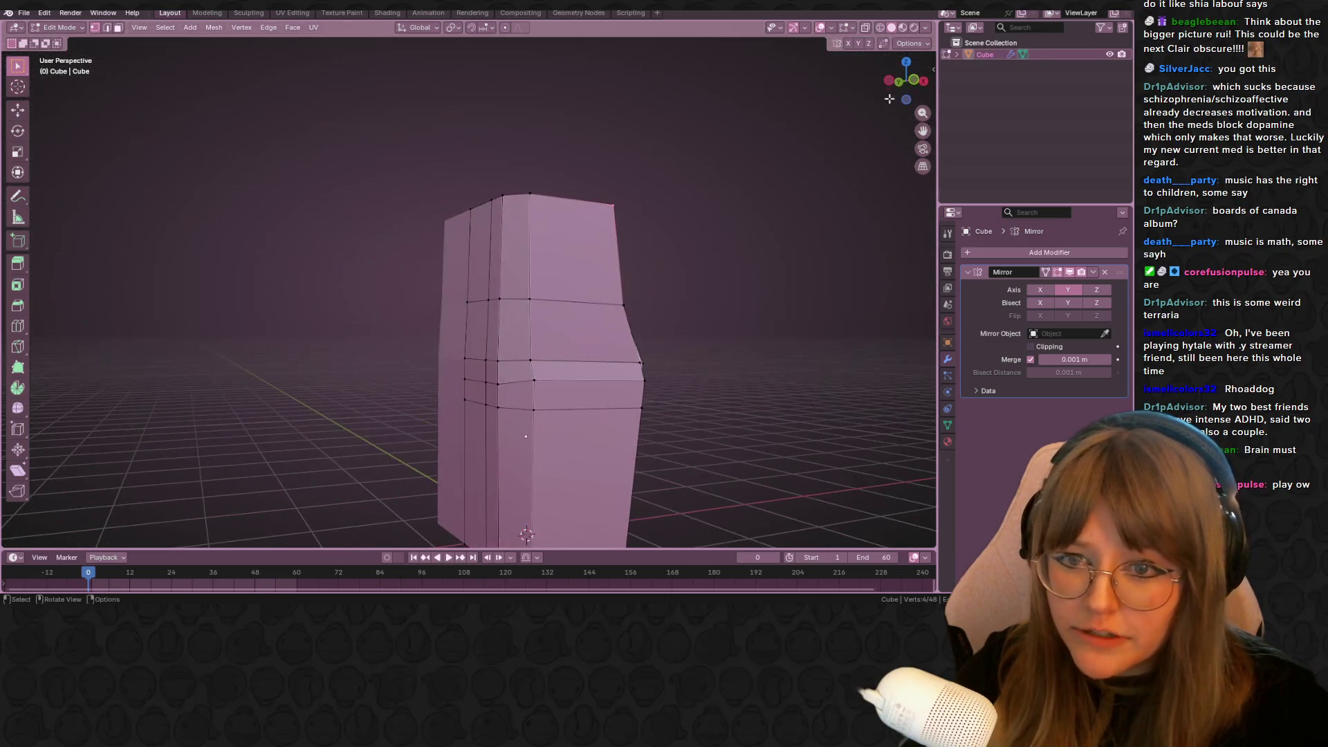
scroll(643, 284, "up", 2)
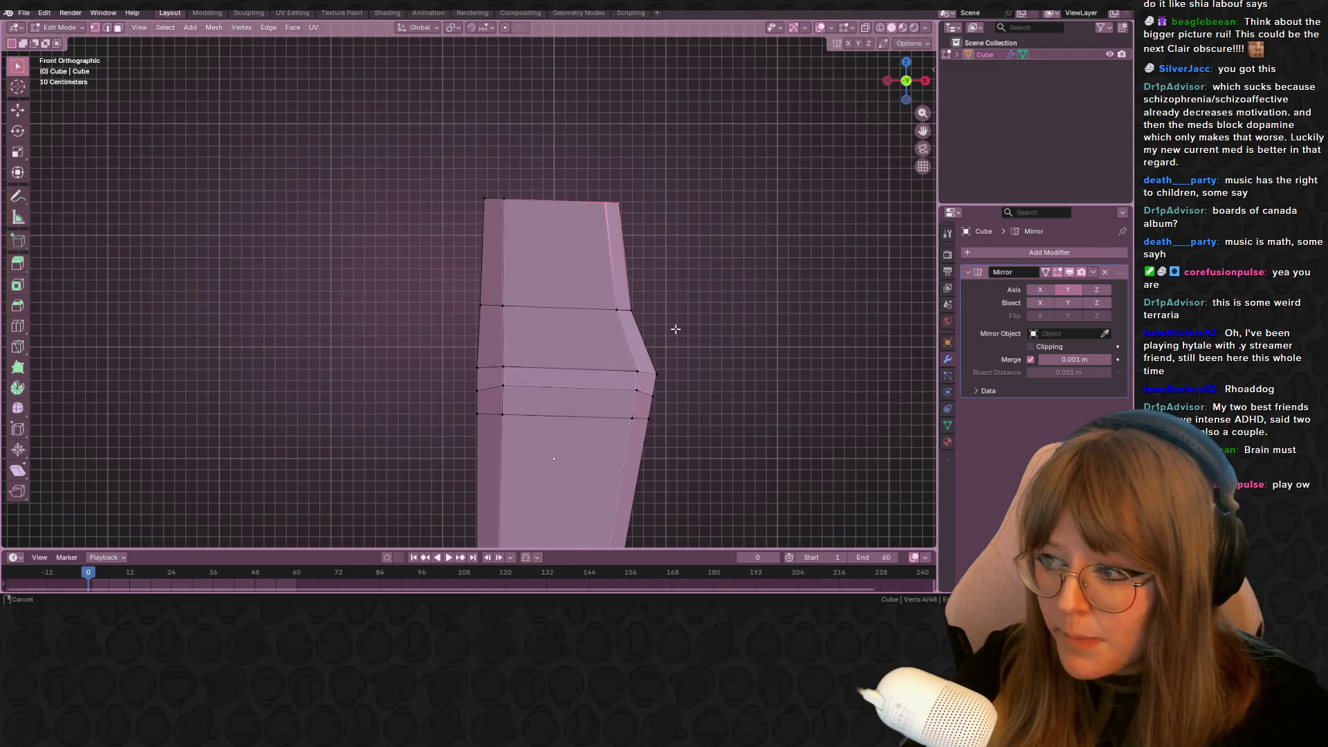
key("g")
key("g")
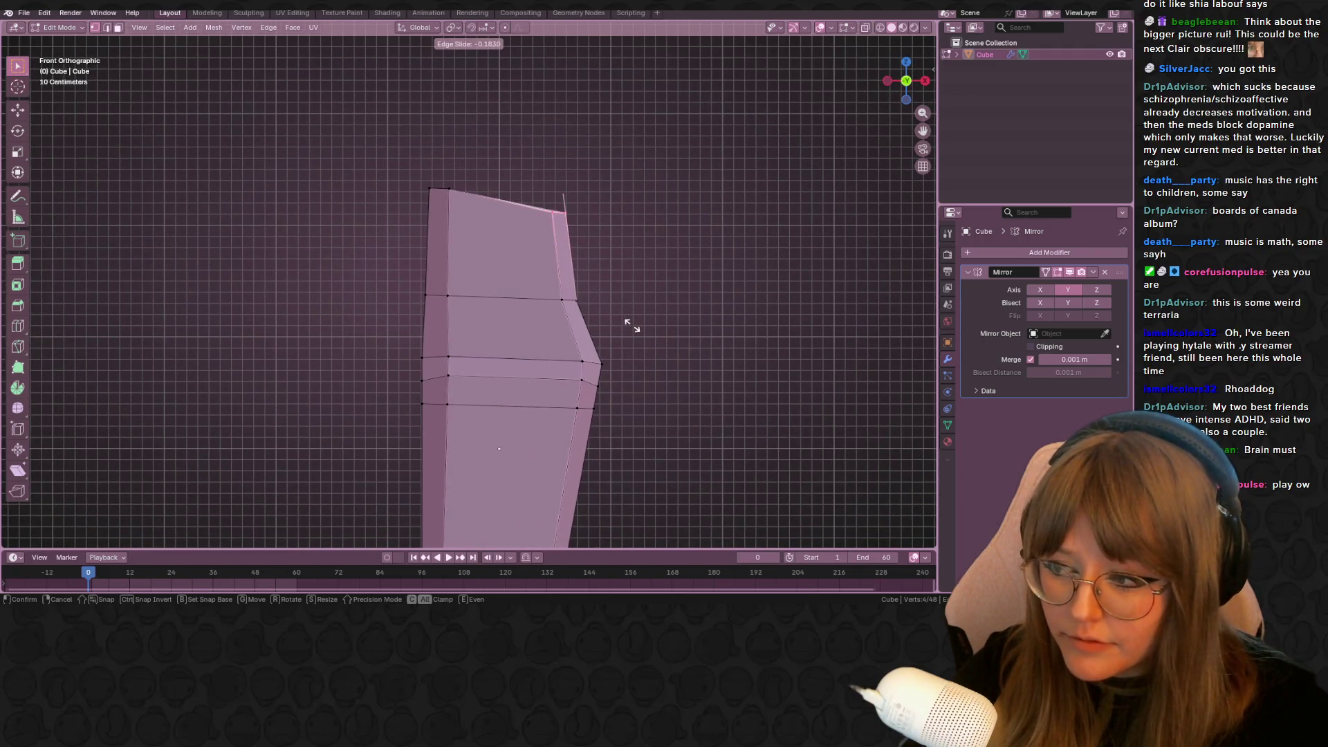
left_click(635, 305)
key("g")
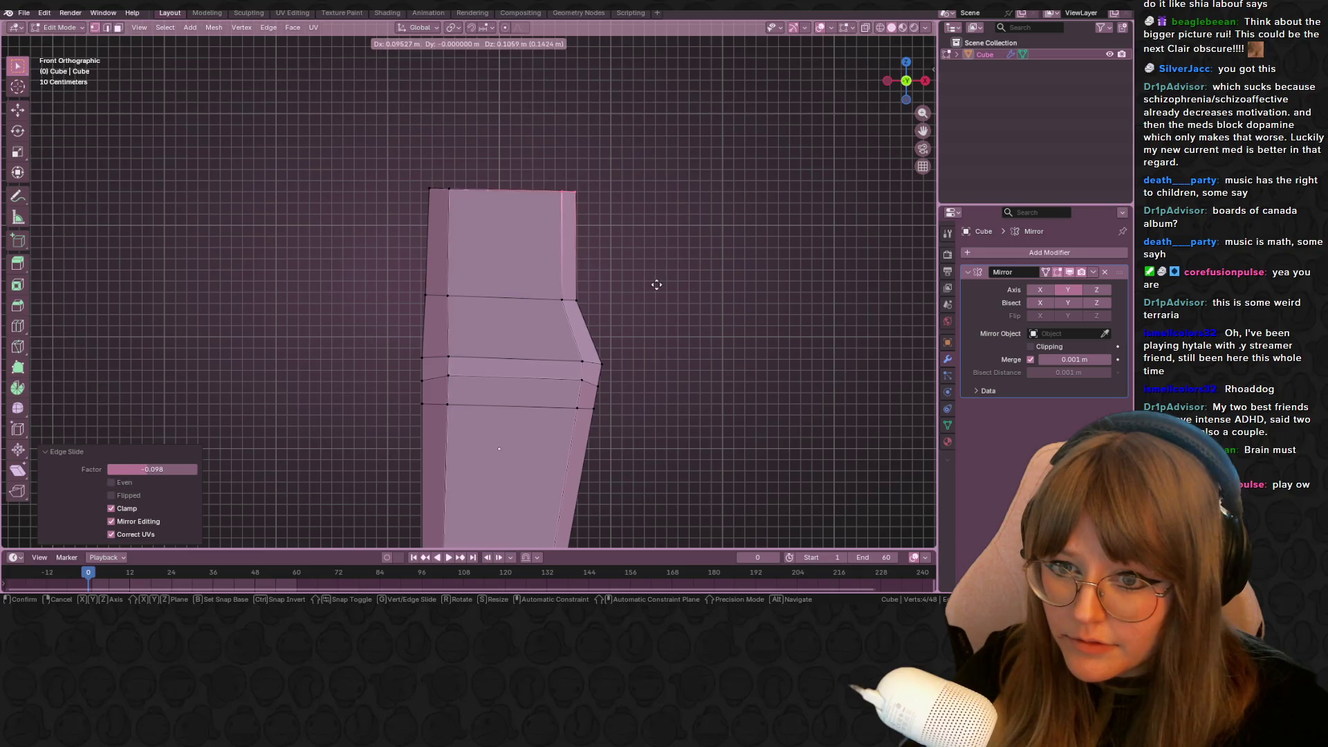
left_click(655, 281)
left_click_drag(906, 80, 907, 72)
key("KP_1")
scroll(708, 246, "down", 4)
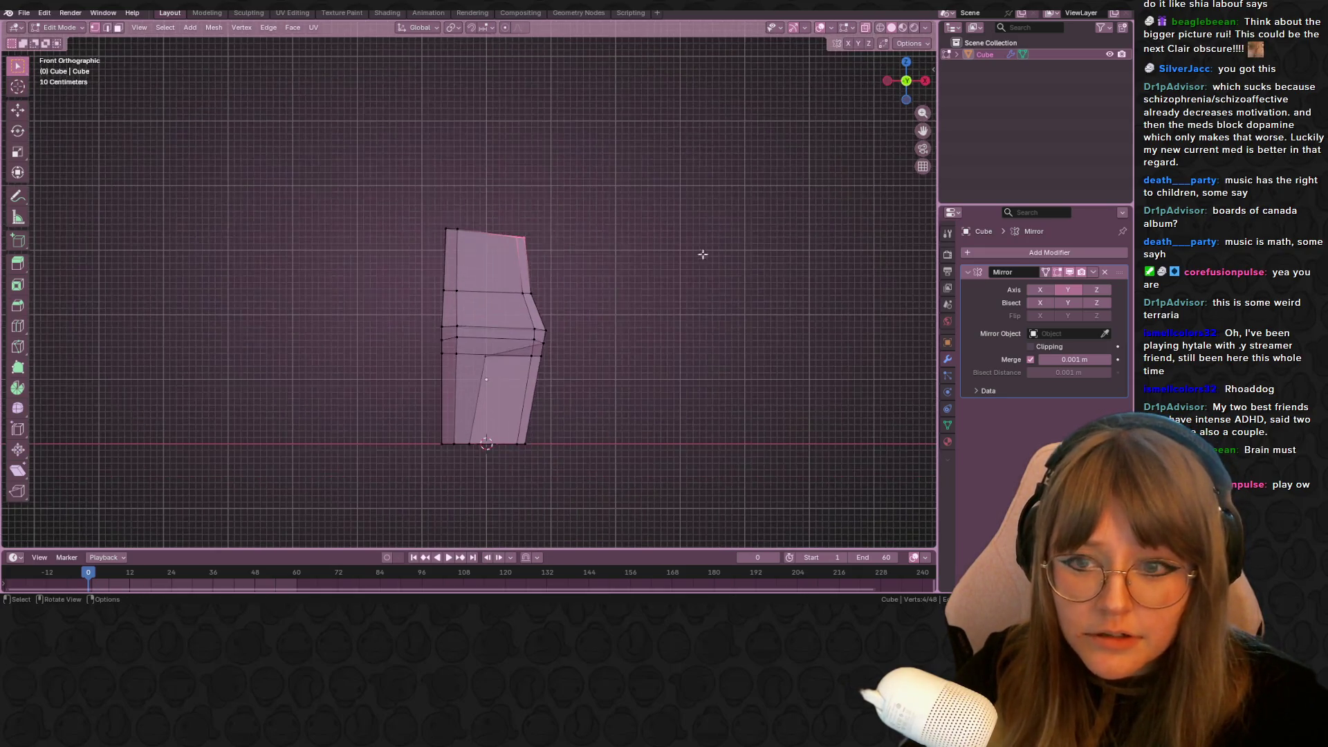
Move the right-side vertices, then nudge two vertices below the ledge slightly left
left_click_drag(483, 133, 526, 256)
key("g")
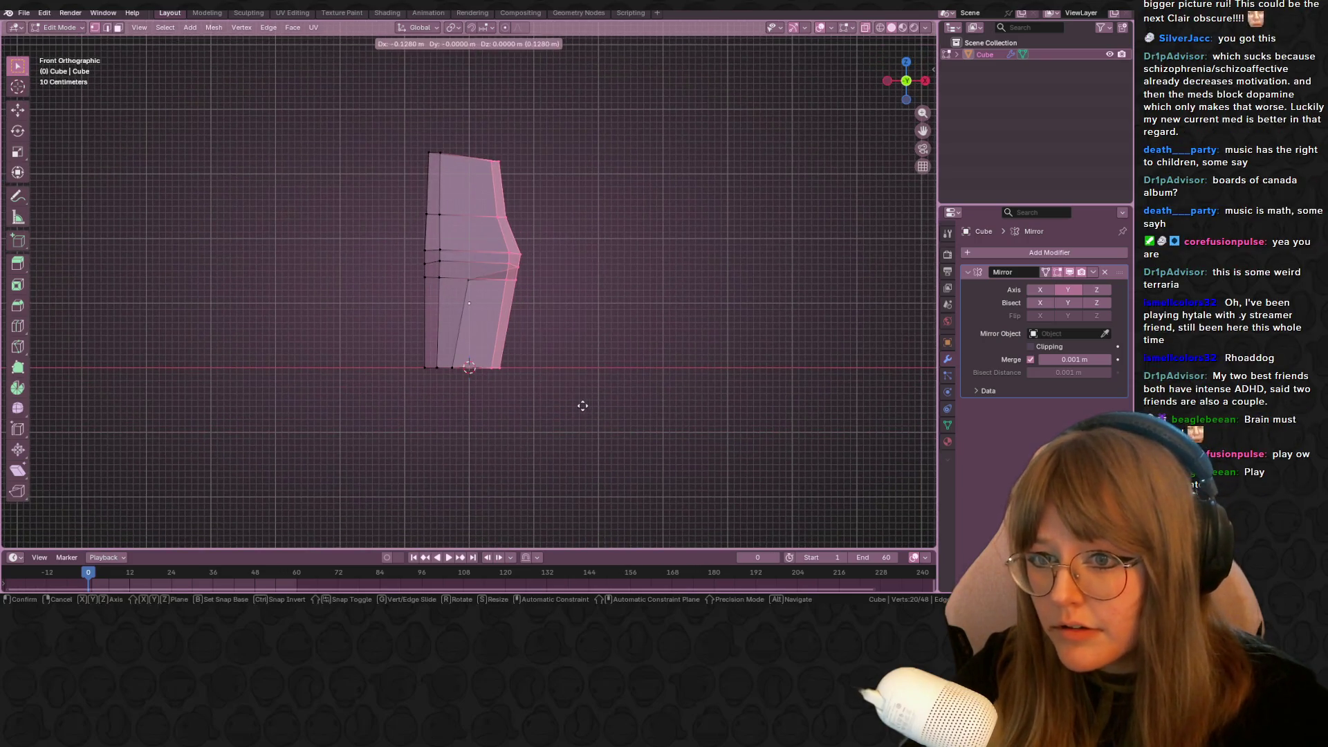
left_click(582, 406)
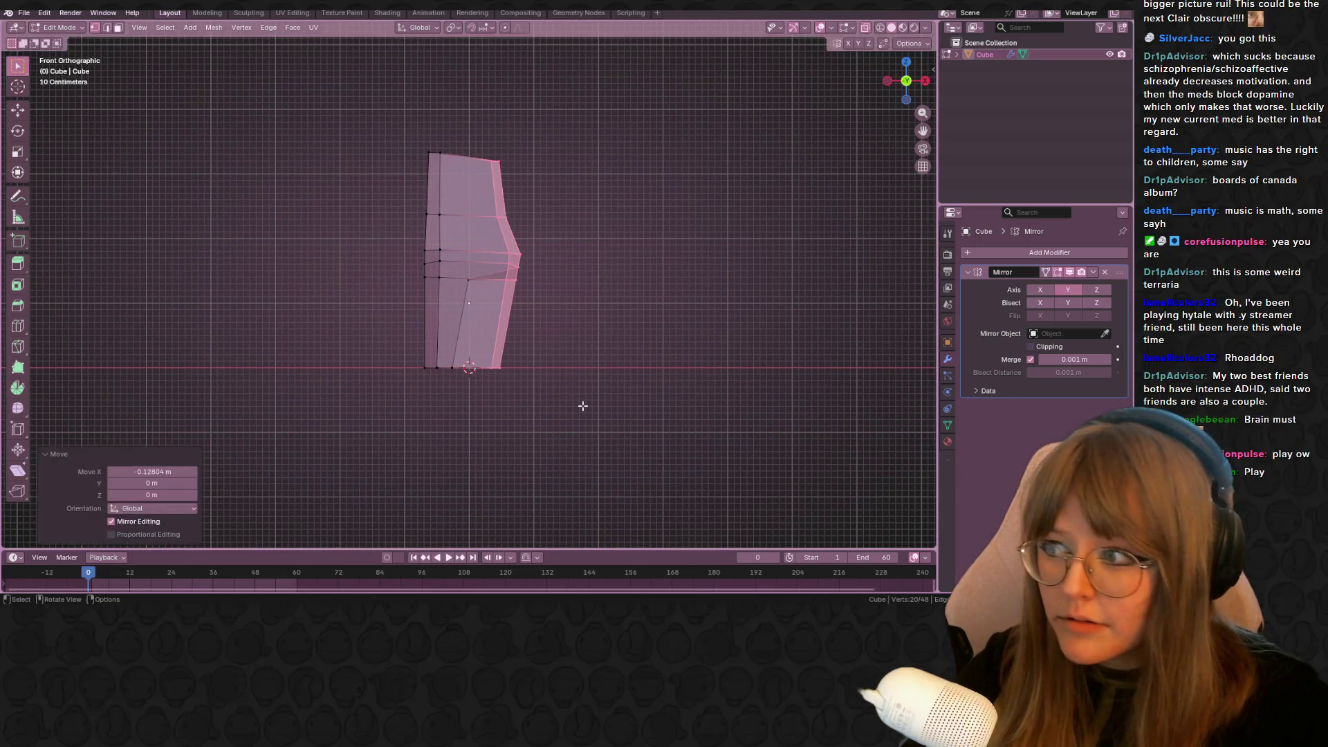
scroll(448, 315, "up", 1)
left_click(458, 273)
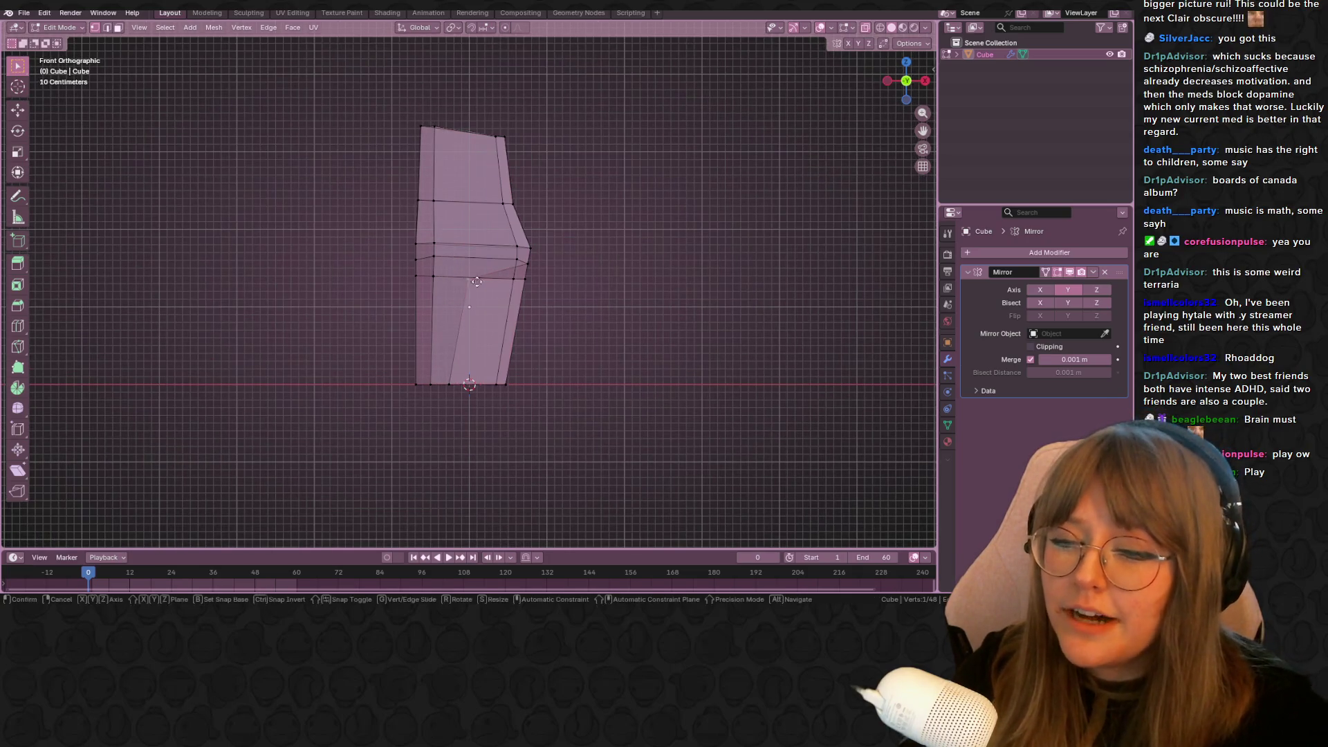
left_click(488, 305, "ctrl")
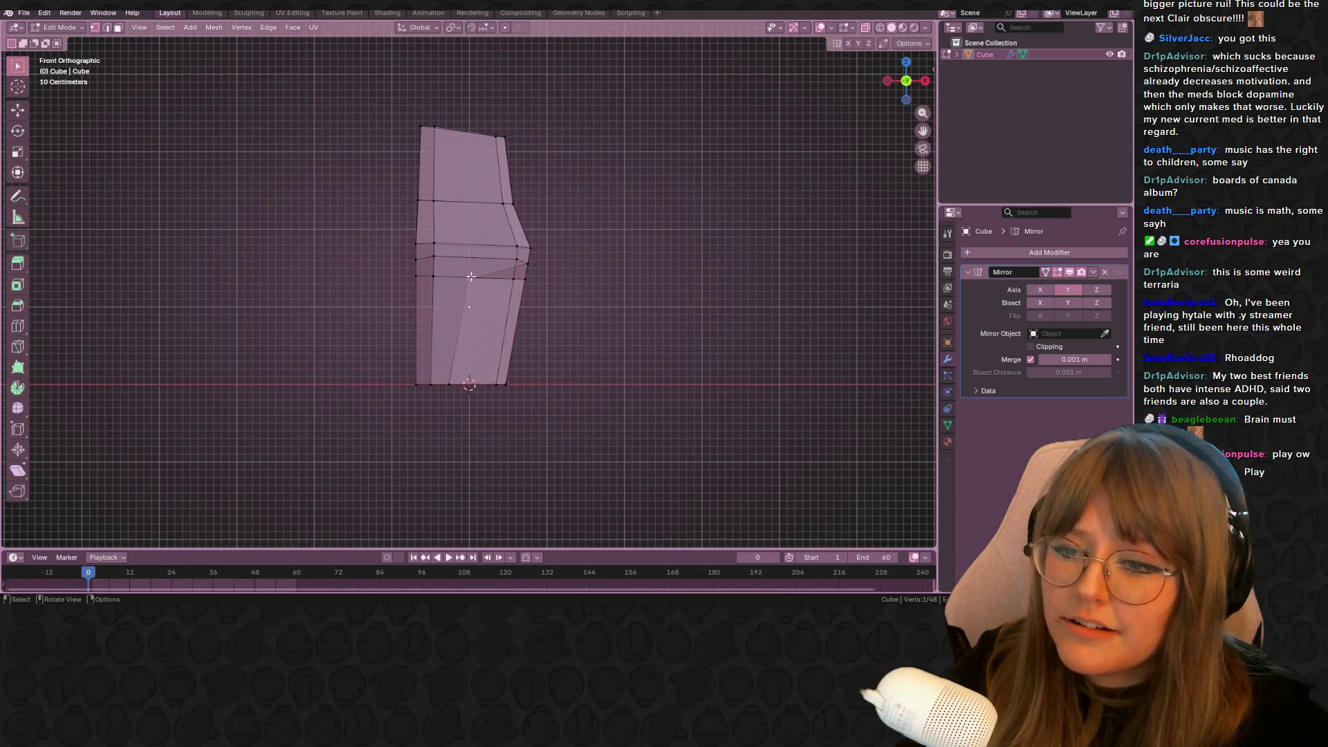
key("g")
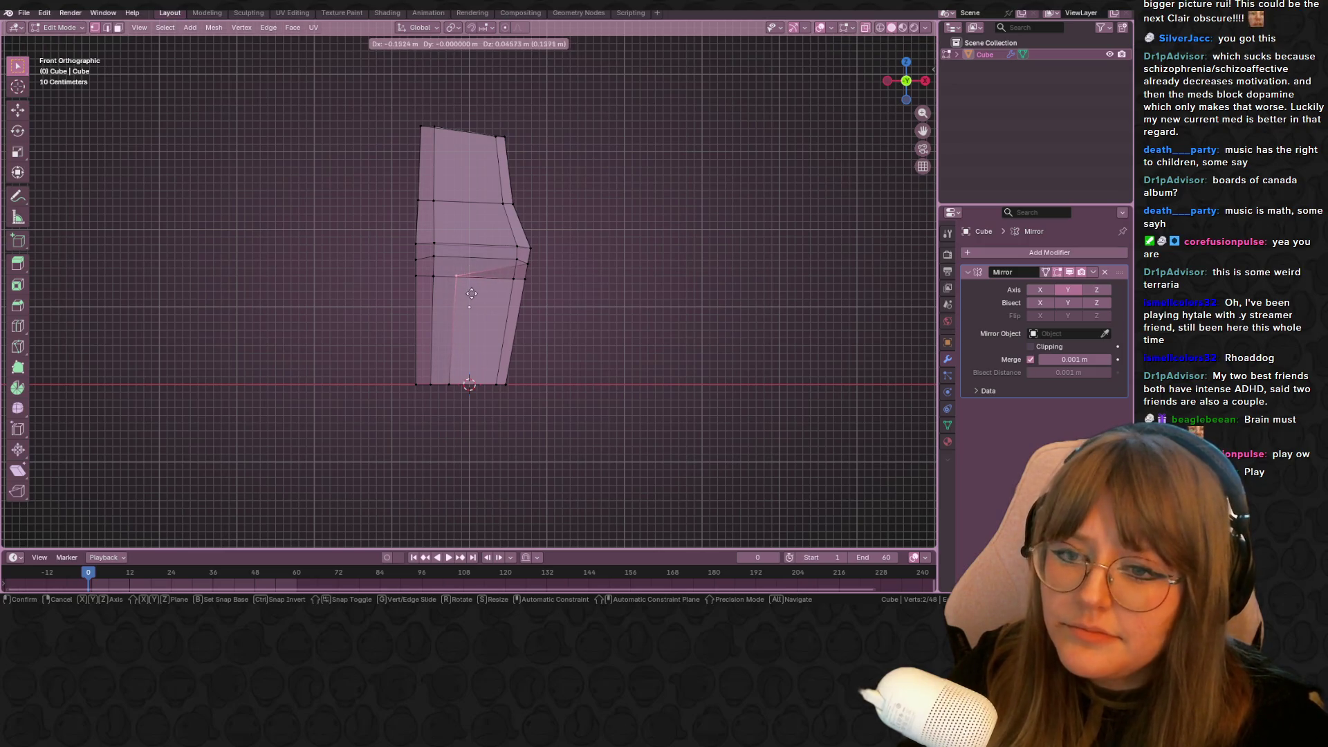
left_click(470, 294)
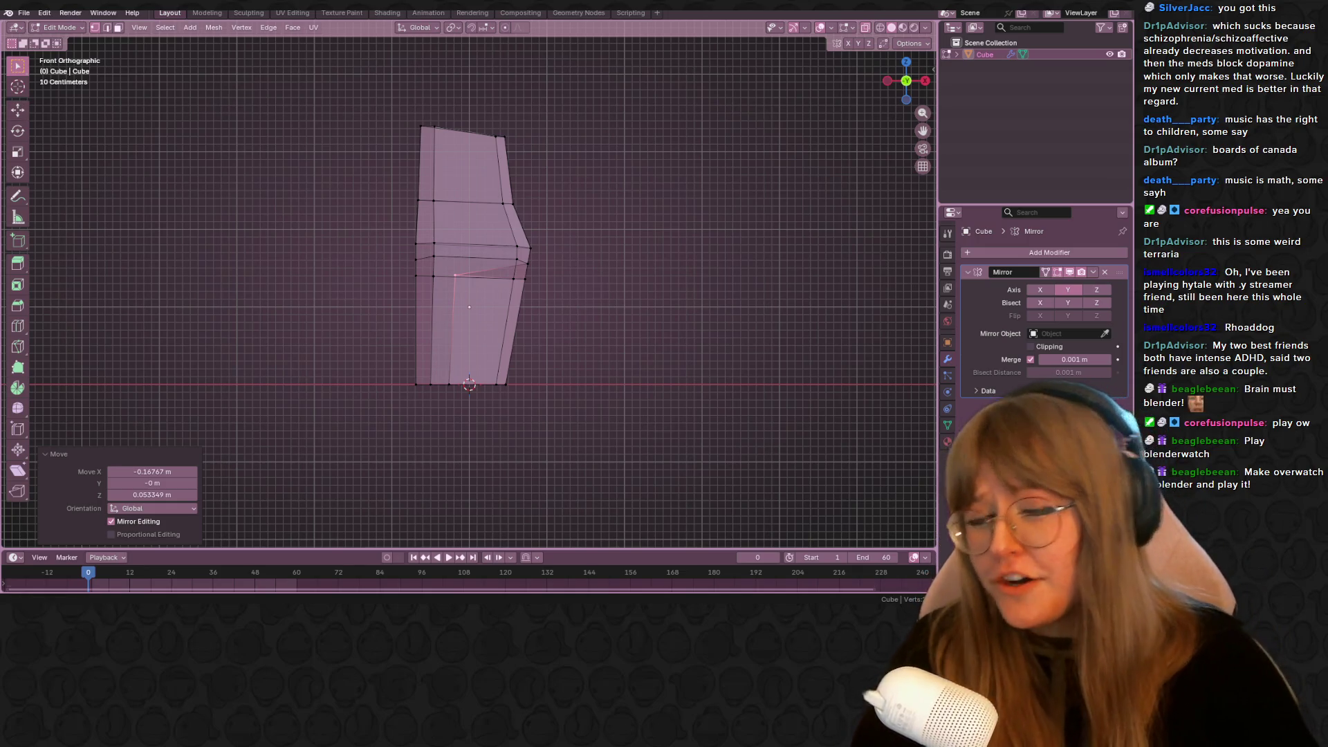
Adjust the top-left and top-right corner vertices, then return to Object Mode
scroll(505, 177, "up", 2)
scroll(505, 177, "up", 2)
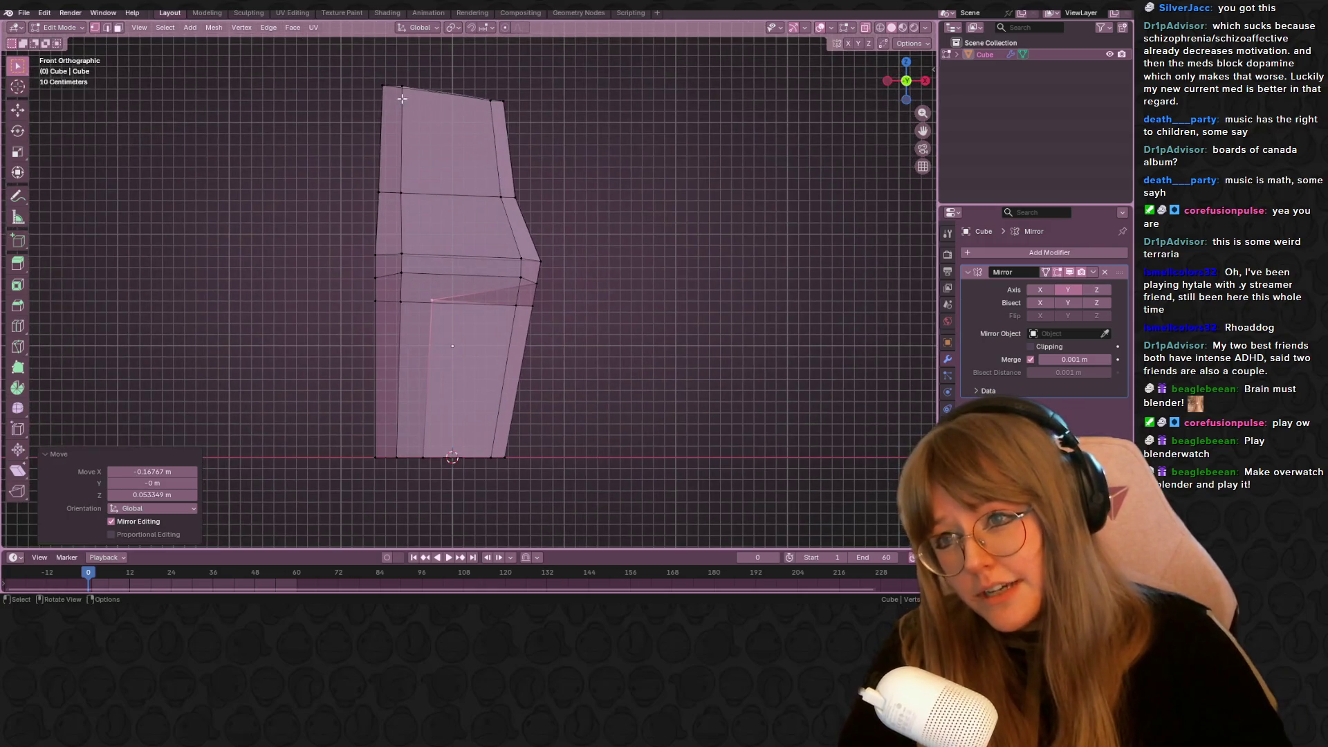
left_click(401, 93)
scroll(401, 93, "down", 1)
key("g")
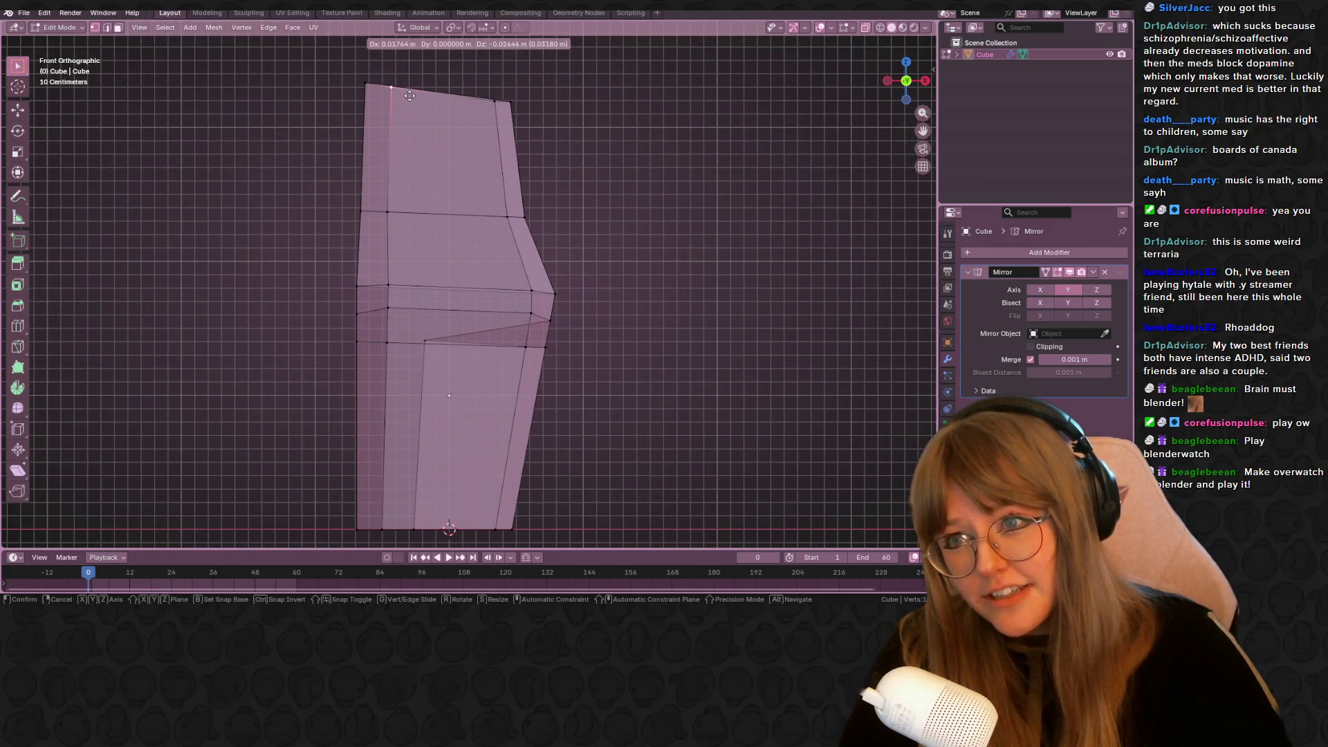
left_click(412, 94)
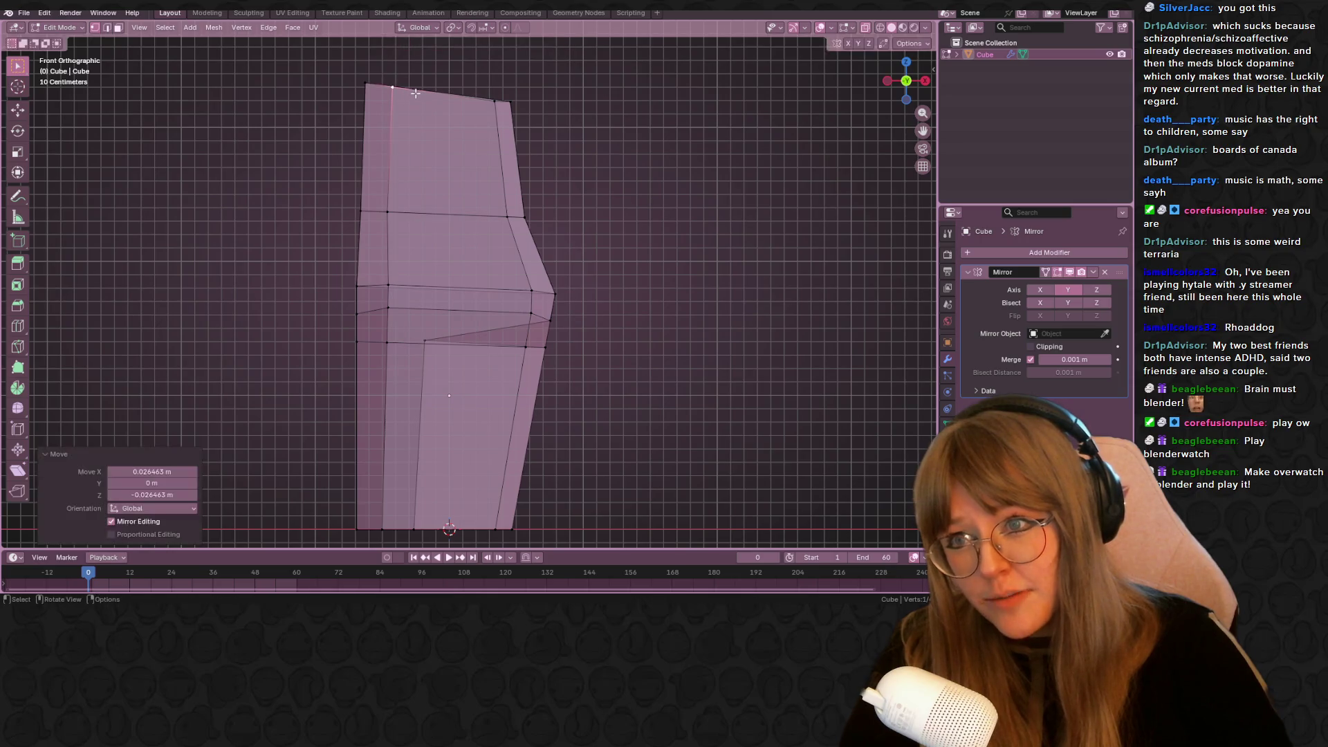
left_click(499, 102)
key("g")
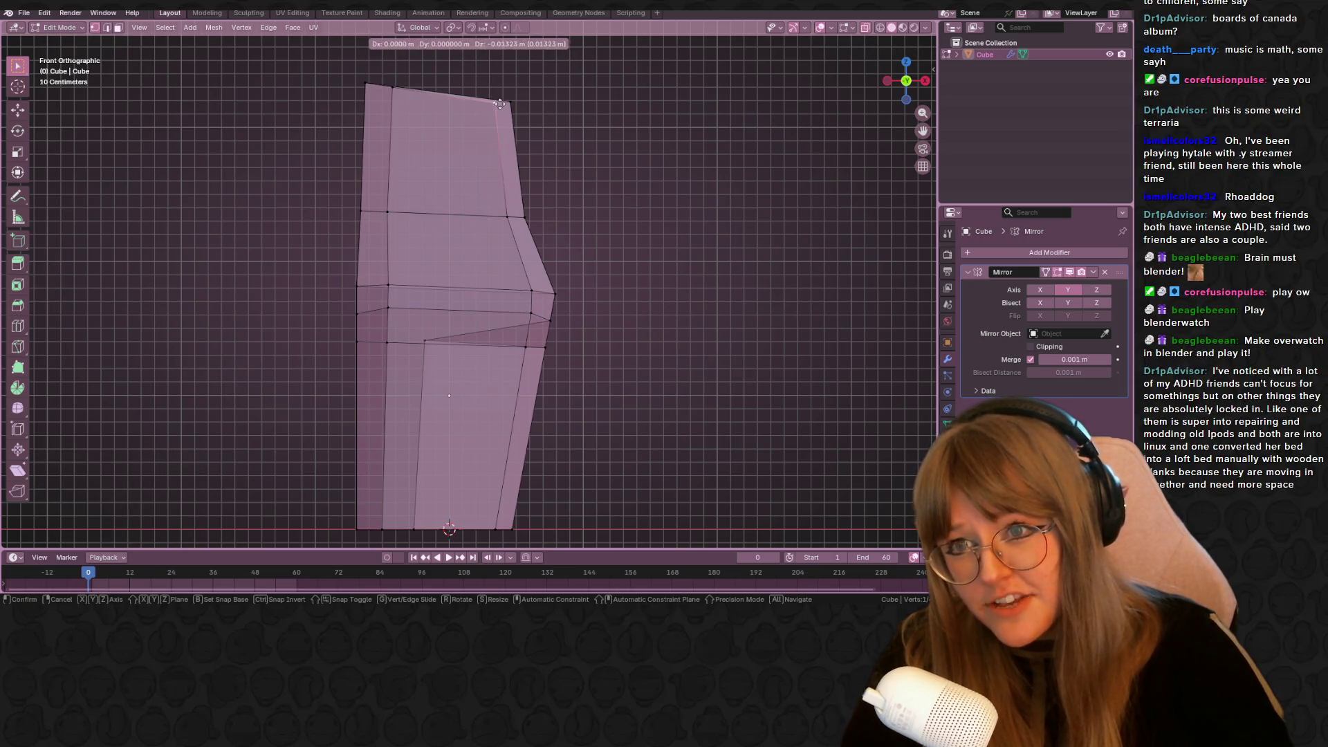
left_click(498, 101)
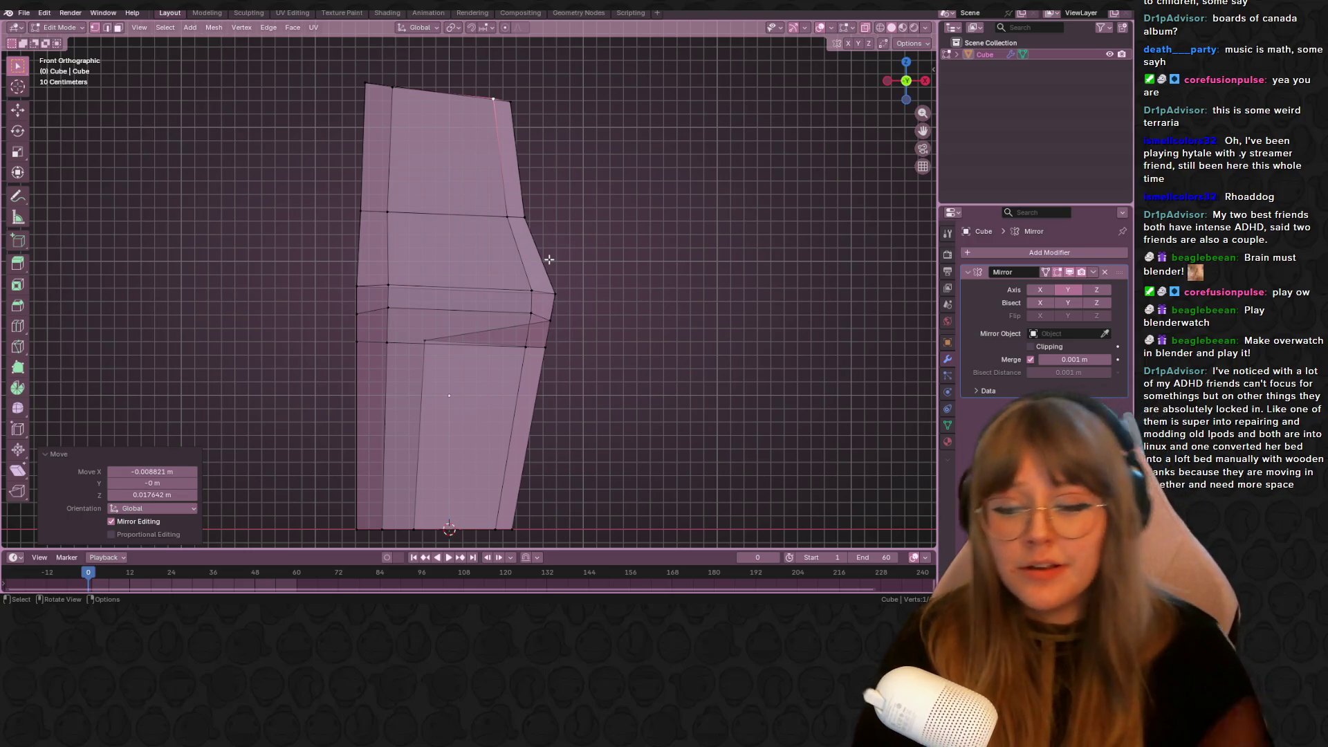
mouse_move(604, 136)
middle_mouse_down()
mouse_move(717, 199)
mouse_move(622, 179)
mouse_move(717, 180)
mouse_move(877, 15)
middle_mouse_up()
key("Tab")
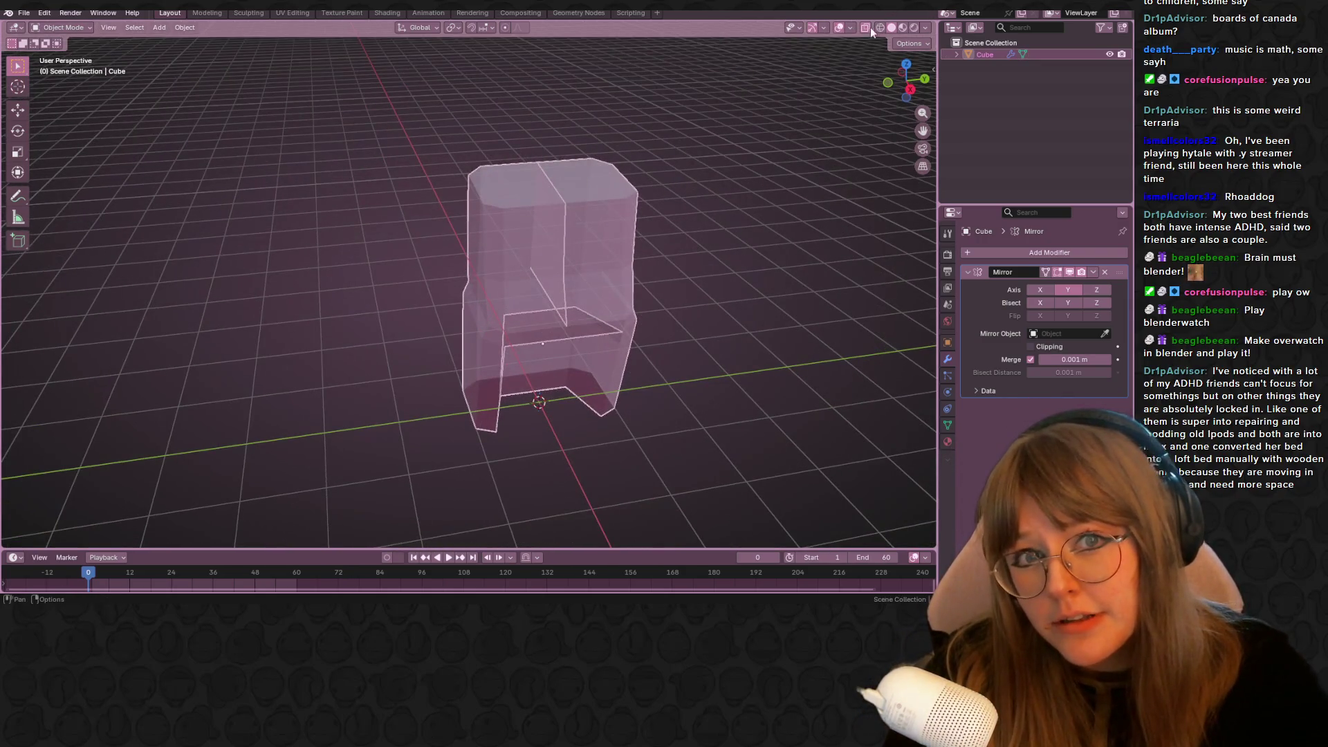
Turn X-ray off and scale the cabinet object down to about 0.83
left_click(865, 28)
middle_click_drag(674, 155, 686, 123)
key("s")
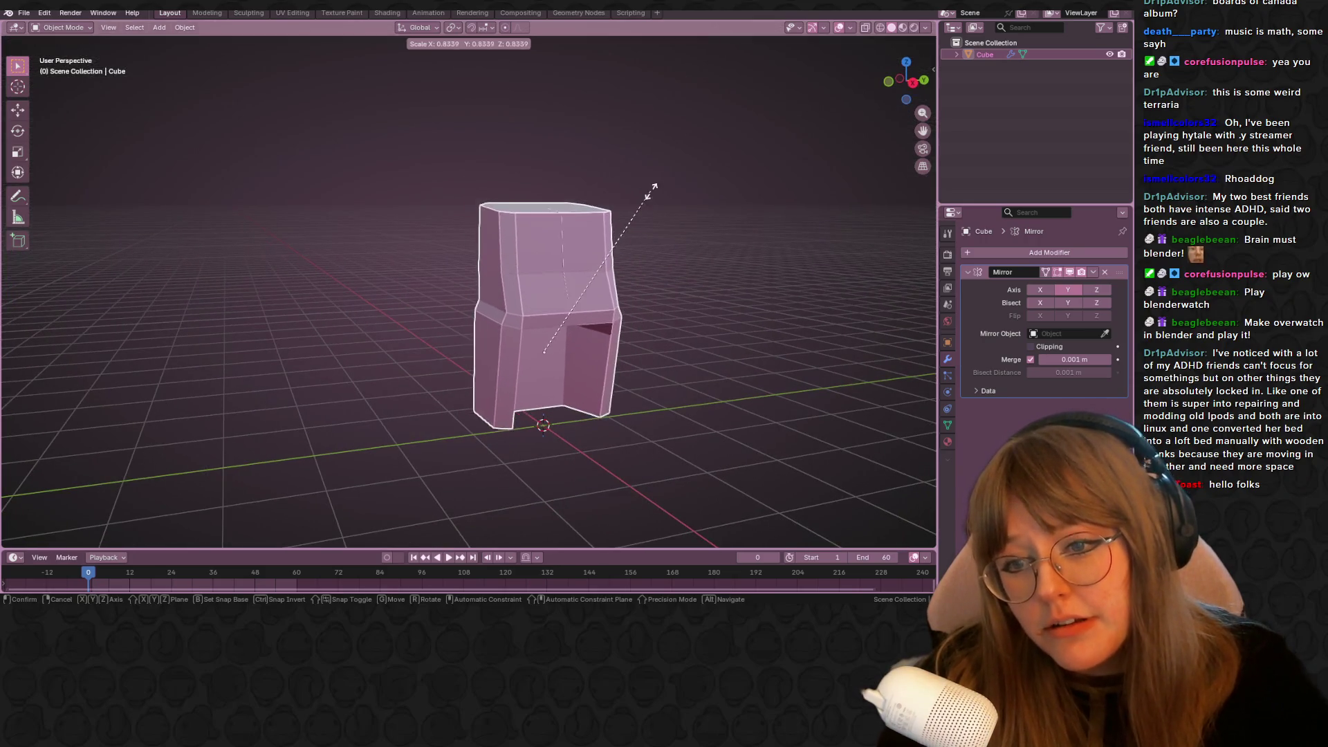
left_click(654, 188)
mouse_move(654, 188)
middle_mouse_down()
mouse_move(687, 249)
mouse_move(60, 205)
mouse_move(277, 208)
middle_mouse_up()
scroll(629, 285, "down", 3)
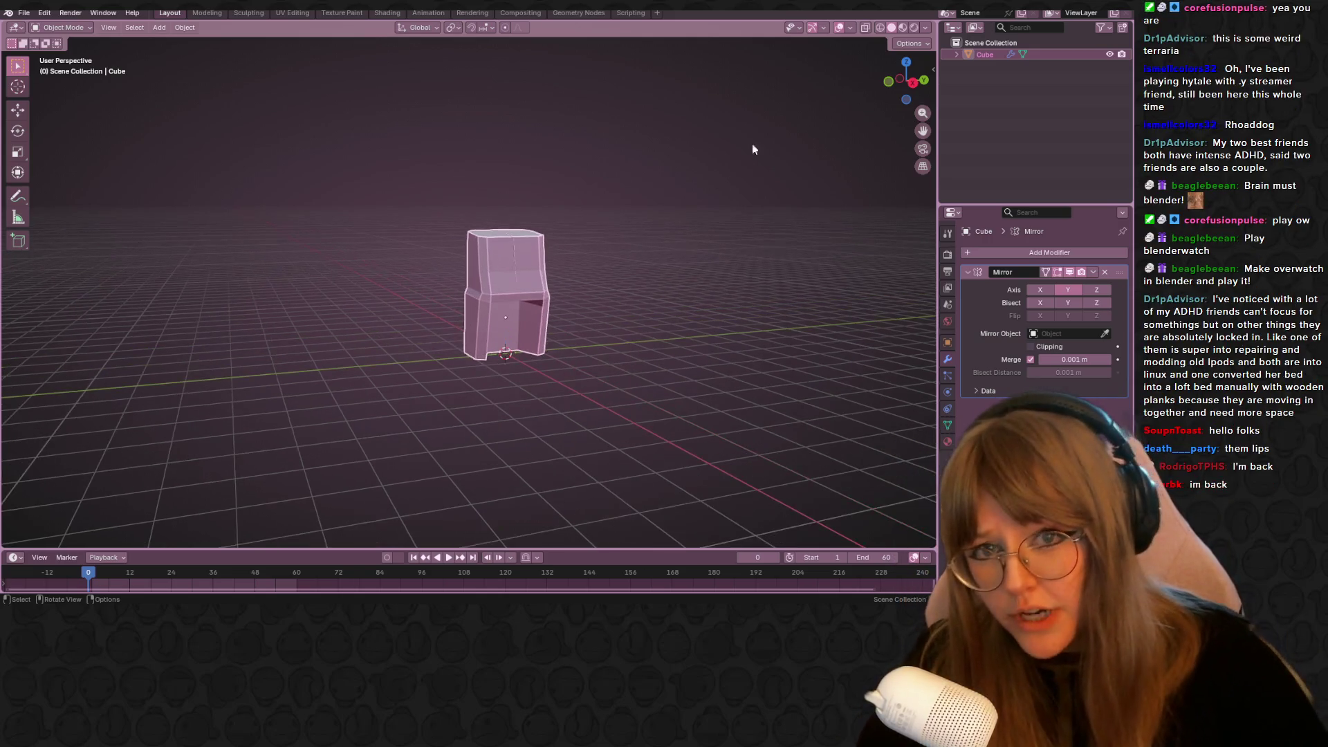
Enable Clipping on the Mirror modifier to keep the halves joined
left_click(913, 82)
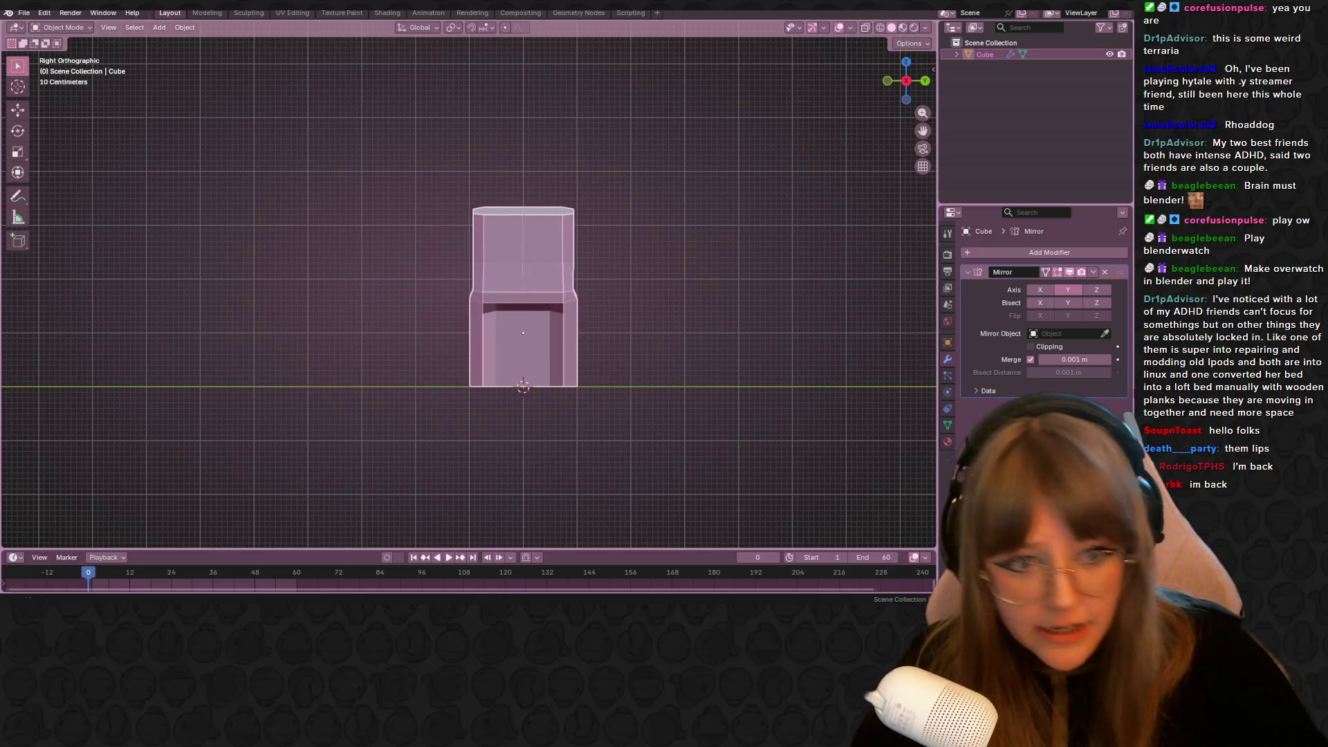
left_click(1030, 346)
scroll(270, 193, "up", 1)
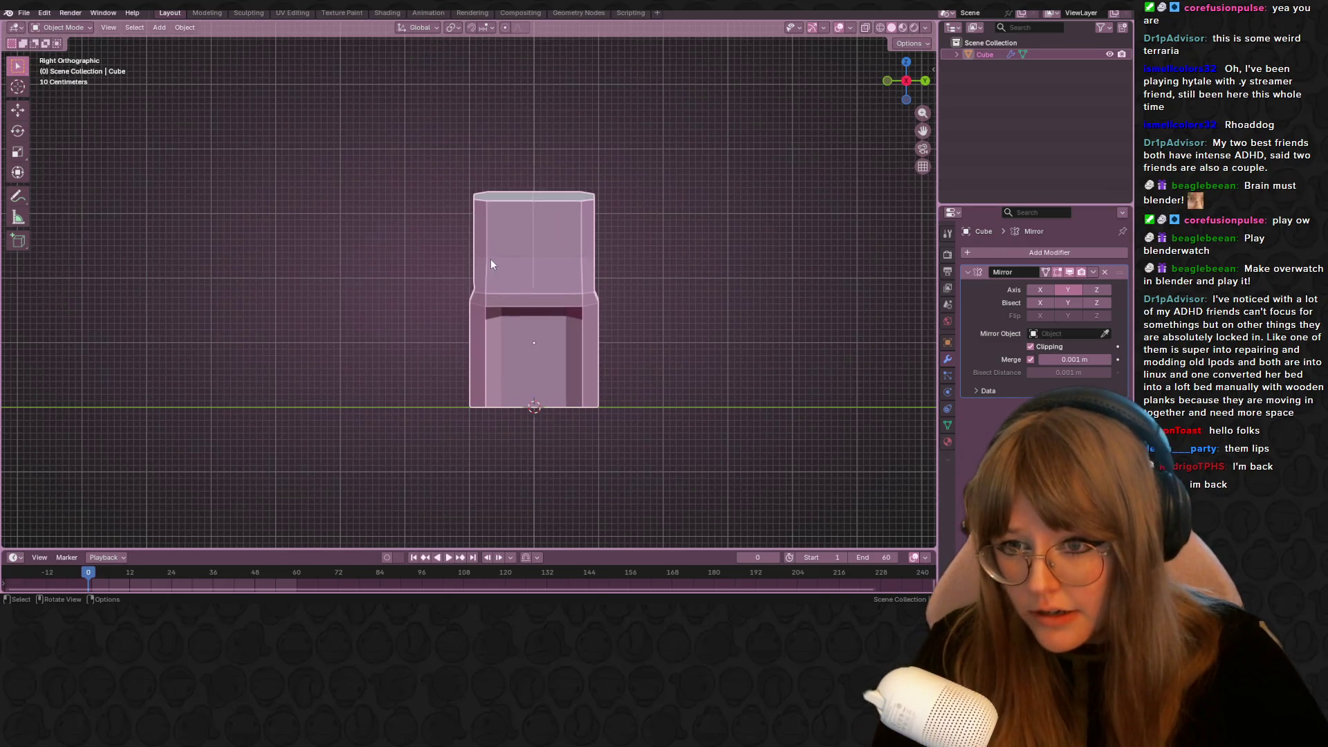
In Edit Mode, move the vertices -0.064 m along Y to deepen the cabinet
key("Tab")
key("g")
left_click(564, 296)
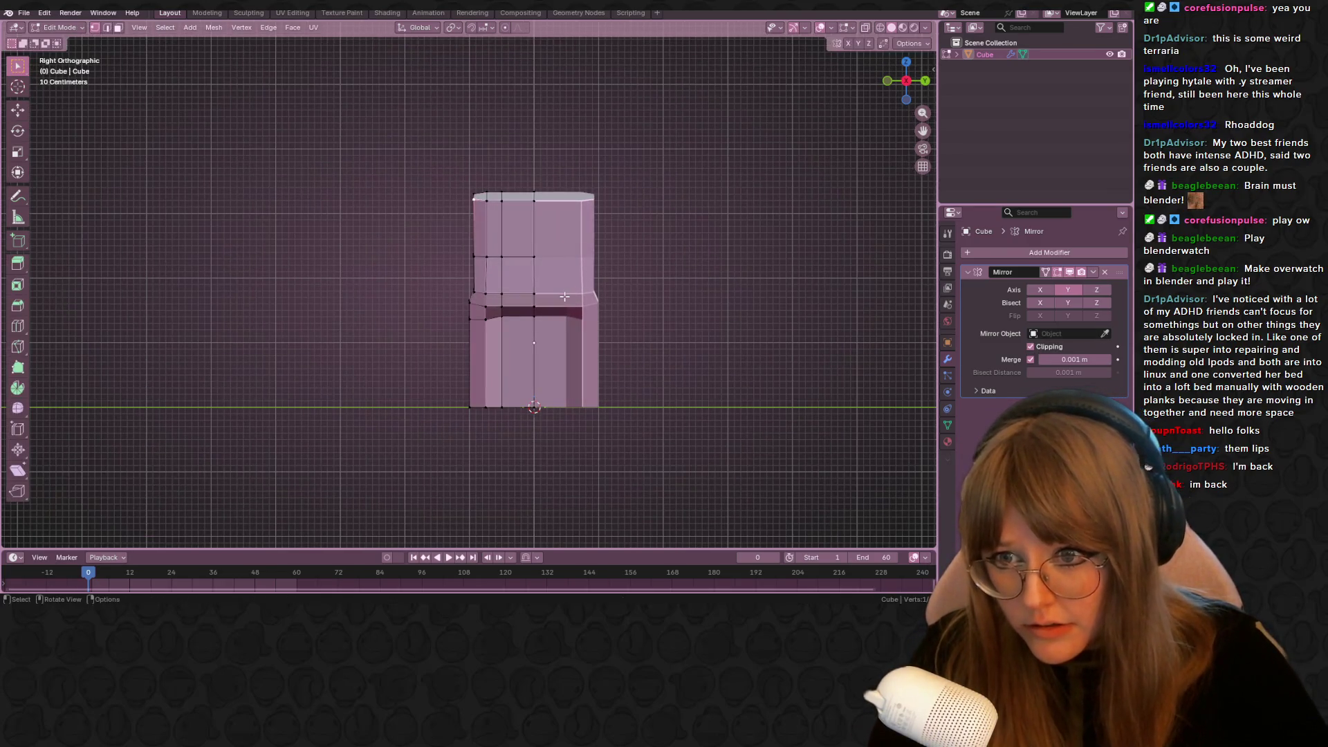
key("a")
key("g")
left_click(569, 294)
key("g")
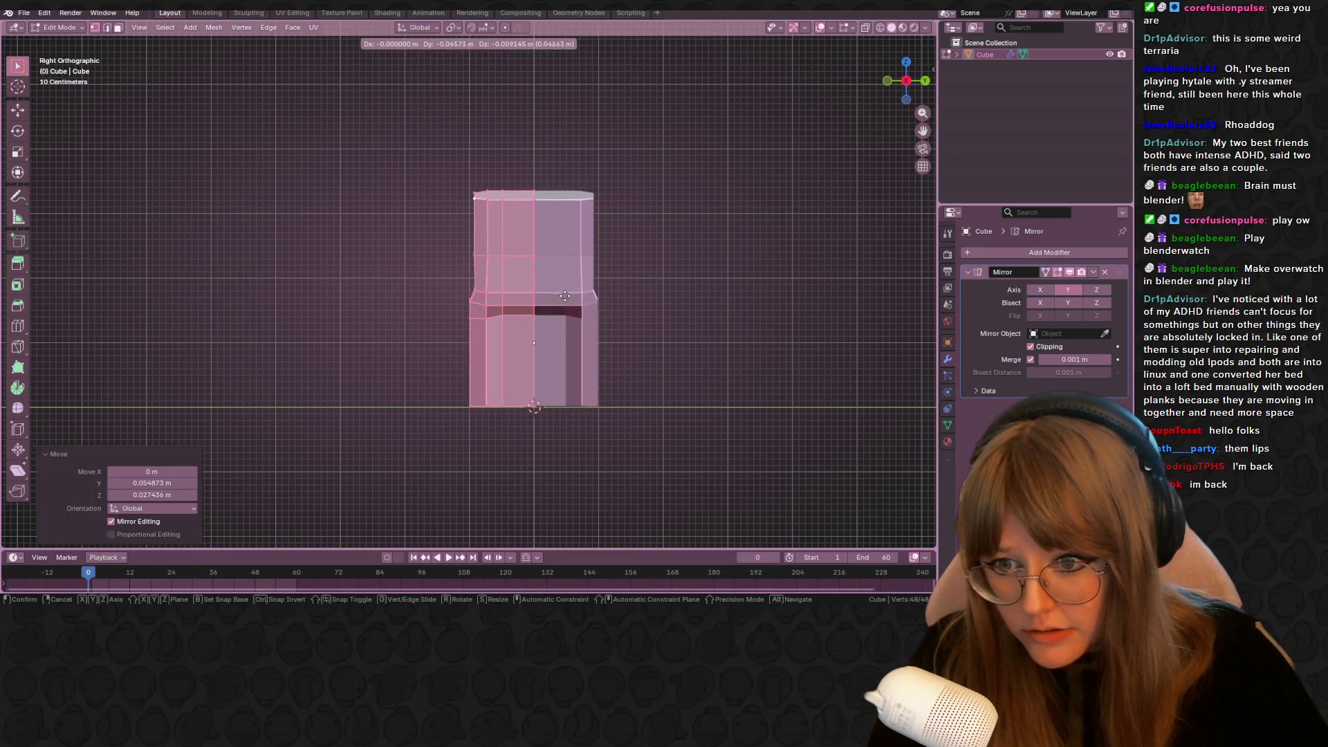
left_click(567, 296)
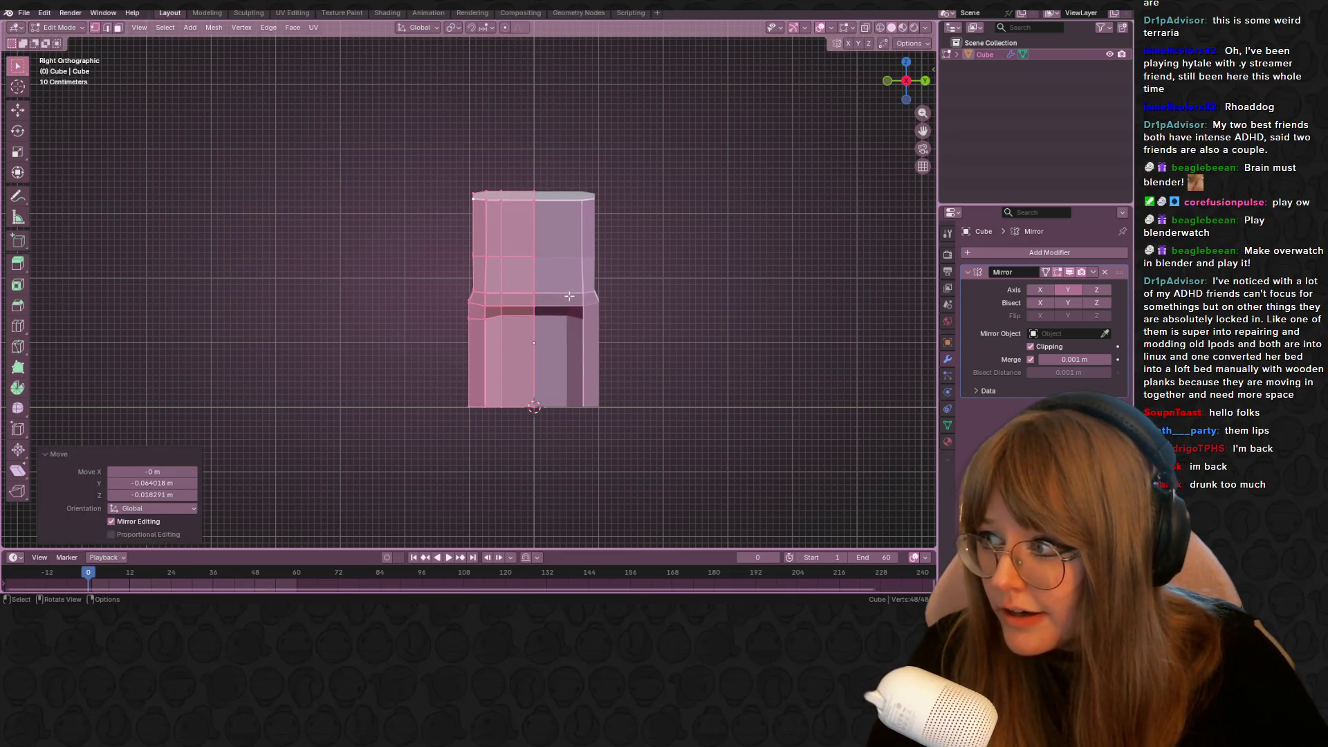
Deselect the vertices and switch to the cabinet's front view
scroll(604, 332, "up", 1)
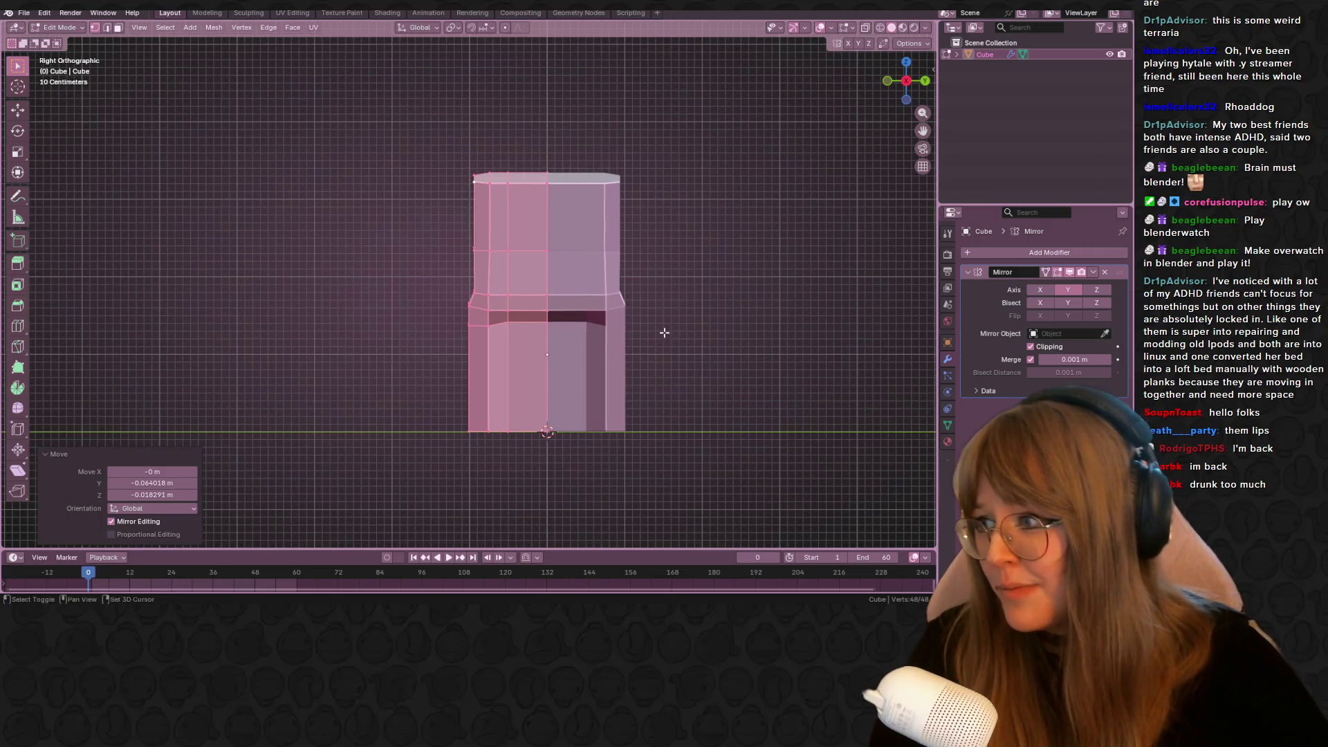
middle_click_drag(667, 332, 576, 294, "shift")
scroll(553, 277, "up", 2)
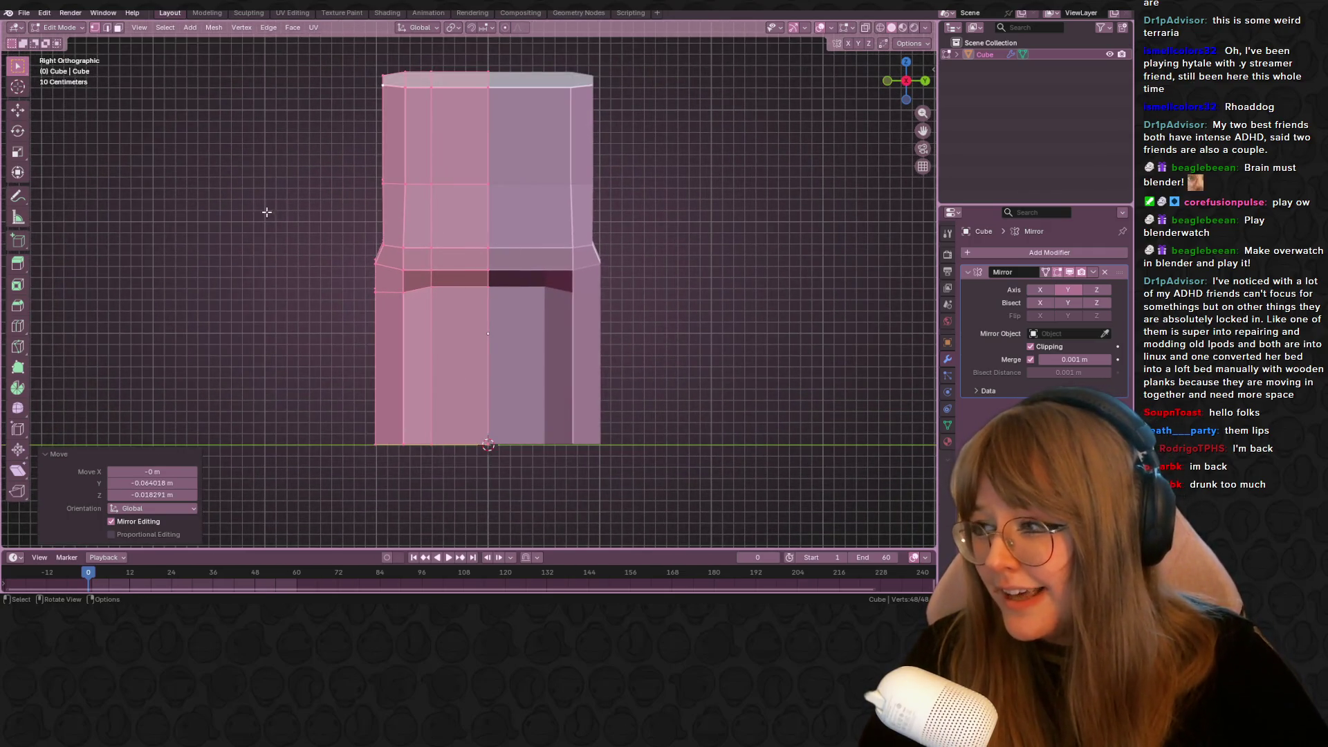
mouse_move(619, 208)
middle_mouse_down()
mouse_move(650, 320)
mouse_move(625, 314)
middle_mouse_up()
left_click(609, 204)
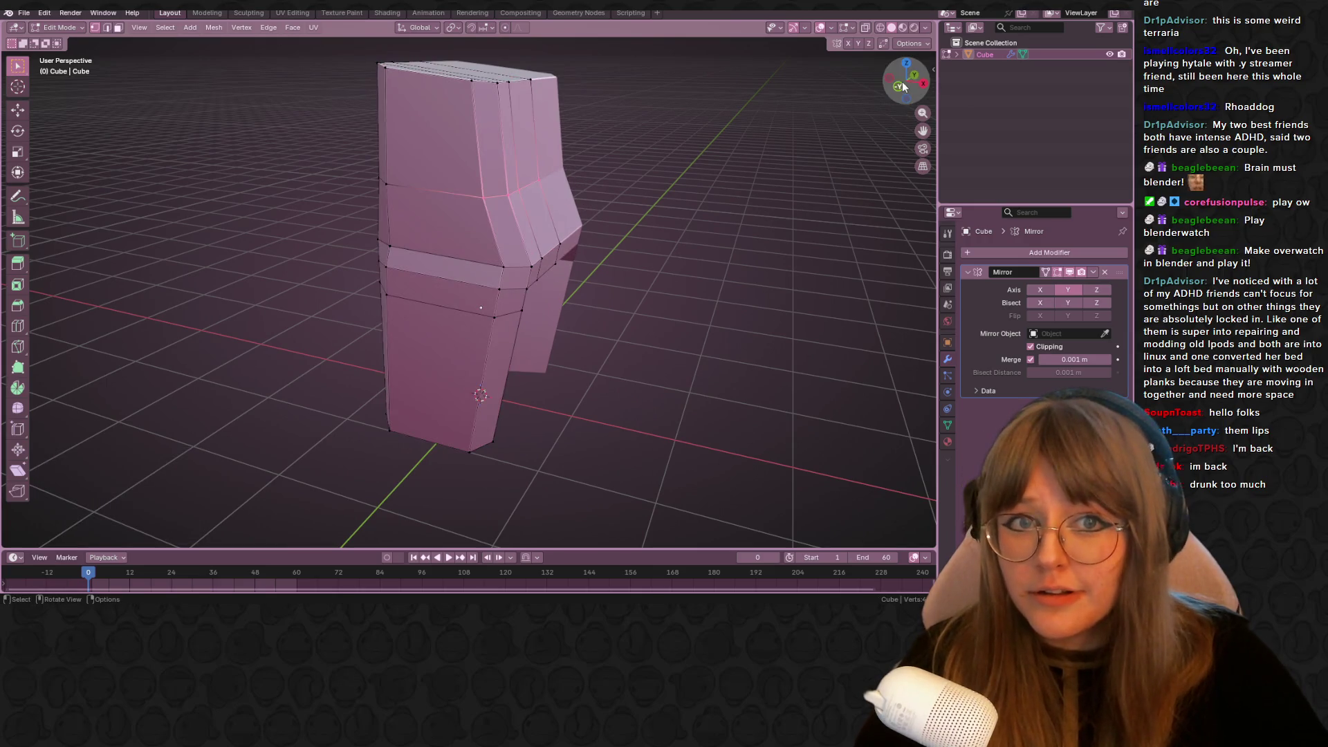
left_click(898, 86)
scroll(692, 151, "up", 1)
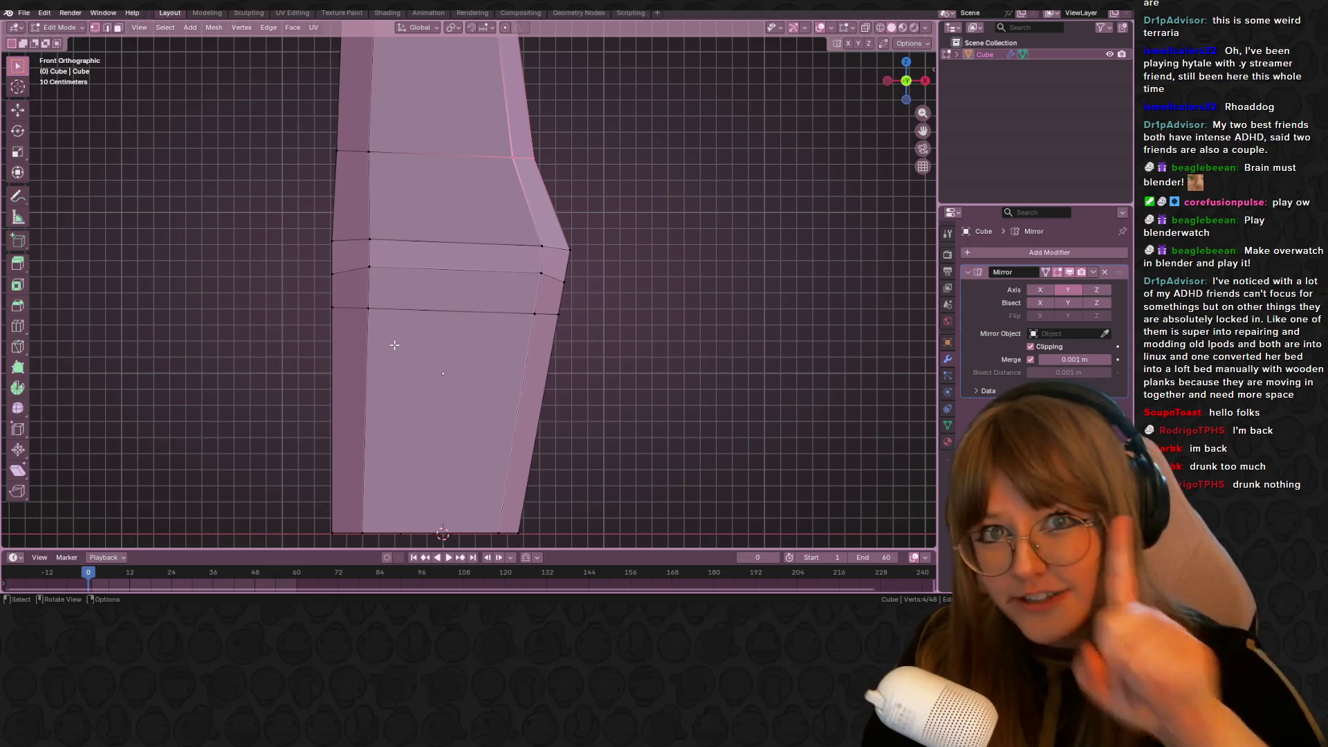
Move the profile vertex -0.062 m along X and -0.103 m along Z
middle_click_drag(340, 306, 315, 364, "shift")
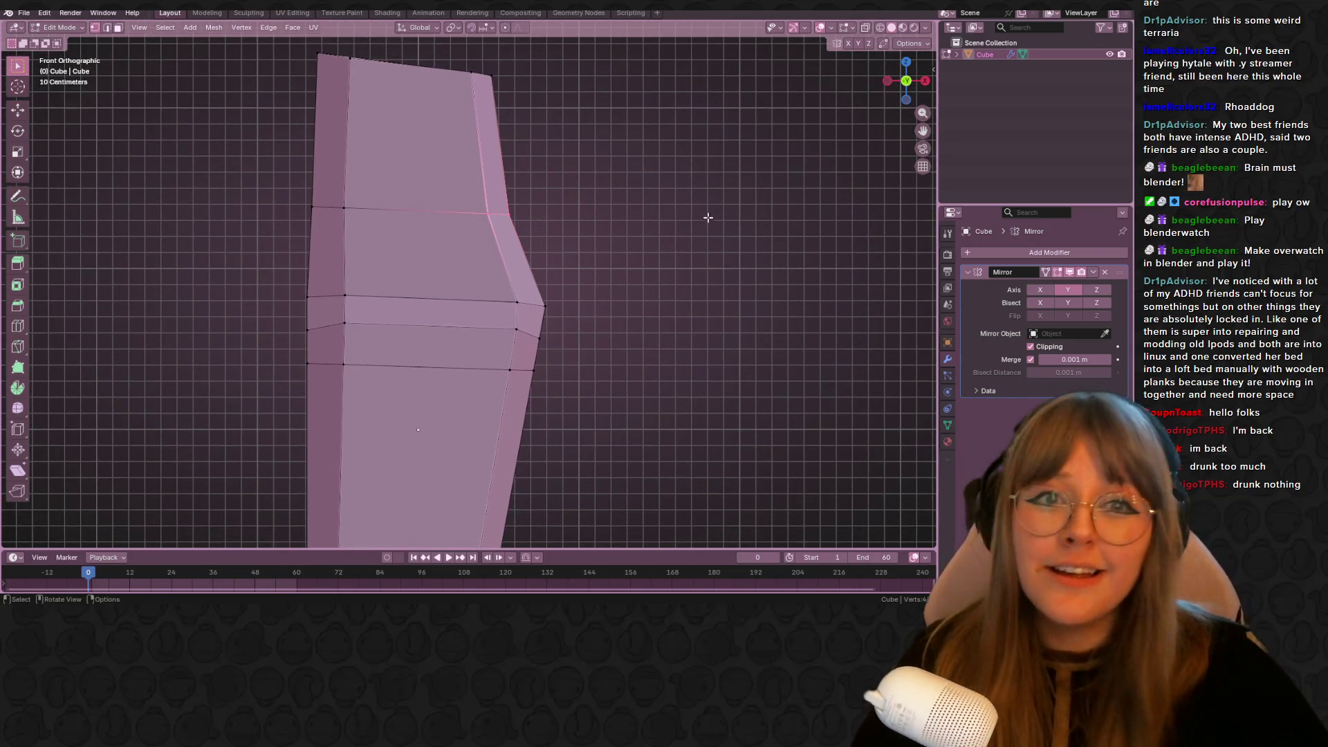
middle_click_drag(608, 219, 627, 238, "shift")
key("g")
left_click(593, 286)
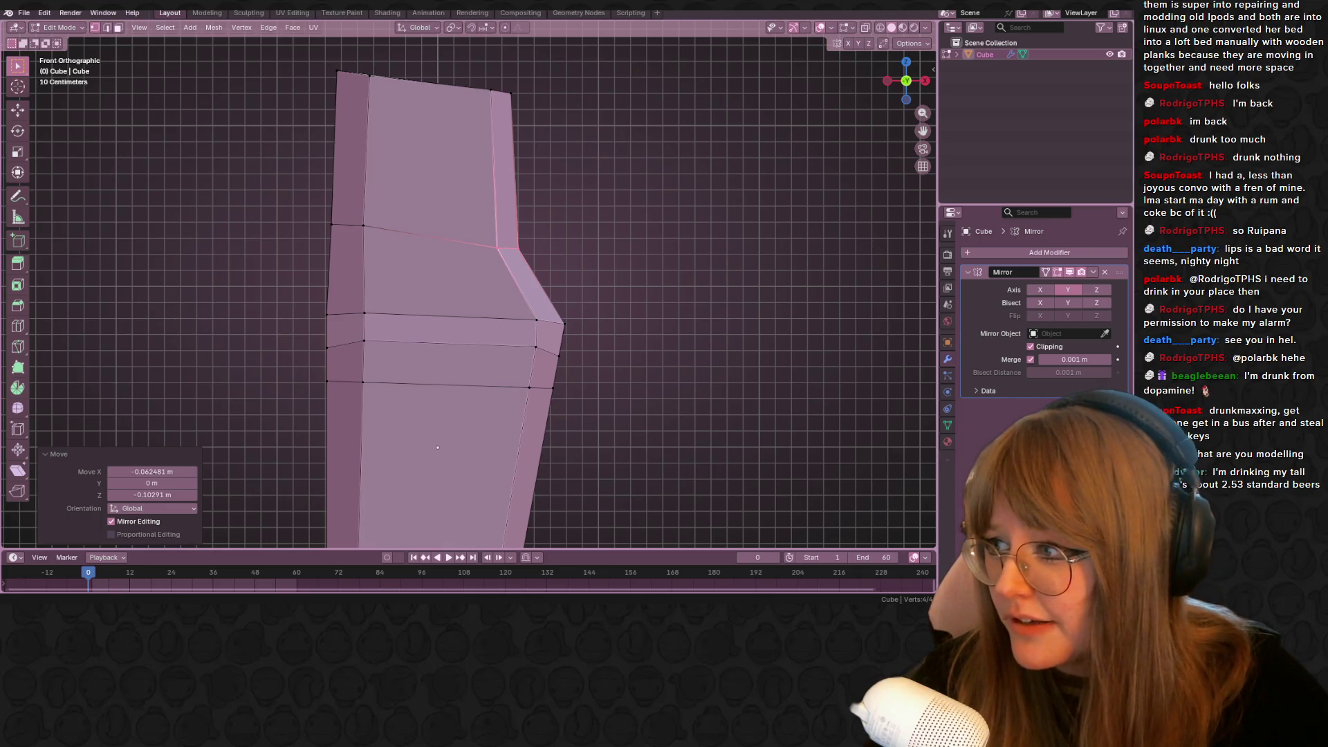
Slide the ledge profile edge upward along the cabinet side
mouse_move(547, 246)
middle_mouse_down("shift")
mouse_move(592, 191)
mouse_move(474, 146)
mouse_move(473, 192)
mouse_move(562, 148)
mouse_move(458, 180)
middle_mouse_up("shift")
scroll(484, 183, "down", 2)
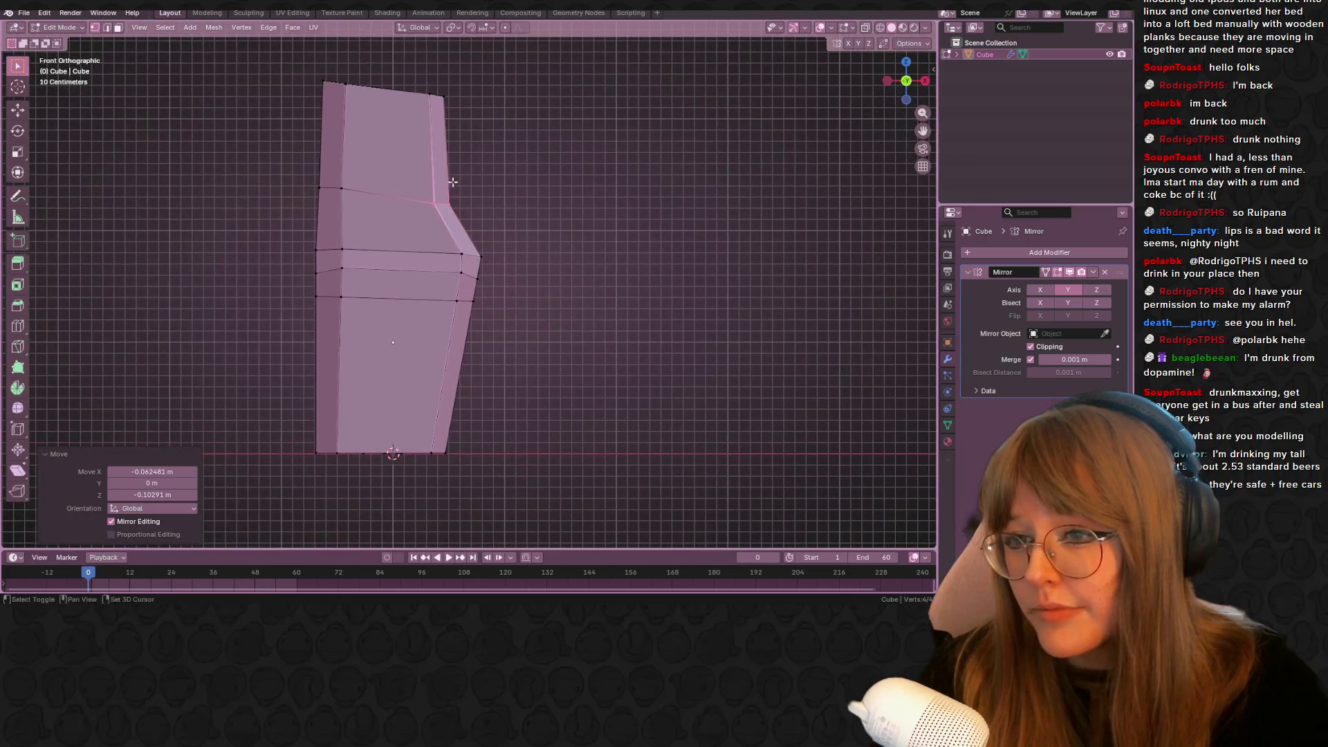
key("g")
key("g")
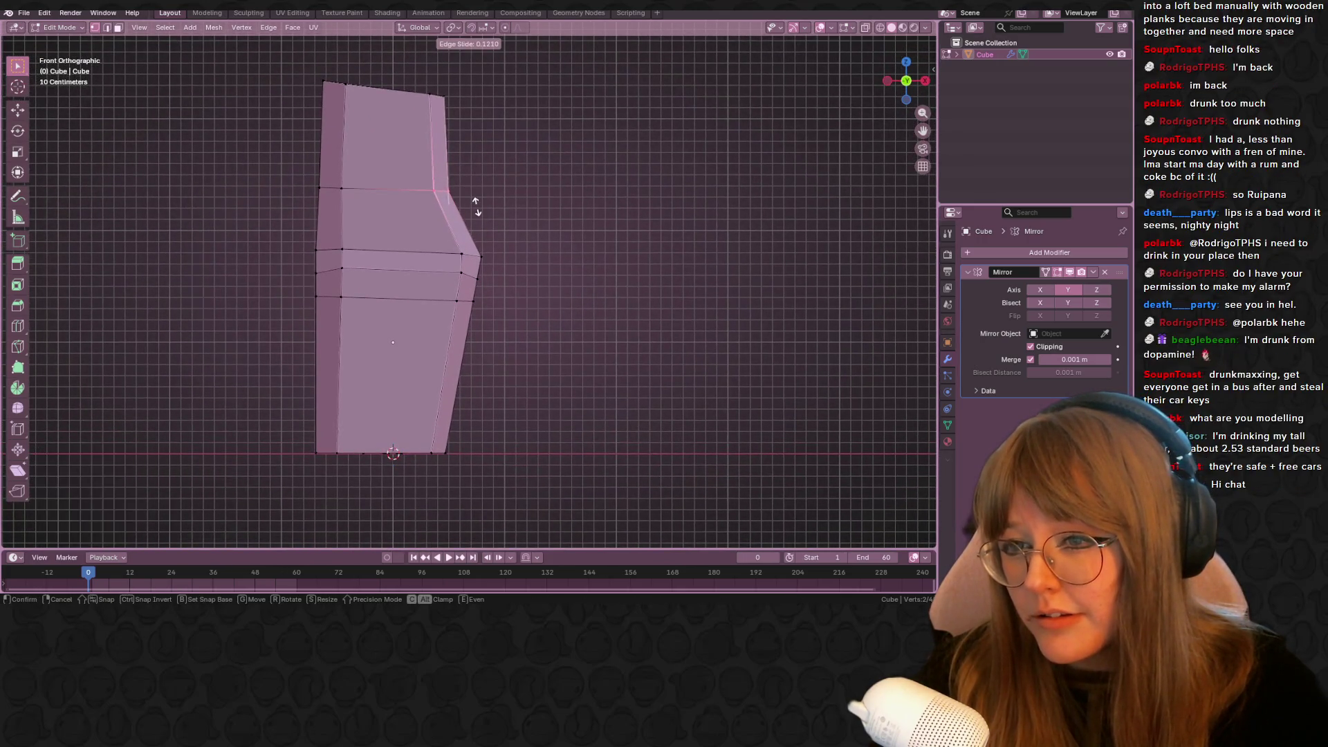
left_click(475, 207)
Slide a right and a left profile vertex along their edges to reshape the ledge
left_click(460, 272)
key("g")
key("g")
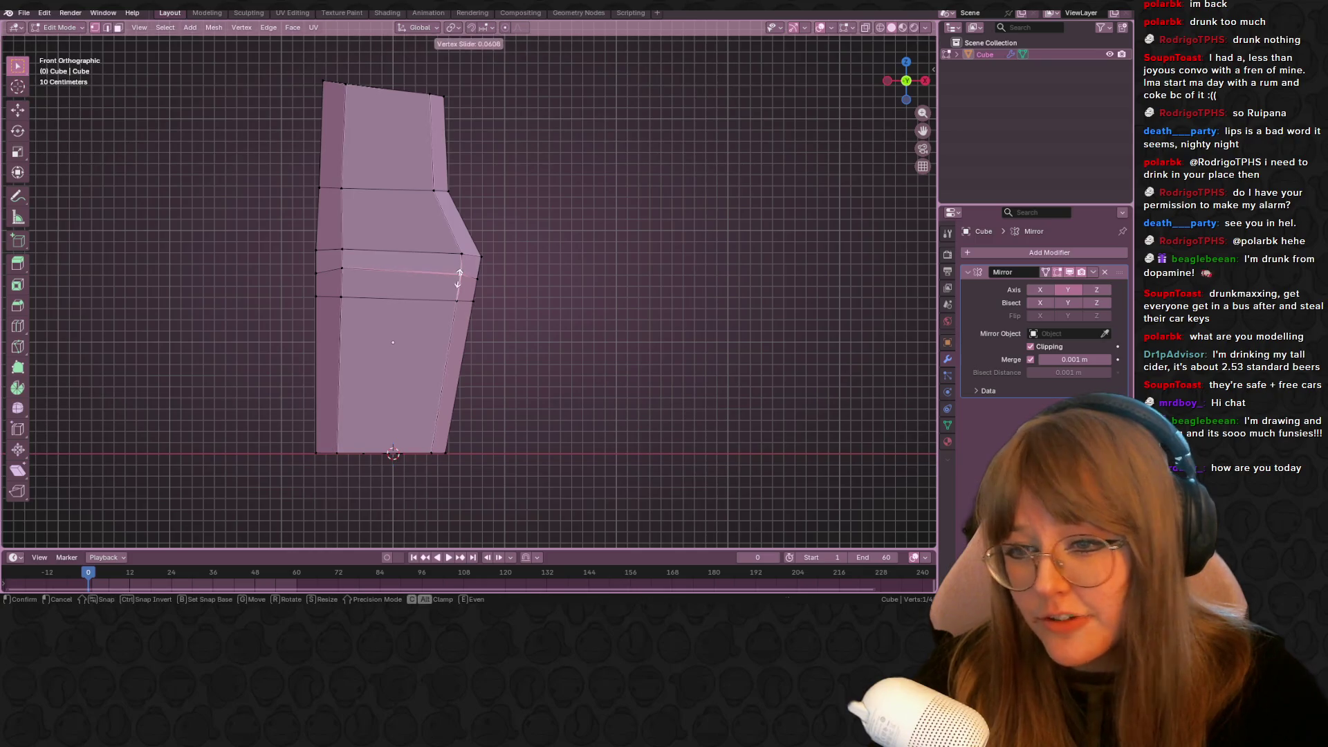
left_click(457, 280)
left_click(342, 268)
key("g")
key("g")
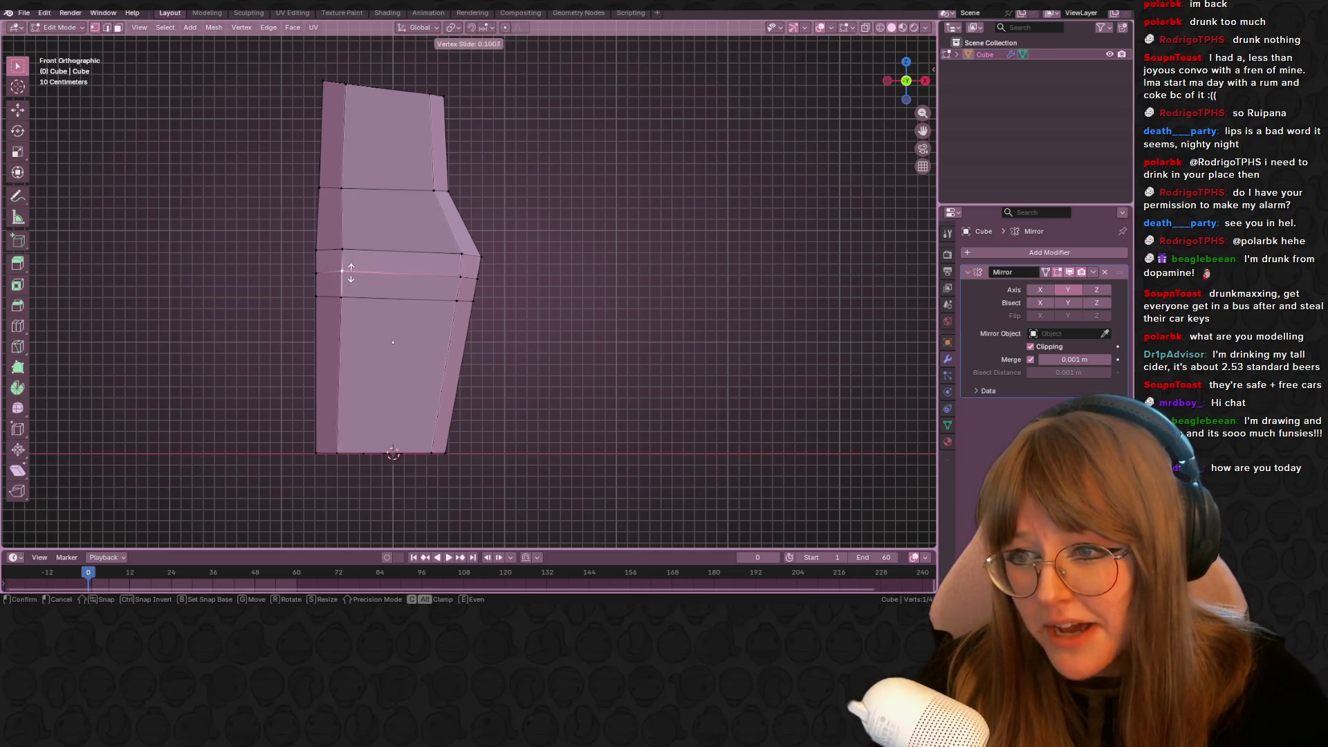
left_click(345, 276)
In side view, vertex-slide two ledge vertices (factor 0.361) to sharpen the recess beneath
middle_click_drag(616, 207, 510, 279)
left_click(484, 293, "shift")
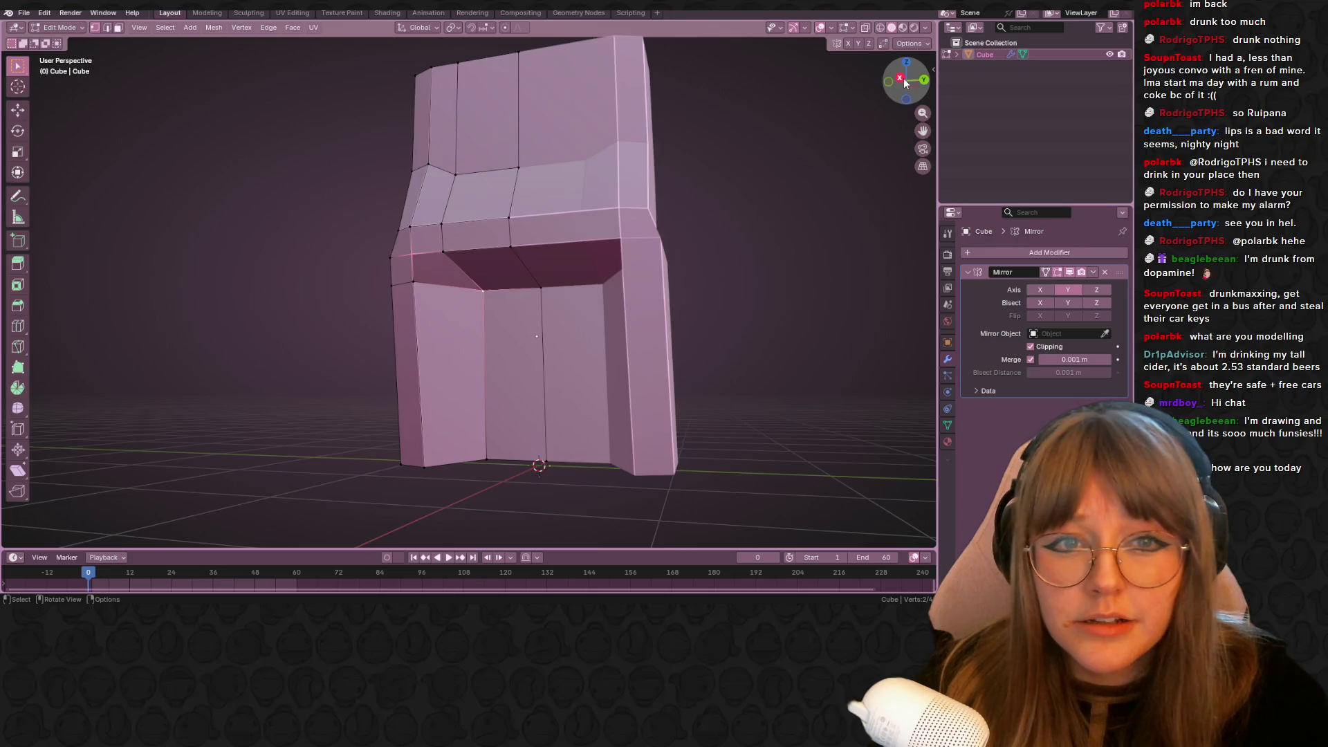
left_click(904, 81)
left_click(442, 265, "shift")
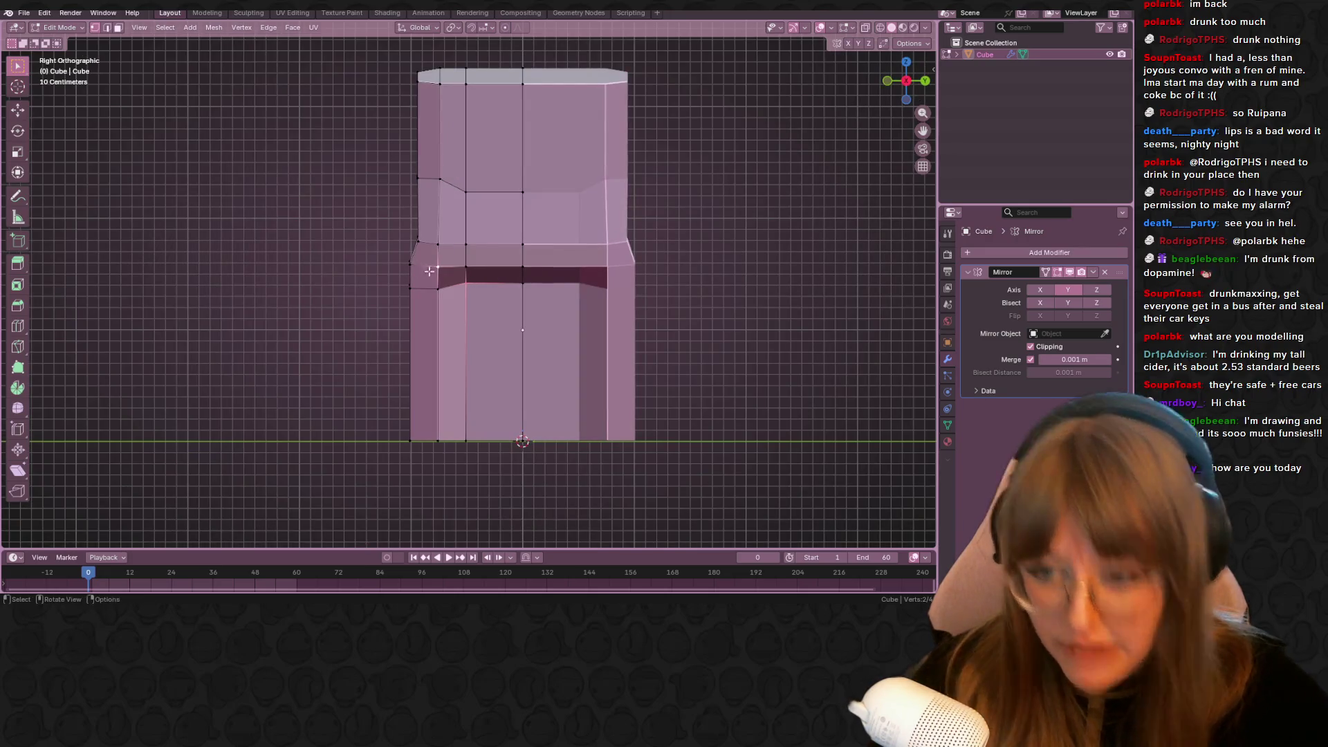
key("shift+v")
left_click(469, 259)
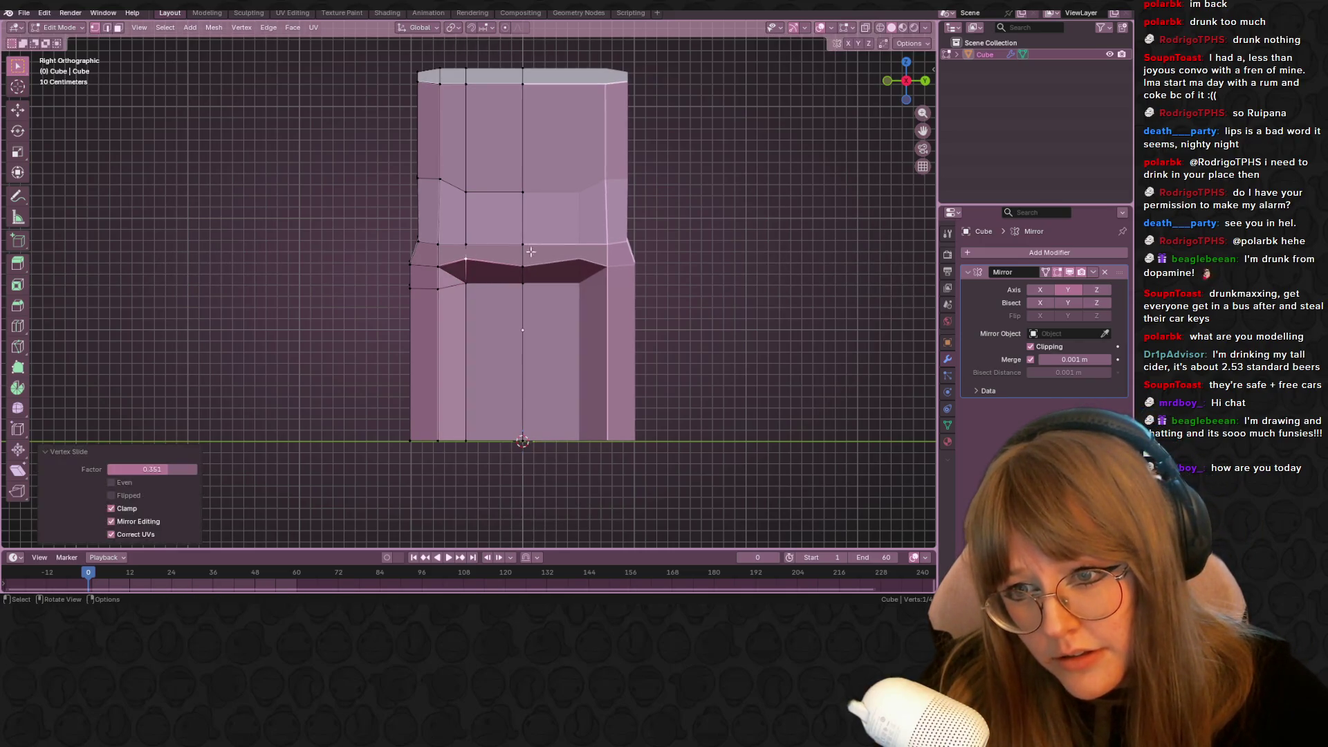
key("shift+v")
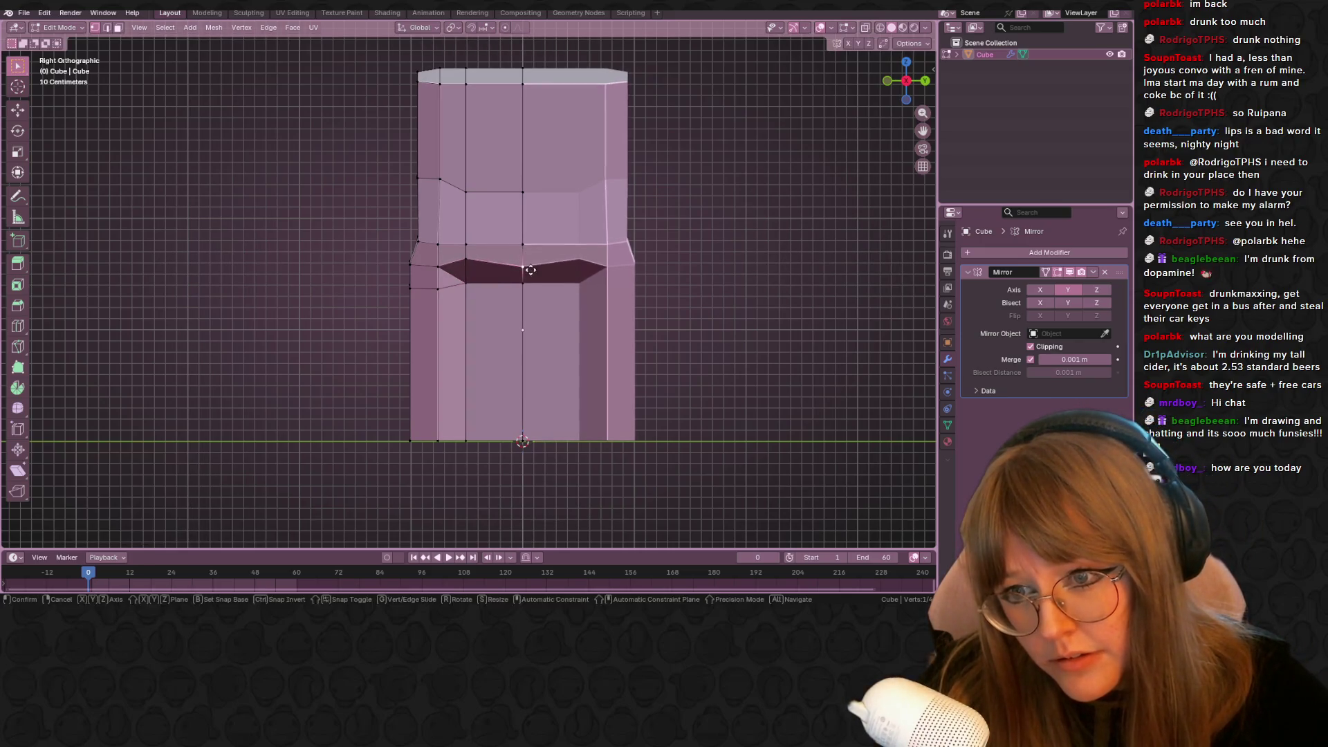
left_click(544, 263)
Inspect the reshaped ledge in perspective, leaving the vertices unscaled
mouse_move(543, 263)
middle_mouse_down()
mouse_move(646, 282)
mouse_move(613, 272)
mouse_move(596, 292)
mouse_move(619, 291)
mouse_move(562, 301)
mouse_move(658, 237)
mouse_move(678, 261)
mouse_move(503, 239)
middle_mouse_up()
scroll(616, 292, "down", 3)
key("s")
left_click(616, 292)
scroll(503, 239, "up", 2)
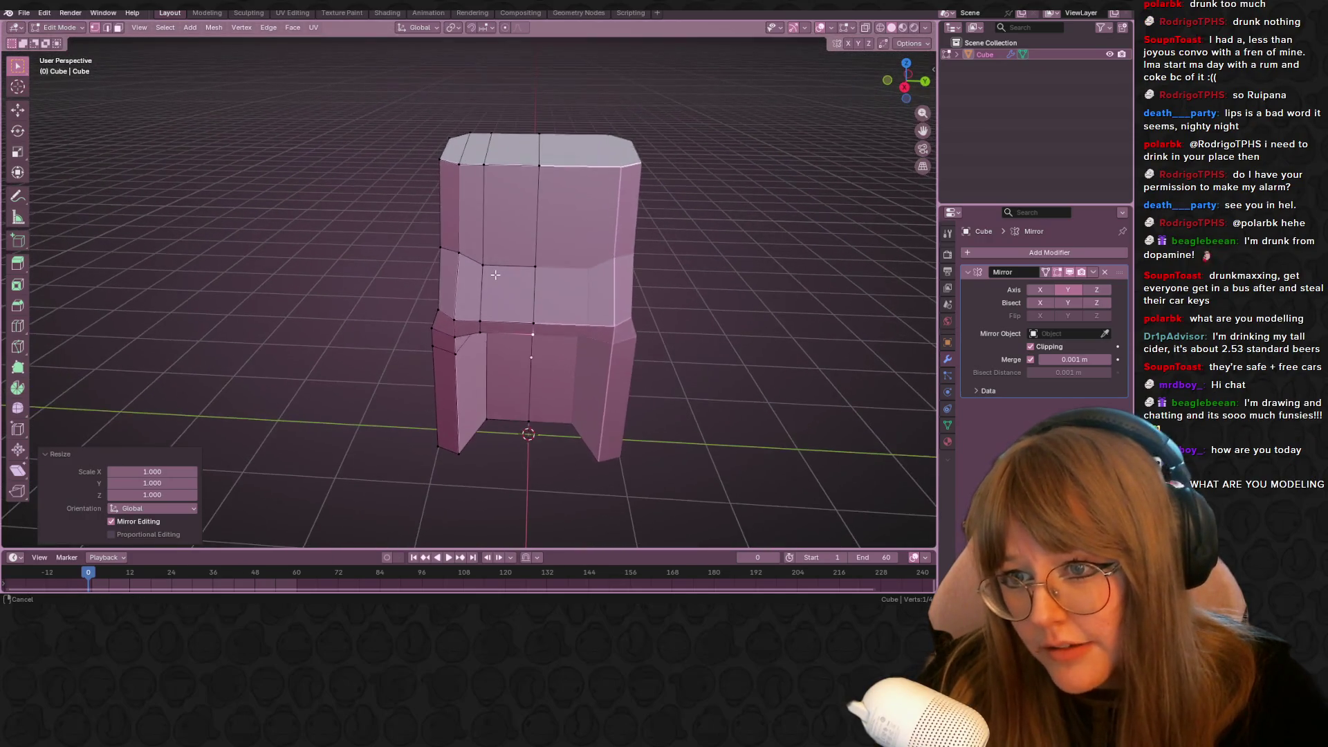
key("ctrl+r")
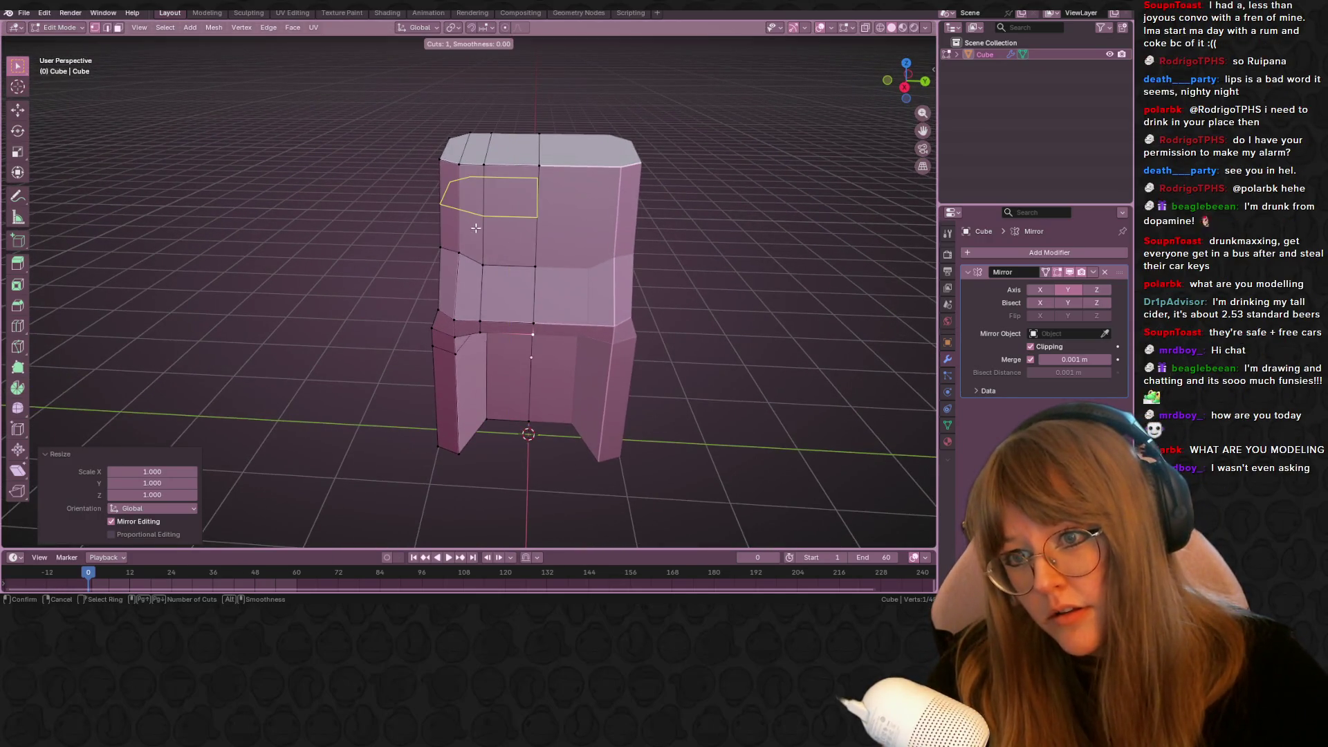
Add a centred vertical edge loop and a horizontal edge loop on the cabinet's left face
left_click(469, 270)
right_click(469, 270)
middle_click_drag(469, 270, 530, 262)
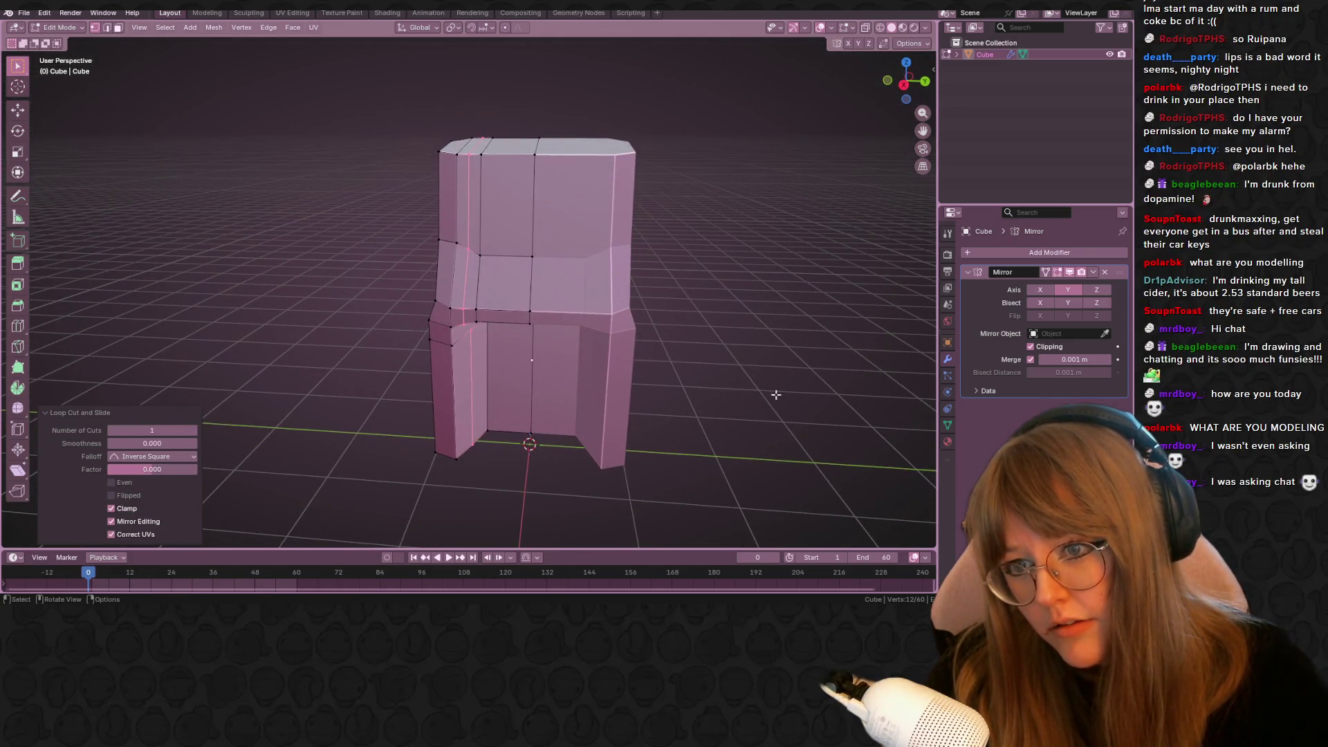
key("ctrl+r")
left_click(494, 252)
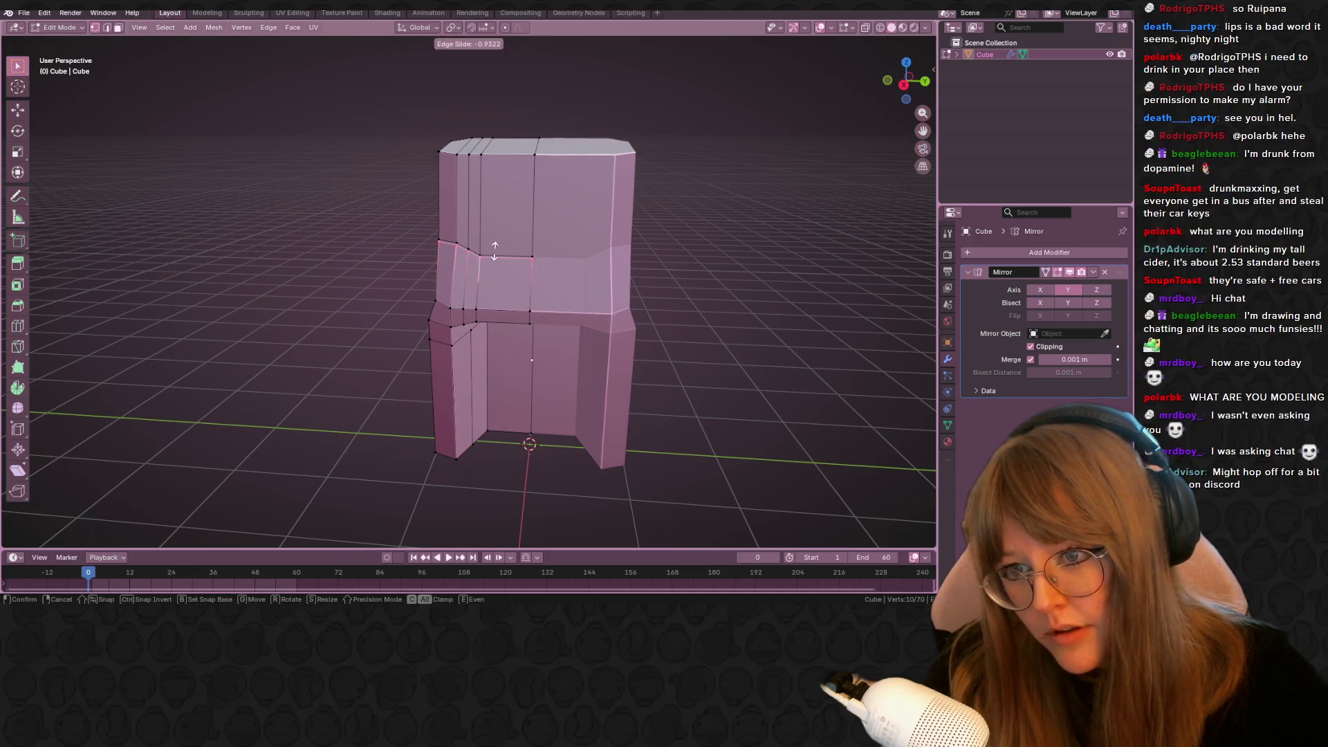
left_click(491, 259)
Add another loop cut slid up near the top of the cabinet front
left_click(478, 267)
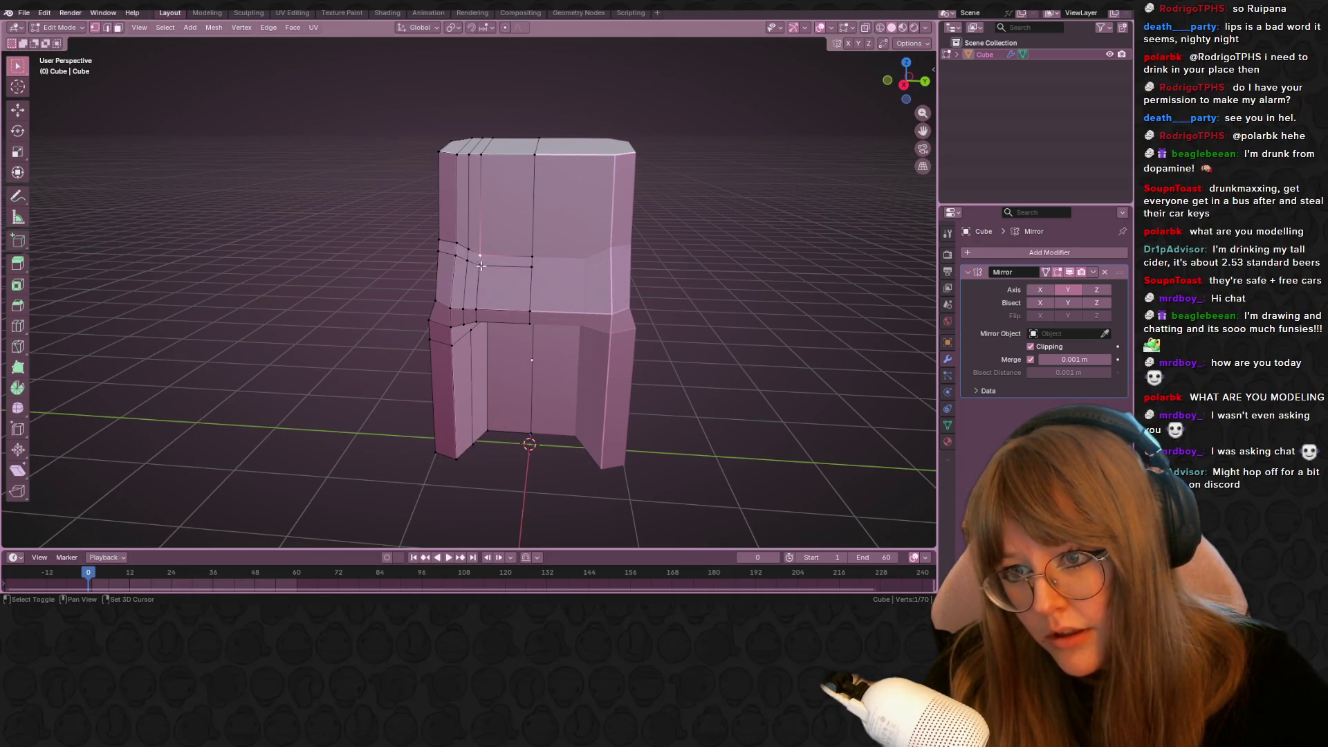
left_click(481, 154, "shift")
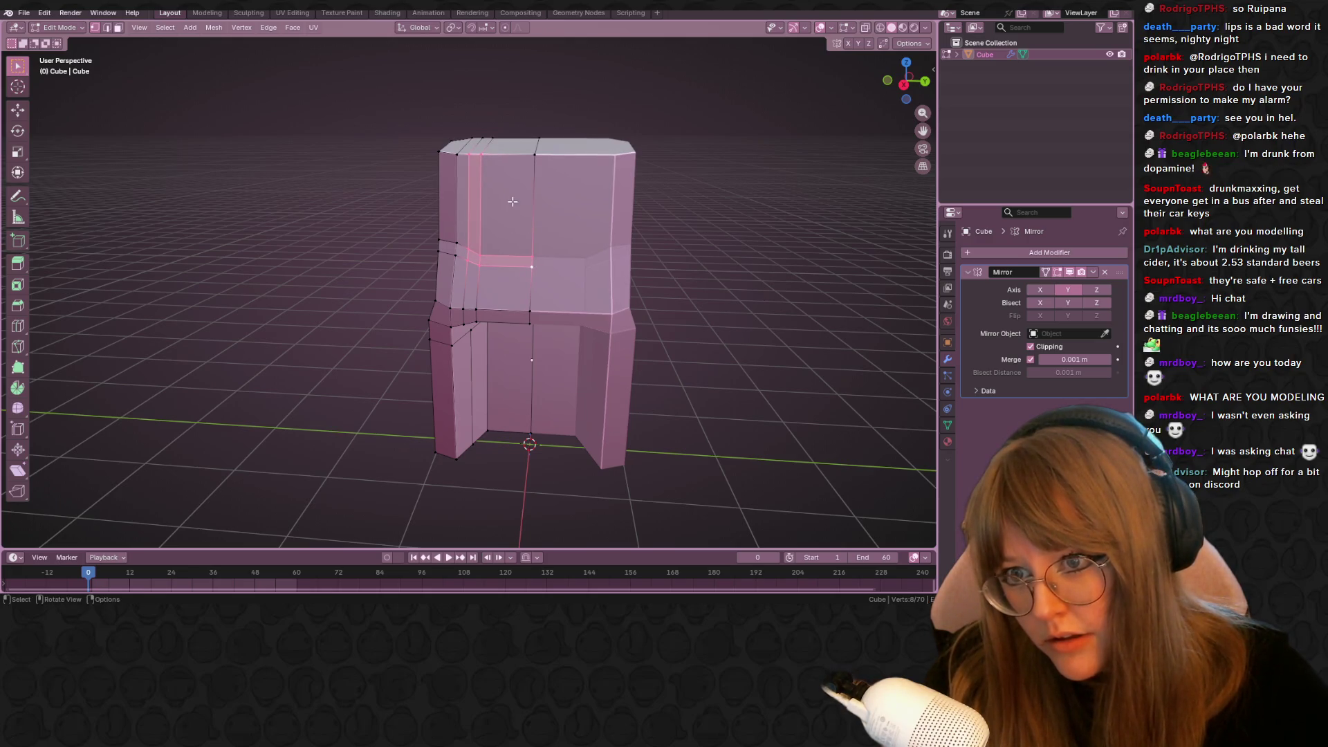
key("alt+a")
key("ctrl+r")
left_click(493, 168)
left_click(488, 130)
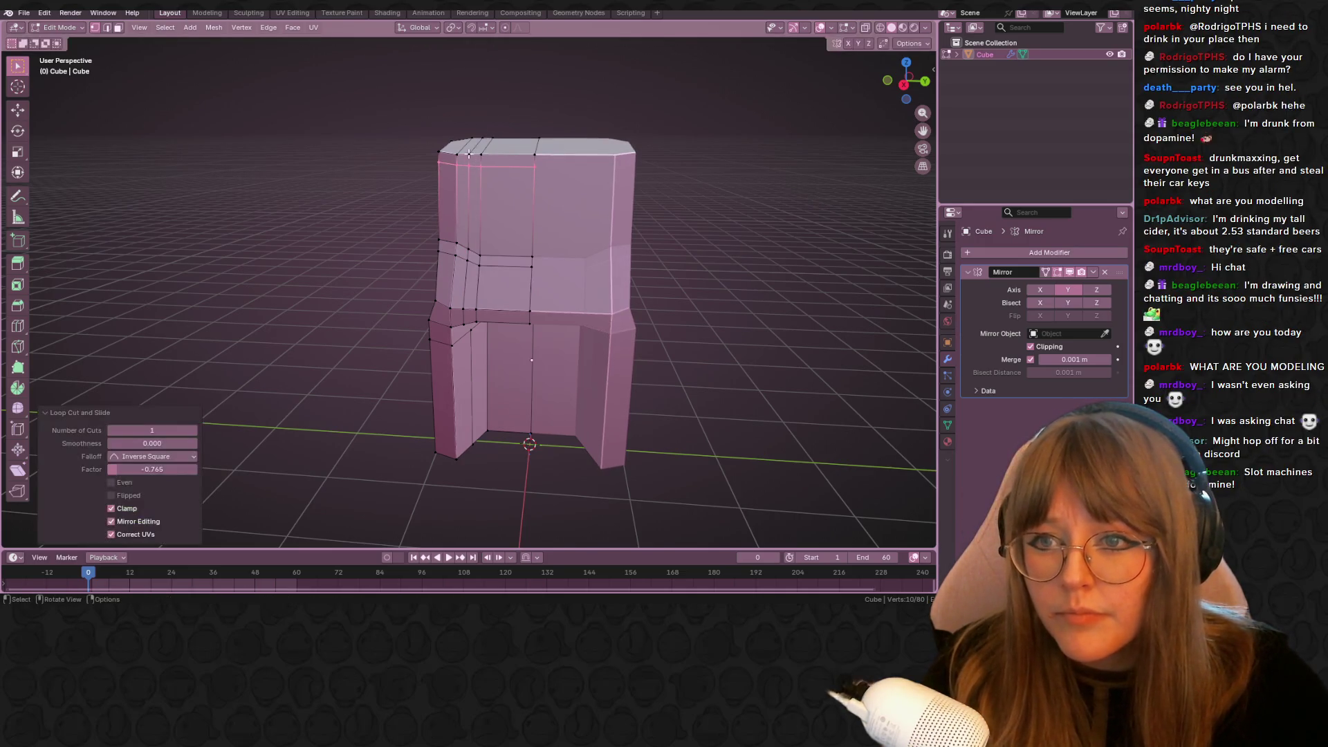
Select the two screen faces and extrude them 0.067468 m inward along their normal
left_click(495, 175)
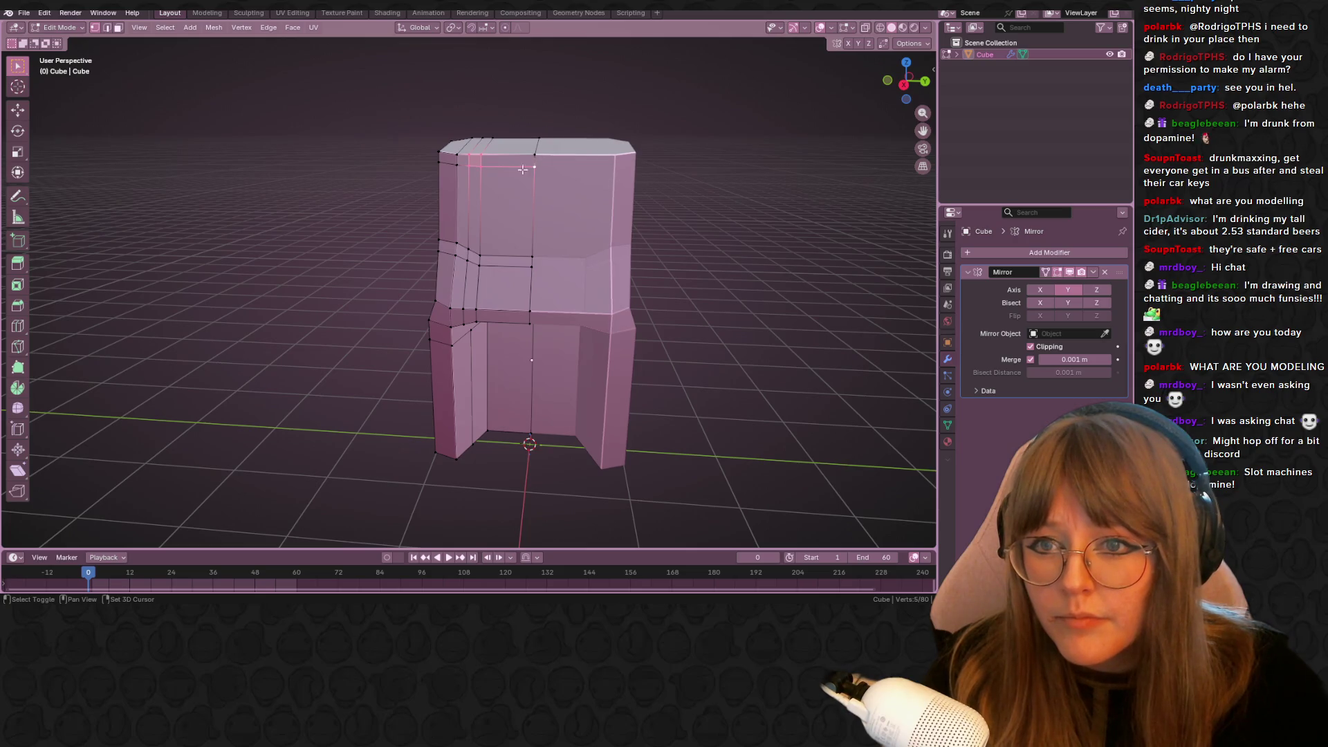
left_click(495, 208, "shift")
scroll(511, 207, "up", 2)
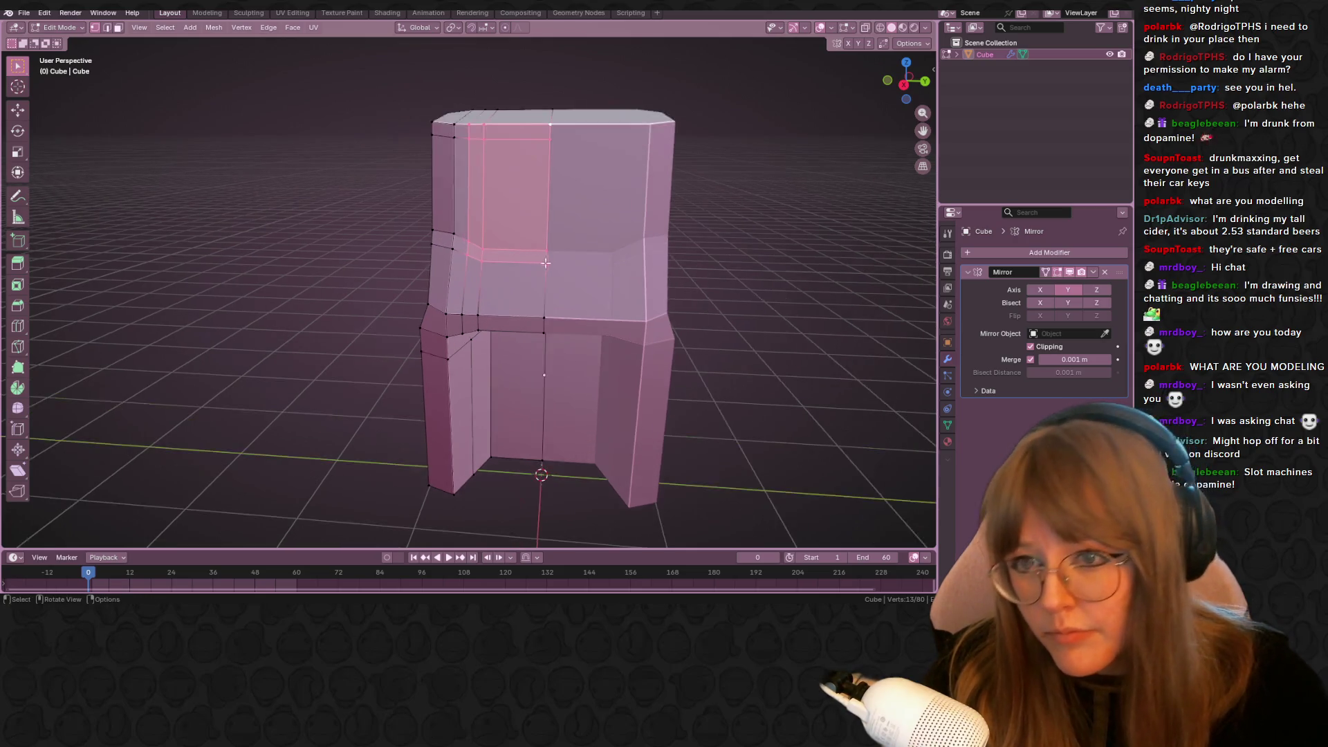
key("e")
mouse_move(528, 204)
middle_mouse_down()
mouse_move(578, 223)
mouse_move(512, 228)
middle_mouse_up()
left_click(579, 224)
Undo the inward recess and extrude the screen faces 0.060158 m along X instead
key("ctrl+z")
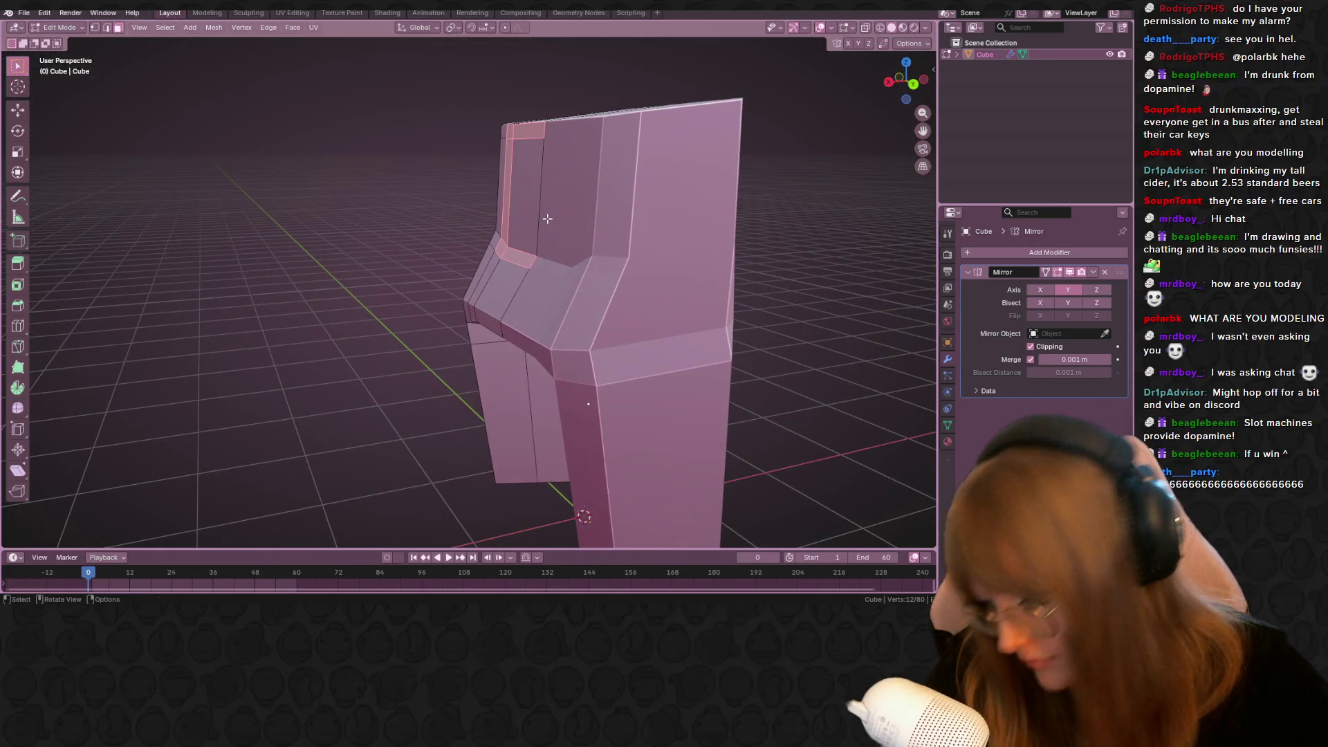
key("e")
key("x")
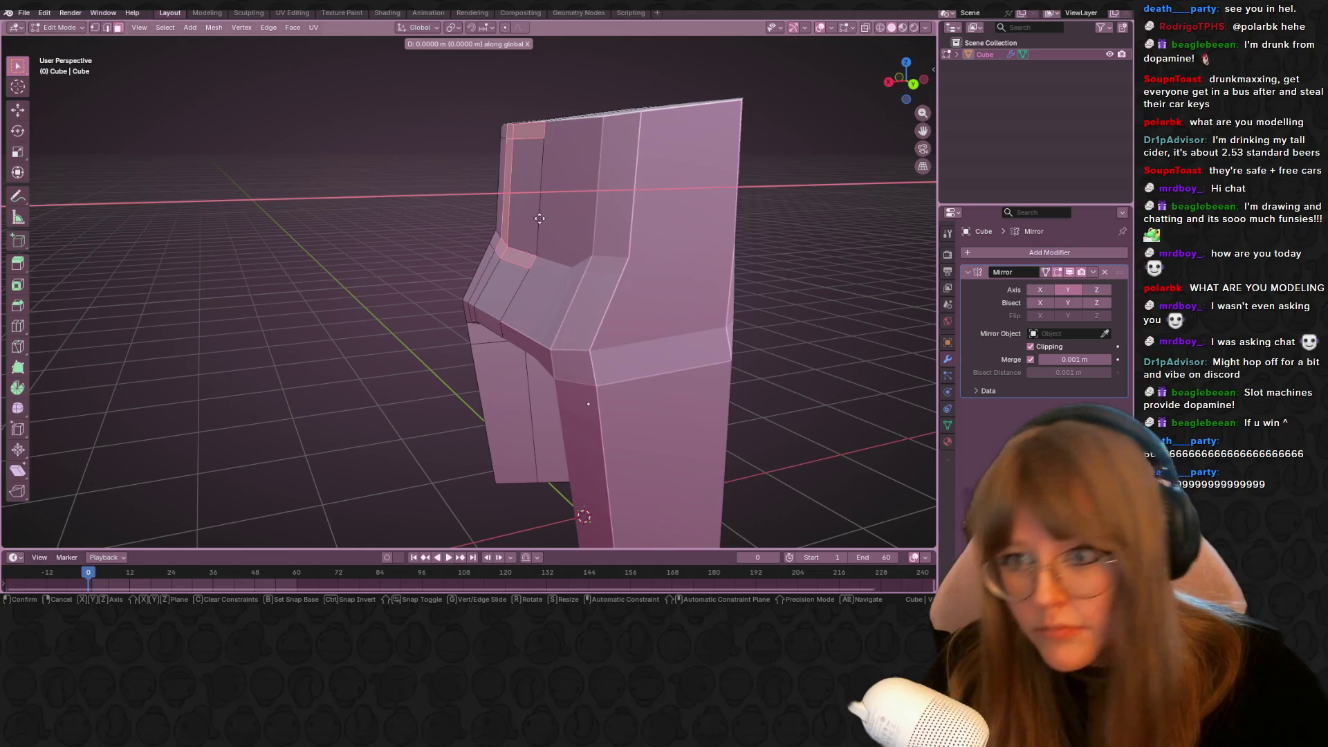
left_click(465, 231)
mouse_move(465, 231)
middle_mouse_down()
mouse_move(724, 245)
mouse_move(547, 180)
middle_mouse_up()
scroll(720, 233, "up", 4)
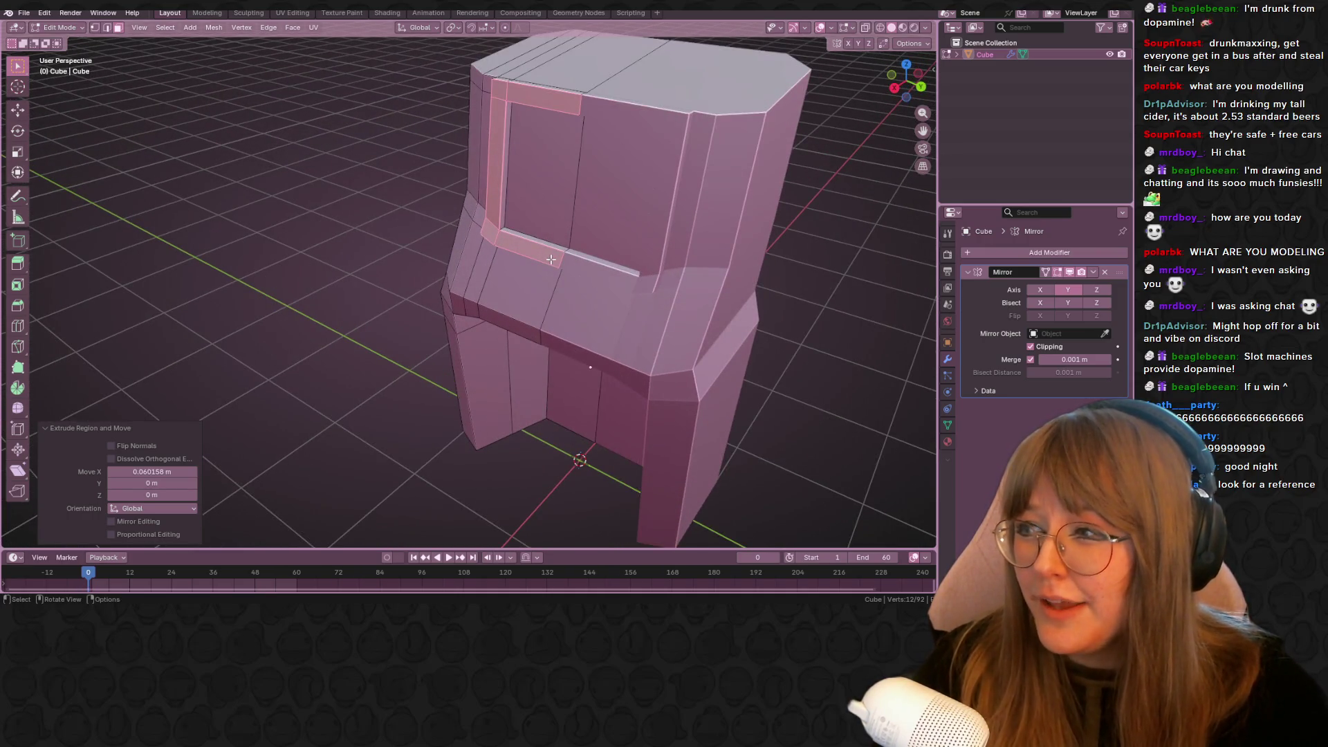
middle_click_drag(561, 254, 632, 167)
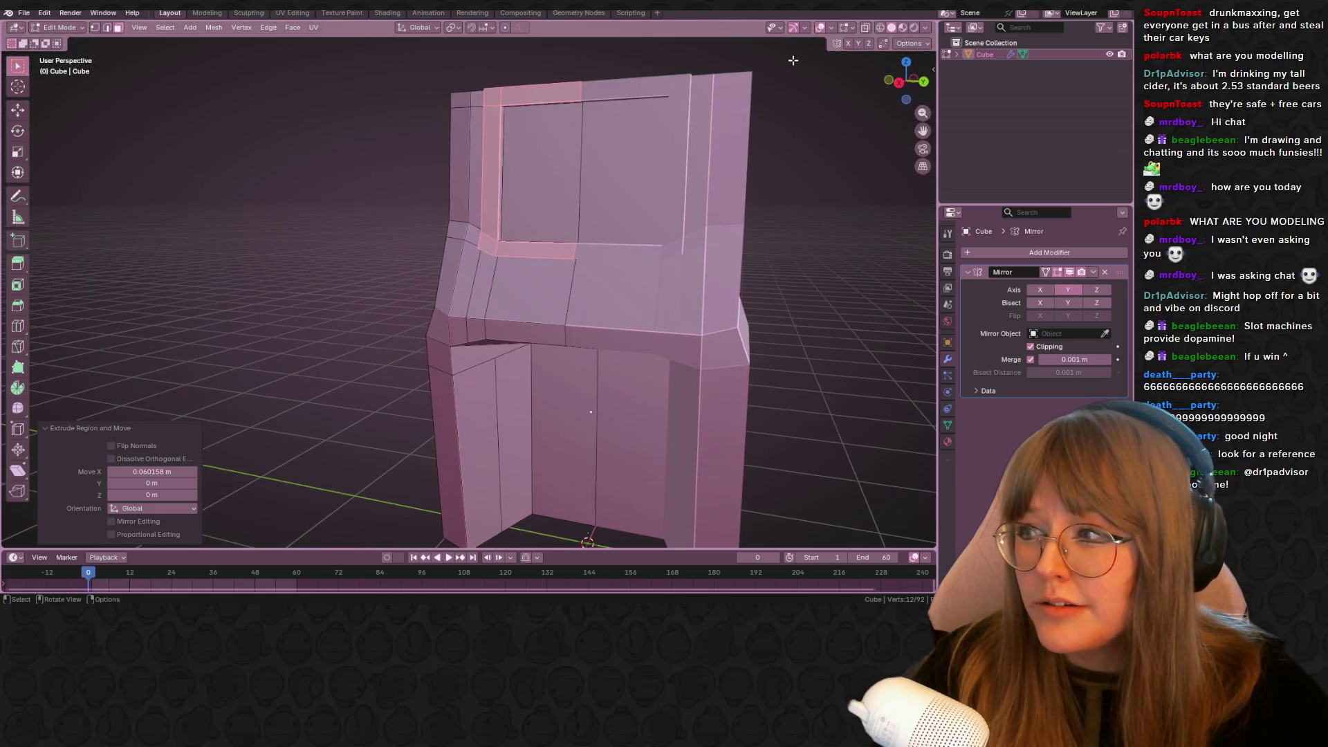
left_click(899, 81)
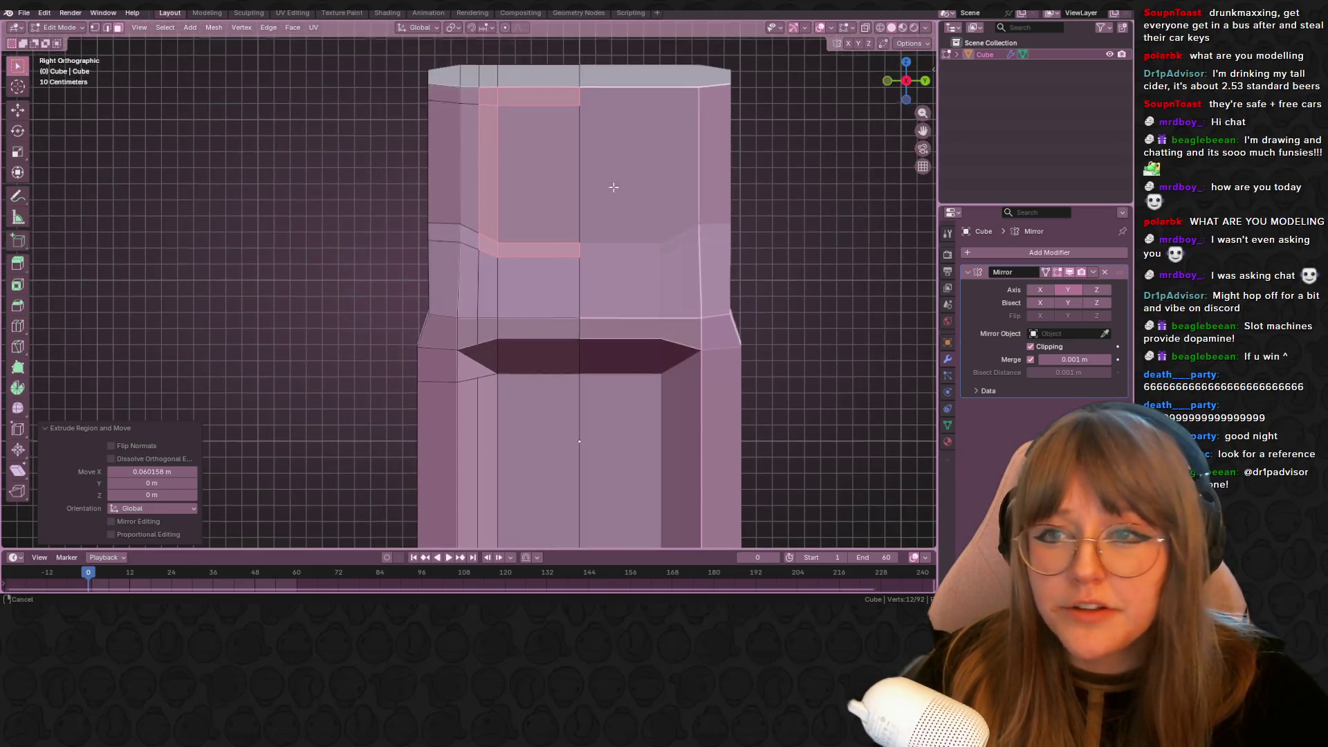
Shrink the screen-frame faces to 0.919, then 0.947, and reposition them
key("s")
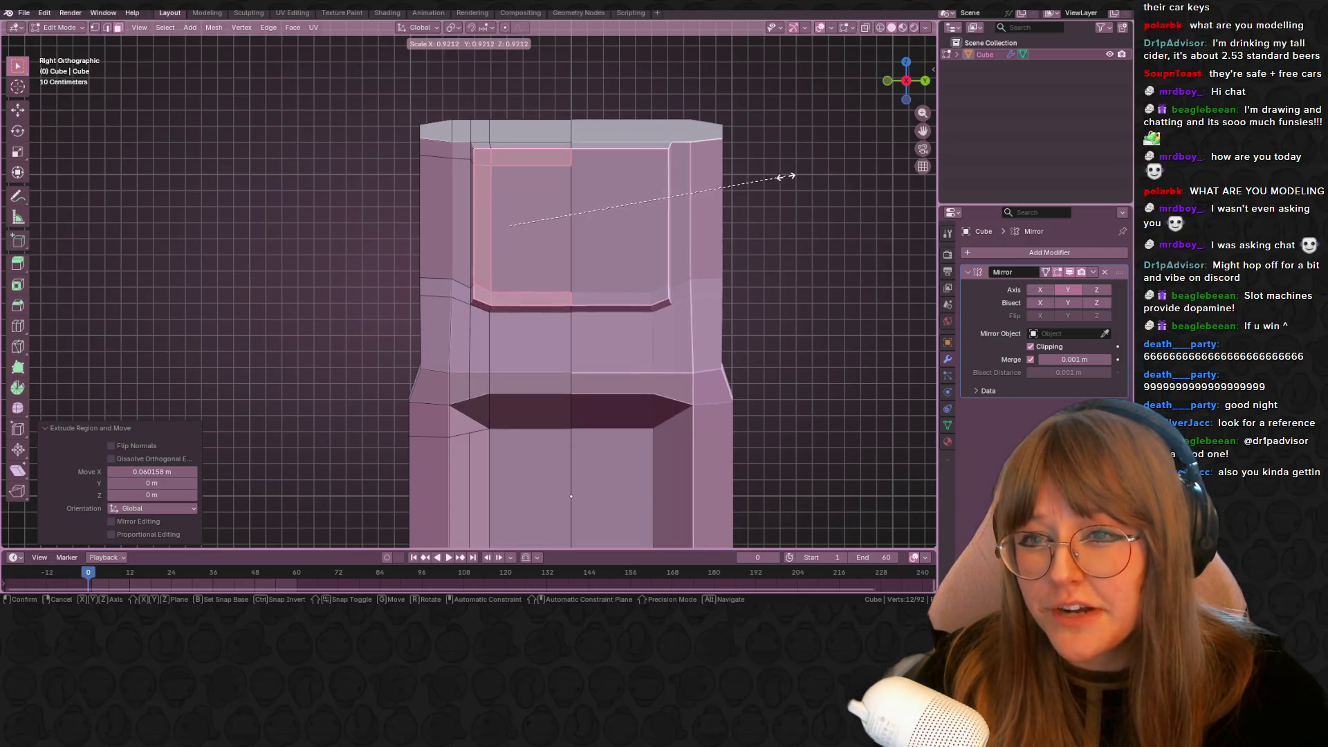
left_click(784, 180)
scroll(745, 217, "up", 2)
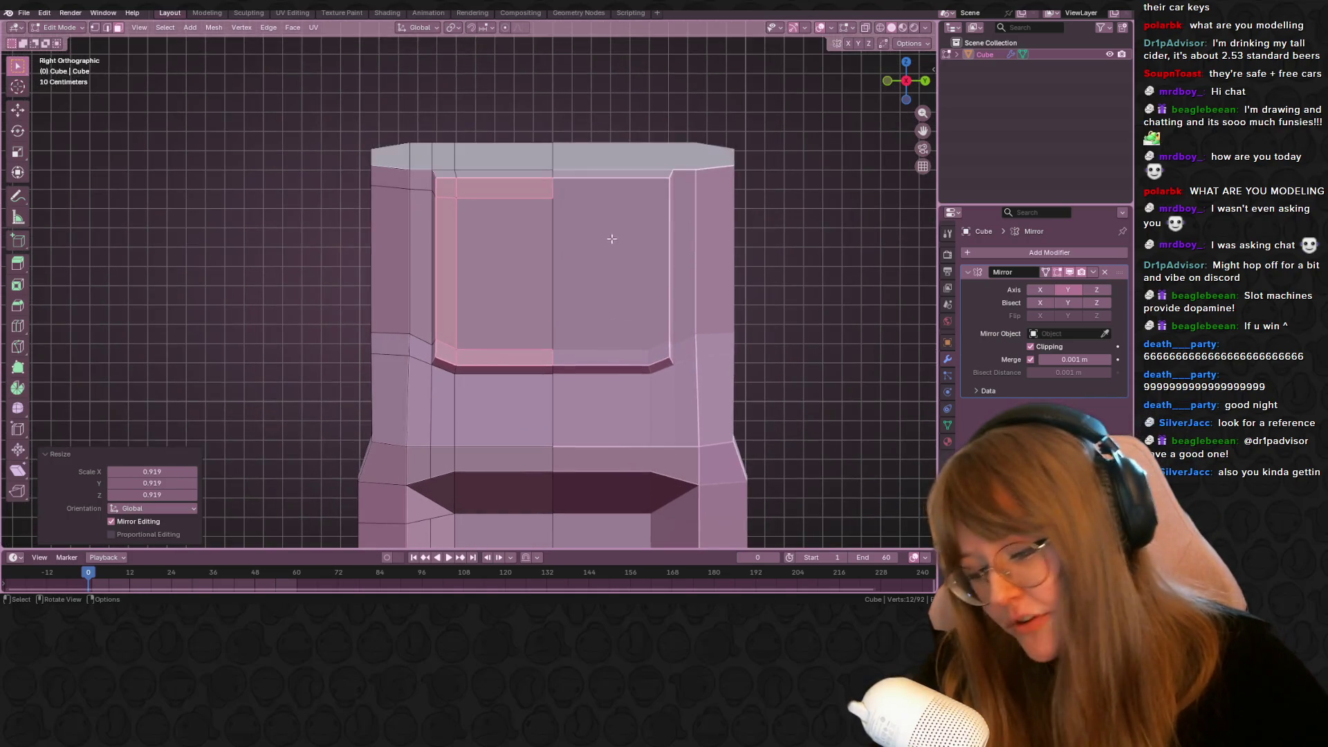
key("g")
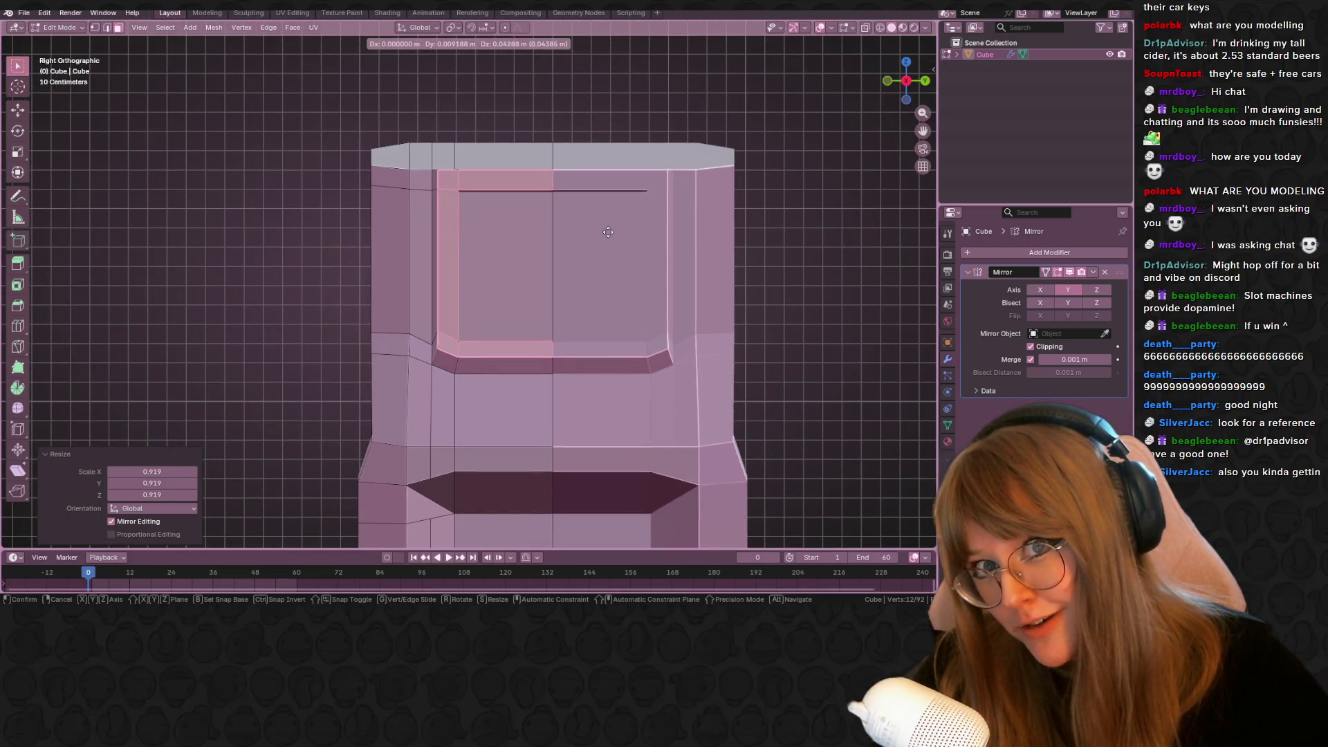
key("s")
left_click(619, 223)
key("g")
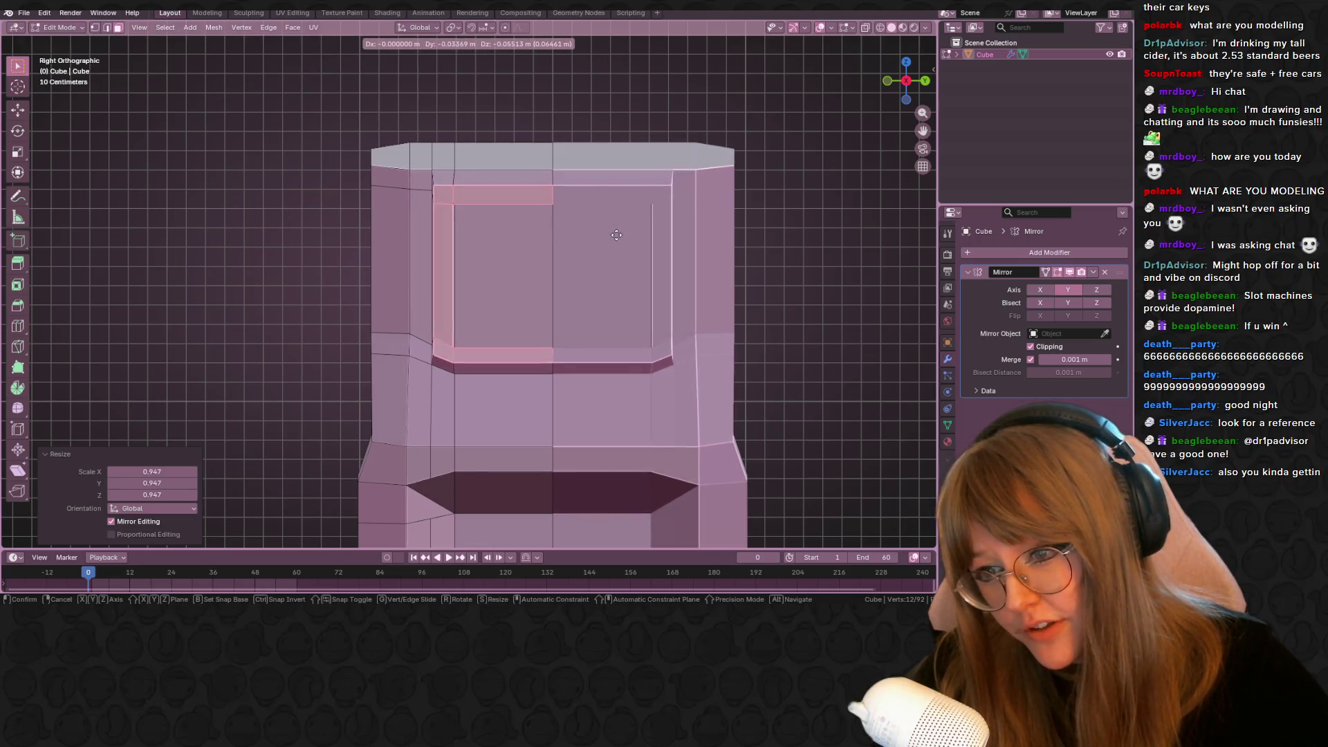
left_click(619, 236)
Enlarge the frame faces to 1.040 and nudge them into place
key("s")
left_click(670, 224)
key("g")
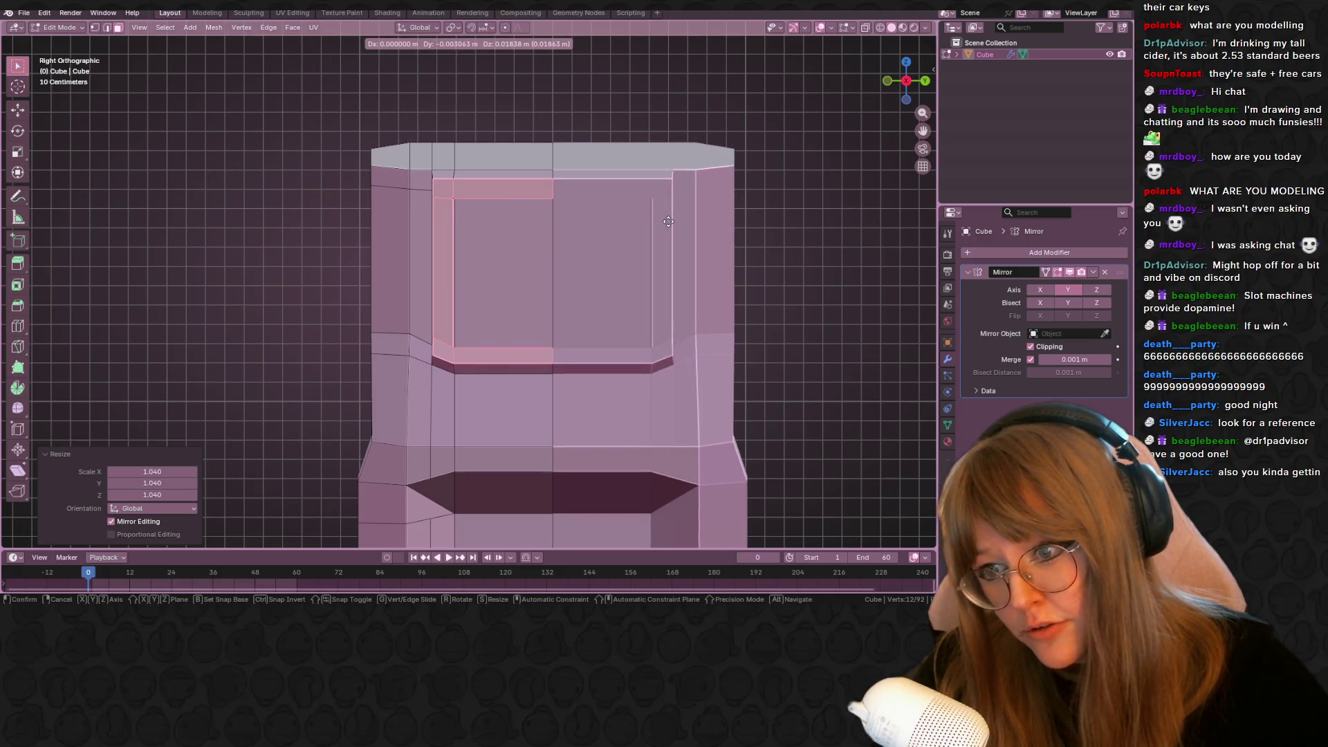
left_click(669, 221)
Review the whole cabinet in Object Mode, then return to Edit Mode
key("Tab")
mouse_move(670, 220)
middle_mouse_down()
mouse_move(823, 265)
mouse_move(748, 236)
mouse_move(606, 276)
mouse_move(793, 289)
mouse_move(743, 262)
mouse_move(409, 320)
middle_mouse_up()
key("Tab")
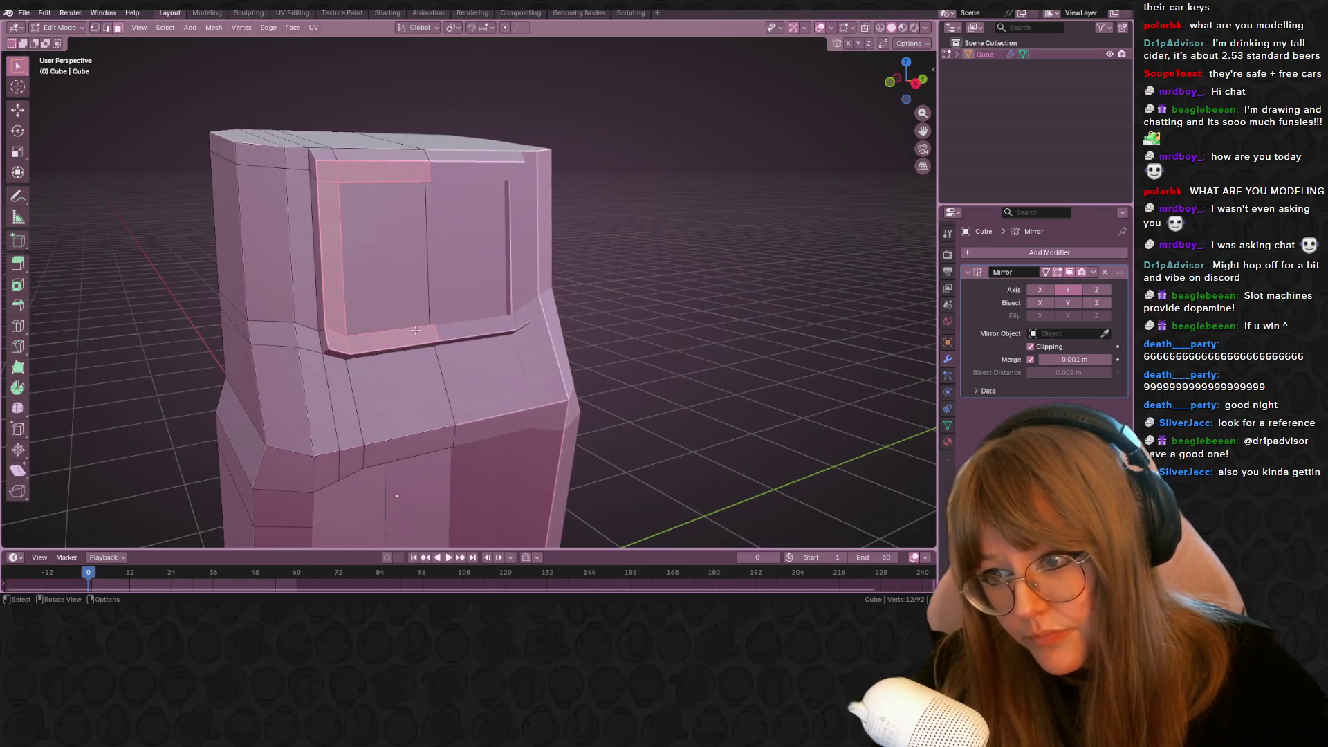
middle_click_drag(652, 300, 449, 331)
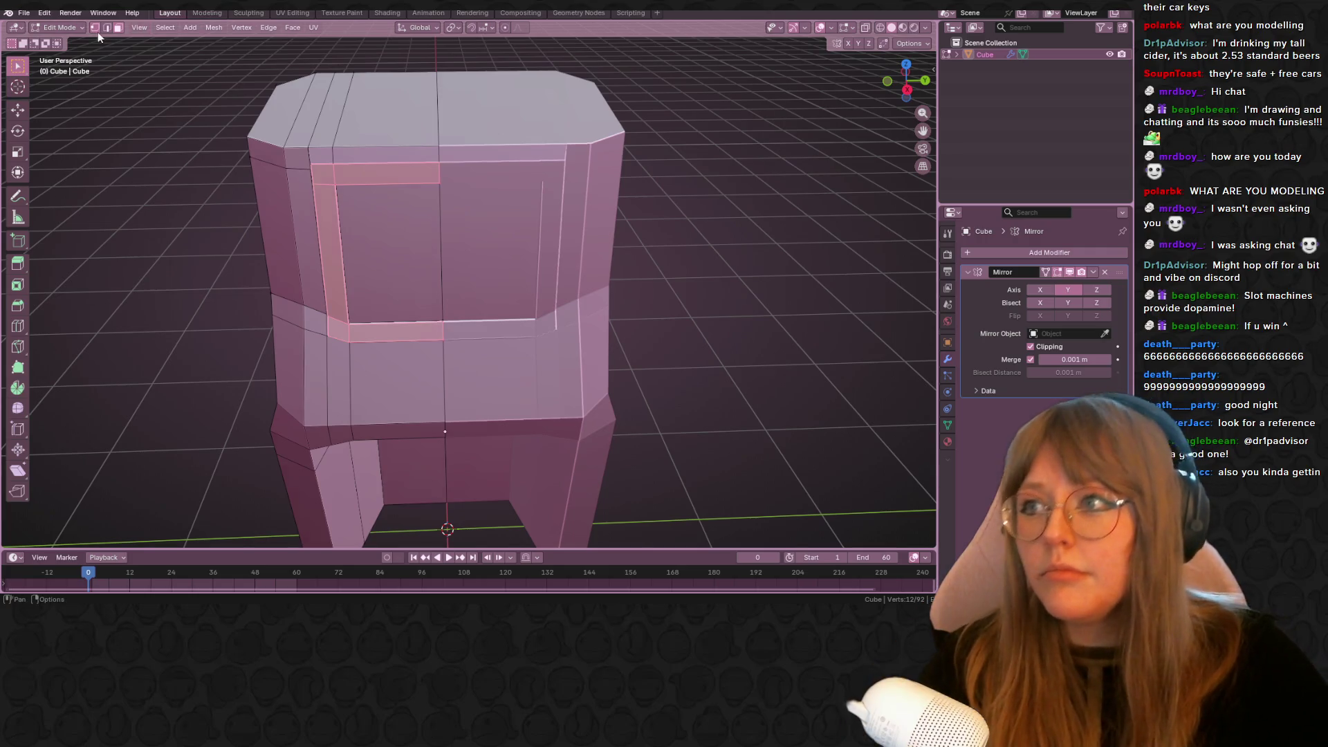
Select two screen-frame vertices and edge-slide that frame edge
scroll(371, 213, "up", 3)
middle_click_drag(371, 214, 308, 303)
left_click(309, 311)
left_click(436, 333, "shift")
mouse_move(435, 333)
middle_mouse_down()
mouse_move(474, 267)
mouse_move(459, 272)
middle_mouse_up()
key("g")
key("g")
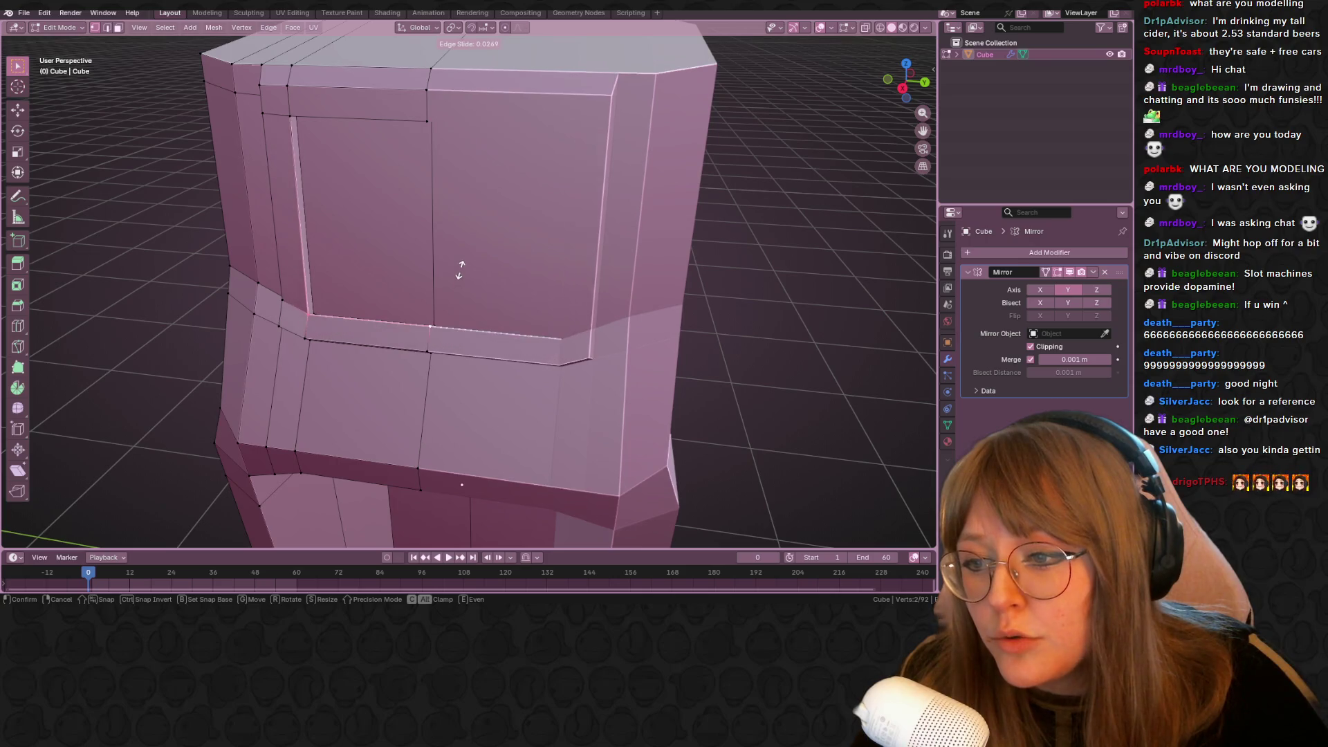
left_click(456, 271)
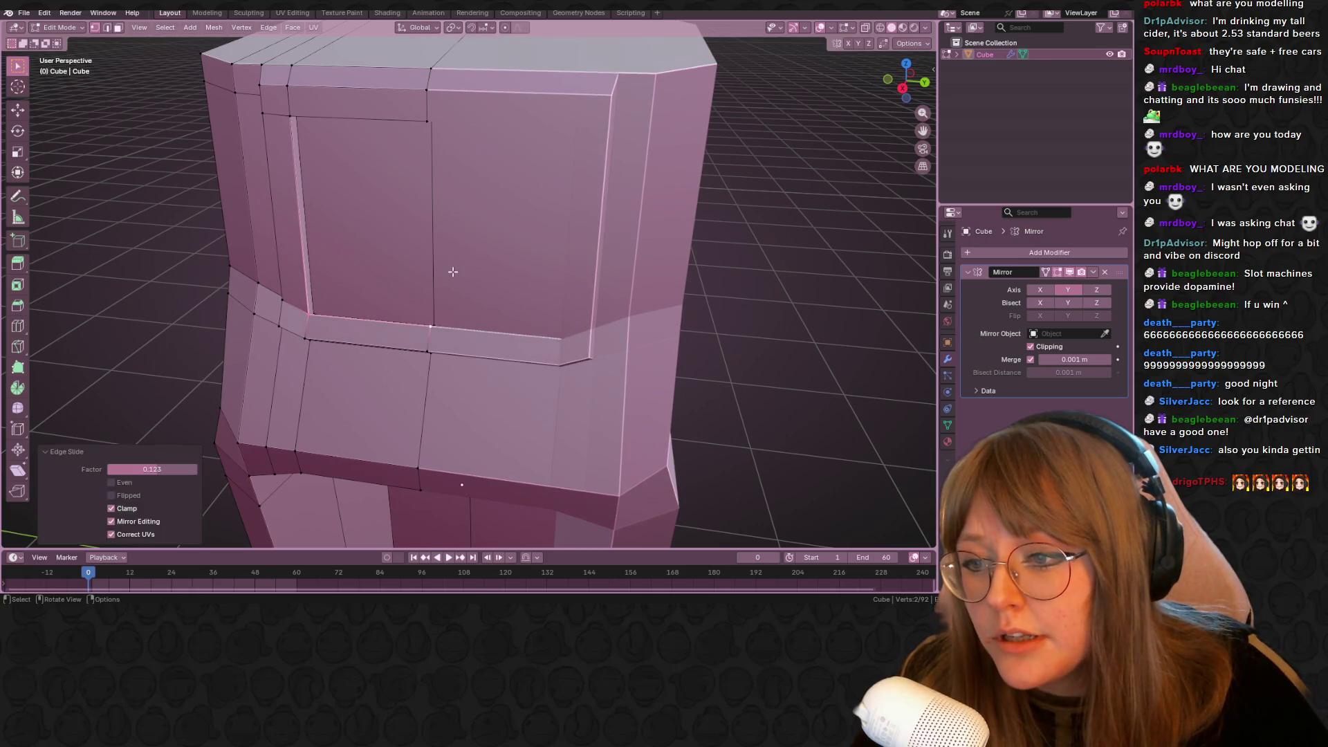
In Right Orthographic, slide and then move the inner frame edge
left_click(290, 116)
left_click(305, 318, "shift")
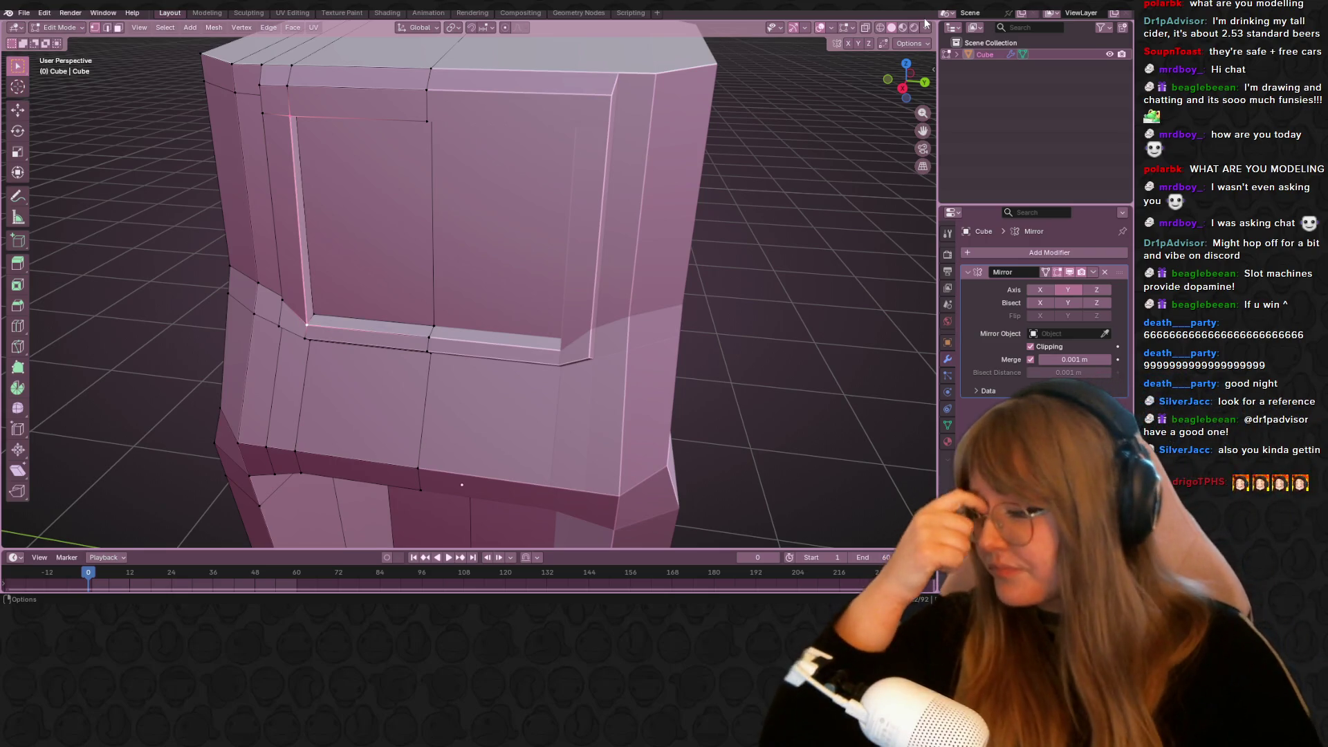
left_click(903, 87)
key("g")
key("g")
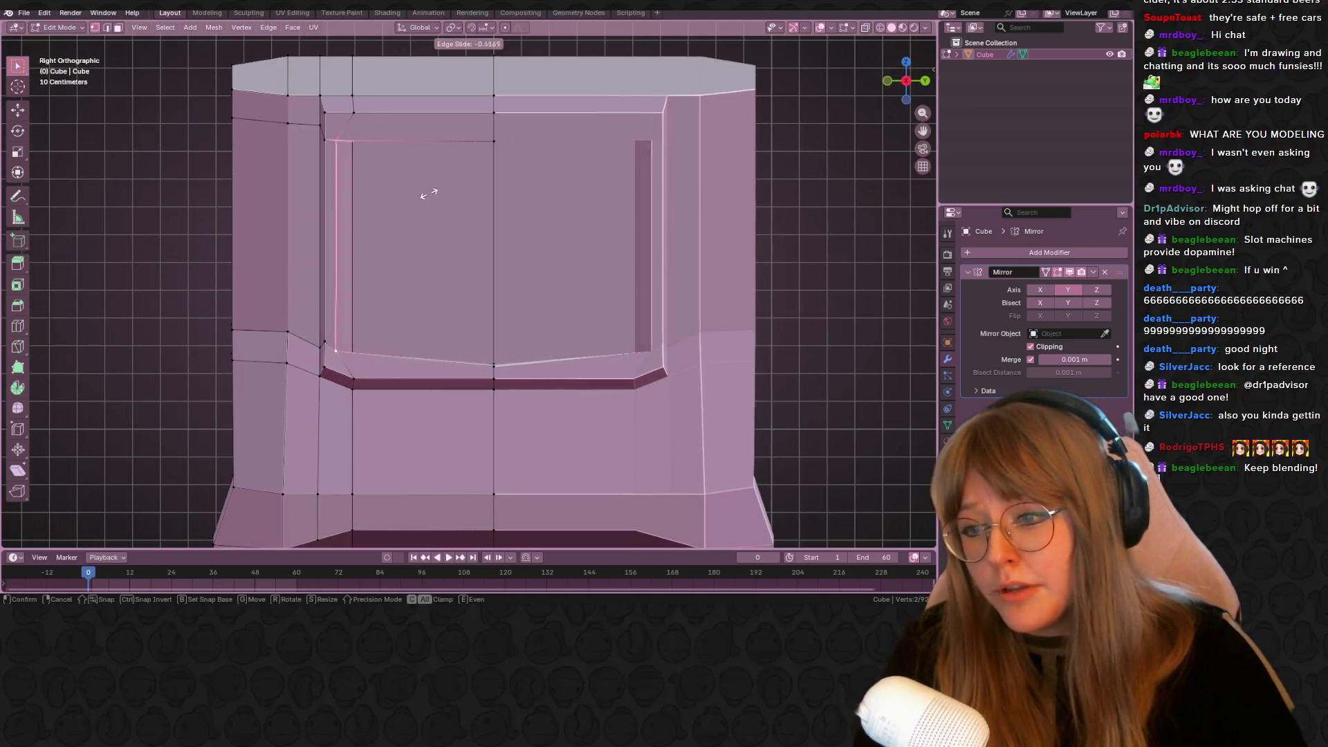
left_click(431, 194)
key("g")
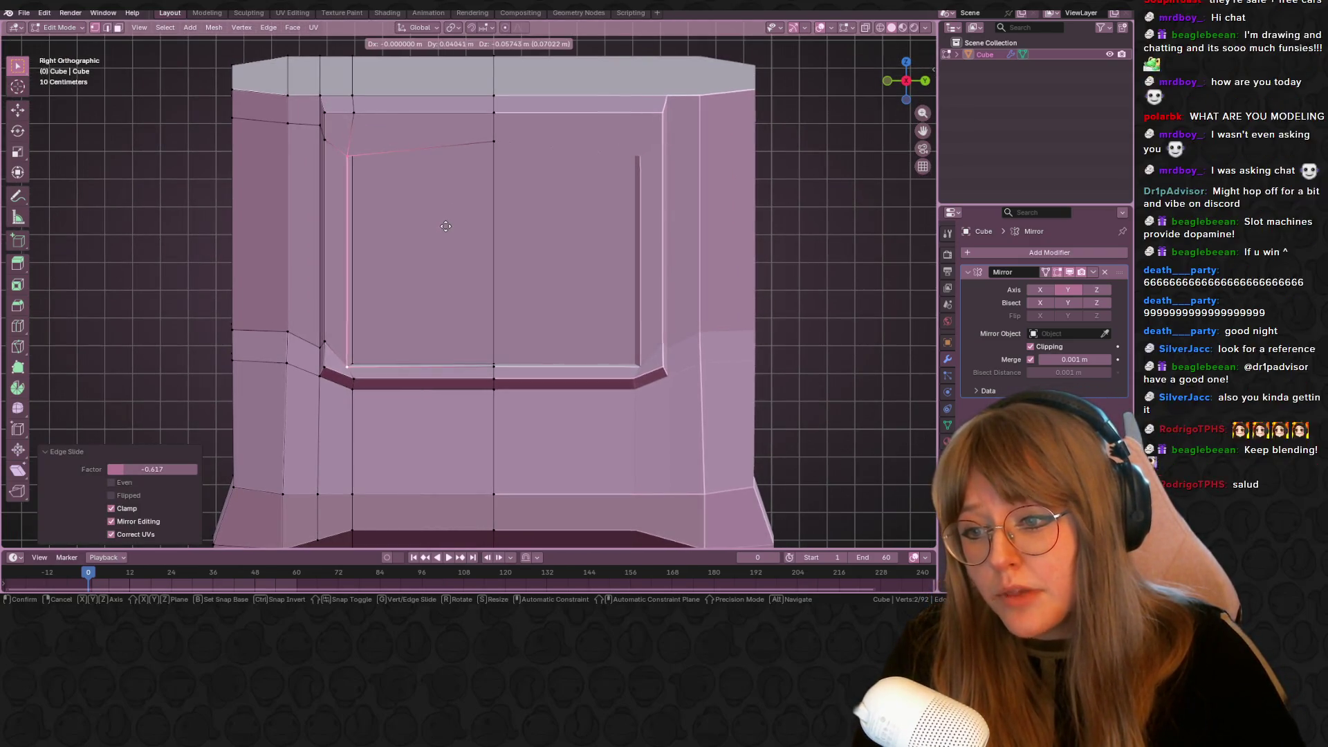
left_click(445, 226)
Slide the frame's corner vertex upward and fine-tune its position
left_click(350, 152)
key("g")
key("g")
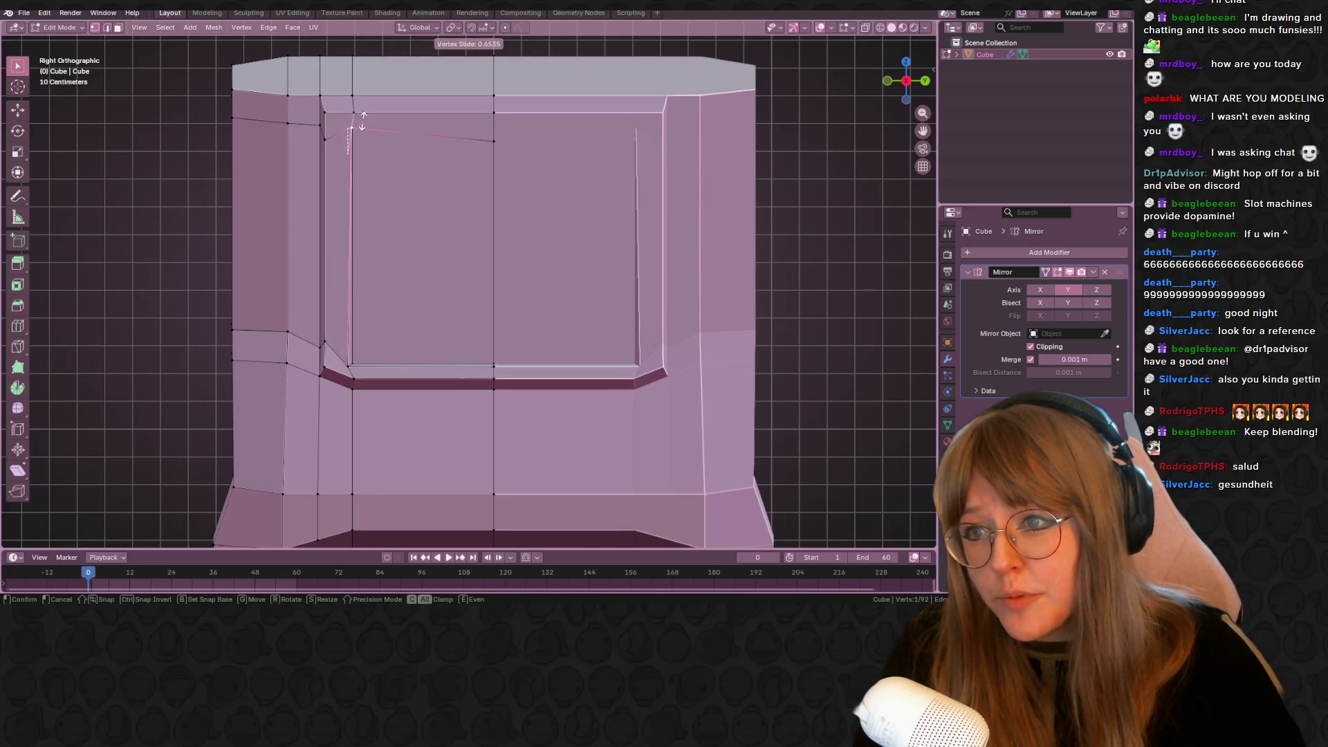
left_click(354, 122)
key("g")
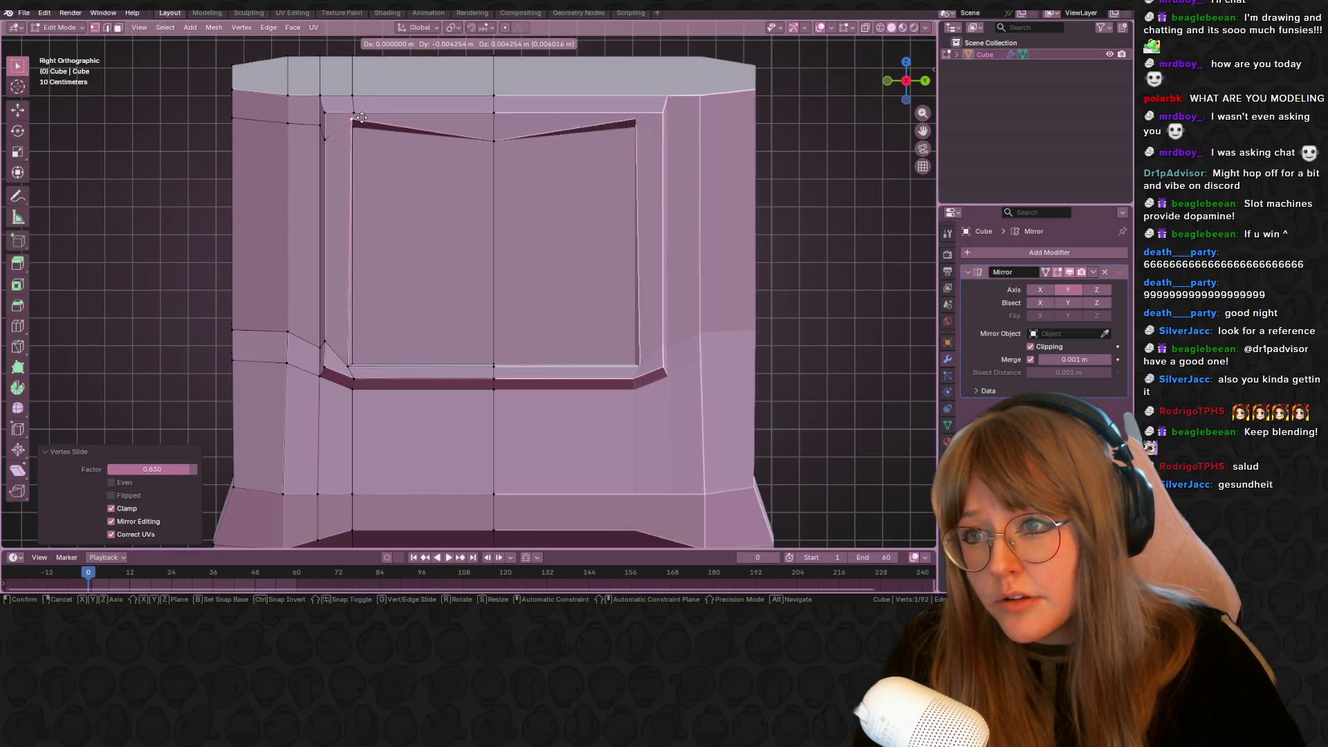
left_click(355, 119)
key("g")
left_click(355, 118)
Slide the top-centre and top-left bezel vertices upward along their edges
left_click(494, 140)
key("g")
key("g")
left_click(514, 121)
mouse_move(515, 121)
middle_mouse_down()
mouse_move(574, 110)
mouse_move(549, 128)
mouse_move(593, 131)
mouse_move(533, 148)
mouse_move(387, 118)
middle_mouse_up()
key("g")
key("g")
left_click(595, 109)
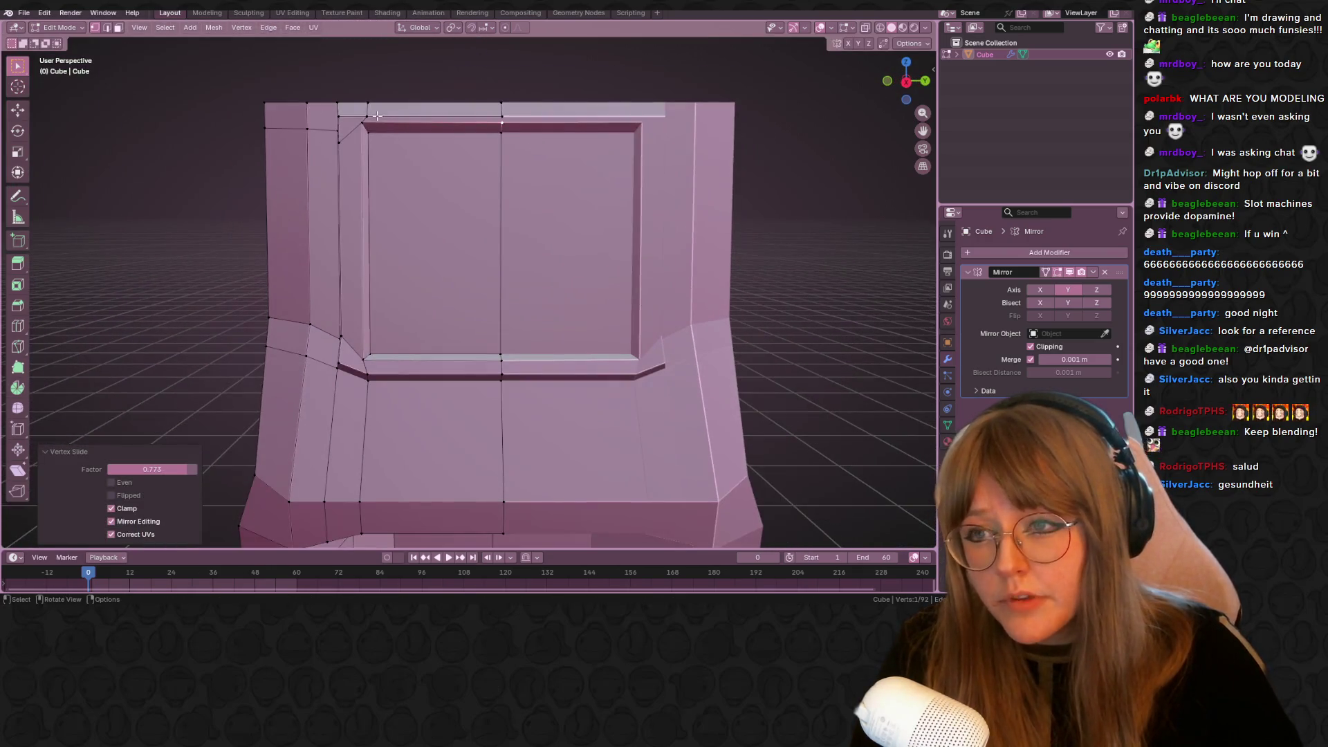
left_click(374, 115)
key("g")
key("g")
left_click(372, 103)
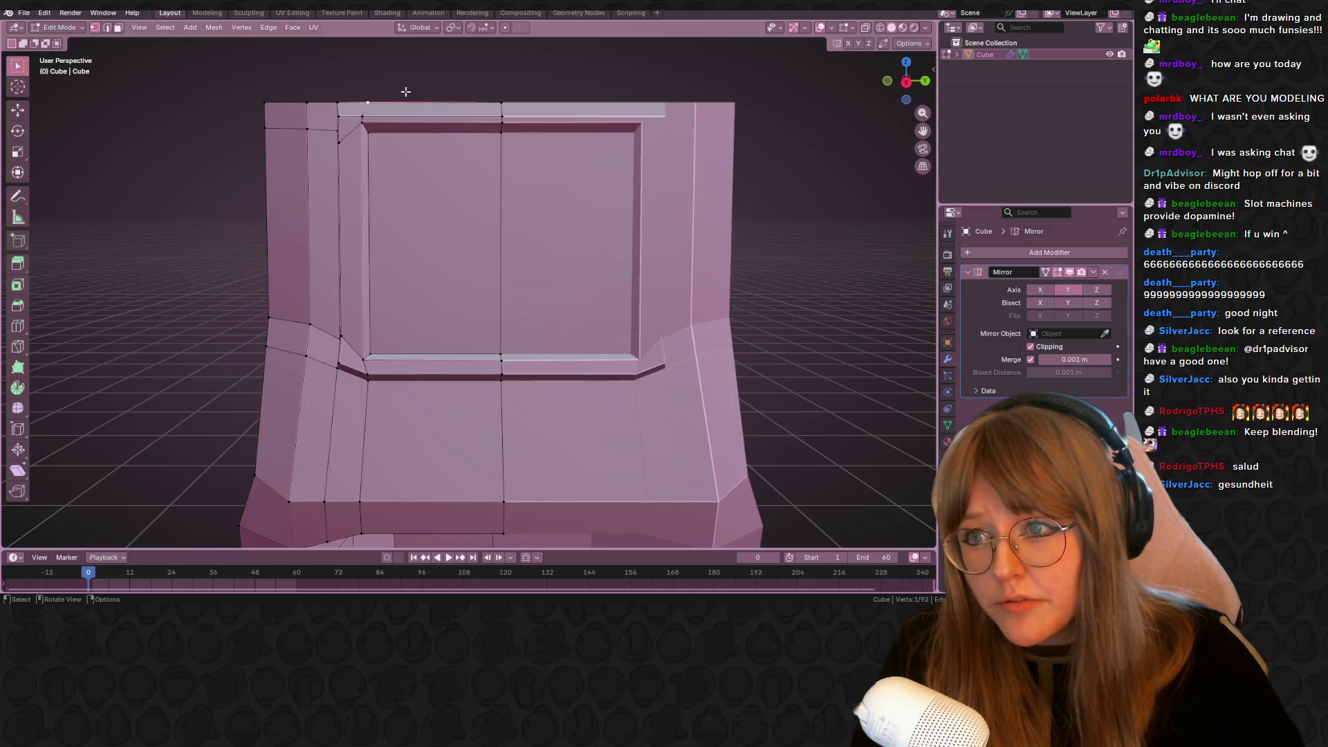
From angled views, move one bezel vertex and slide another along its edge
scroll(533, 273, "down", 3)
mouse_move(533, 272)
middle_mouse_down()
mouse_move(438, 288)
mouse_move(377, 165)
middle_mouse_up()
key("g")
left_click(367, 163)
mouse_move(703, 198)
middle_mouse_down()
mouse_move(765, 201)
mouse_move(817, 251)
mouse_move(883, 196)
mouse_move(325, 346)
mouse_move(474, 364)
mouse_move(512, 331)
mouse_move(376, 324)
mouse_move(483, 374)
middle_mouse_up()
key("g")
key("g")
left_click(465, 364)
Vertex-slide the bezel's lower corner by factor 0.459 to angle its bottom lip
key("g")
key("g")
middle_click_drag(474, 320, 428, 324)
mouse_move(375, 366)
middle_mouse_down()
mouse_move(290, 370)
mouse_move(332, 371)
middle_mouse_up()
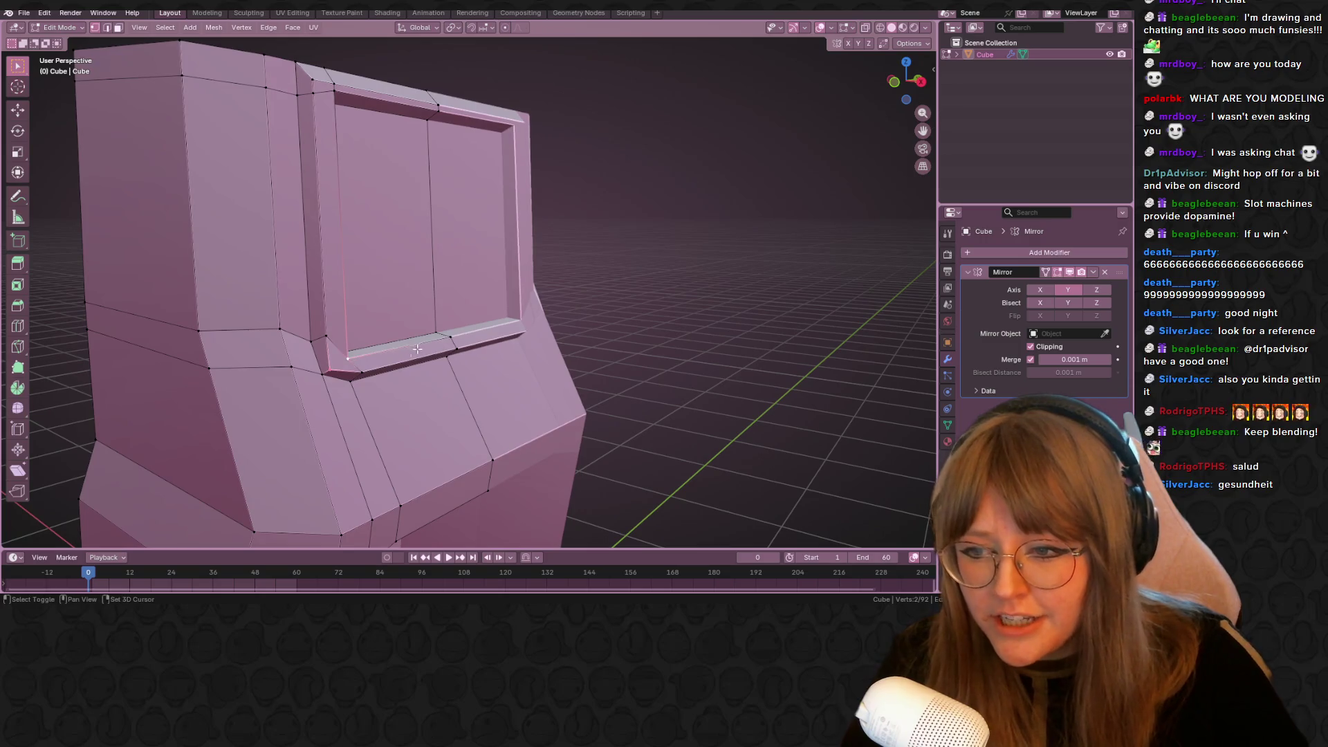
mouse_move(401, 273)
middle_mouse_down()
mouse_move(328, 370)
mouse_move(388, 373)
mouse_move(436, 231)
mouse_move(780, 153)
middle_mouse_up()
key("shift+v")
left_click(409, 372)
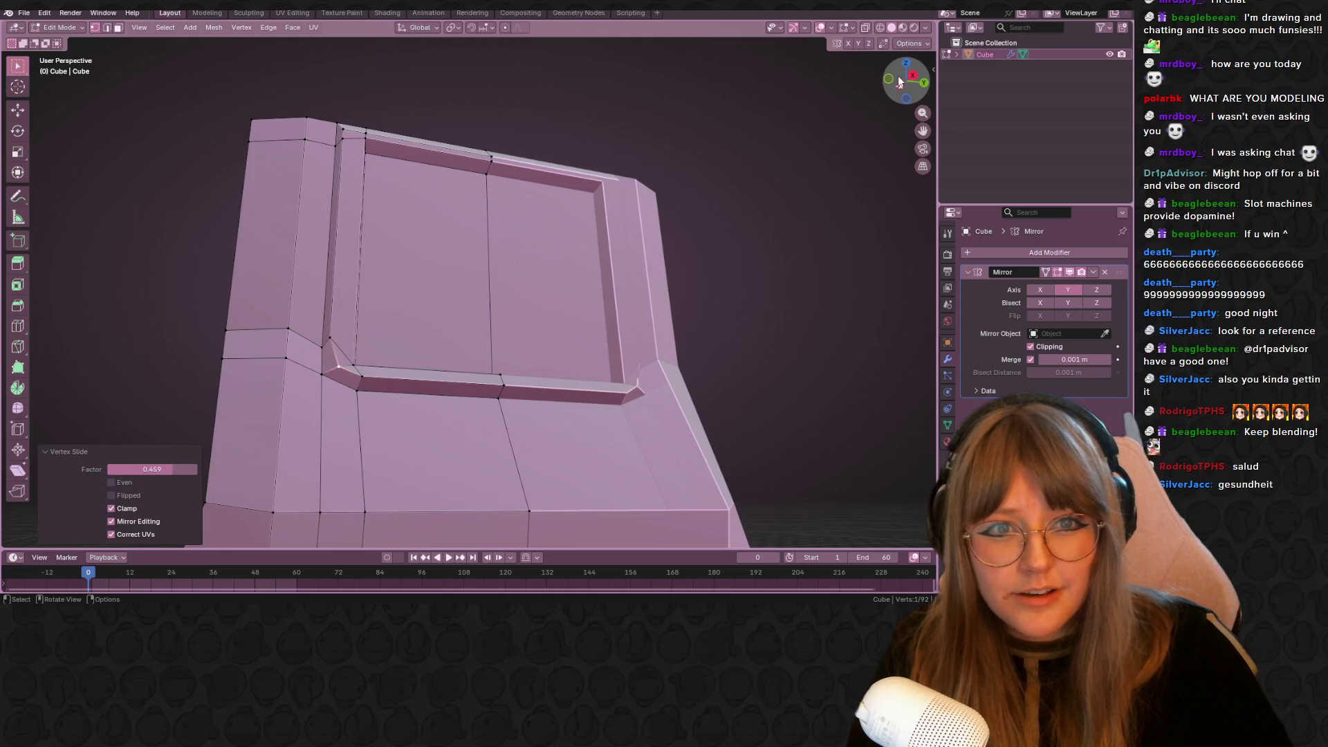
left_click(899, 81)
Vertex-slide the screen frame vertices to 0.257, then slide the lower ledge vertices along their edges
key("shift+v")
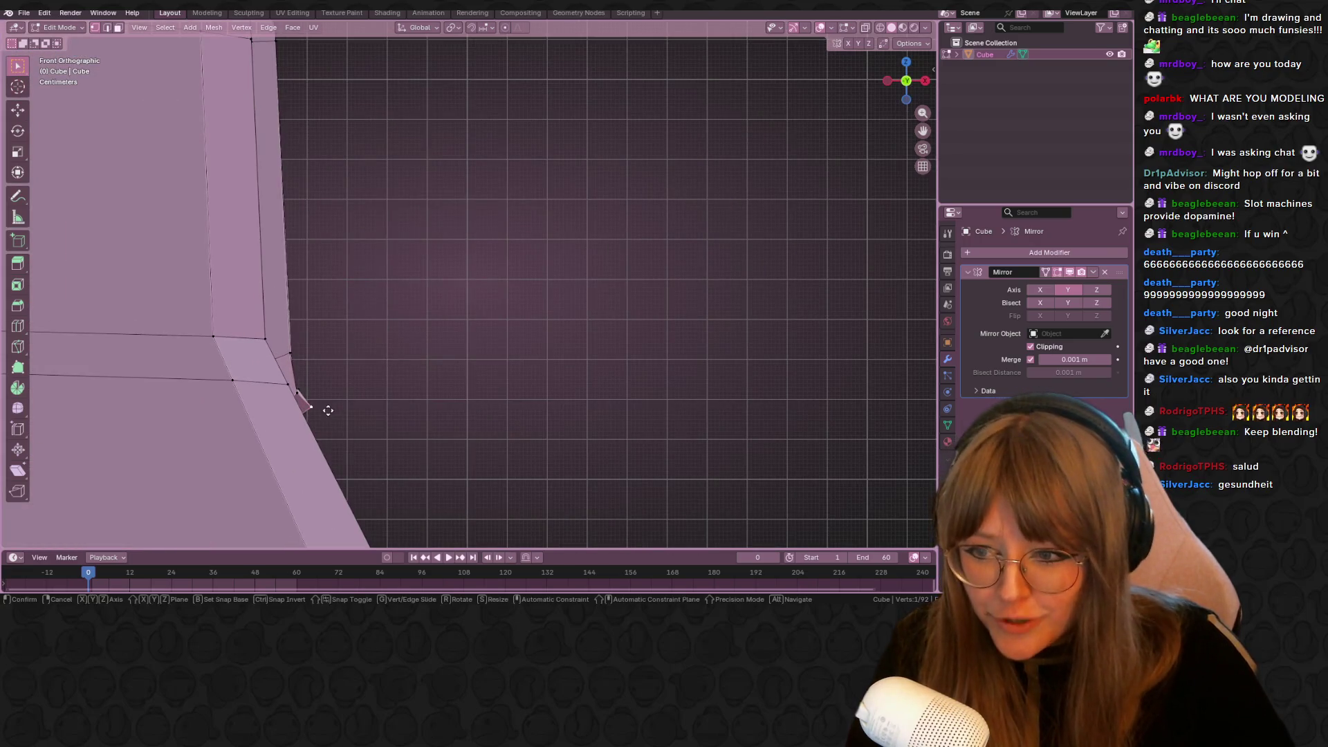
left_click(321, 414)
mouse_move(322, 413)
middle_mouse_down()
mouse_move(430, 415)
mouse_move(381, 363)
middle_mouse_up()
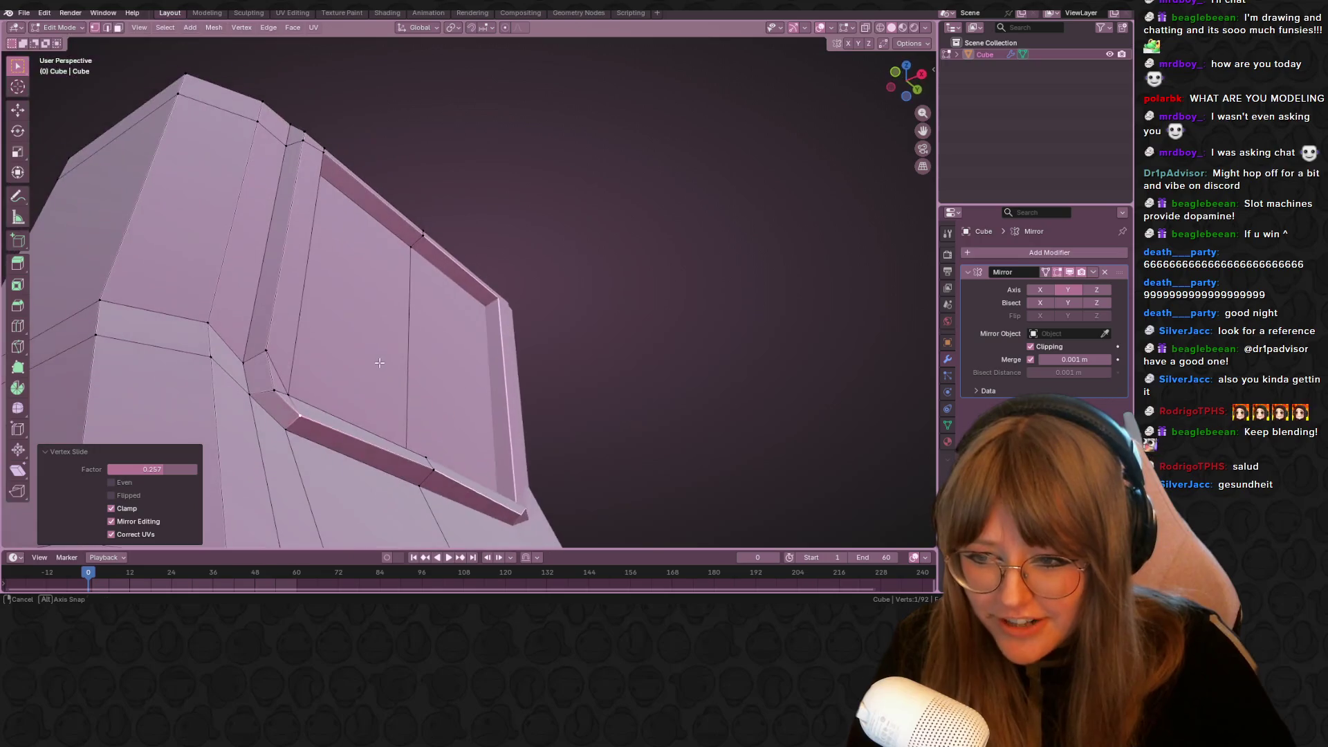
mouse_move(311, 407)
middle_mouse_down()
mouse_move(341, 415)
mouse_move(320, 350)
mouse_move(298, 429)
mouse_move(256, 403)
middle_mouse_up()
key("shift+v")
left_click(283, 425)
left_click(245, 360)
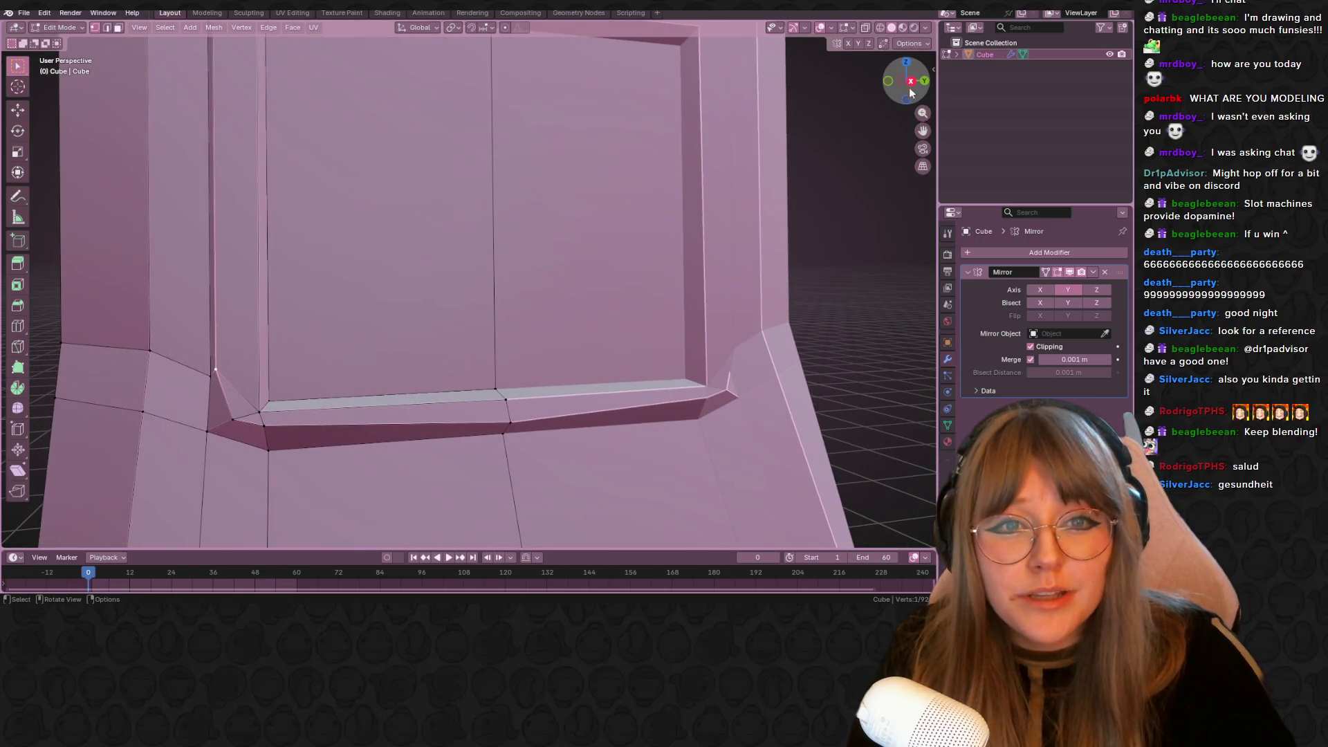
In right orthographic view, reposition the bezel's corner vertex and its lower vertices
left_click(911, 82)
key("g")
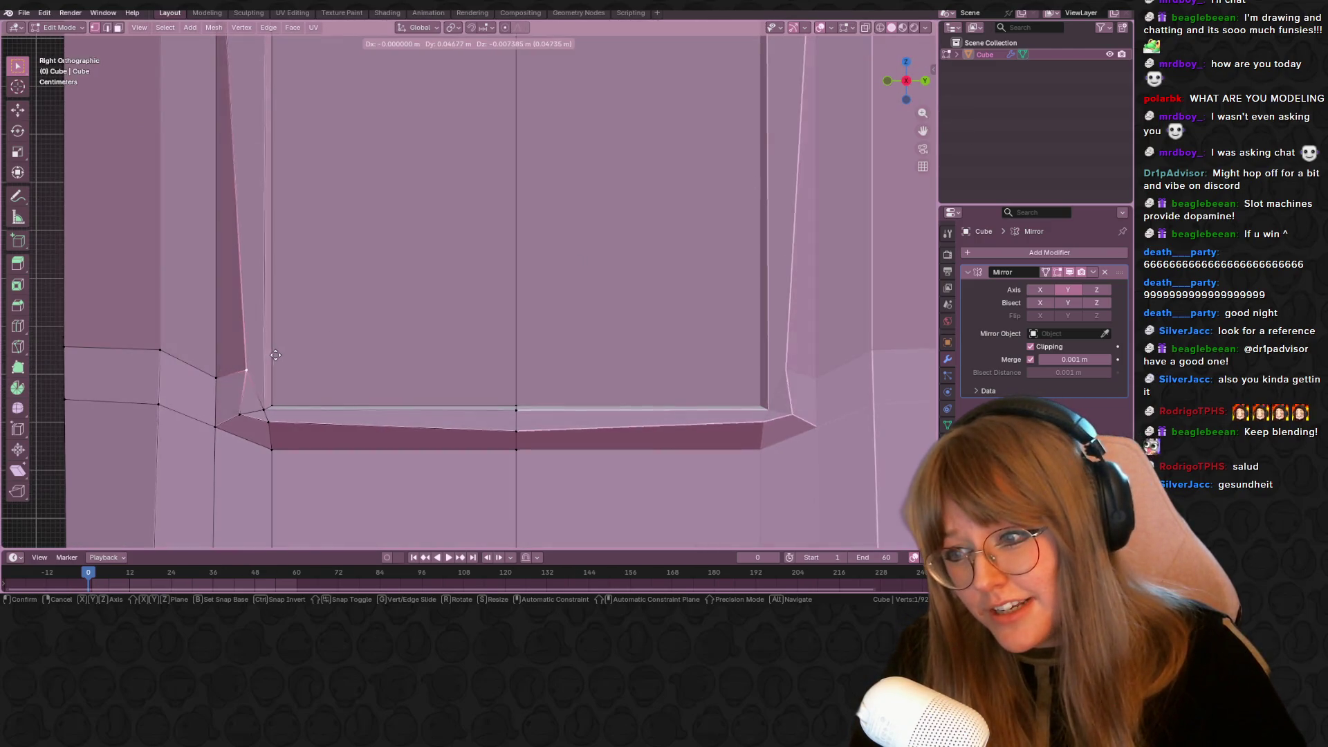
left_click(261, 357)
left_click(274, 406)
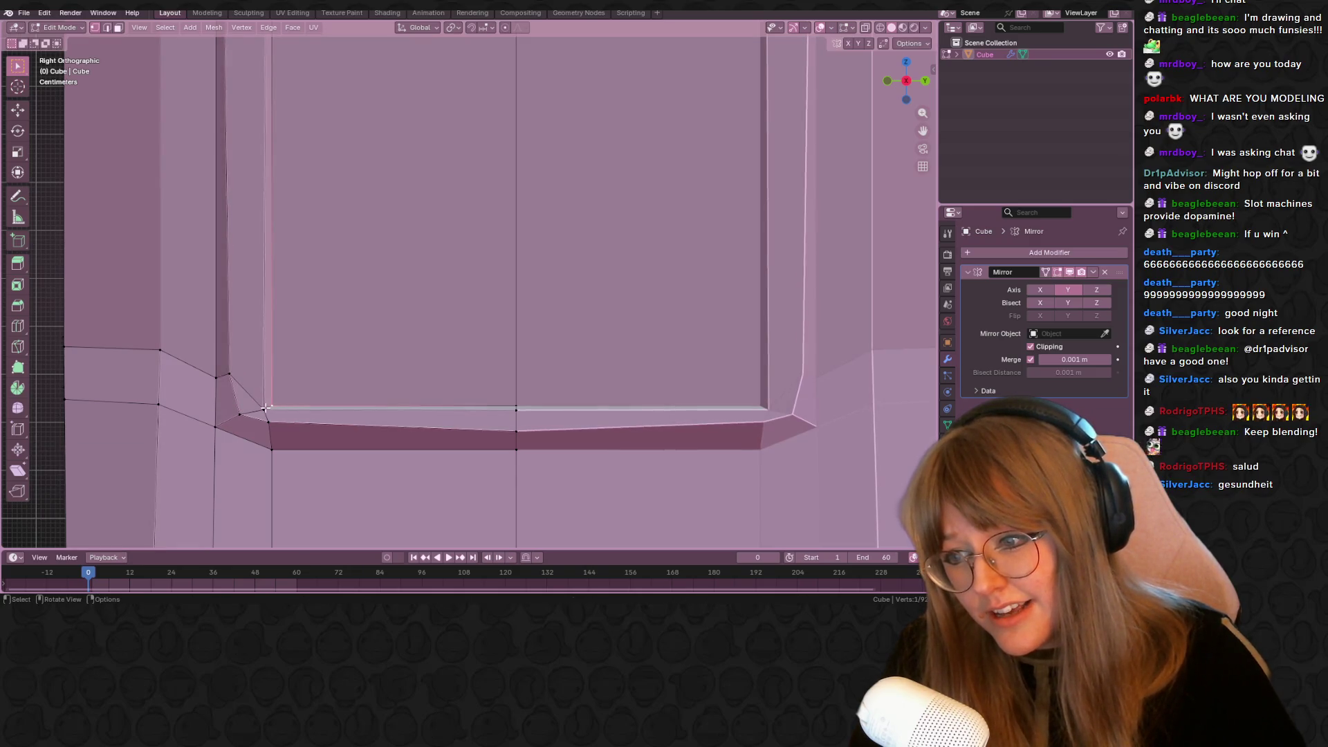
key("g")
left_click(260, 410)
left_click(268, 423)
key("g")
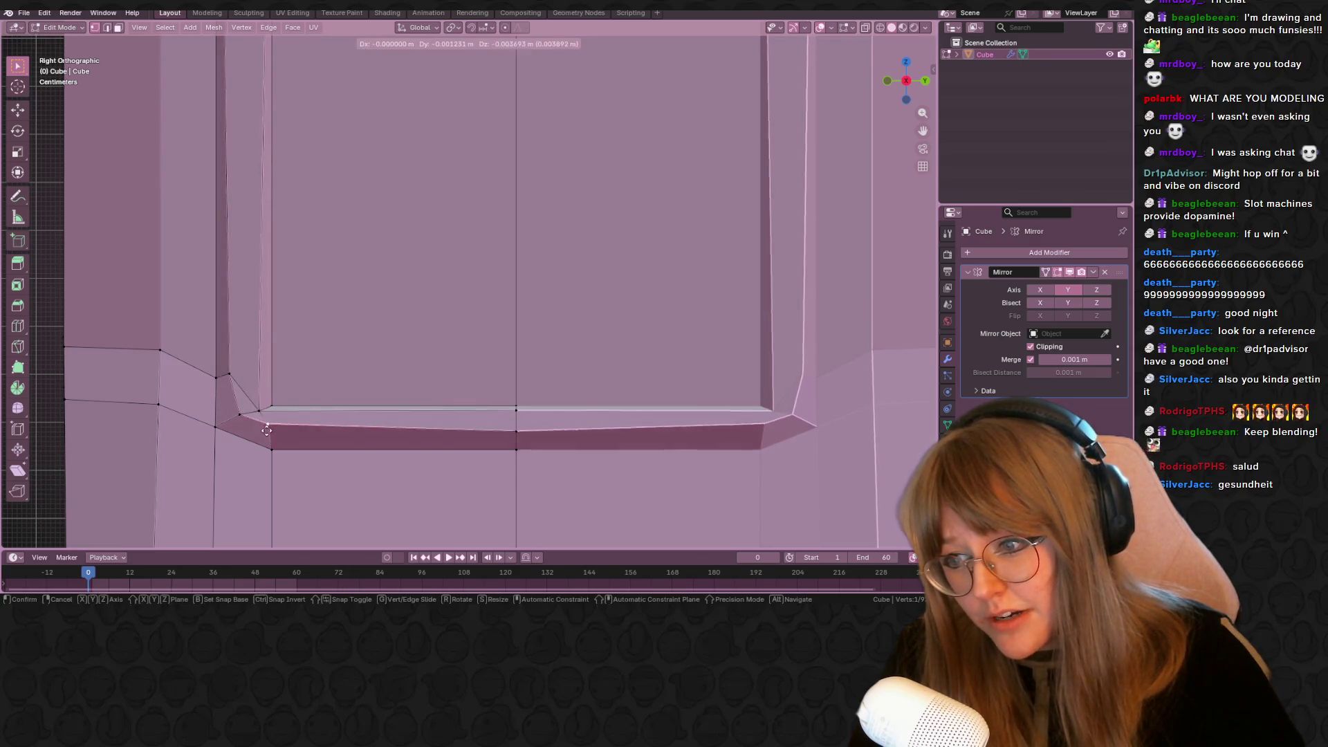
left_click(267, 430)
Slide the bezel's inner corner vertex and the middle vertex of its edge along their edges
left_click(272, 407)
key("g")
key("g")
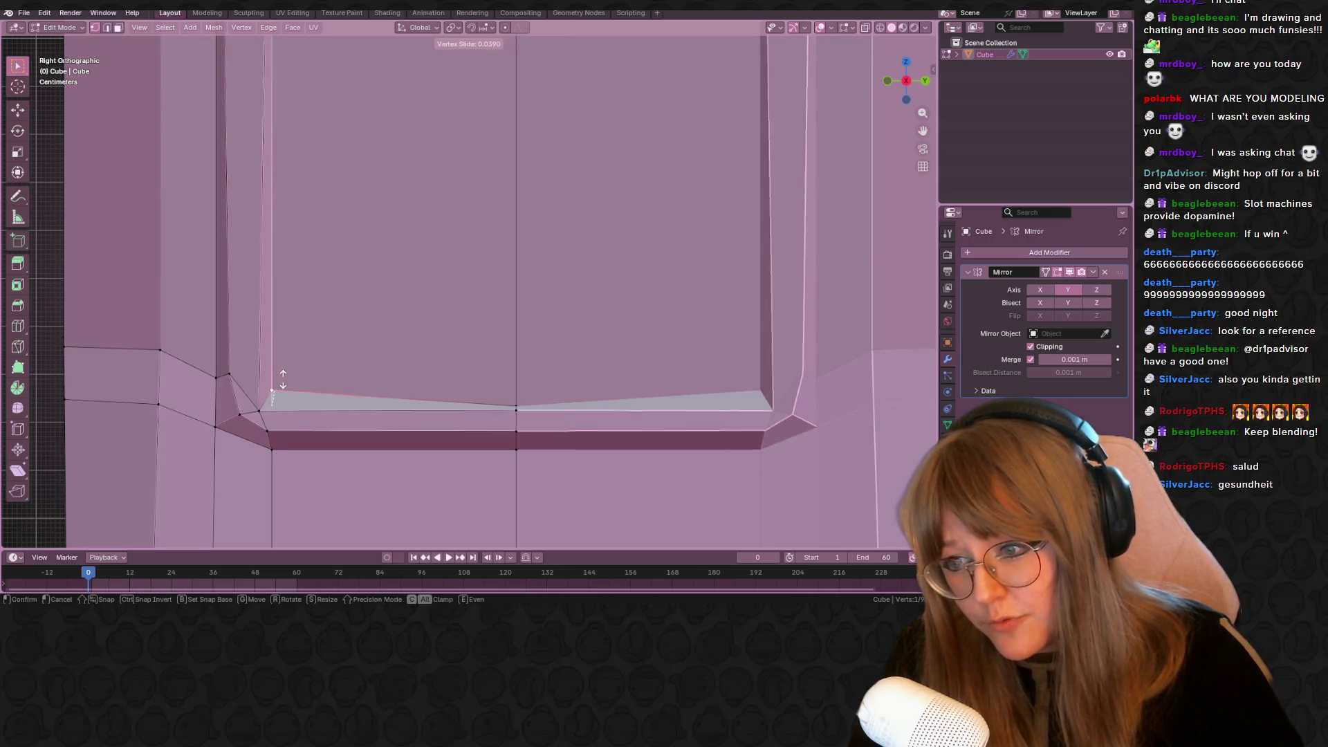
left_click(283, 379)
left_click(511, 407)
key("g")
key("g")
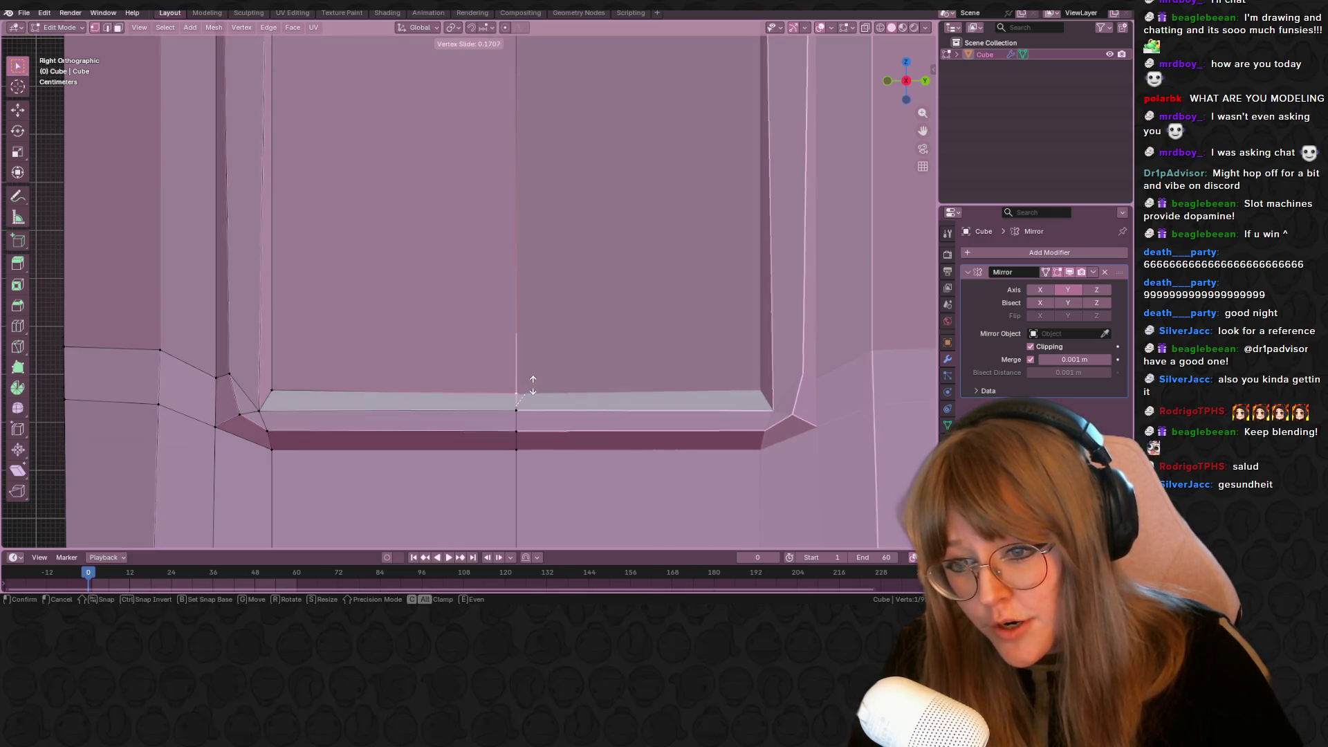
left_click(534, 386)
Slide two vertices at the screen recess corner along their edges
key("Home")
scroll(576, 360, "up", 5)
middle_click_drag(576, 360, 539, 486)
left_click(539, 484)
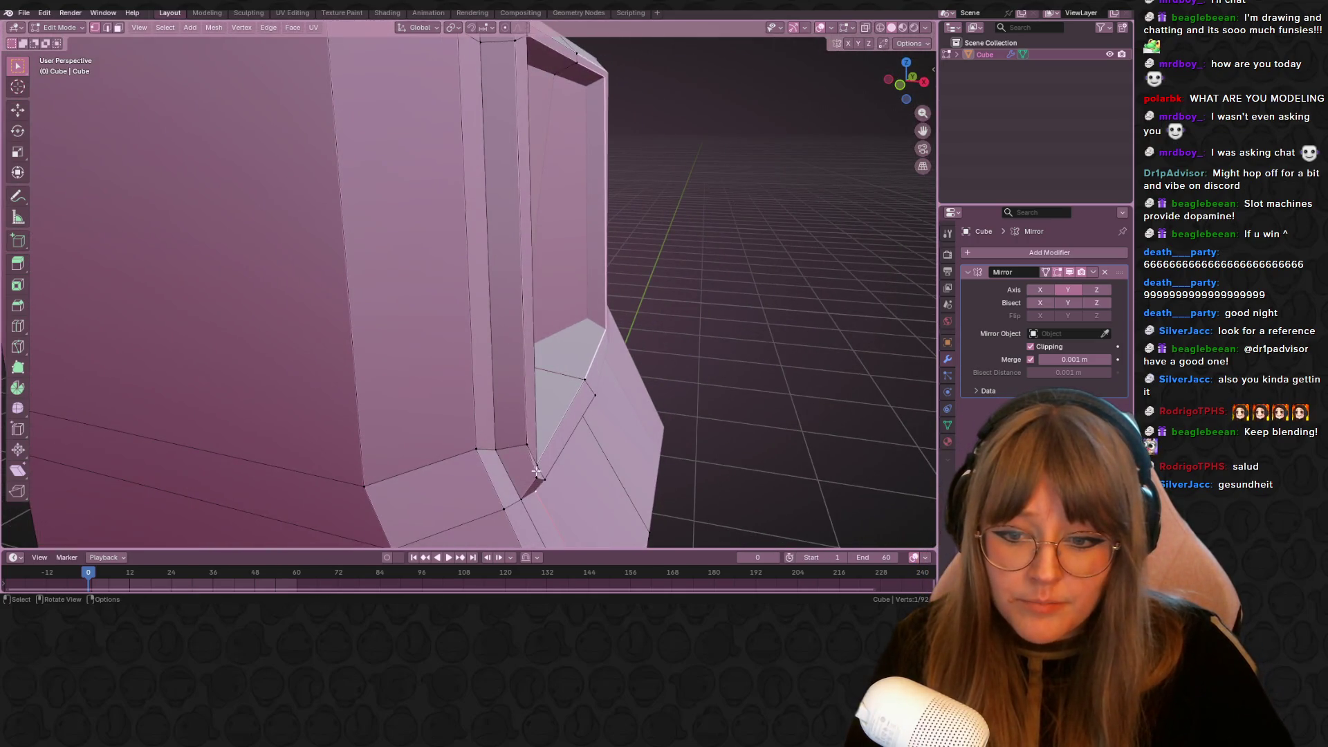
key("g")
key("g")
left_click(531, 484)
key("g")
key("g")
left_click(530, 477)
Slide the vertices near the bevelled corner and reposition a top-bevel vertex
middle_click_drag(529, 477, 534, 133)
key("alt+a")
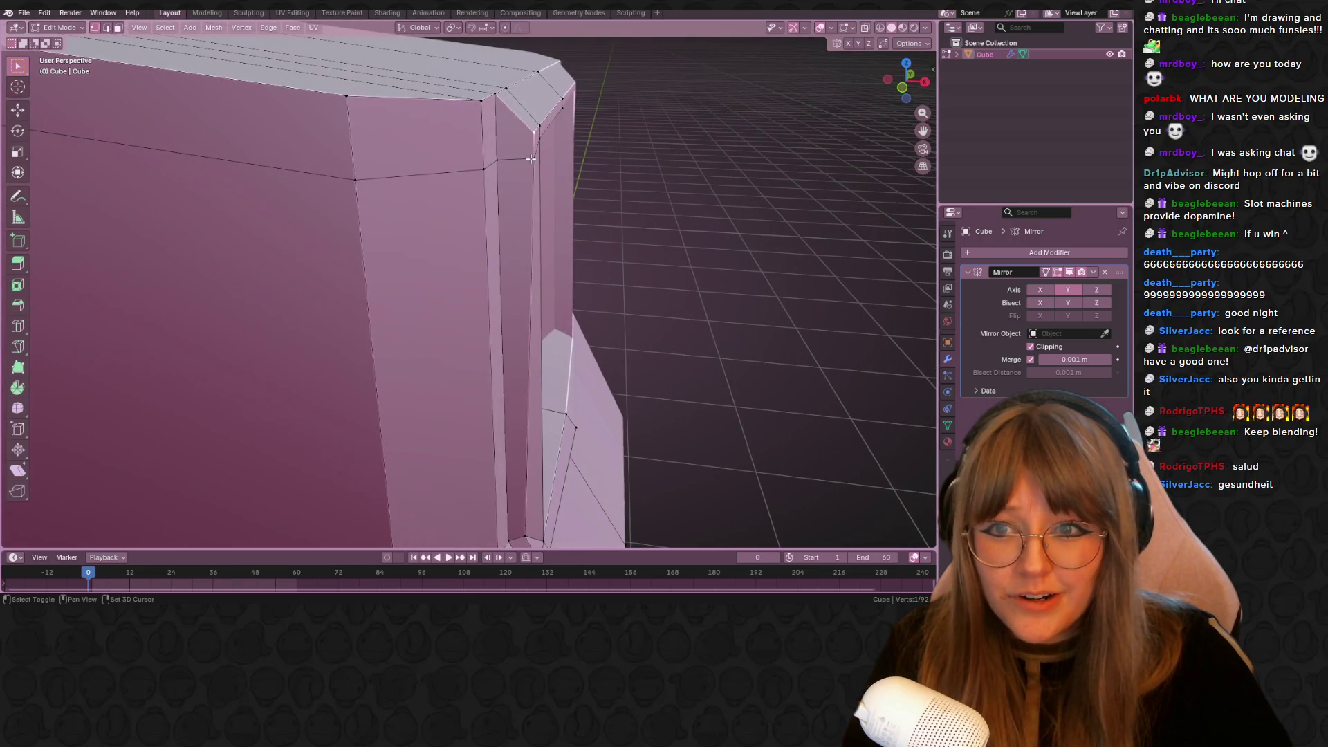
key("g")
key("g")
left_click(541, 135)
left_click(551, 127)
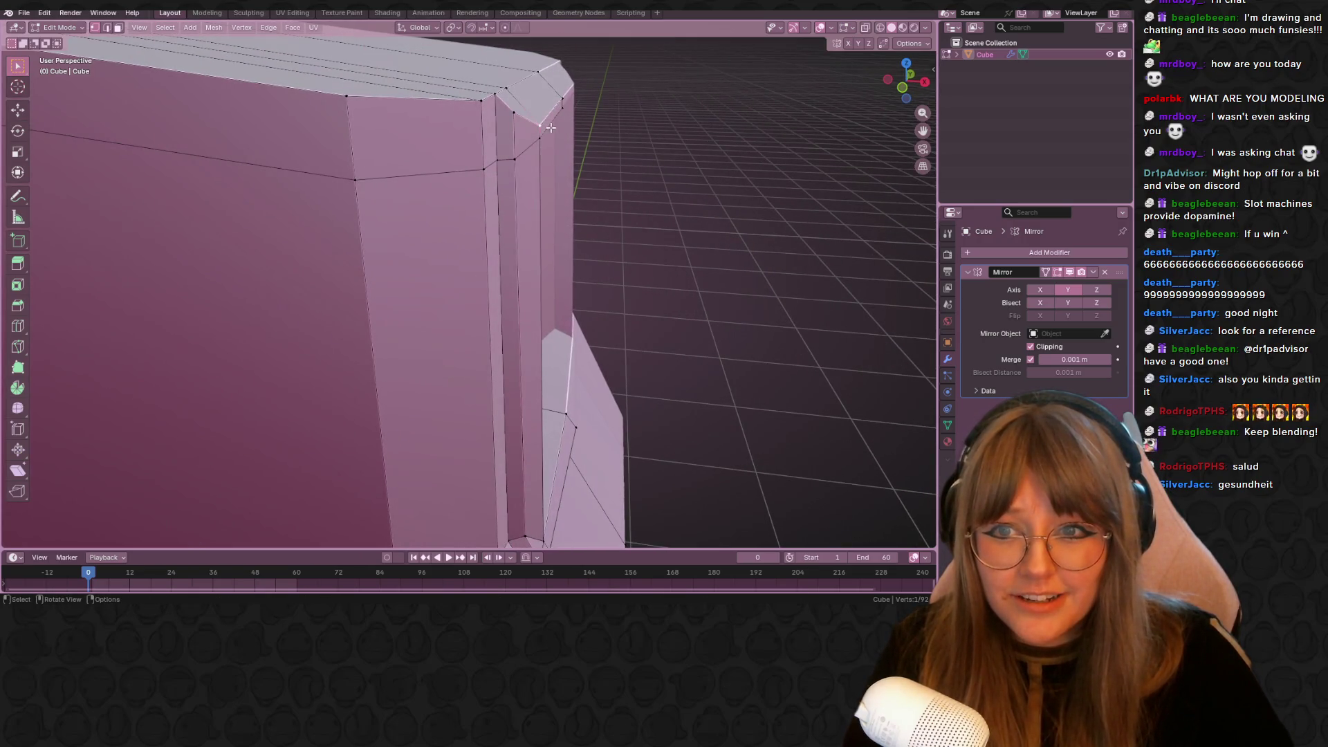
key("g")
left_click(541, 111)
Slide an edge on the cabinet side along the mesh and return to Object Mode
mouse_move(541, 111)
middle_mouse_down()
mouse_move(624, 201)
mouse_move(720, 125)
mouse_move(652, 154)
mouse_move(775, 261)
mouse_move(719, 252)
mouse_move(764, 314)
middle_mouse_up()
left_click(624, 201)
key("g")
key("g")
left_click(711, 119)
key("Tab")
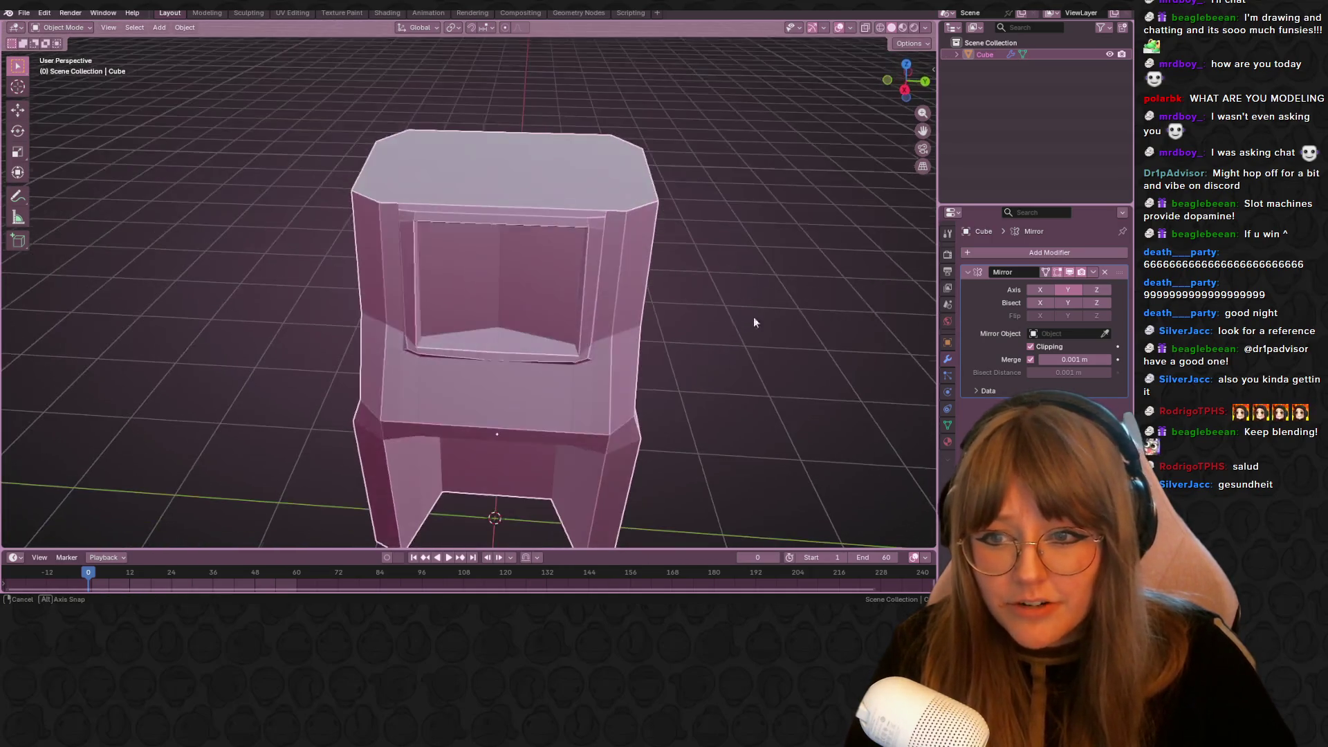
Vertex-slide the side vertices below the screen recess along their edges to factor 0.730
key("Tab")
mouse_move(498, 325)
middle_mouse_down()
mouse_move(558, 305)
mouse_move(457, 314)
mouse_move(643, 277)
mouse_move(594, 285)
mouse_move(488, 263)
middle_mouse_up()
key("shift+v")
left_click(430, 318)
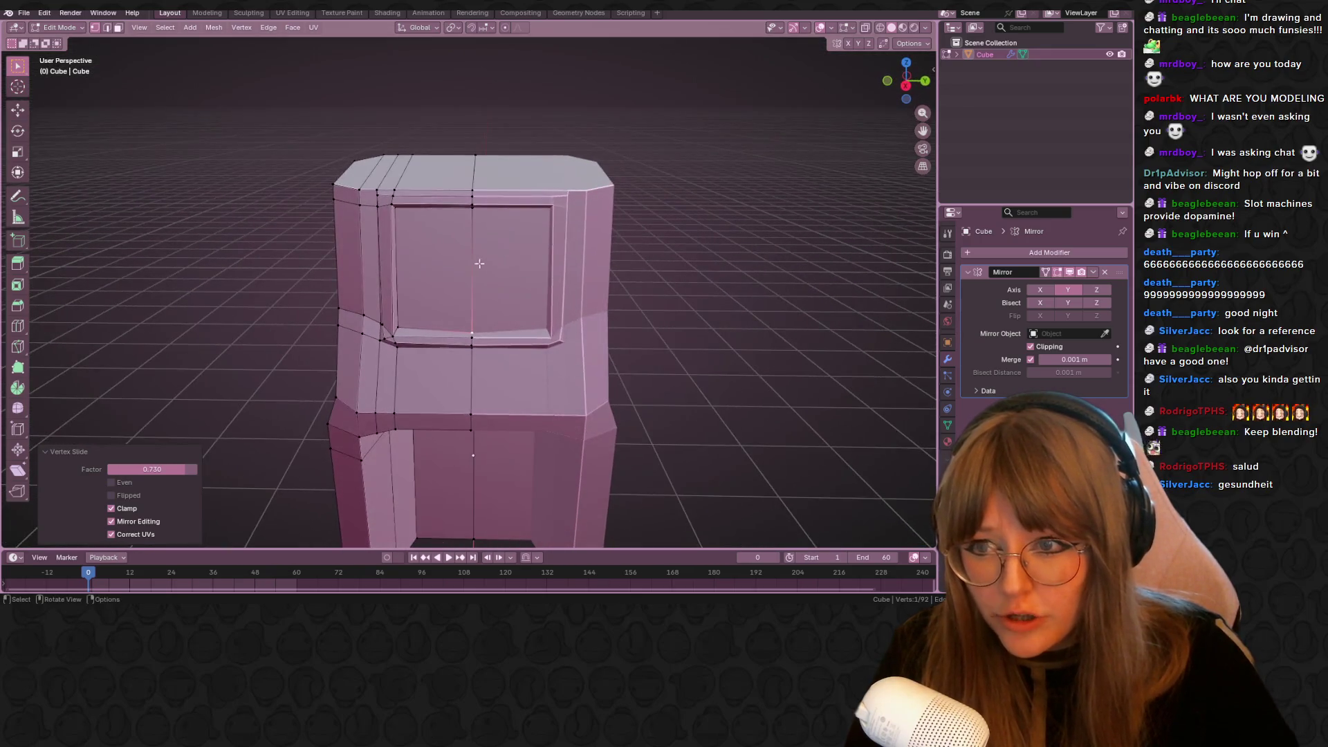
mouse_move(246, 601)
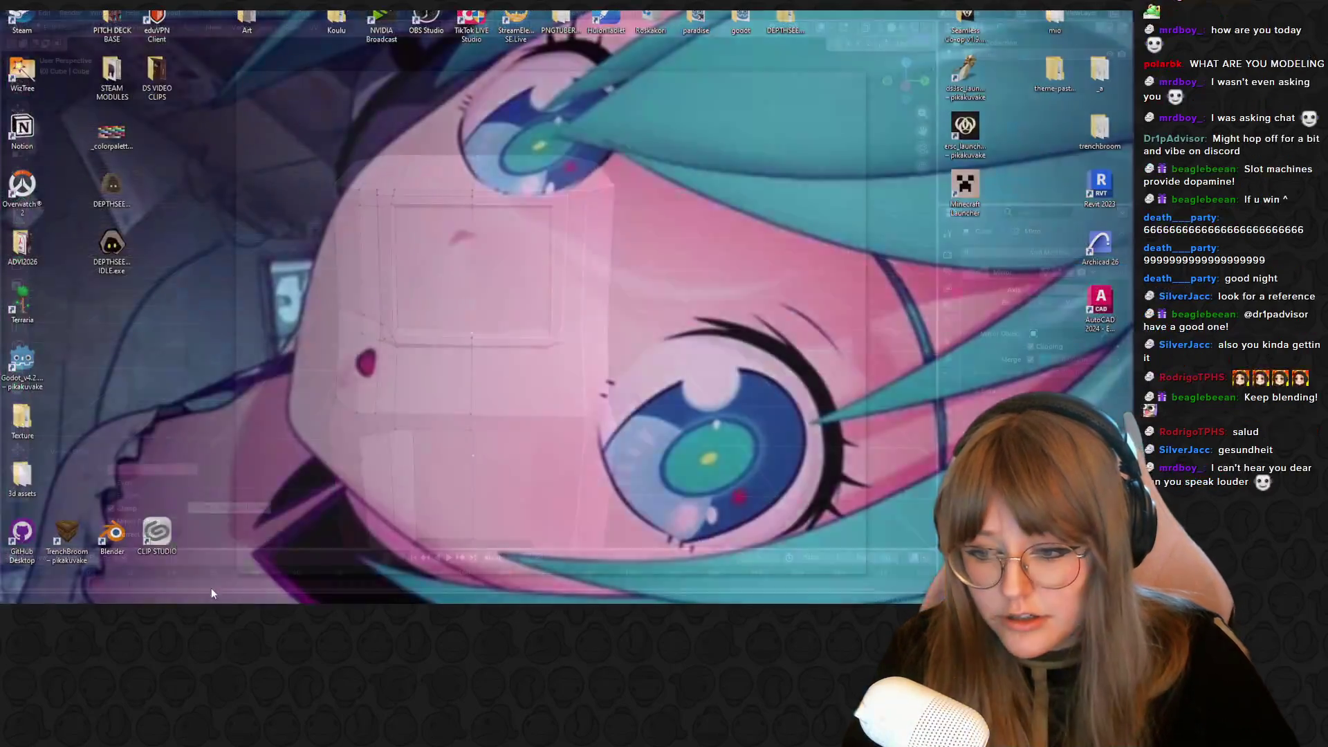
left_click(222, 571)
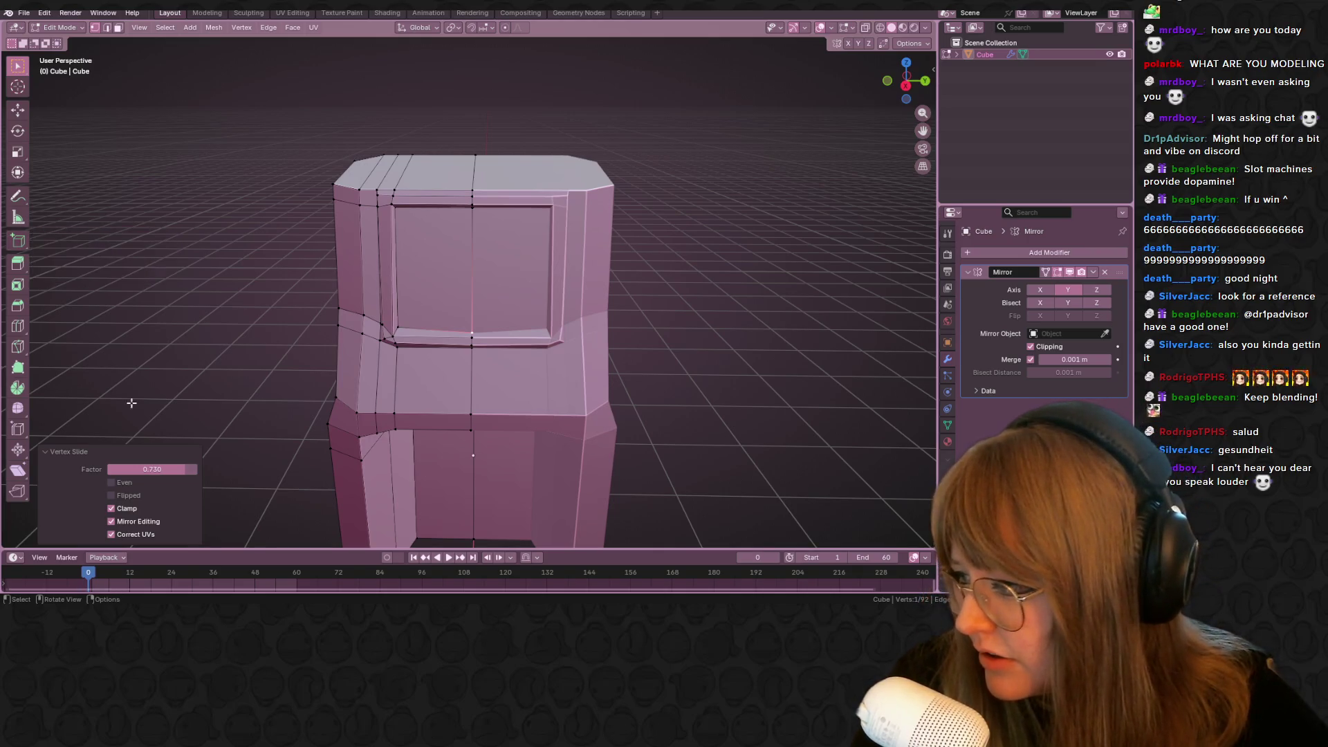
middle_click_drag(457, 332, 529, 273, "shift")
left_click(915, 83)
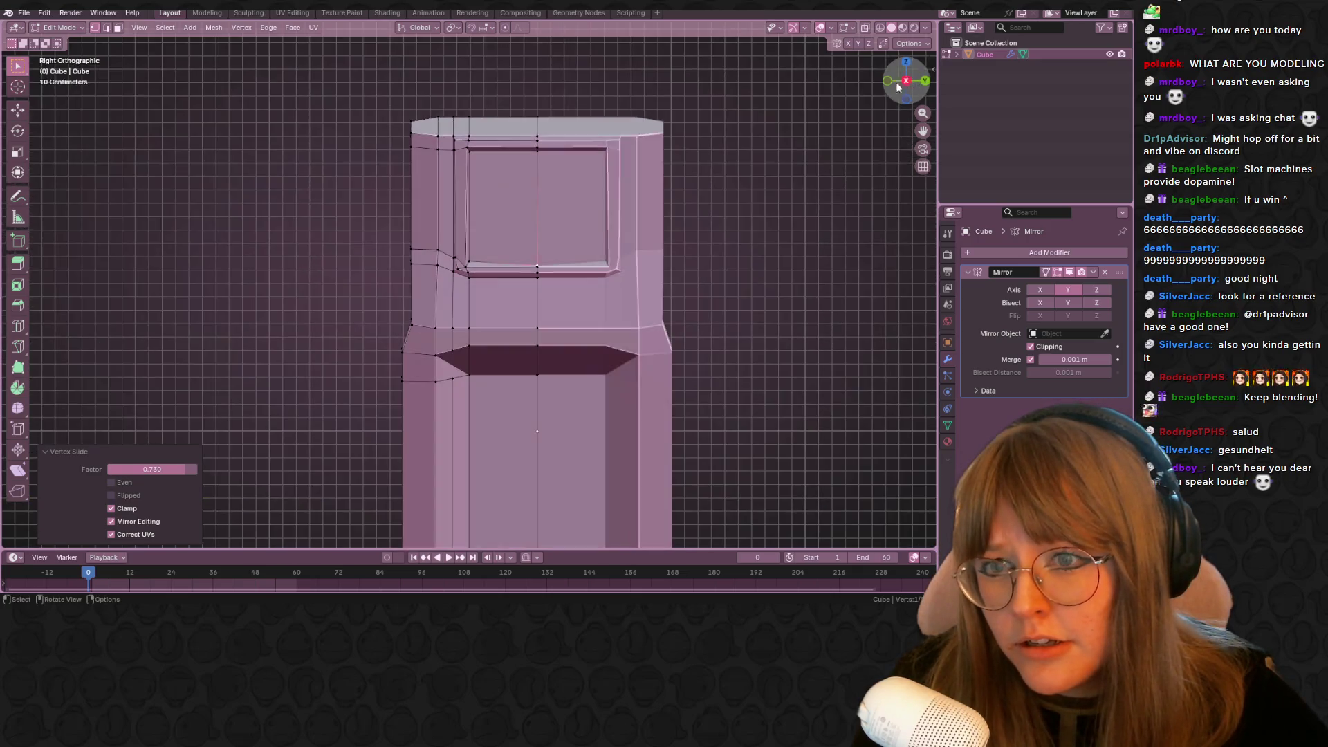
Box-select the cabinet's top vertices with X-ray on and move them down about 0.35 m along Z
left_click_drag(332, 84, 668, 194)
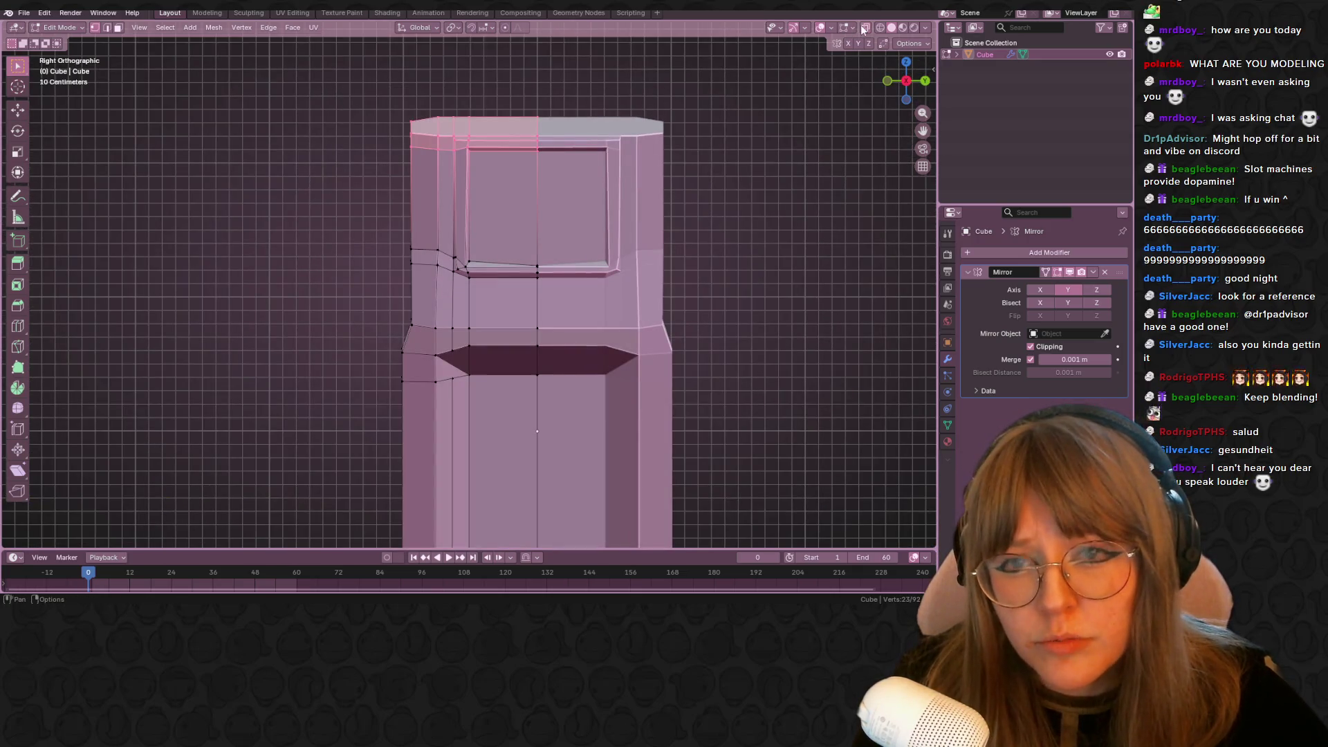
left_click(864, 27)
key("g")
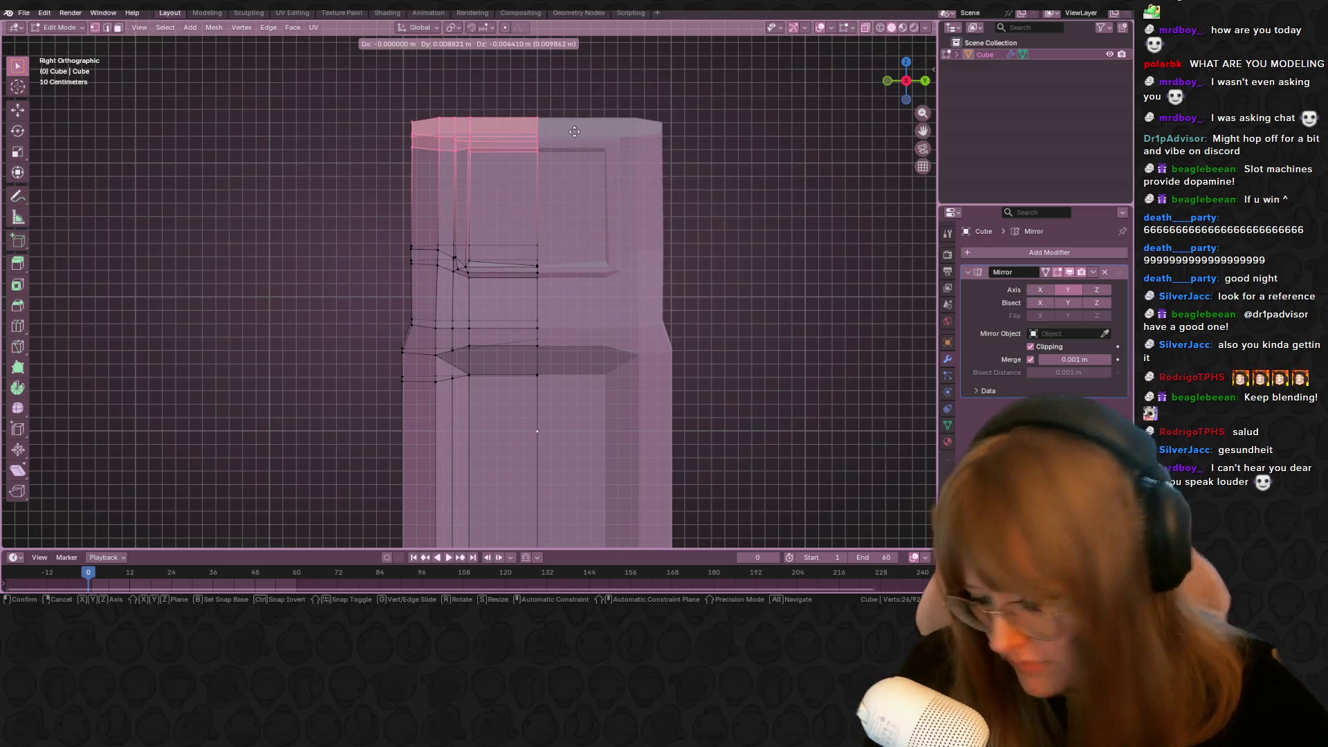
key("z")
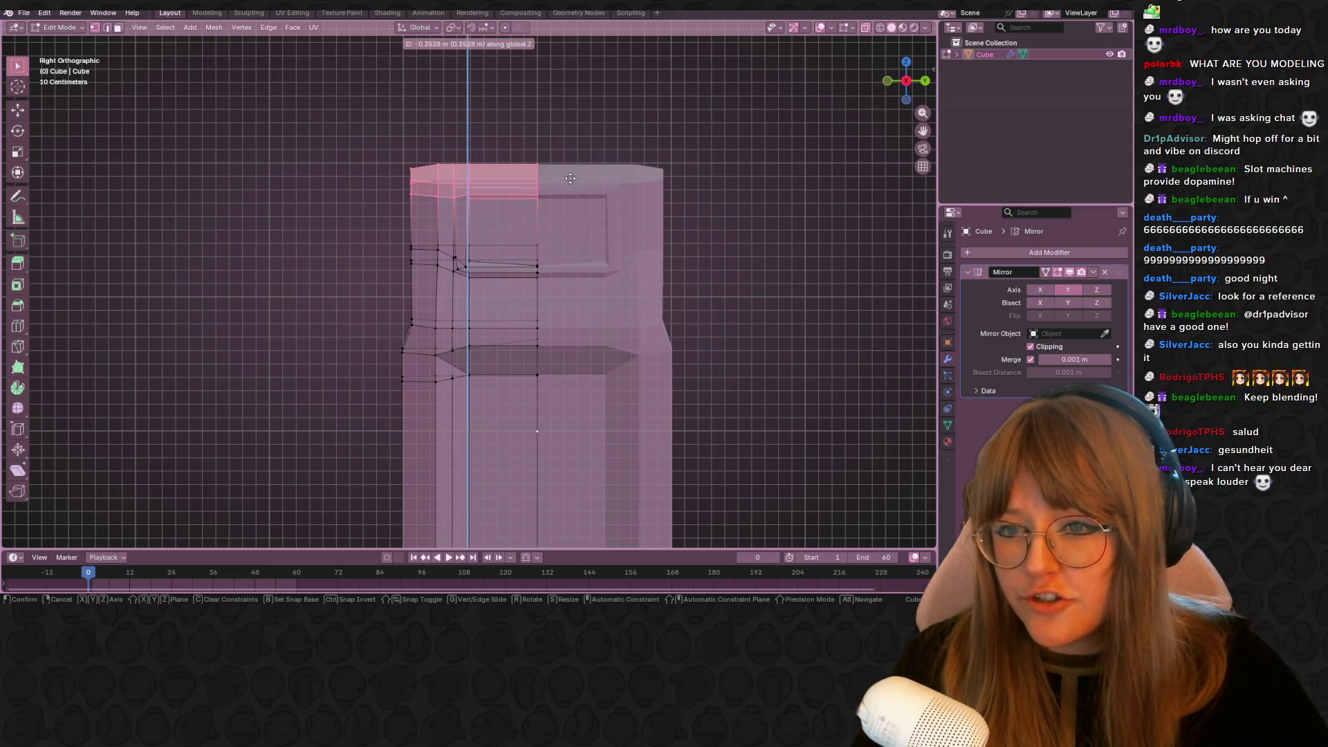
left_click(569, 178)
key("Tab")
mouse_move(718, 230)
middle_mouse_down()
mouse_move(764, 267)
mouse_move(712, 285)
middle_mouse_up()
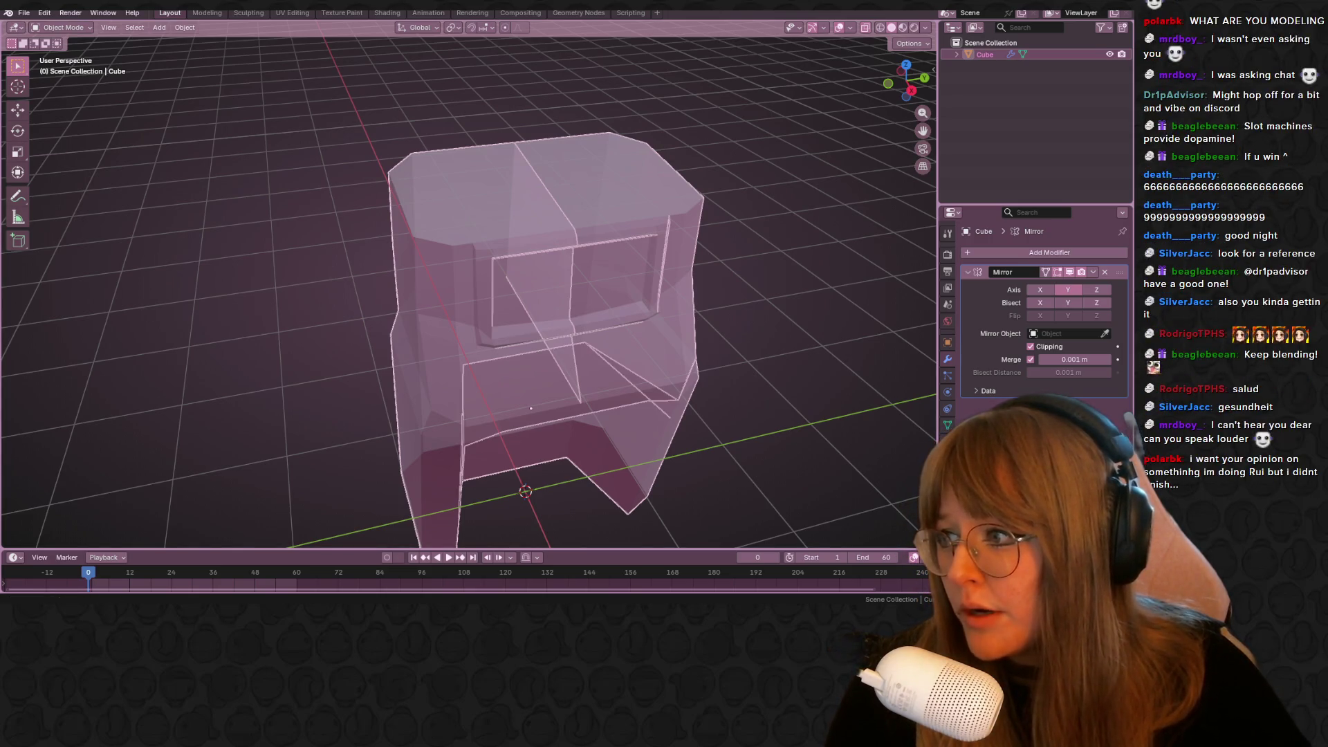
Orbit the cabinet while toggling X-ray, wireframe and solid shading, then enter Edit Mode in face select
mouse_move(673, 302)
middle_mouse_down()
mouse_move(666, 275)
mouse_move(604, 256)
mouse_move(364, 285)
mouse_move(225, 274)
mouse_move(464, 272)
mouse_move(211, 326)
middle_mouse_up()
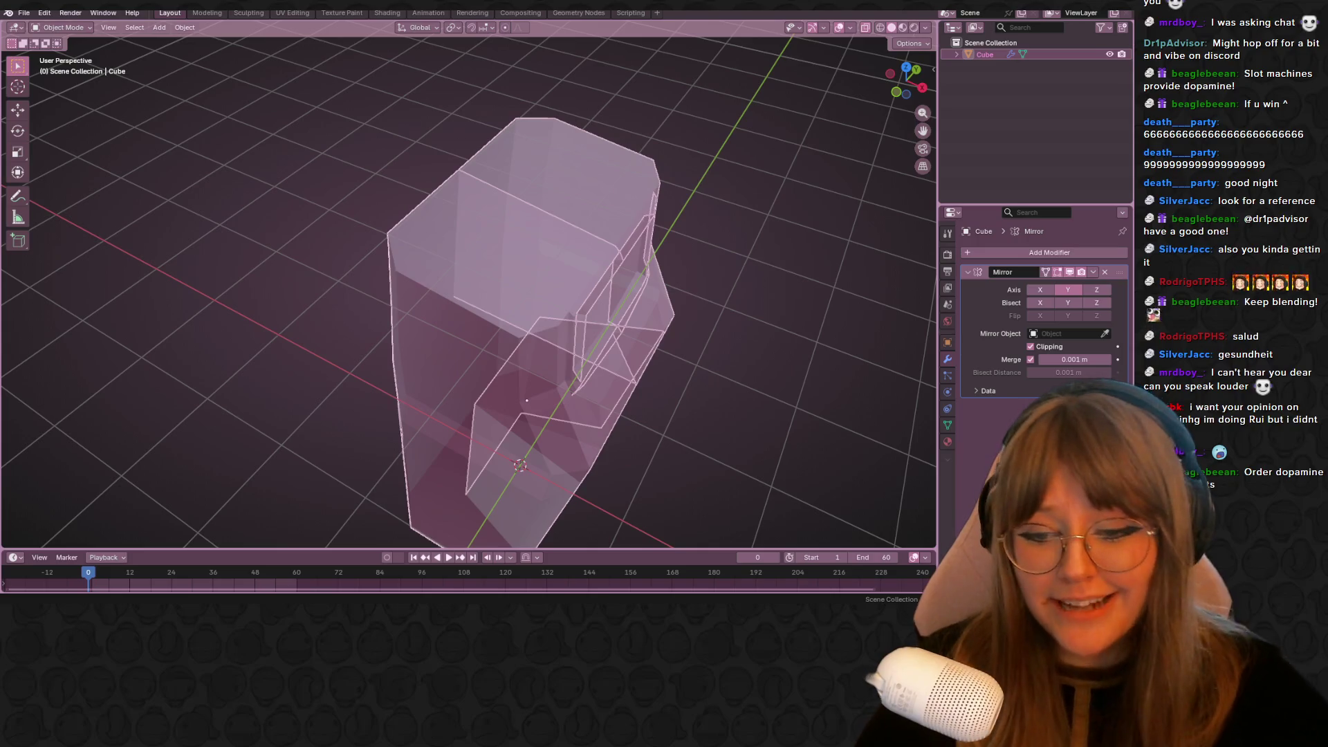
middle_click_drag(527, 399, 530, 428)
left_click(866, 28)
middle_click_drag(858, 97, 836, 155)
left_click(880, 28)
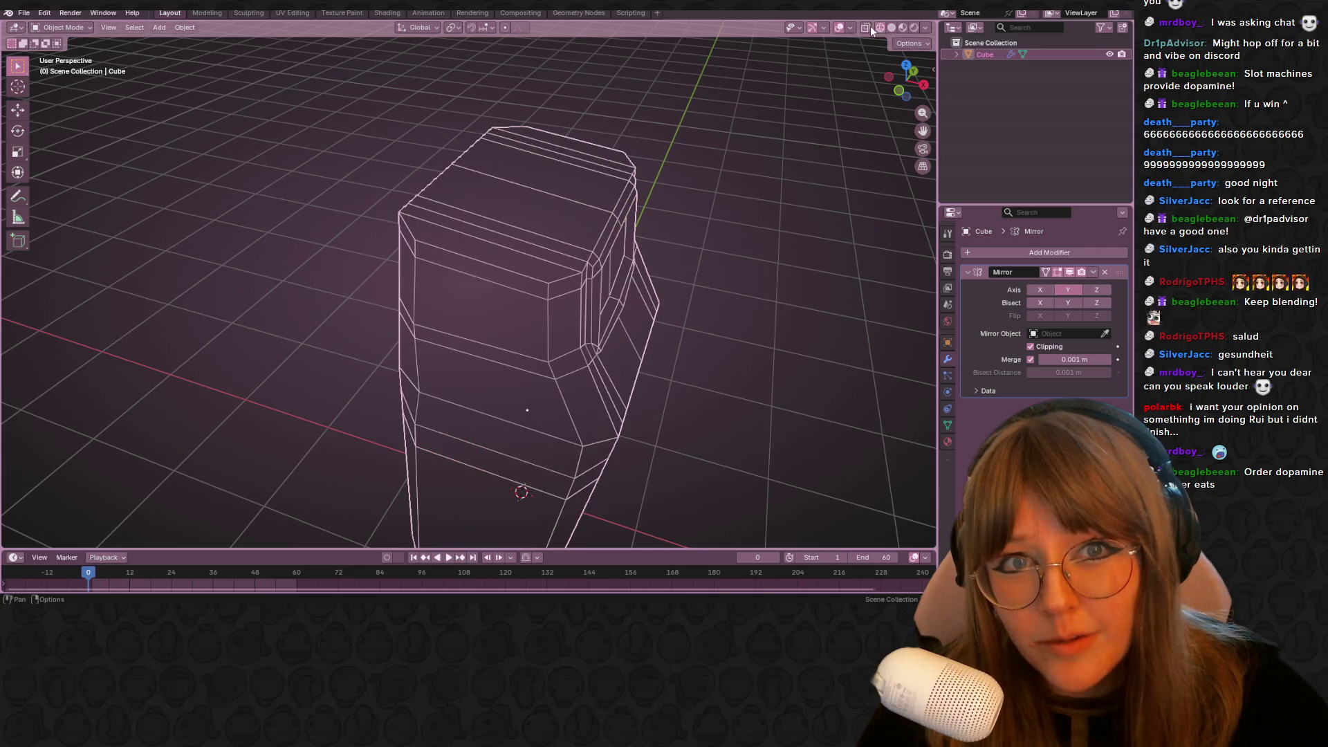
left_click(892, 27)
left_click(866, 28)
middle_click_drag(835, 69, 766, 119)
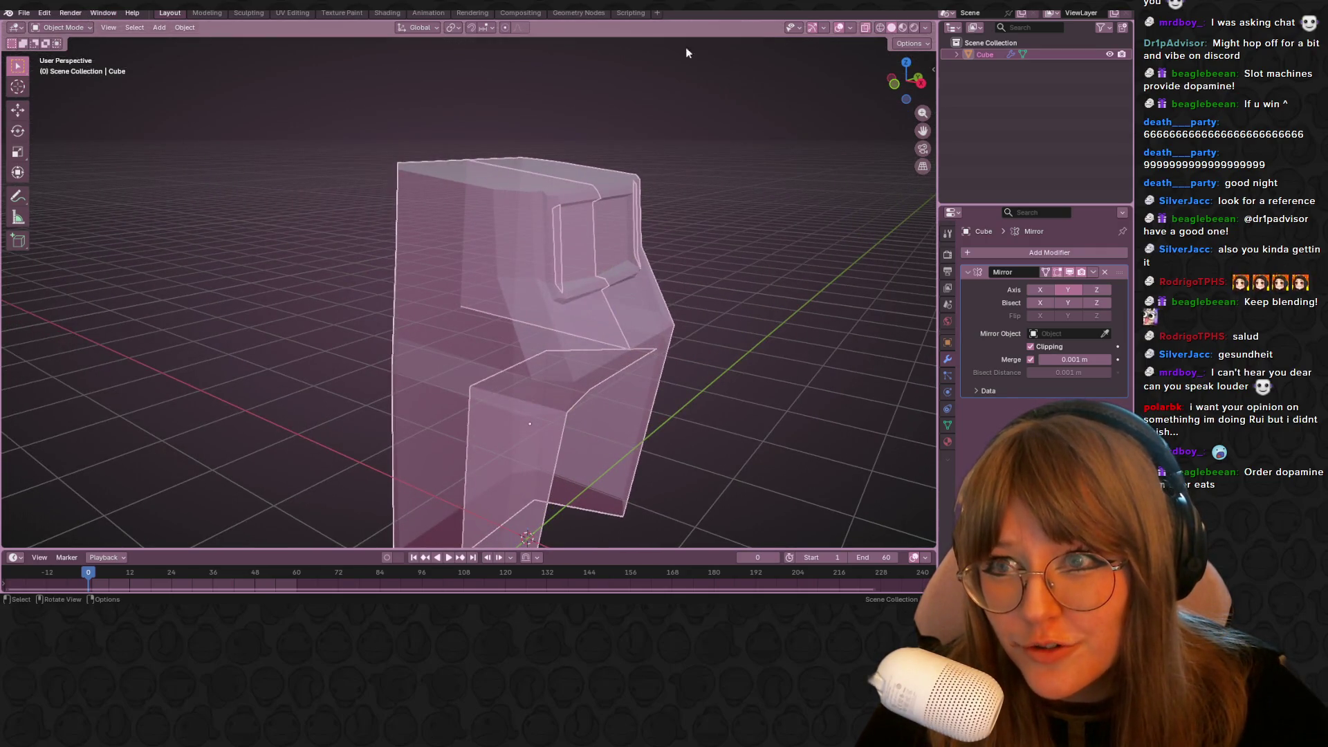
key("Tab")
mouse_move(173, 62)
middle_mouse_down()
mouse_move(412, 145)
mouse_move(216, 56)
middle_mouse_up()
left_click(117, 28)
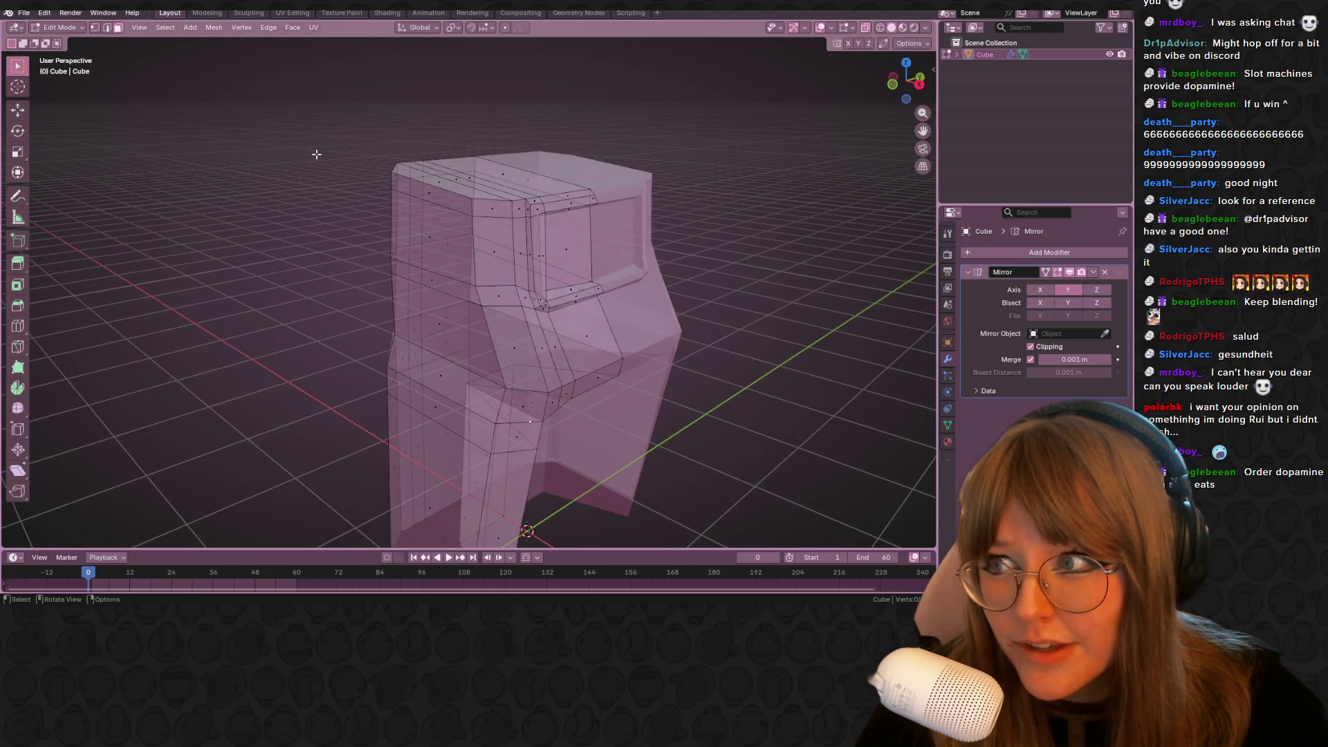
Select a horizontal front face, frame it, and view it in right orthographic
middle_click_drag(311, 148, 465, 267)
left_click(466, 268)
scroll(465, 268, "up", 3)
mouse_move(501, 355)
middle_mouse_down()
mouse_move(629, 252)
mouse_move(463, 313)
mouse_move(595, 277)
mouse_move(593, 237)
mouse_move(539, 399)
mouse_move(563, 299)
mouse_move(553, 360)
middle_mouse_up()
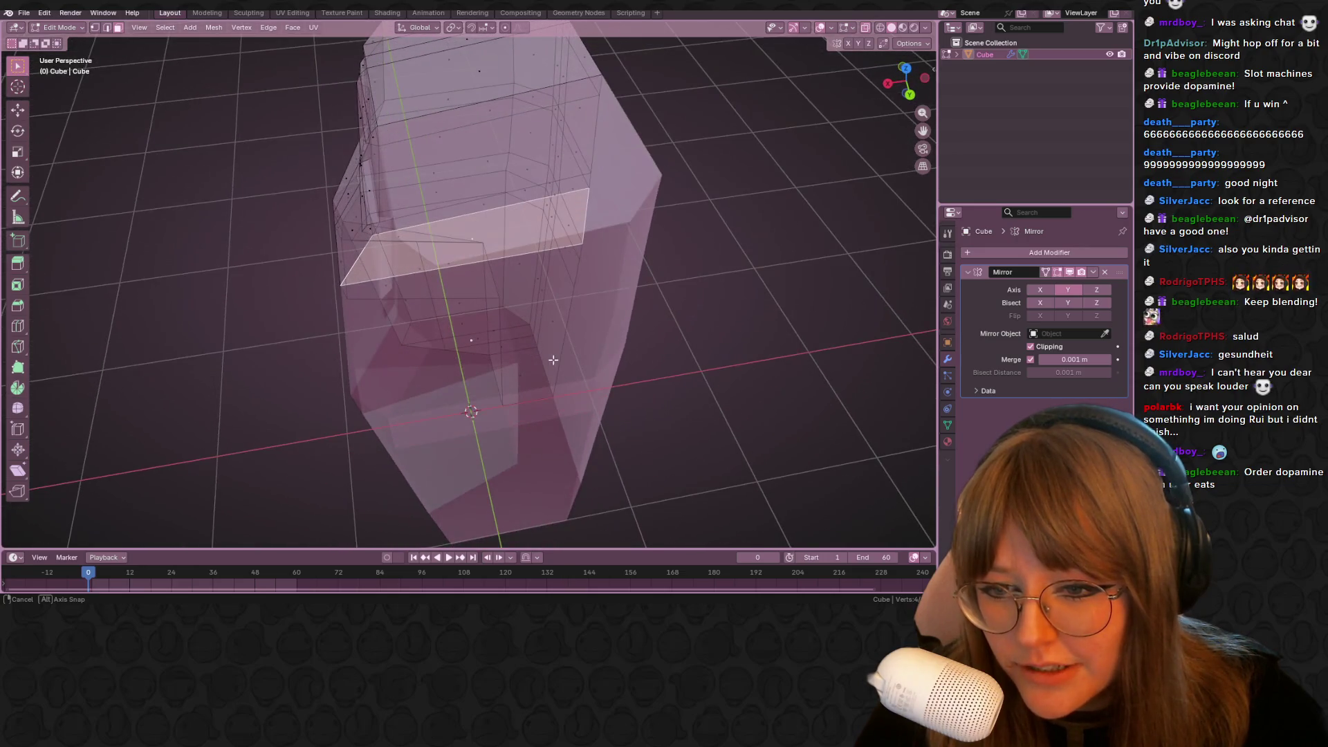
left_click(533, 275, "shift")
left_click(538, 267, "shift")
key("KP_Decimal")
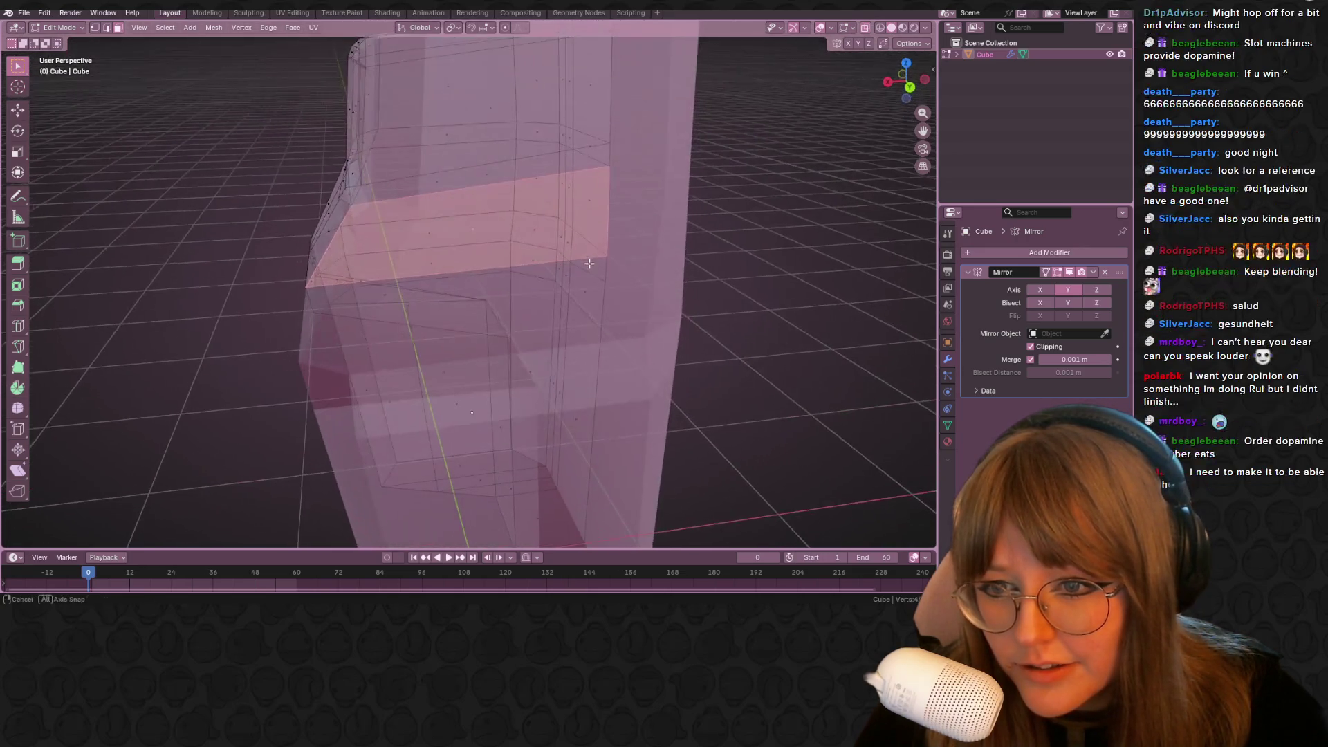
left_click(890, 82)
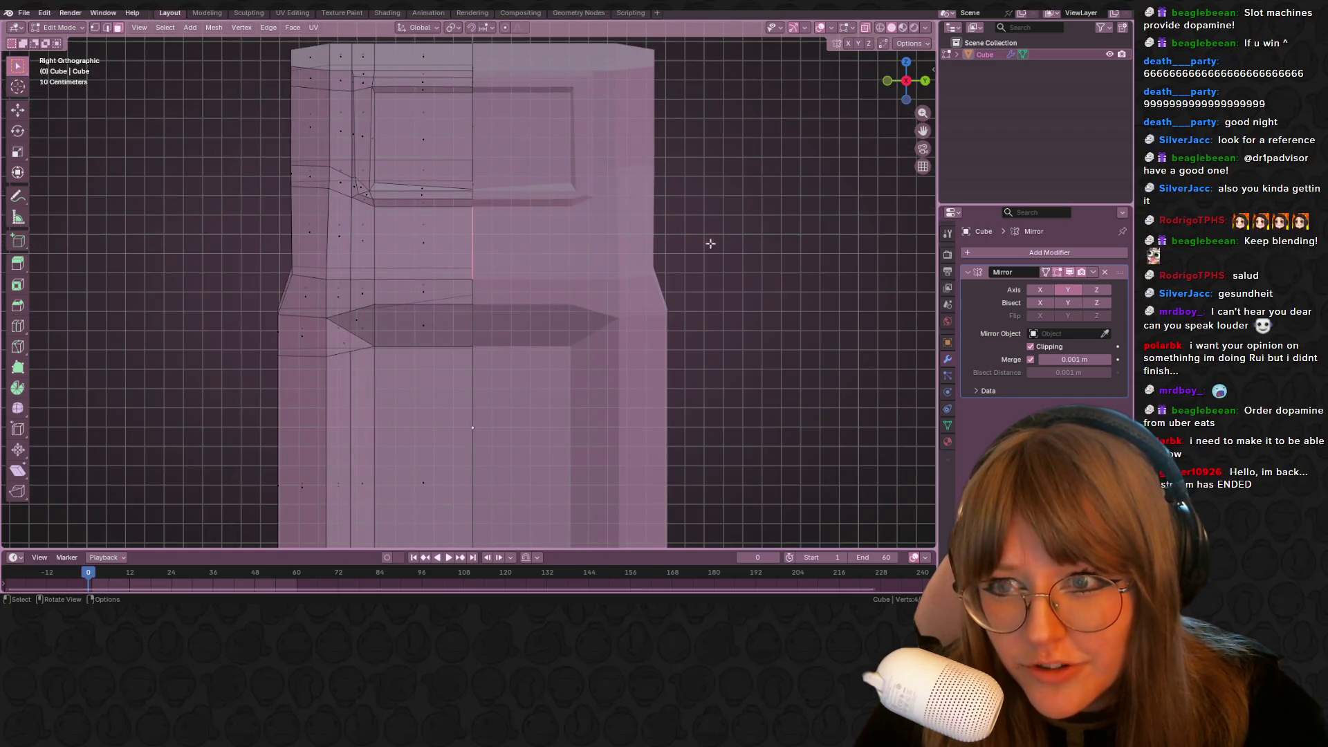
middle_click_drag(727, 258, 643, 208)
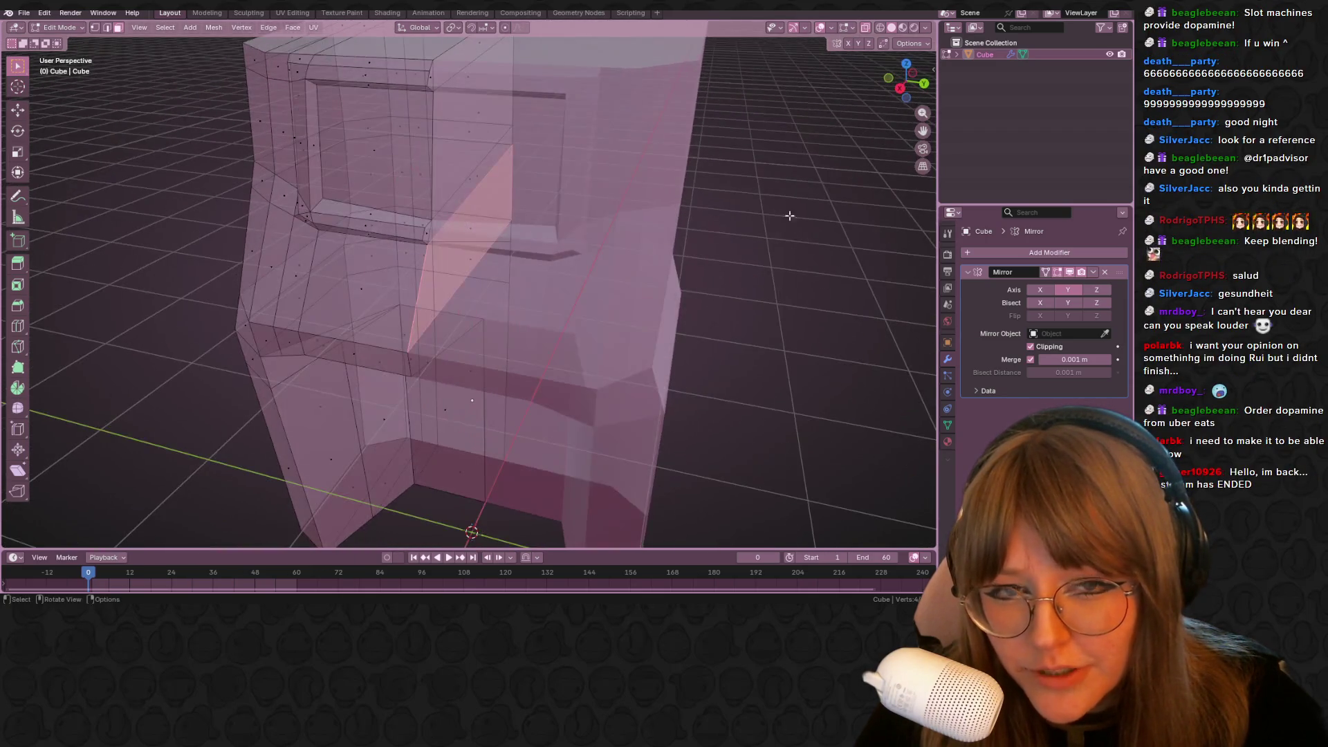
left_click(895, 92)
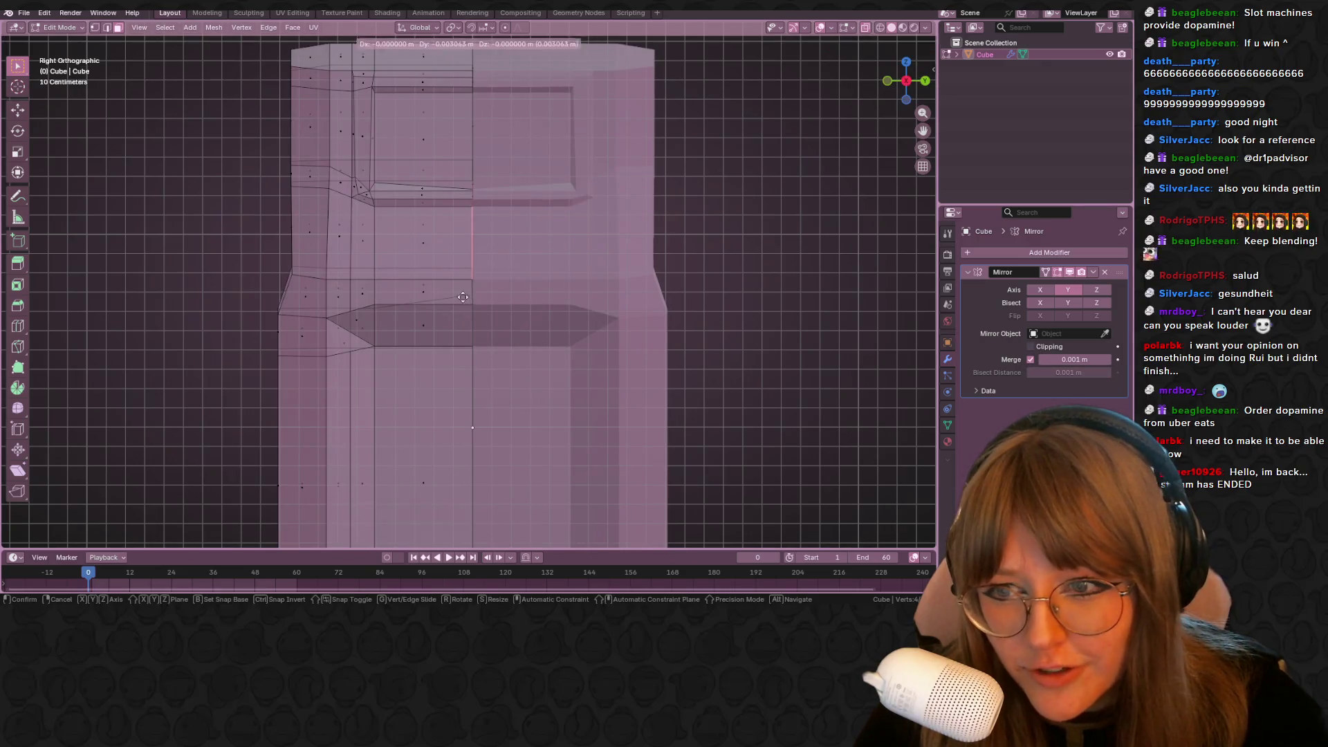
Check the mesh by hiding and revealing all geometry, turning X-ray off, and framing it
key("a")
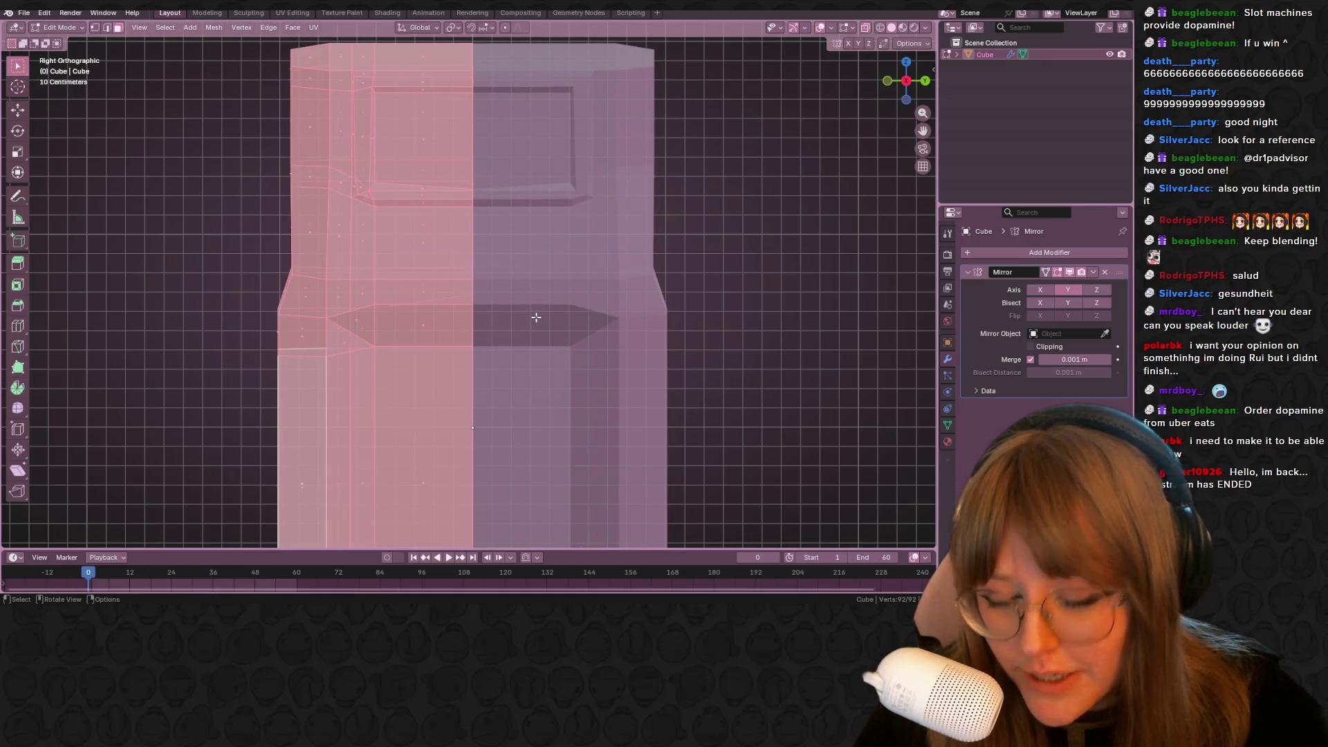
key("h")
scroll(580, 318, "down", 3)
key("alt+h")
mouse_move(604, 317)
middle_mouse_down()
mouse_move(563, 222)
mouse_move(629, 282)
mouse_move(549, 279)
middle_mouse_up()
scroll(553, 304, "up", 4)
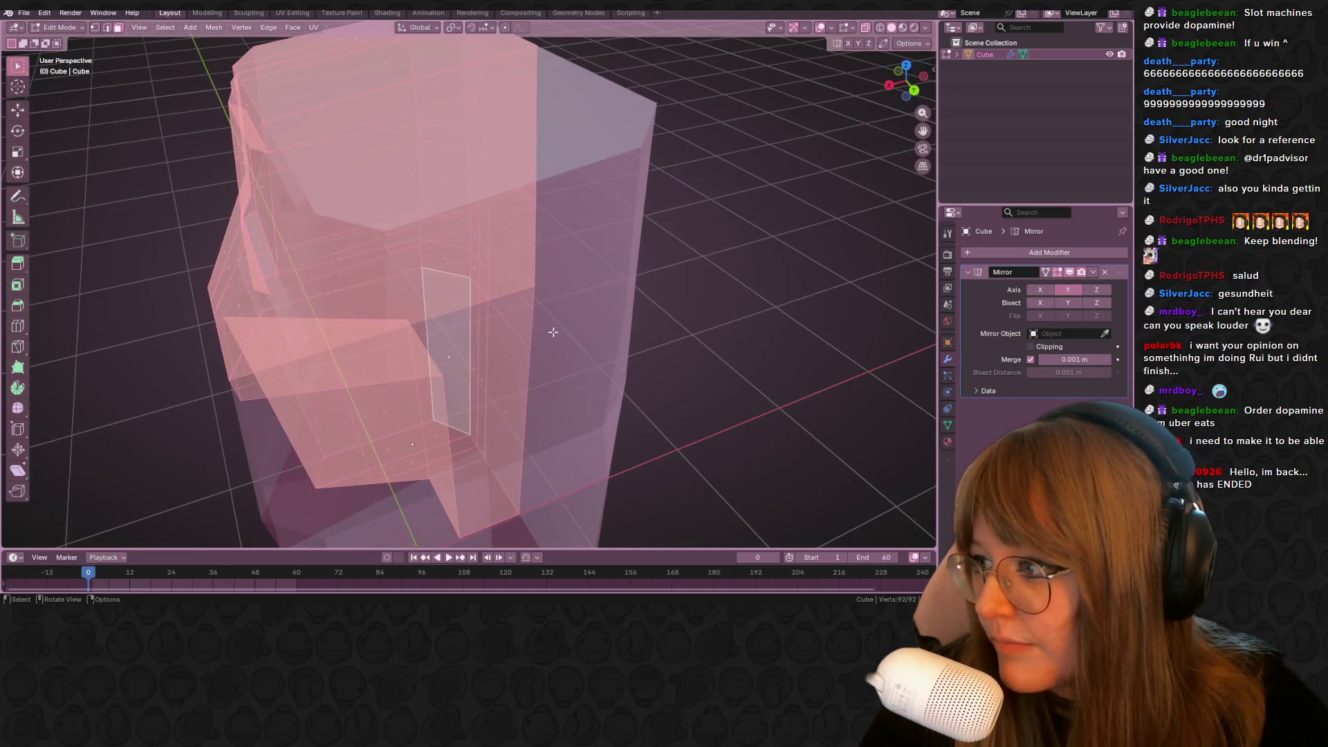
key("alt+z")
mouse_move(647, 255)
middle_mouse_down()
mouse_move(689, 277)
mouse_move(655, 273)
mouse_move(712, 243)
mouse_move(694, 169)
mouse_move(695, 234)
middle_mouse_up()
scroll(693, 182, "down", 2)
scroll(695, 234, "up", 5, "shift")
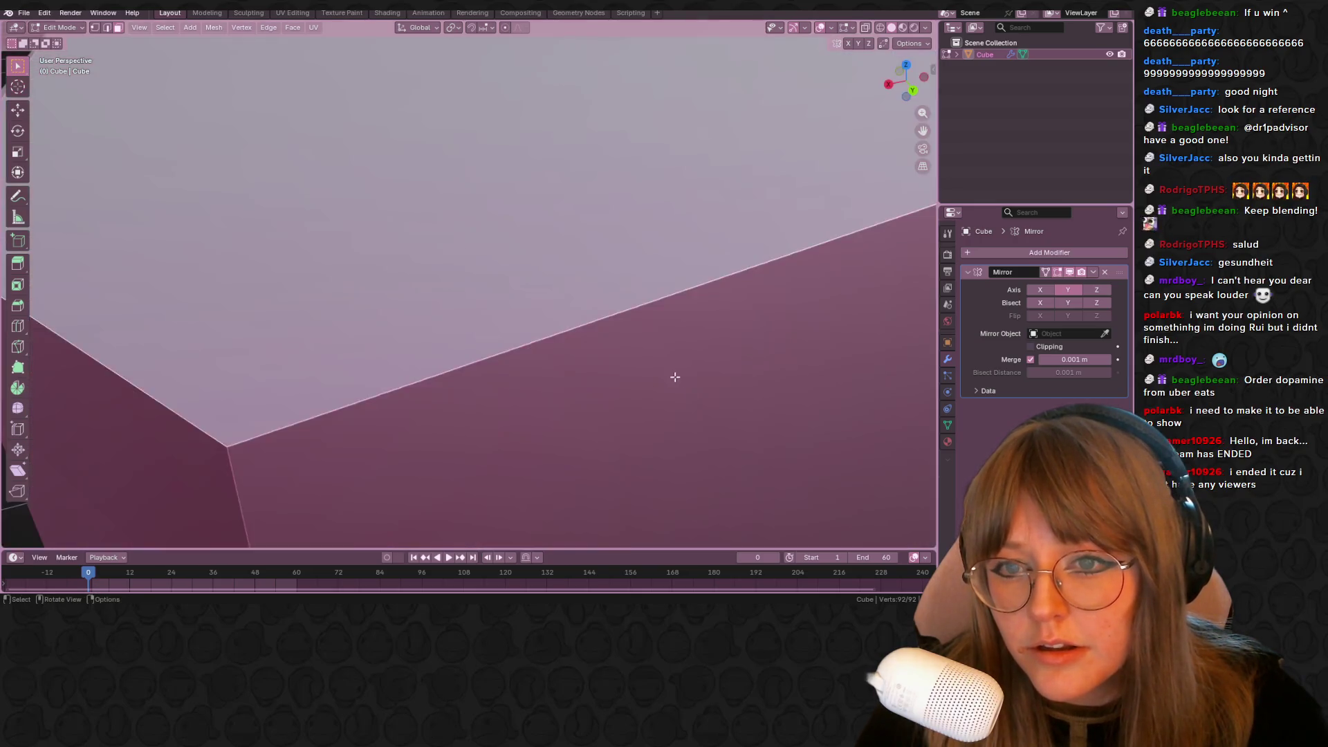
scroll(597, 258, "up", 3, "shift")
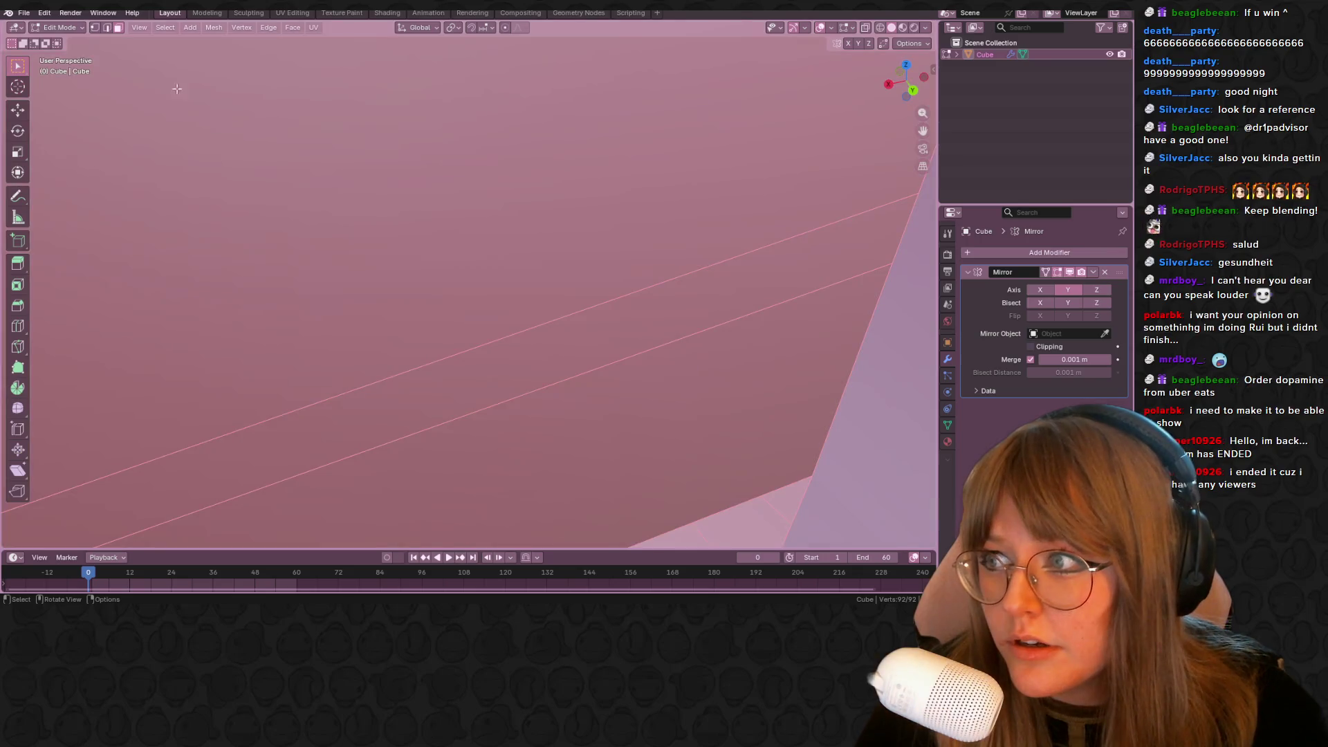
key("KP_Decimal")
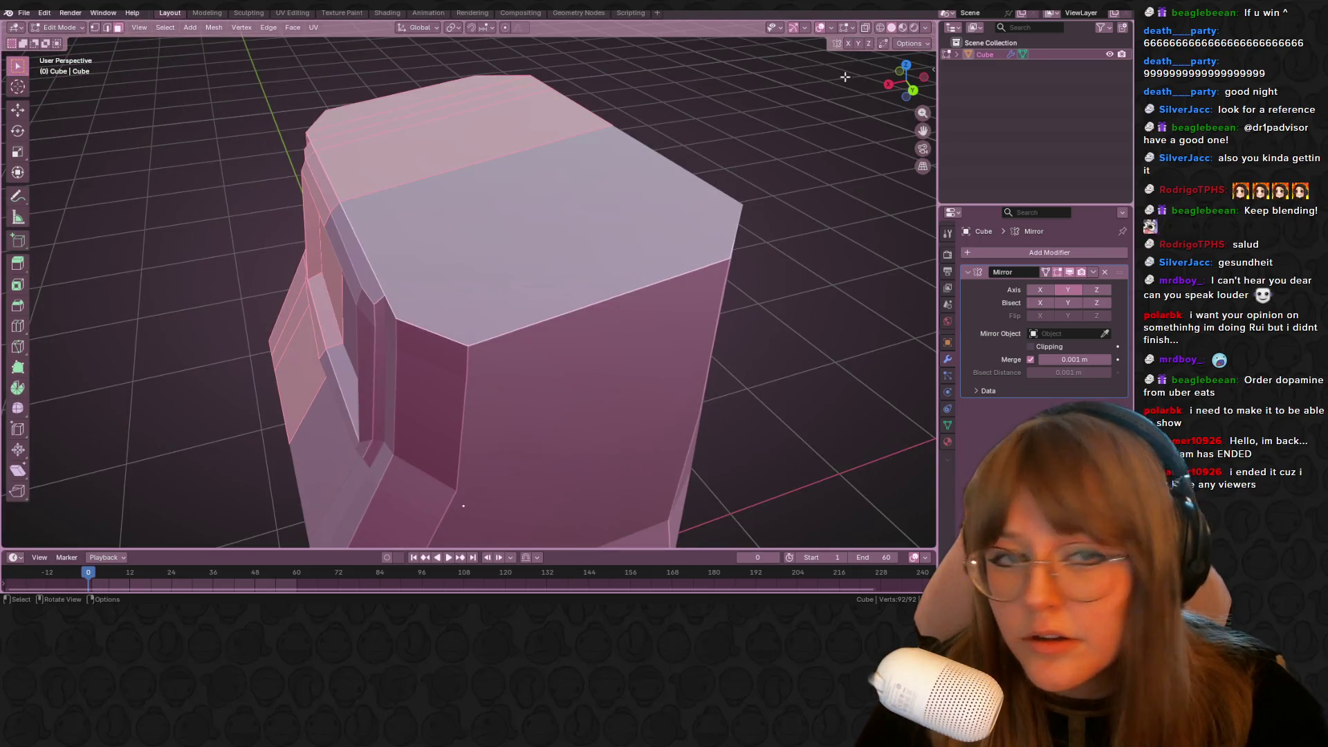
Delete two upper faces and a lower face to hollow the base, then inspect it from below
left_click(866, 27)
mouse_move(771, 201)
middle_mouse_down()
mouse_move(765, 134)
mouse_move(747, 157)
middle_mouse_up()
mouse_move(496, 249)
middle_mouse_down()
mouse_move(538, 209)
mouse_move(632, 214)
mouse_move(499, 105)
mouse_move(637, 229)
mouse_move(607, 244)
middle_mouse_up()
left_click(538, 209, "shift")
left_click(499, 104, "shift")
left_click(486, 313, "shift")
mouse_move(486, 313)
middle_mouse_down()
mouse_move(593, 282)
mouse_move(533, 317)
mouse_move(504, 276)
middle_mouse_up()
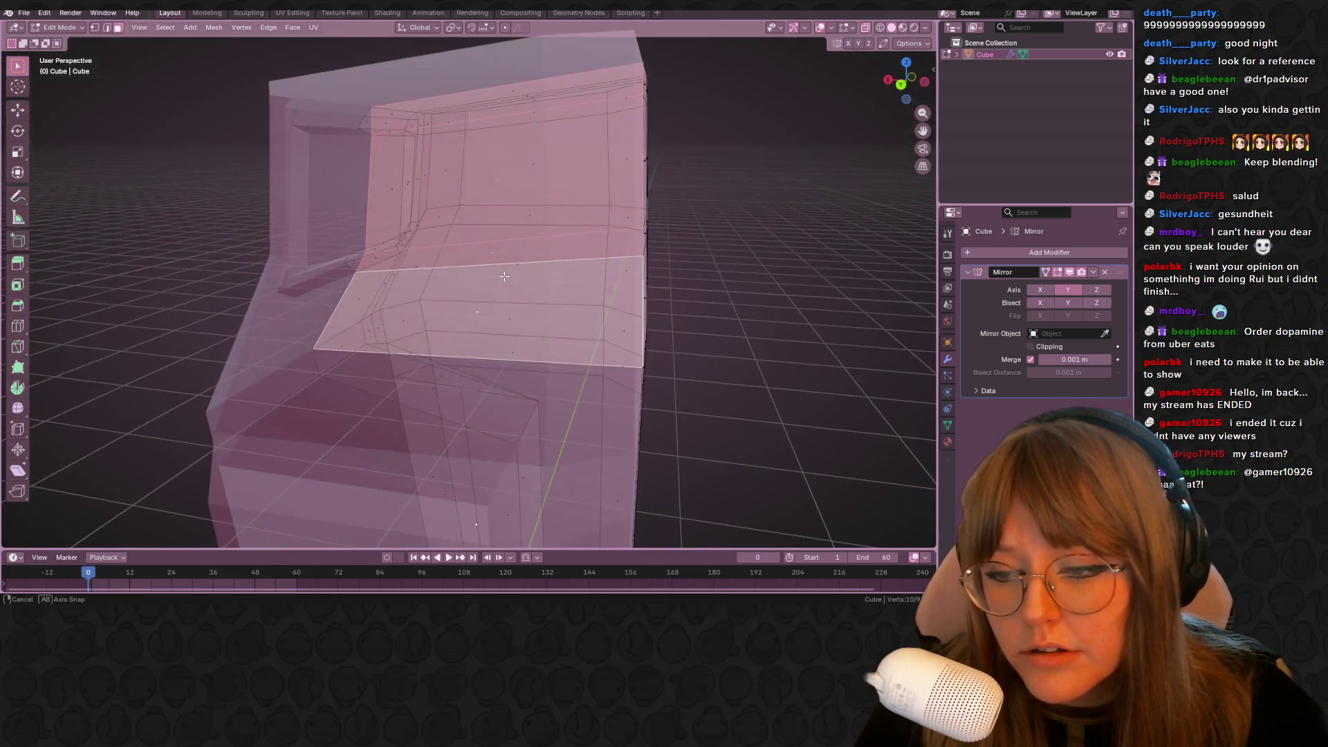
key("x")
left_click(489, 287)
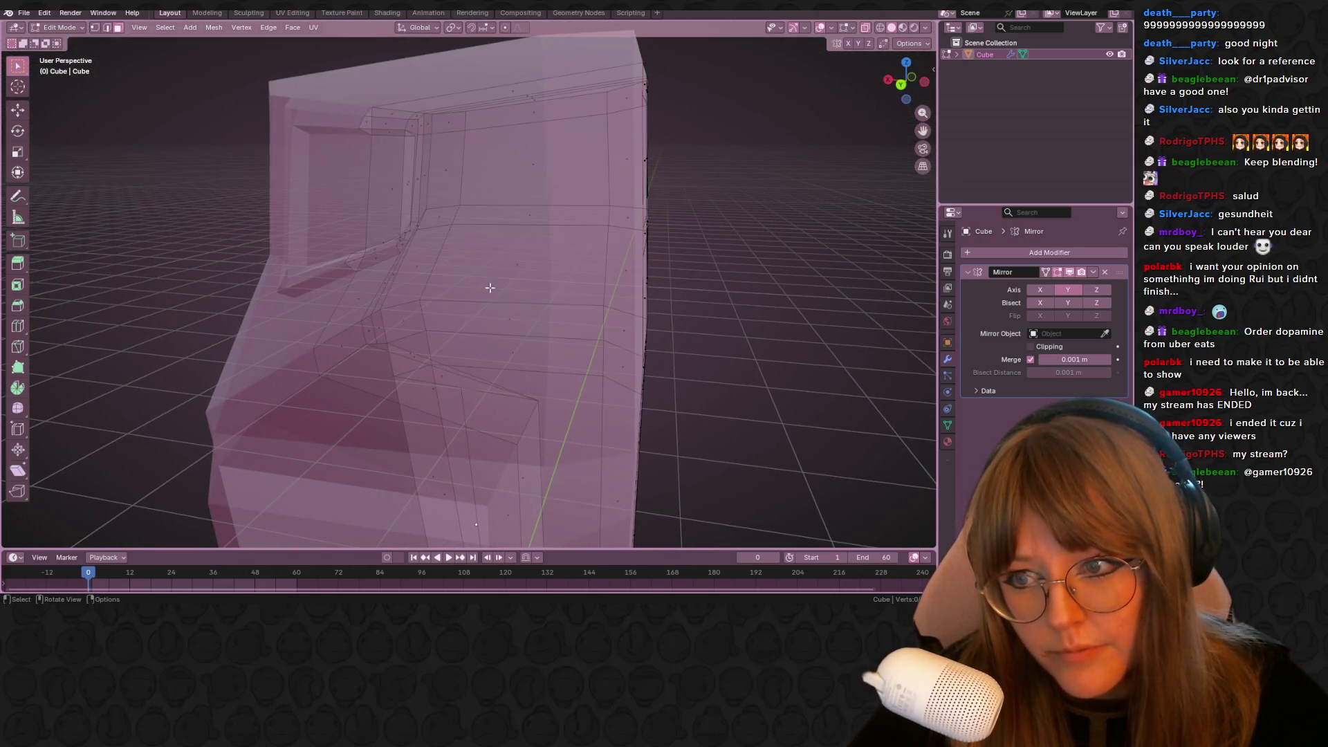
left_click(865, 28)
mouse_move(104, 320)
middle_mouse_down()
mouse_move(260, 376)
mouse_move(247, 424)
middle_mouse_up()
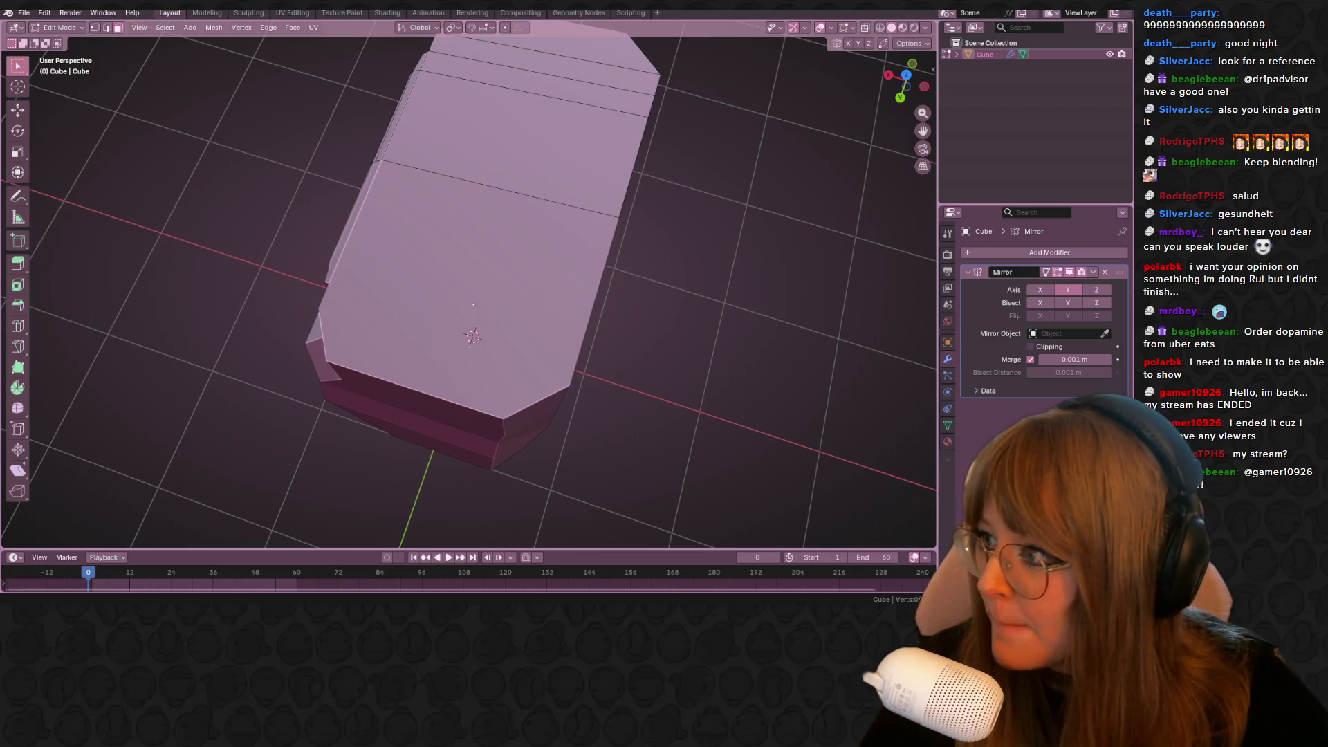
mouse_move(553, 290)
middle_mouse_down()
mouse_move(633, 237)
mouse_move(733, 297)
mouse_move(568, 277)
mouse_move(460, 199)
middle_mouse_up()
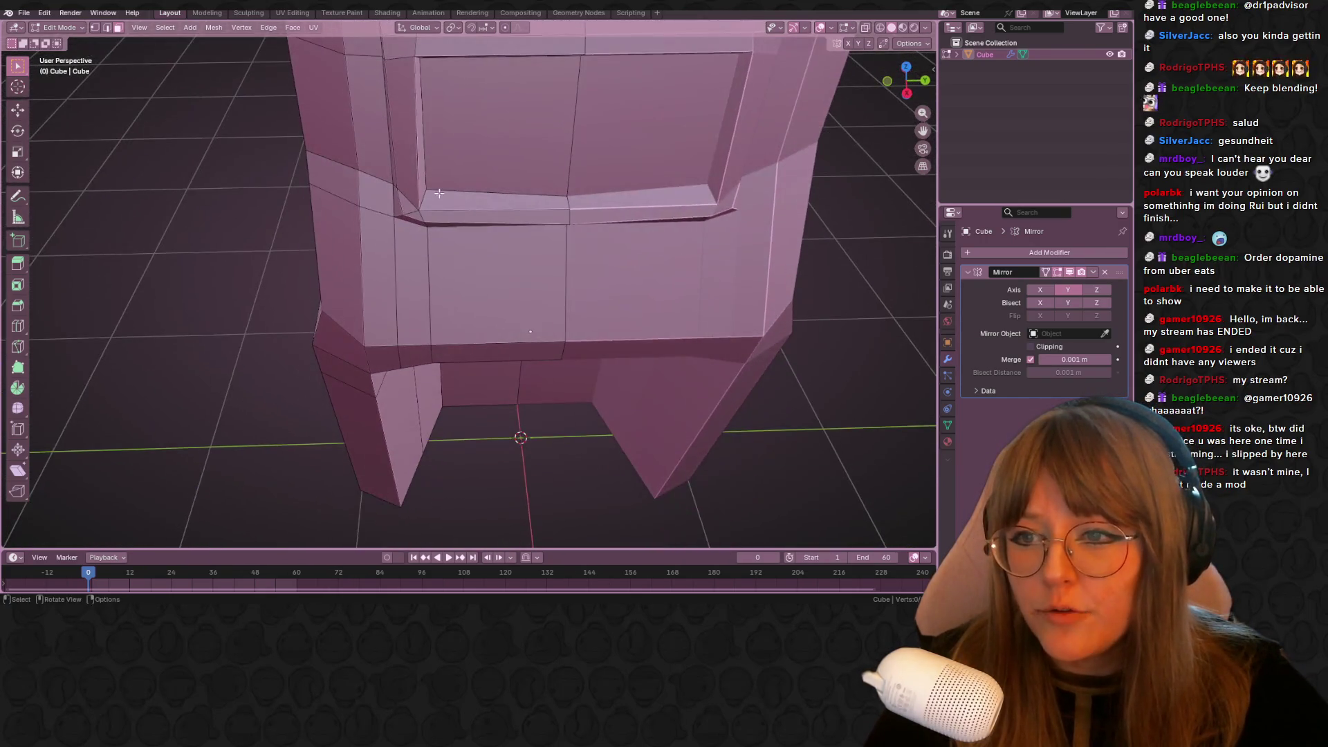
In right-side view, nudge the selected vertices beside the recessed screen slightly downward
key("Tab")
key("Tab")
left_click(93, 28)
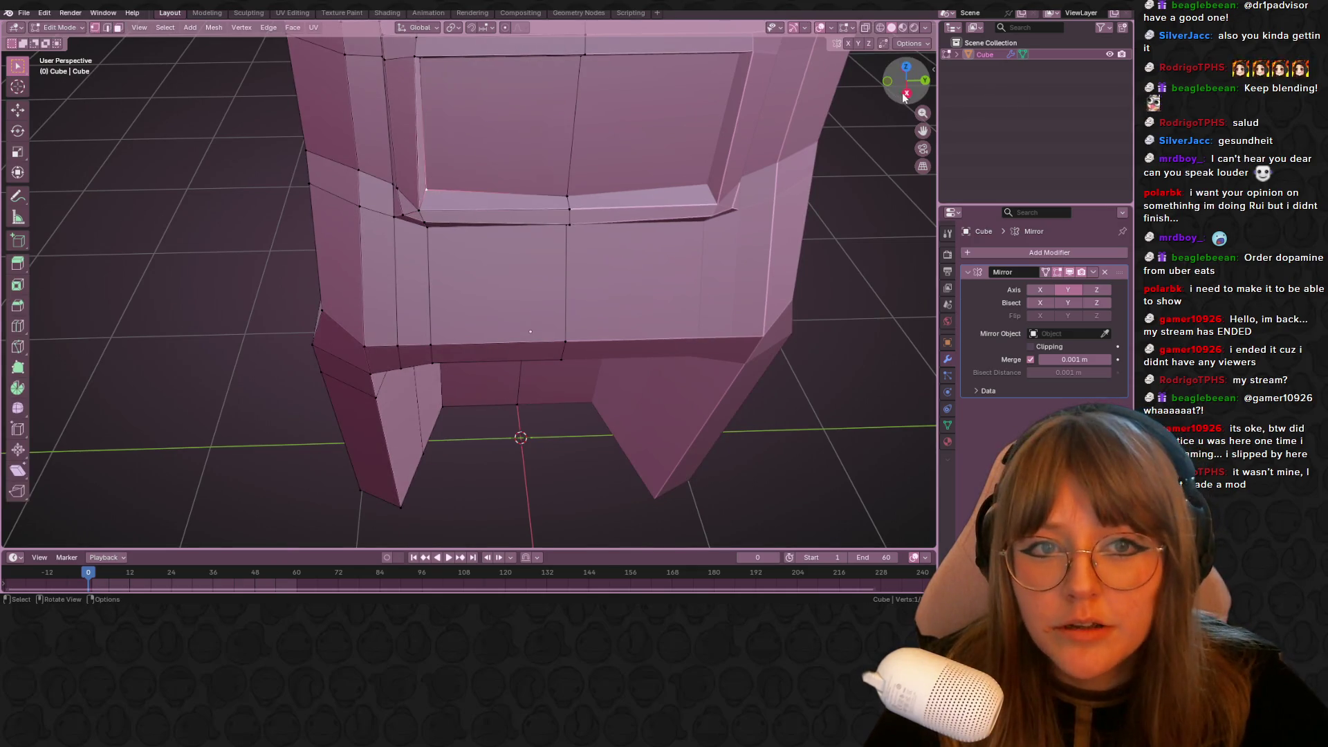
left_click(907, 93)
key("g")
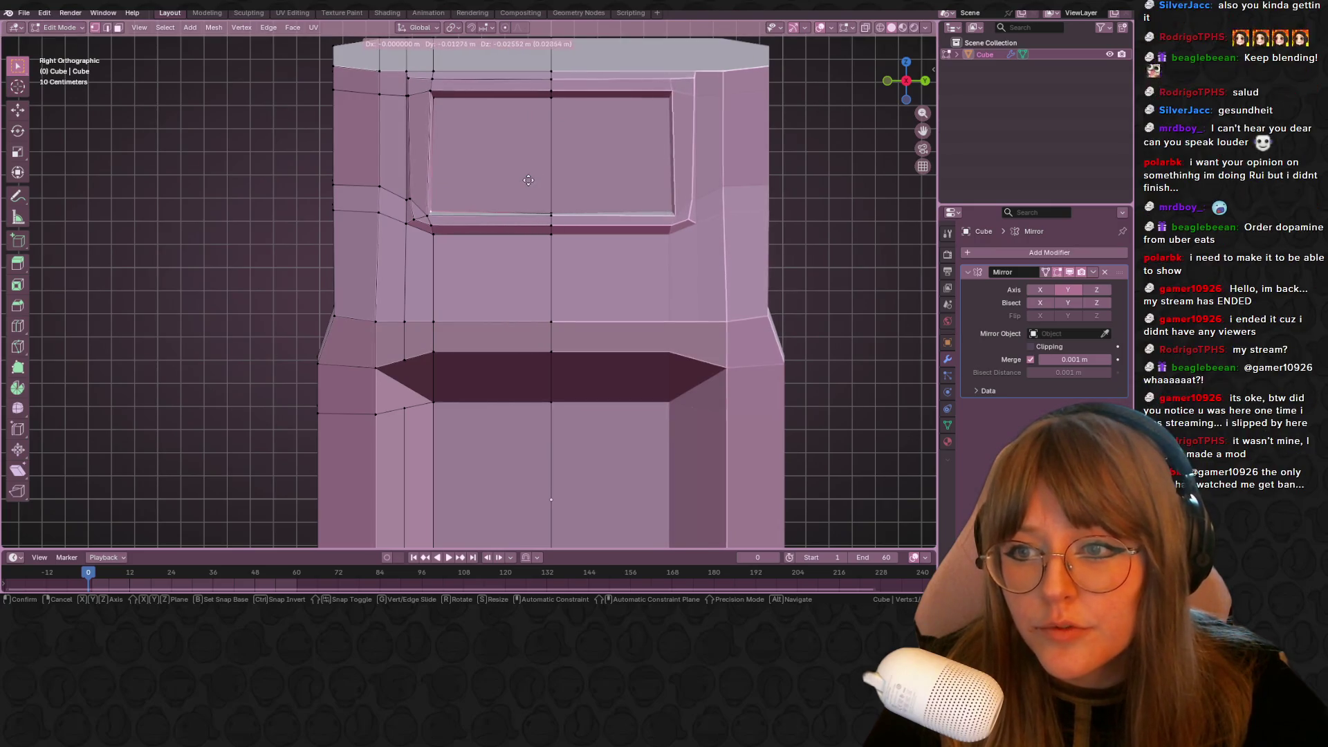
left_click(530, 181)
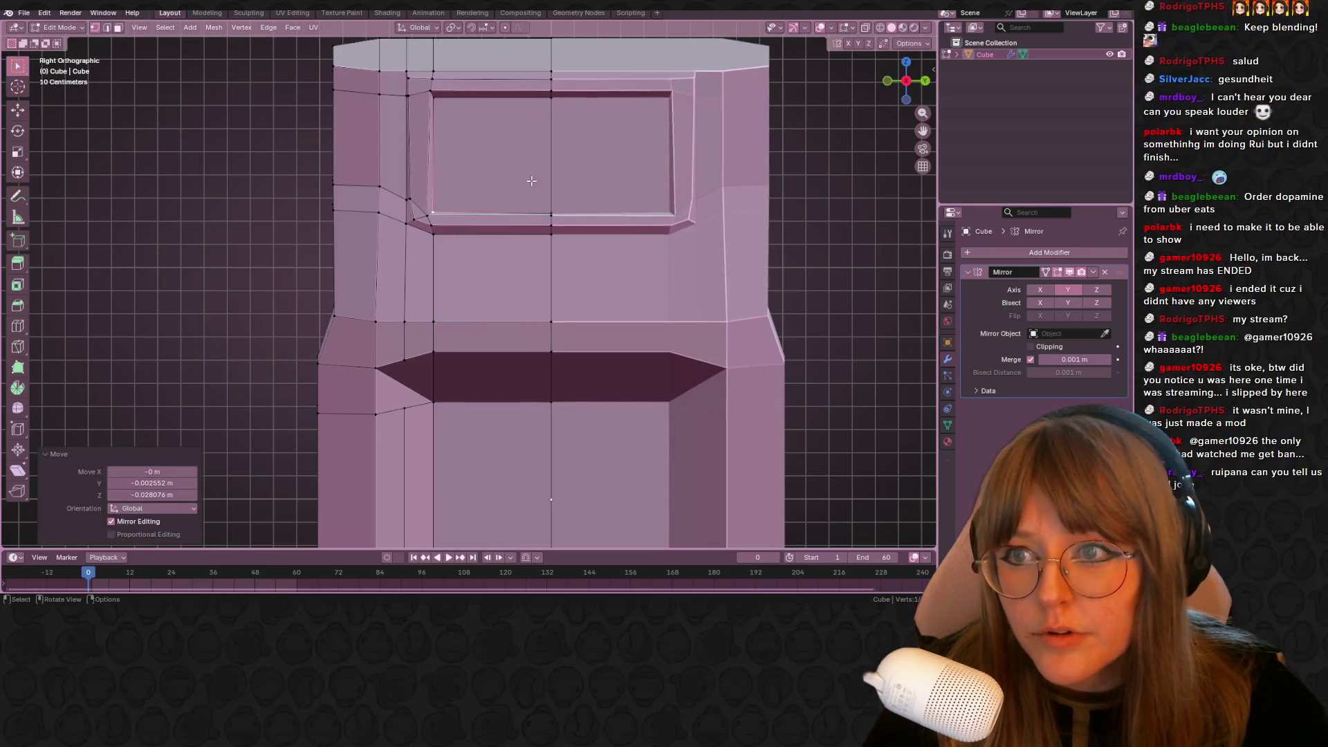
scroll(563, 160, "down", 1)
middle_click_drag(562, 162, 690, 199)
mouse_move(309, 406)
middle_mouse_down()
mouse_move(403, 366)
mouse_move(400, 352)
mouse_move(309, 365)
mouse_move(297, 353)
middle_mouse_up()
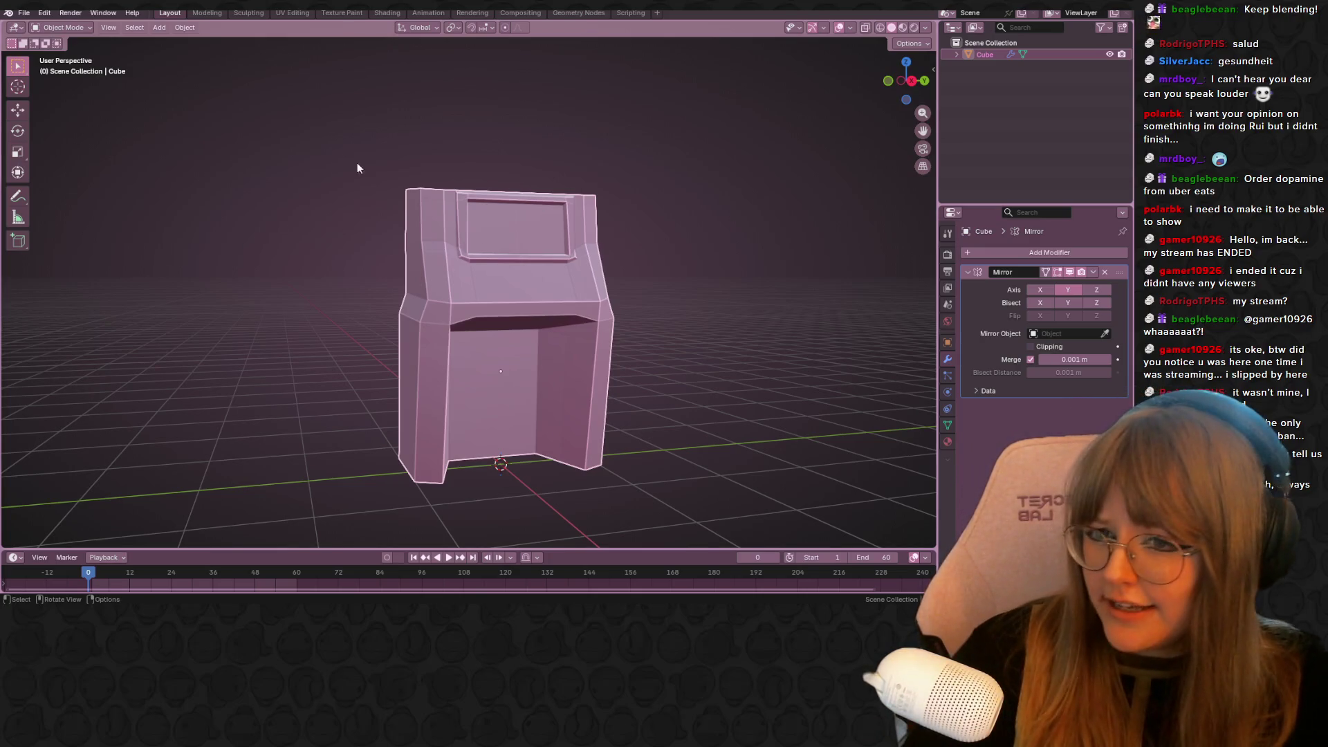
mouse_move(532, 228)
middle_mouse_down()
mouse_move(528, 201)
mouse_move(489, 242)
middle_mouse_up()
In Edit Mode, select the four top faces of the cabinet and view it from the side
key("Tab")
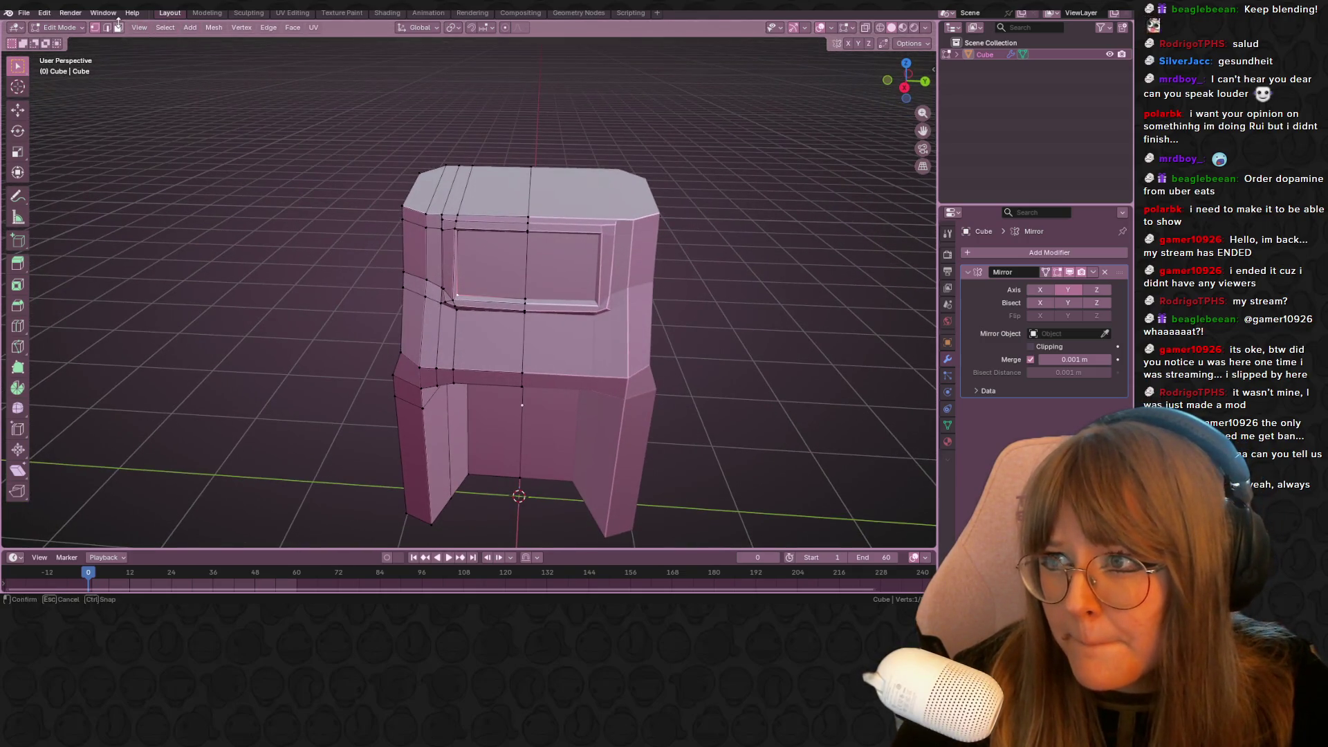
left_click(495, 191)
left_click(464, 190, "shift")
left_click(450, 192, "shift")
left_click(436, 197, "shift")
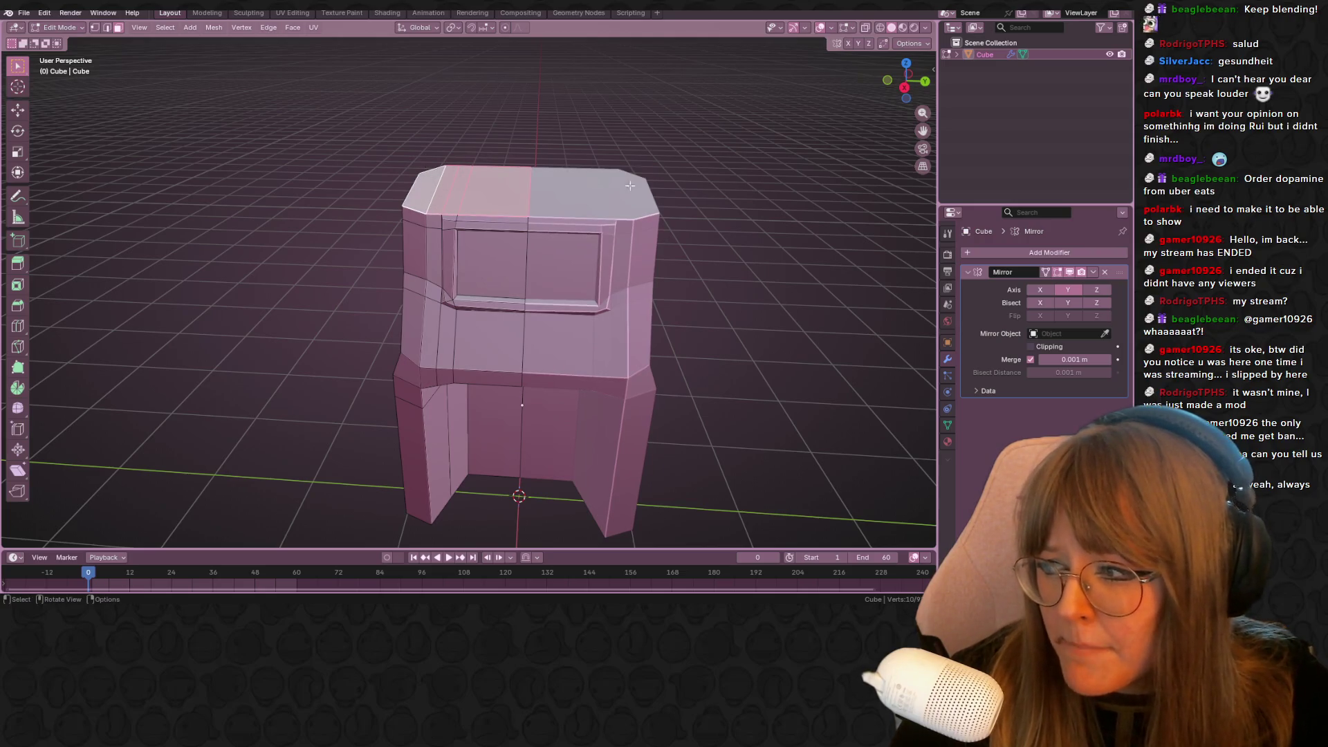
left_click(904, 87)
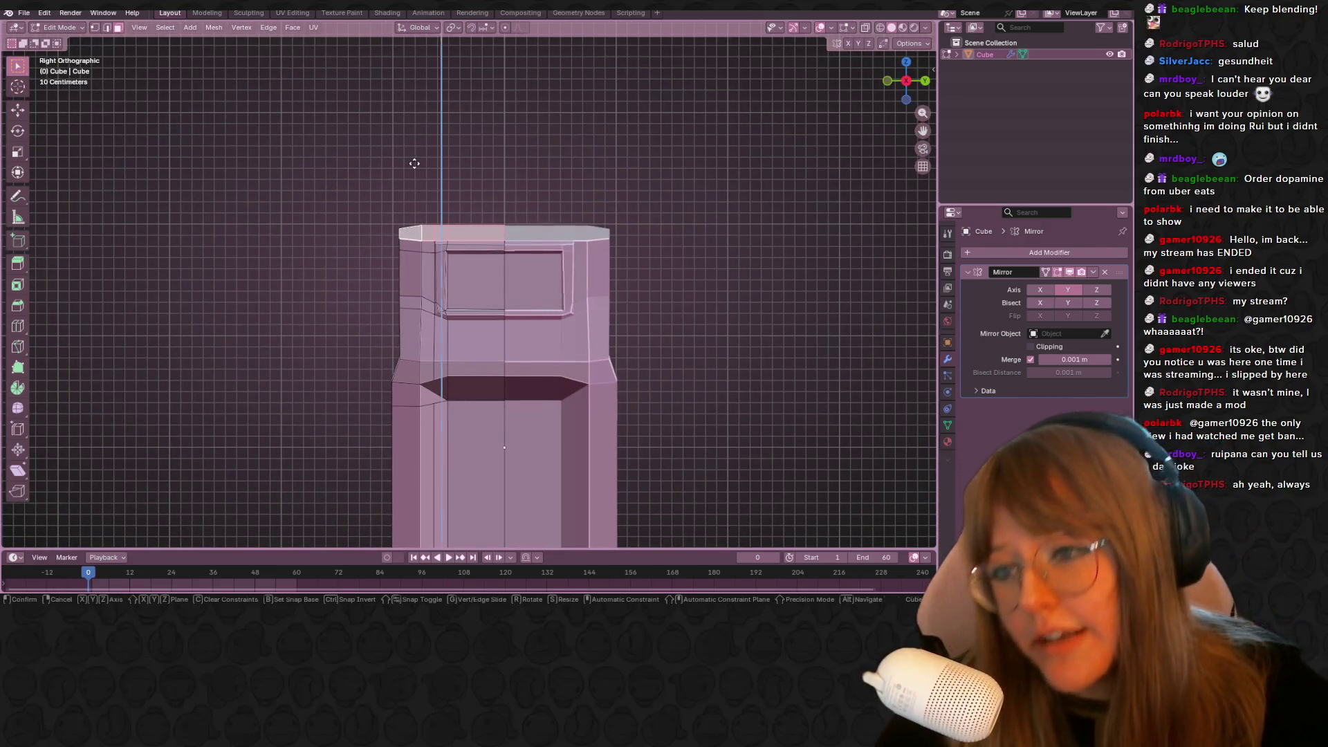
Extrude the top faces upward to extend the cabinet's top section
key("e")
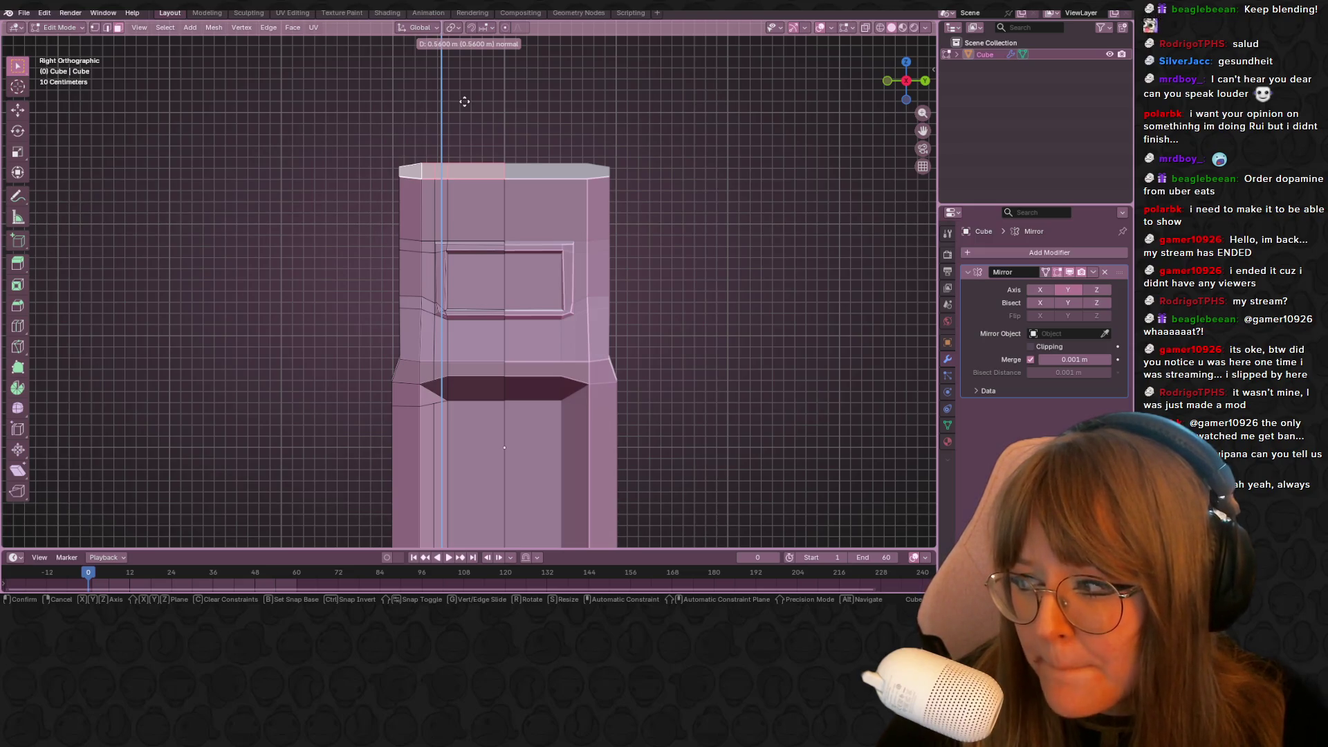
left_click(464, 102)
key("s")
left_click(625, 181)
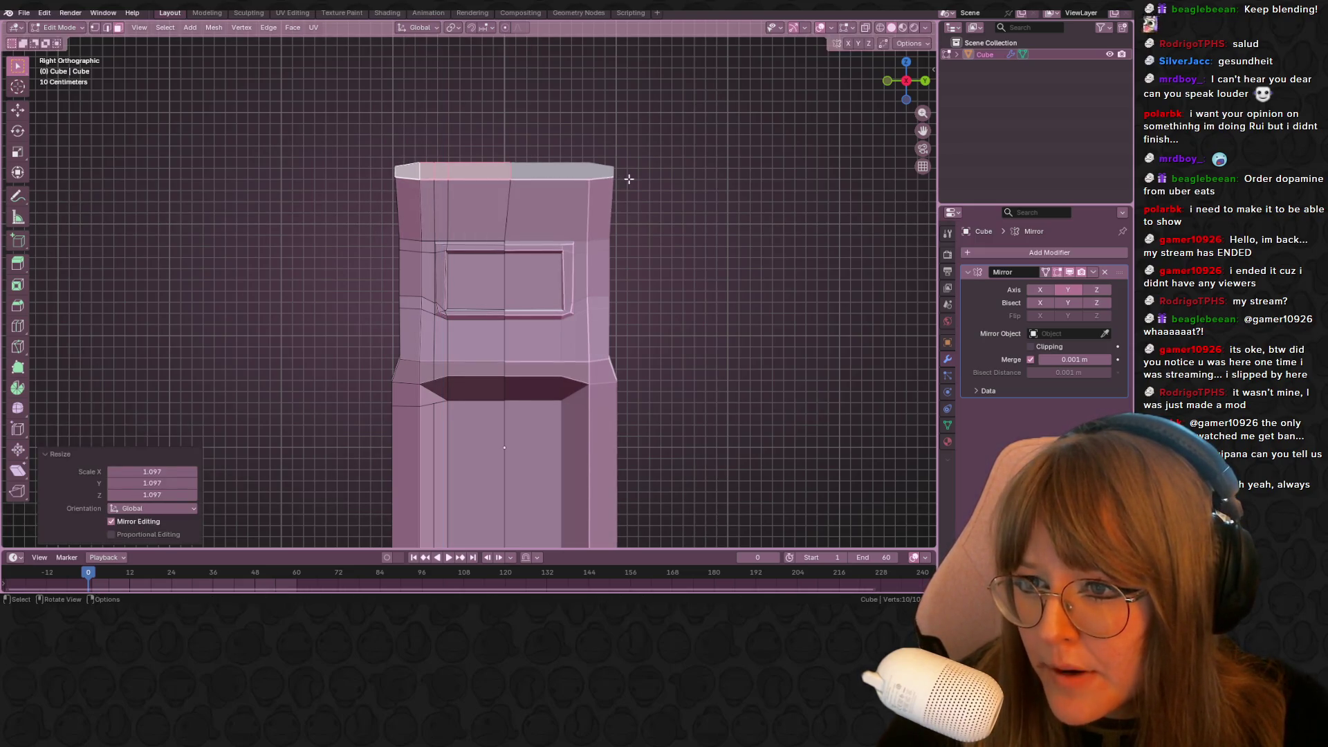
key("shift+v")
key("Escape")
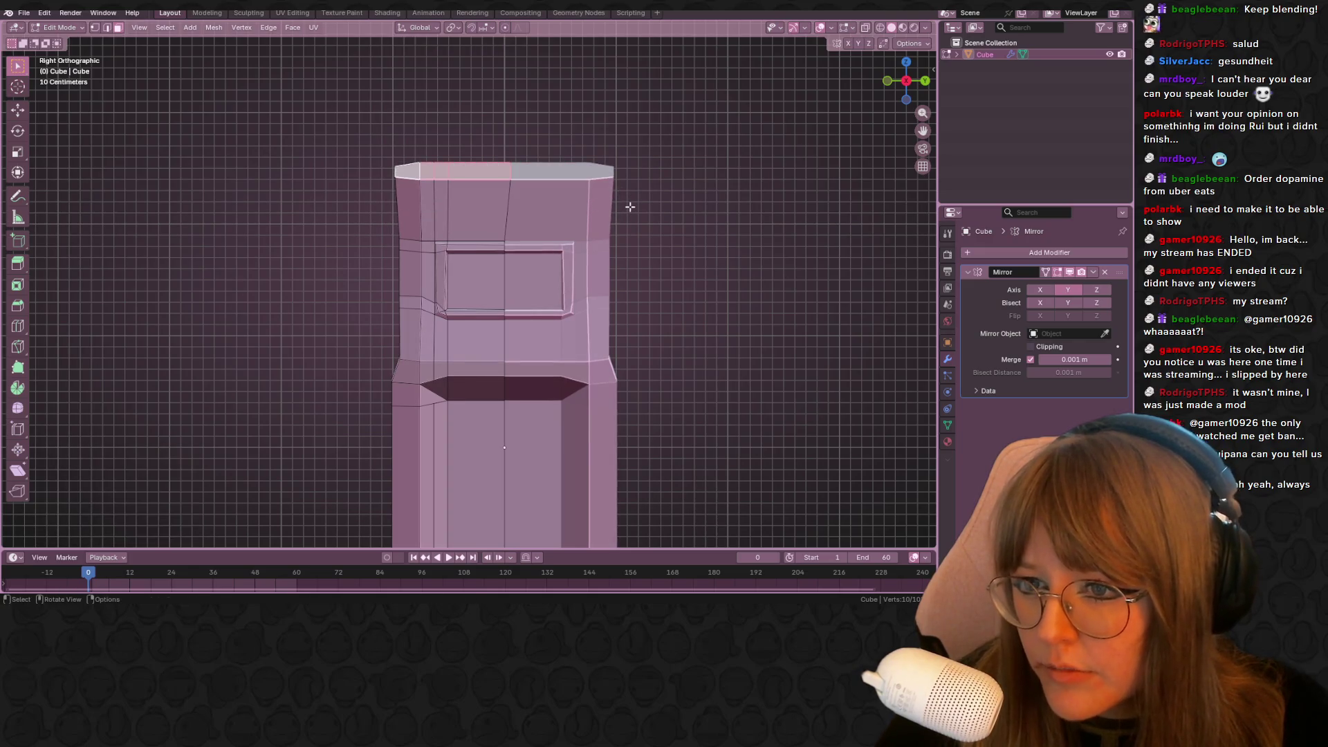
key("ctrl+z")
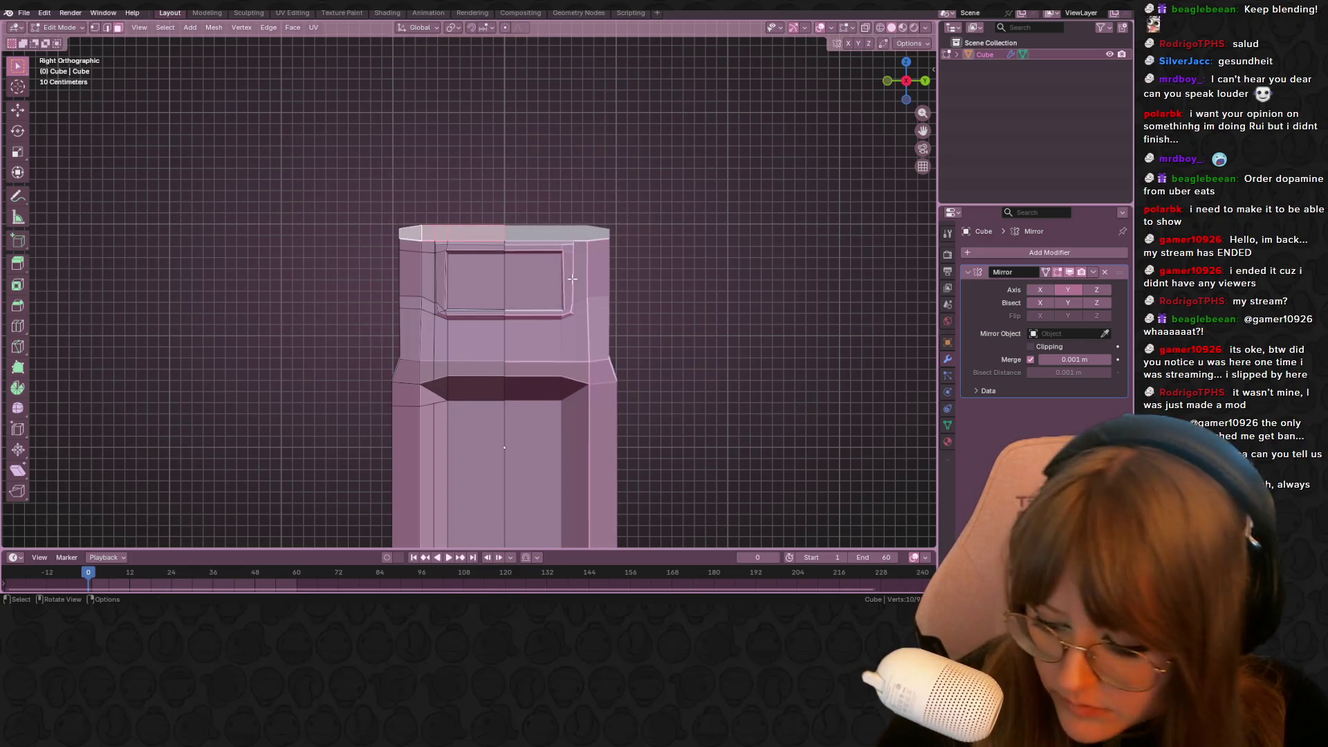
key("e")
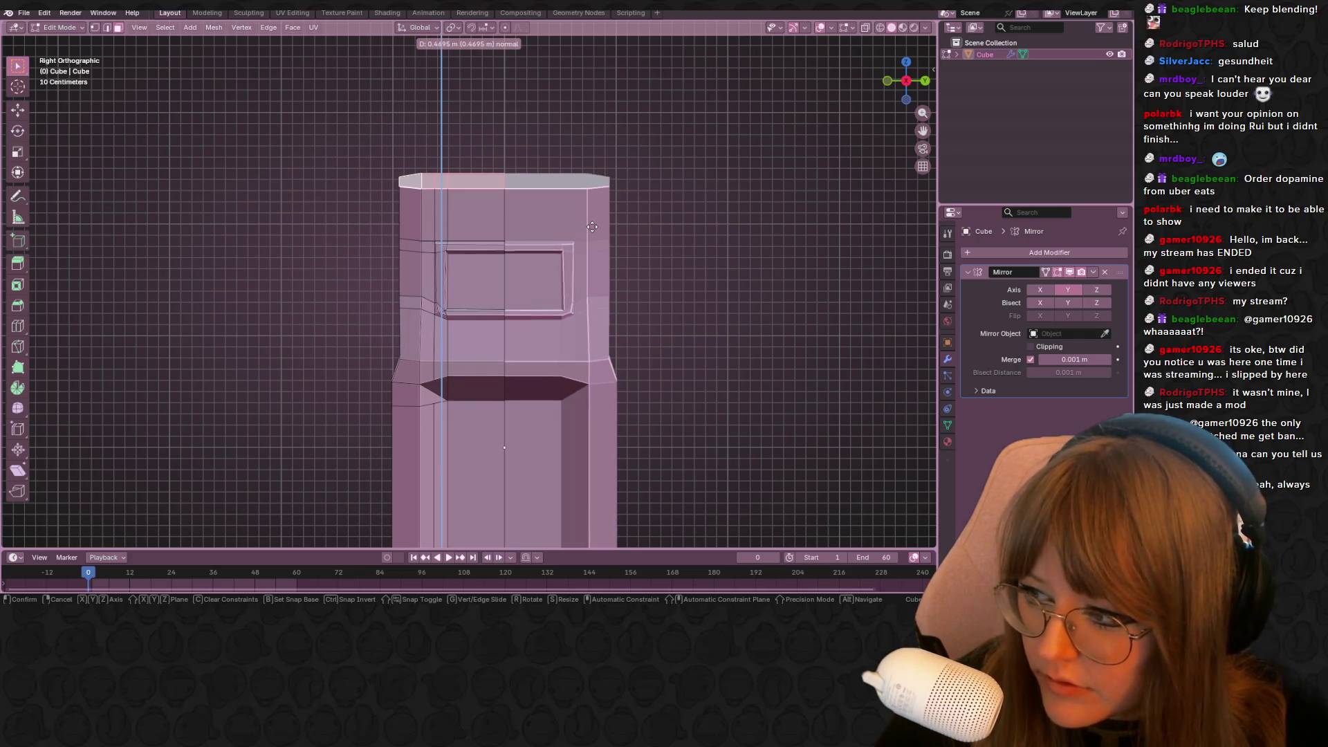
left_click(601, 225)
Add an edge loop near the top, slid to factor -0.576
left_click(664, 279)
mouse_move(664, 279)
middle_mouse_down()
mouse_move(503, 241)
mouse_move(553, 262)
mouse_move(761, 287)
middle_mouse_up()
left_click(451, 246)
left_click(968, 272)
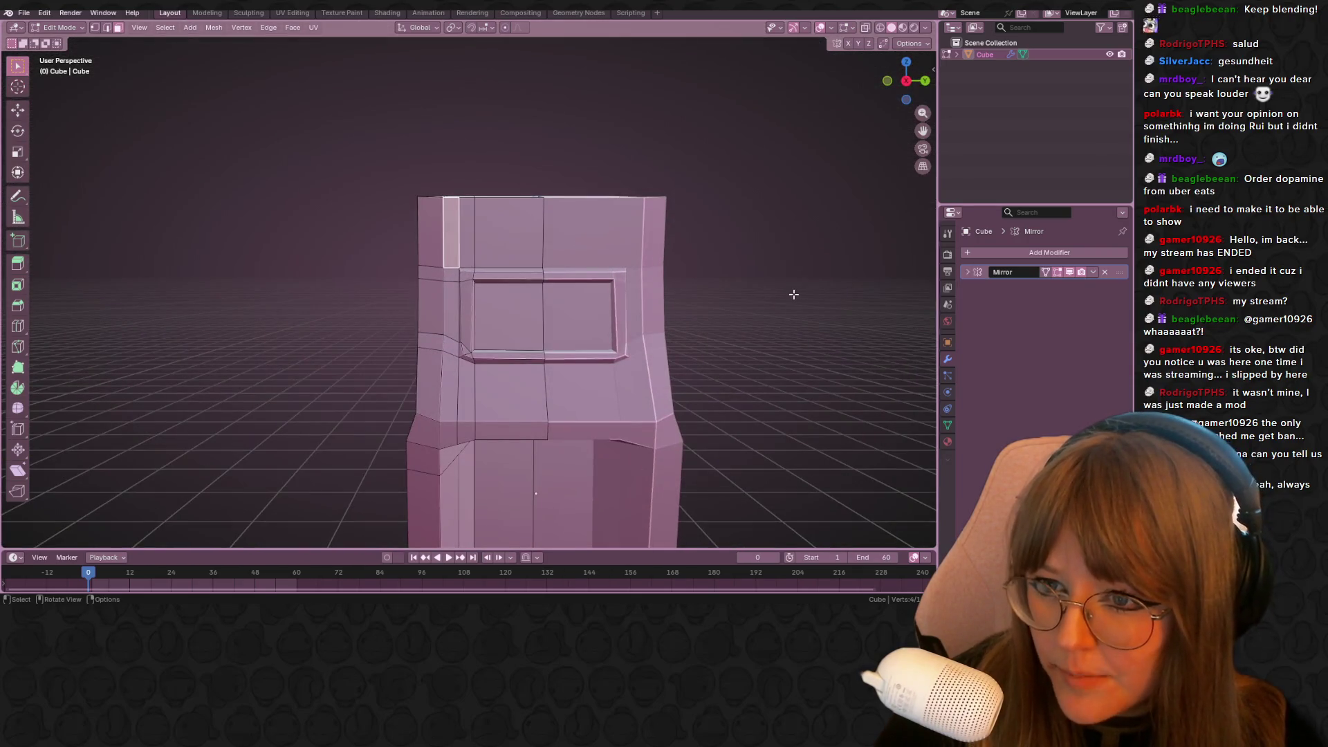
key("ctrl+r")
left_click(488, 193)
left_click(489, 196)
Rotate the top faces beside the new loop and move them along Z
left_click(465, 215)
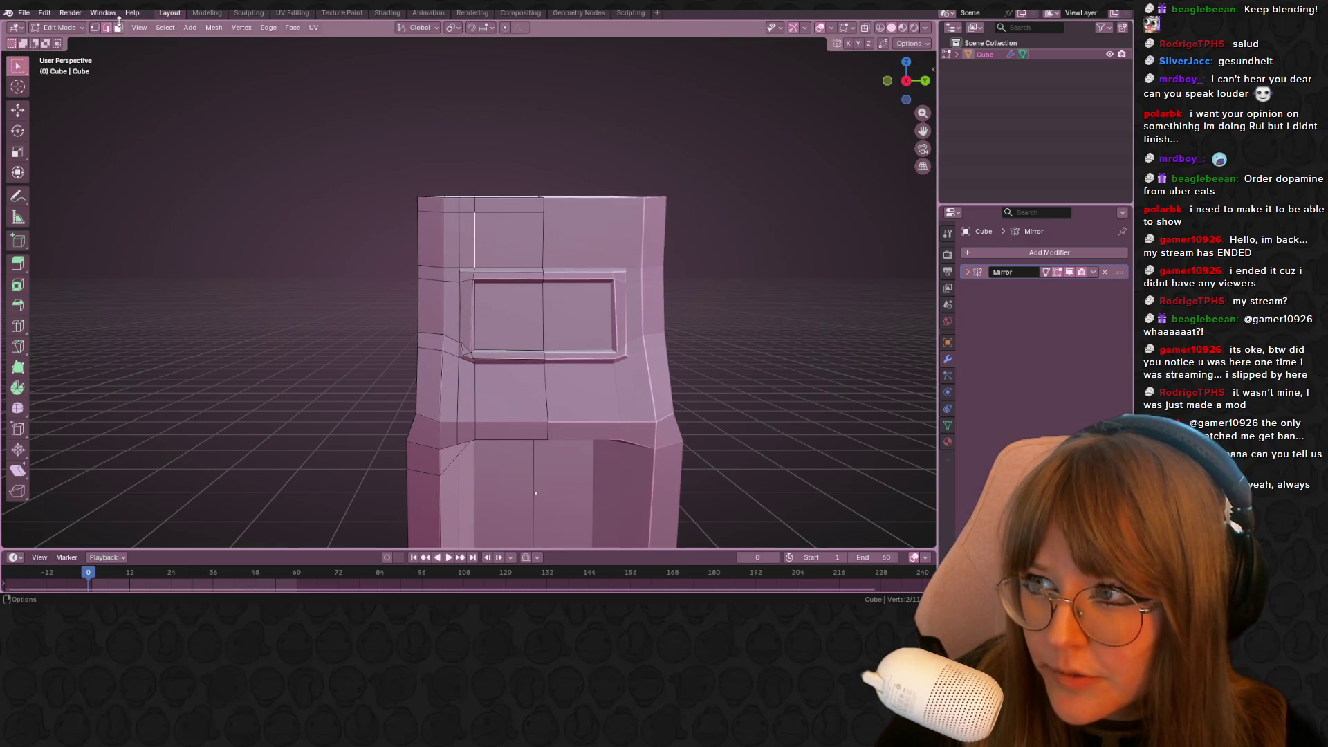
left_click(482, 207, "shift")
mouse_move(482, 207)
middle_mouse_down()
mouse_move(560, 332)
mouse_move(732, 237)
mouse_move(623, 380)
mouse_move(651, 387)
mouse_move(508, 258)
middle_mouse_up()
key("r")
left_click(567, 341)
key("g")
key("z")
key("z")
left_click(621, 296)
Add a loop cut across the cabinet's top section
right_click(508, 258)
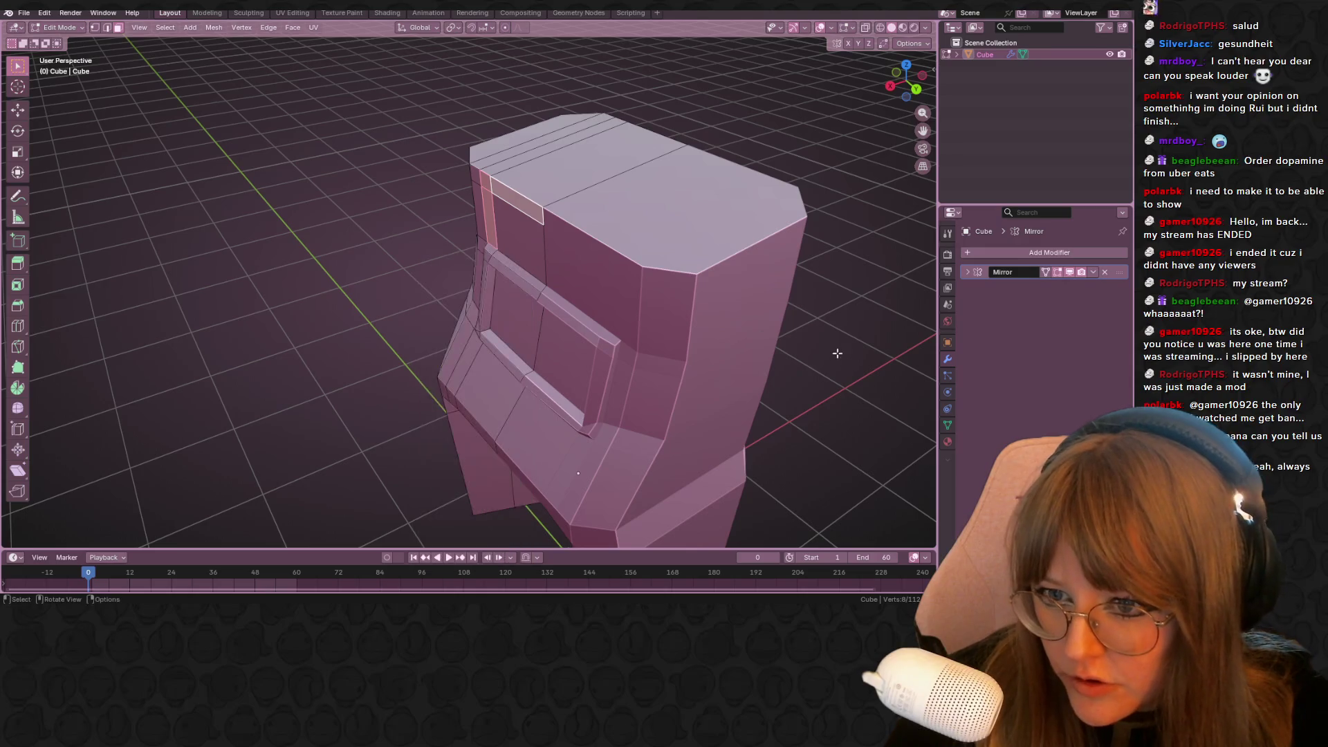
mouse_move(875, 375)
middle_mouse_down()
mouse_move(623, 291)
mouse_move(528, 230)
middle_mouse_up()
key("ctrl+r")
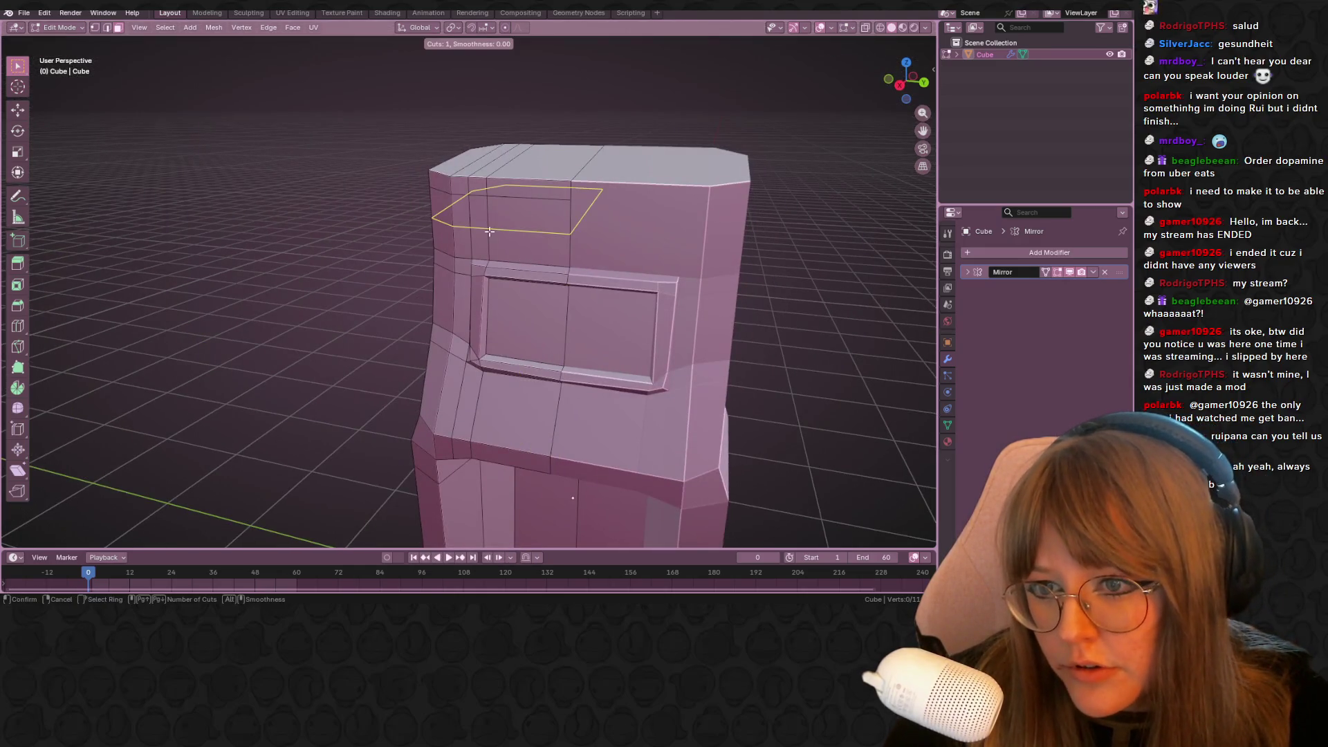
left_click(490, 231)
left_click(521, 247)
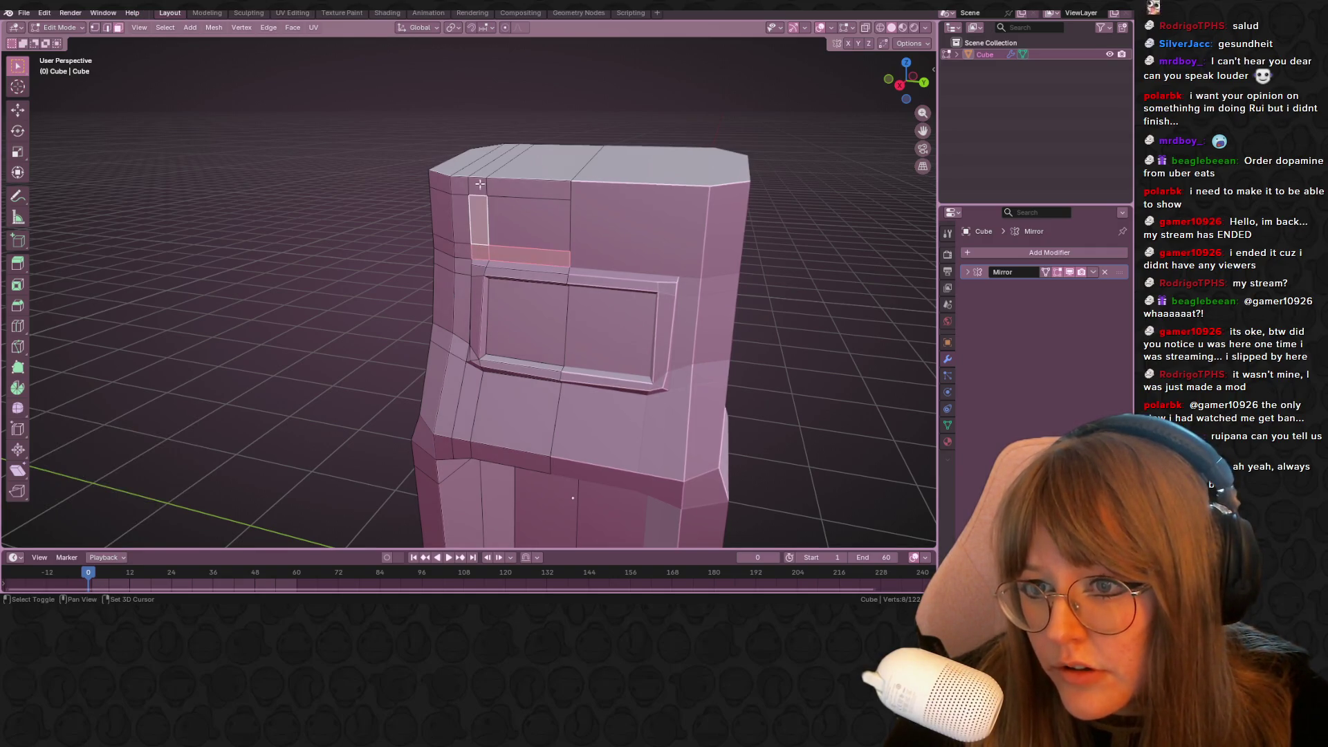
Select the marquee faces near the top and extrude them
left_click(529, 224, "shift")
scroll(529, 225, "up", 1)
left_click(546, 208, "shift")
left_click(499, 170, "shift")
mouse_move(499, 171)
middle_mouse_down()
mouse_move(581, 216)
mouse_move(566, 227)
middle_mouse_up()
key("e")
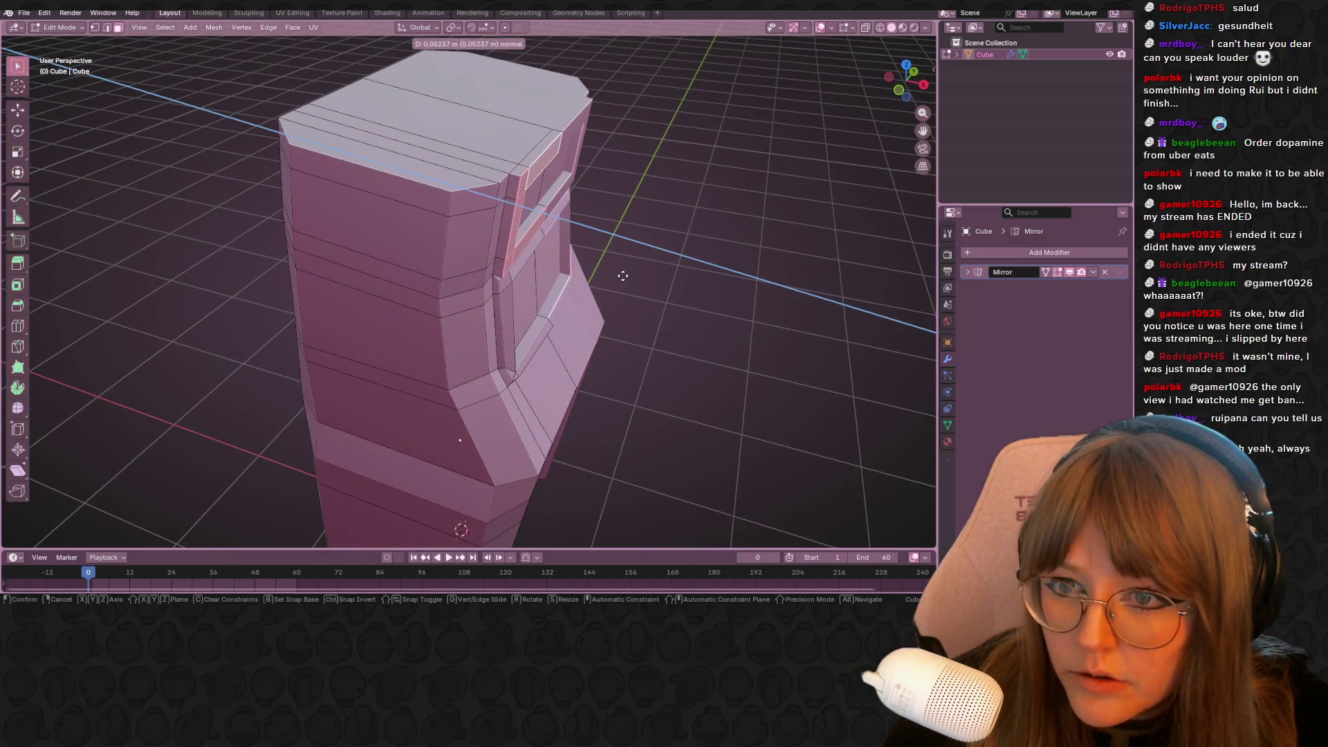
left_click(624, 276)
In side view, shrink the extruded marquee faces to 0.942
mouse_move(623, 275)
middle_mouse_down()
mouse_move(771, 266)
mouse_move(869, 154)
middle_mouse_up()
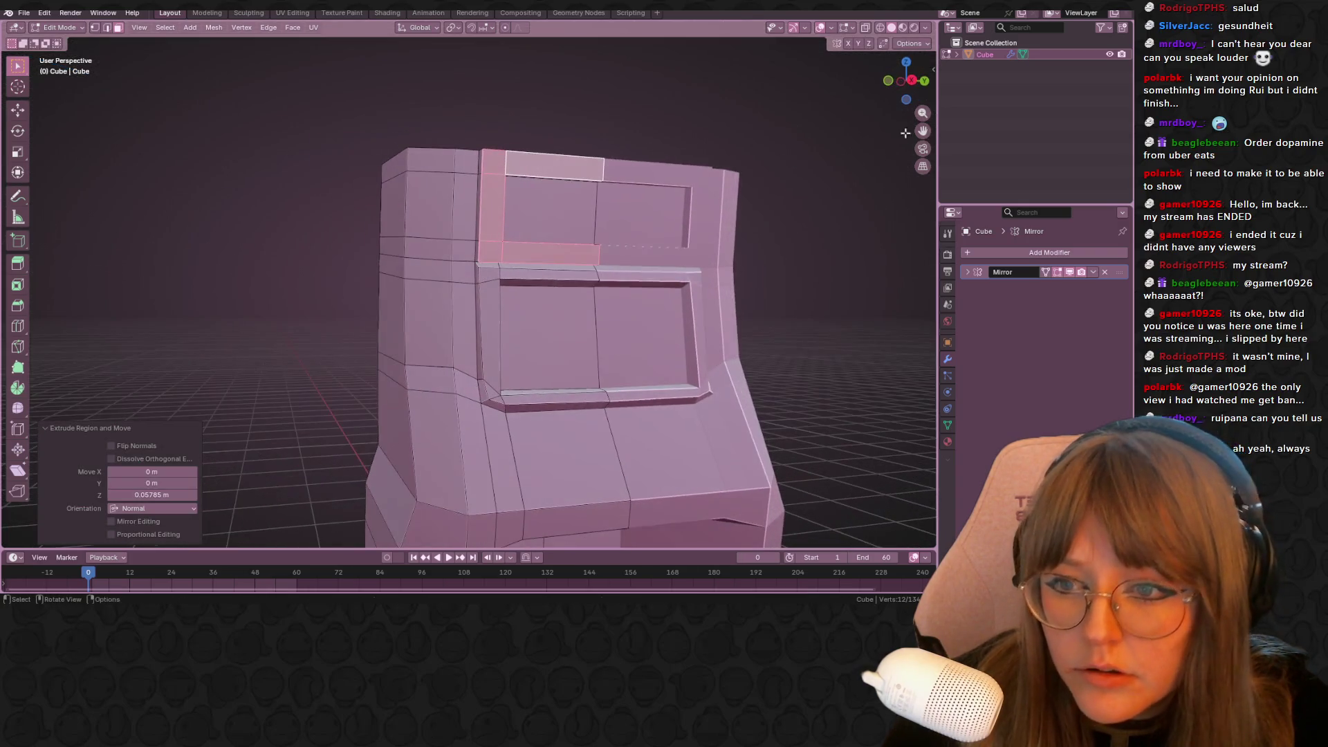
left_click(914, 81)
key("s")
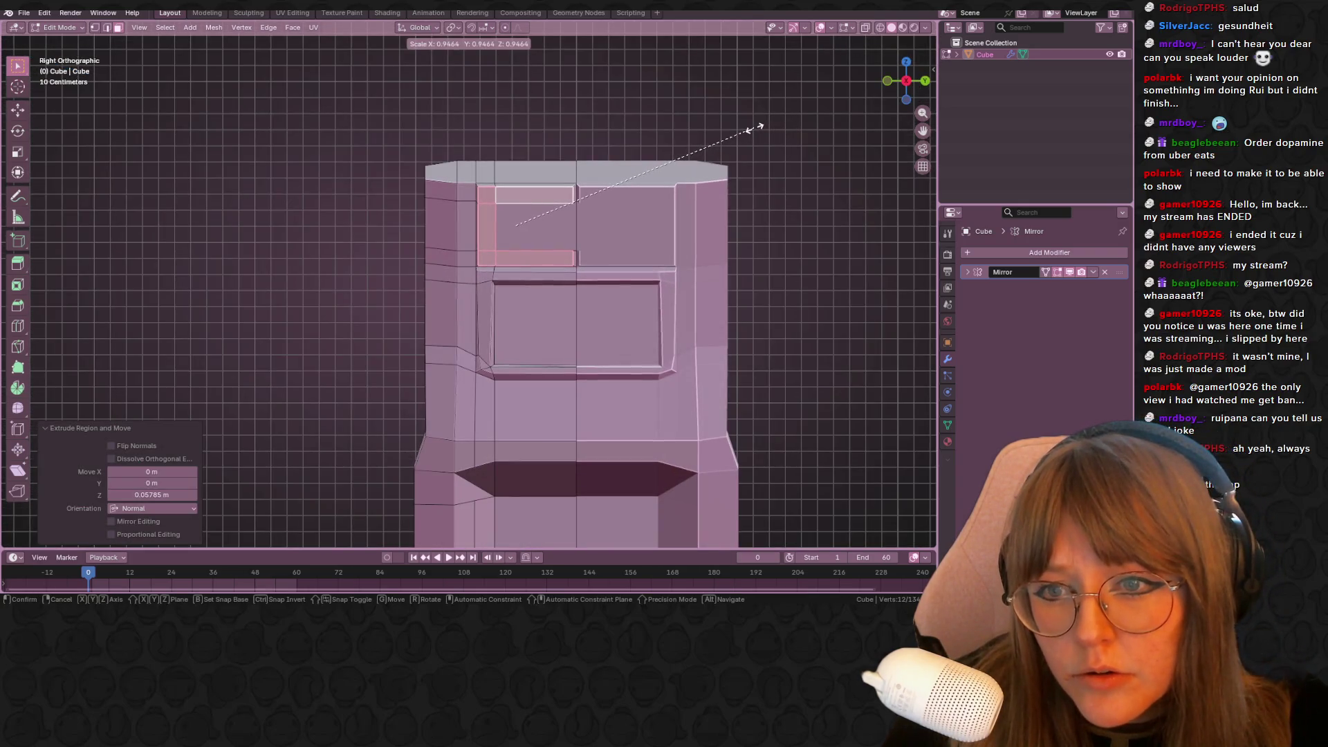
left_click(747, 129)
key("g")
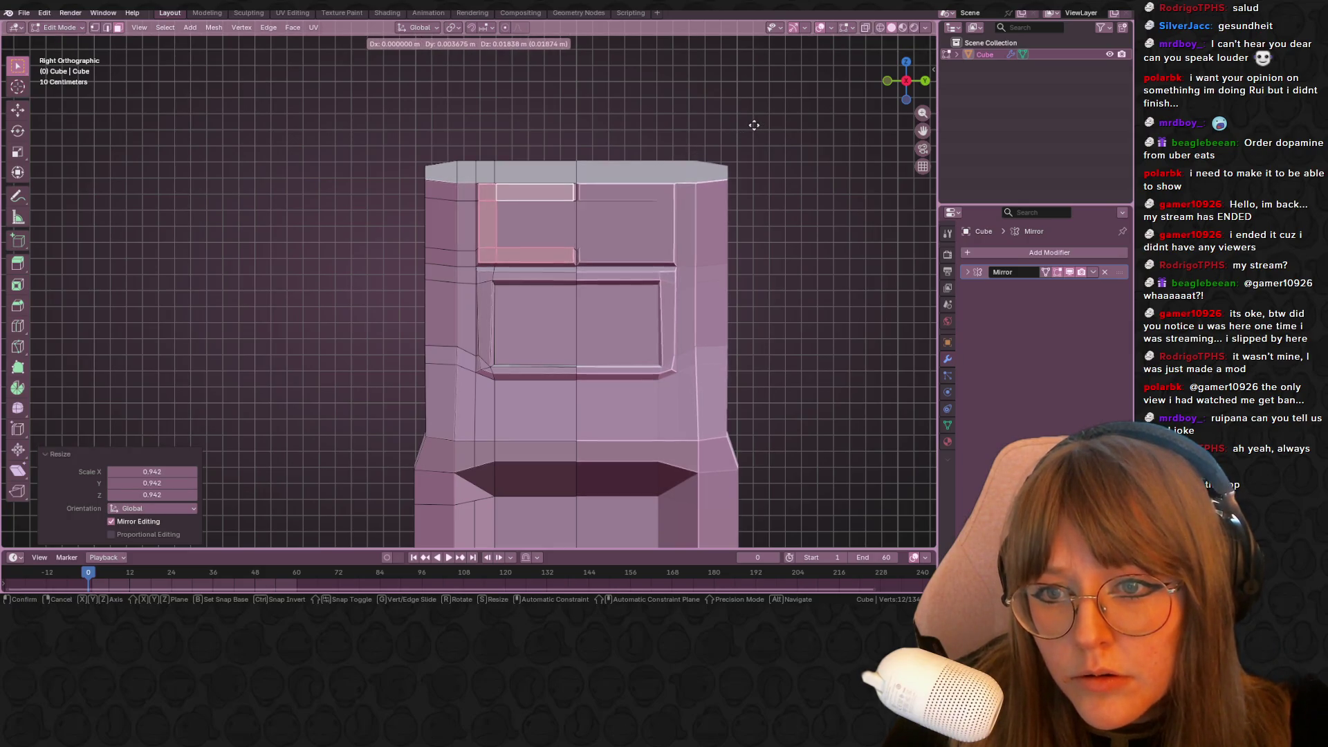
right_click(754, 125)
Turn on Clipping in the Mirror modifier, shift the marquee faces -0.004254 m along Y, then start bevelling the top edge
left_click(967, 272)
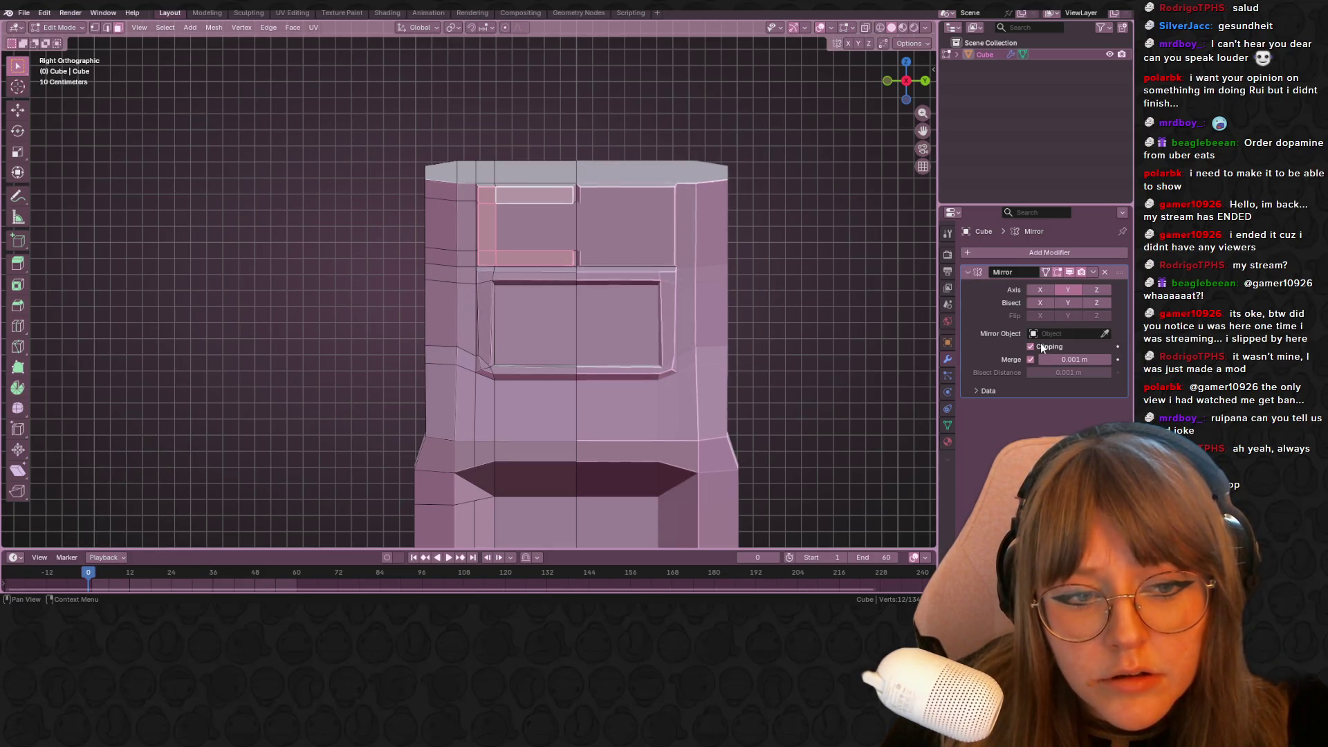
scroll(590, 169, "up", 3)
key("g")
left_click(602, 167)
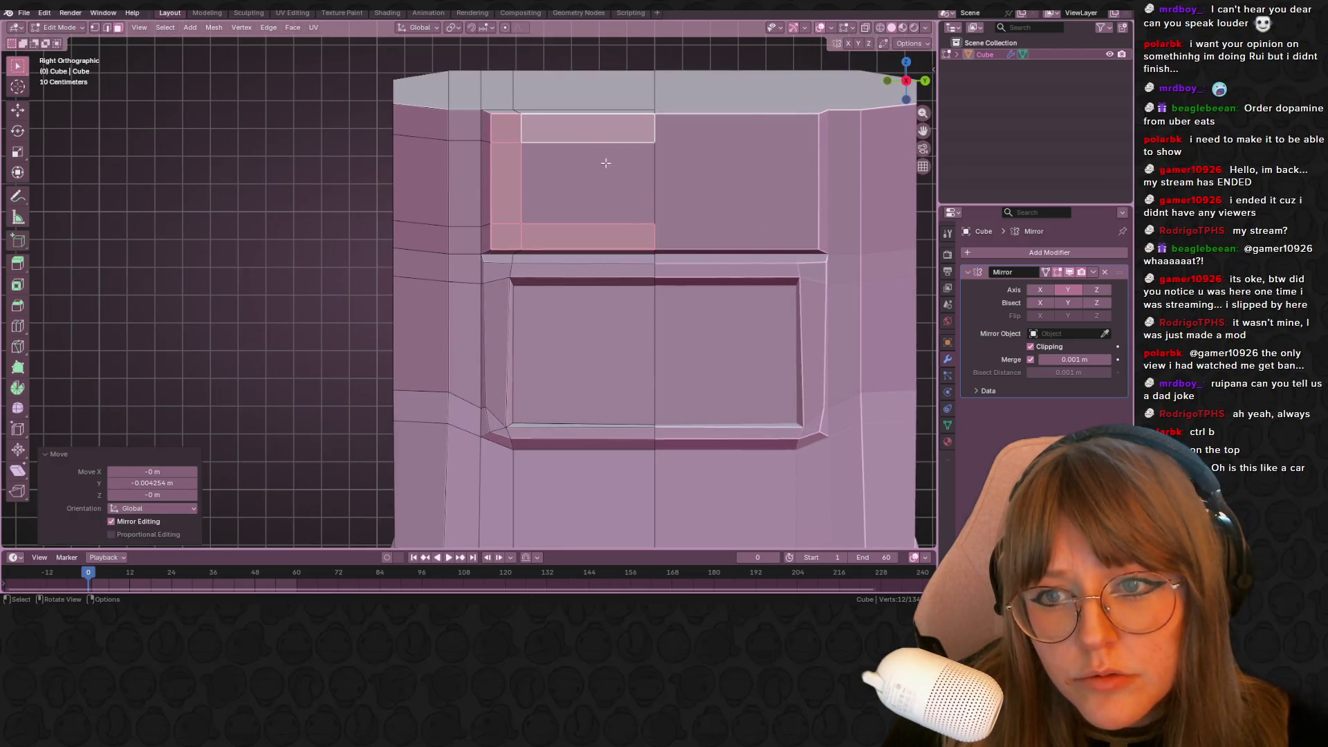
left_click(671, 66)
scroll(744, 226, "down", 3)
mouse_move(744, 226)
middle_mouse_down()
mouse_move(868, 321)
mouse_move(874, 297)
mouse_move(692, 223)
mouse_move(542, 308)
mouse_move(450, 537)
mouse_move(320, 285)
mouse_move(256, 269)
mouse_move(406, 154)
mouse_move(655, 248)
mouse_move(608, 228)
mouse_move(428, 249)
middle_mouse_up()
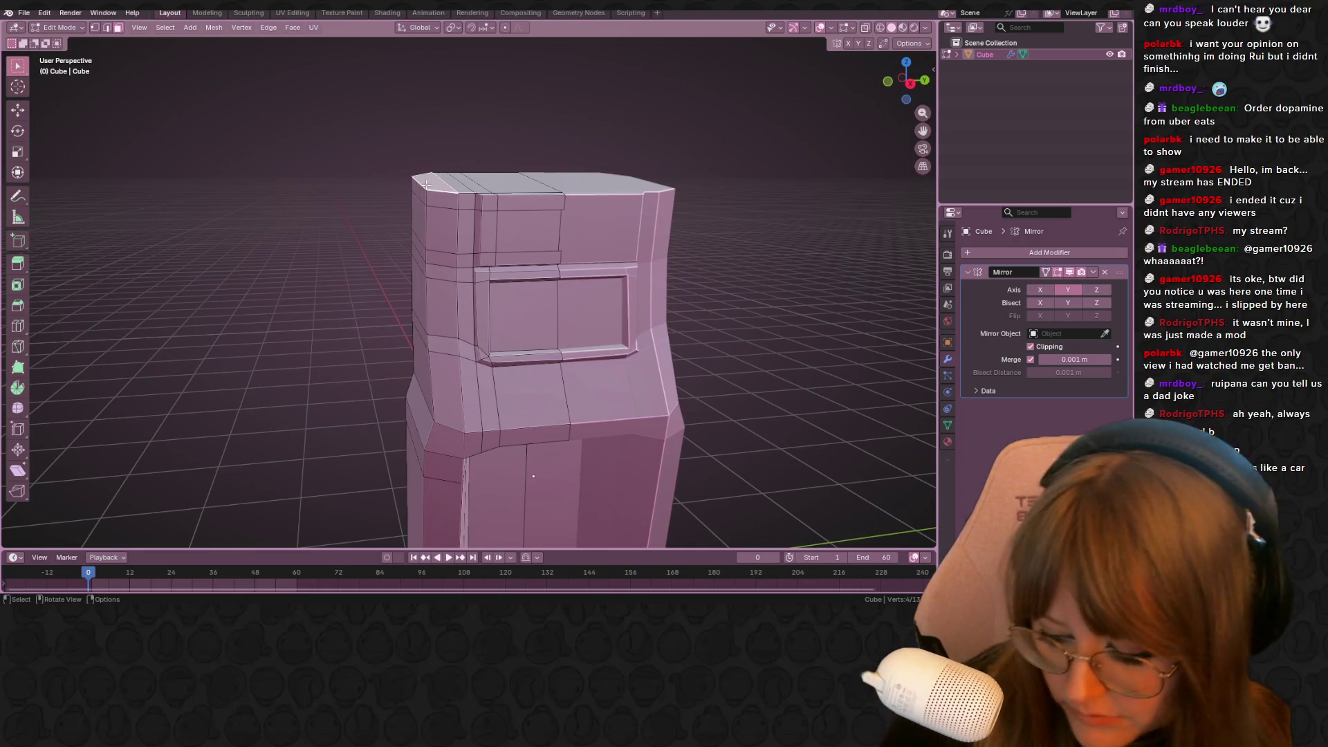
key("ctrl+b")
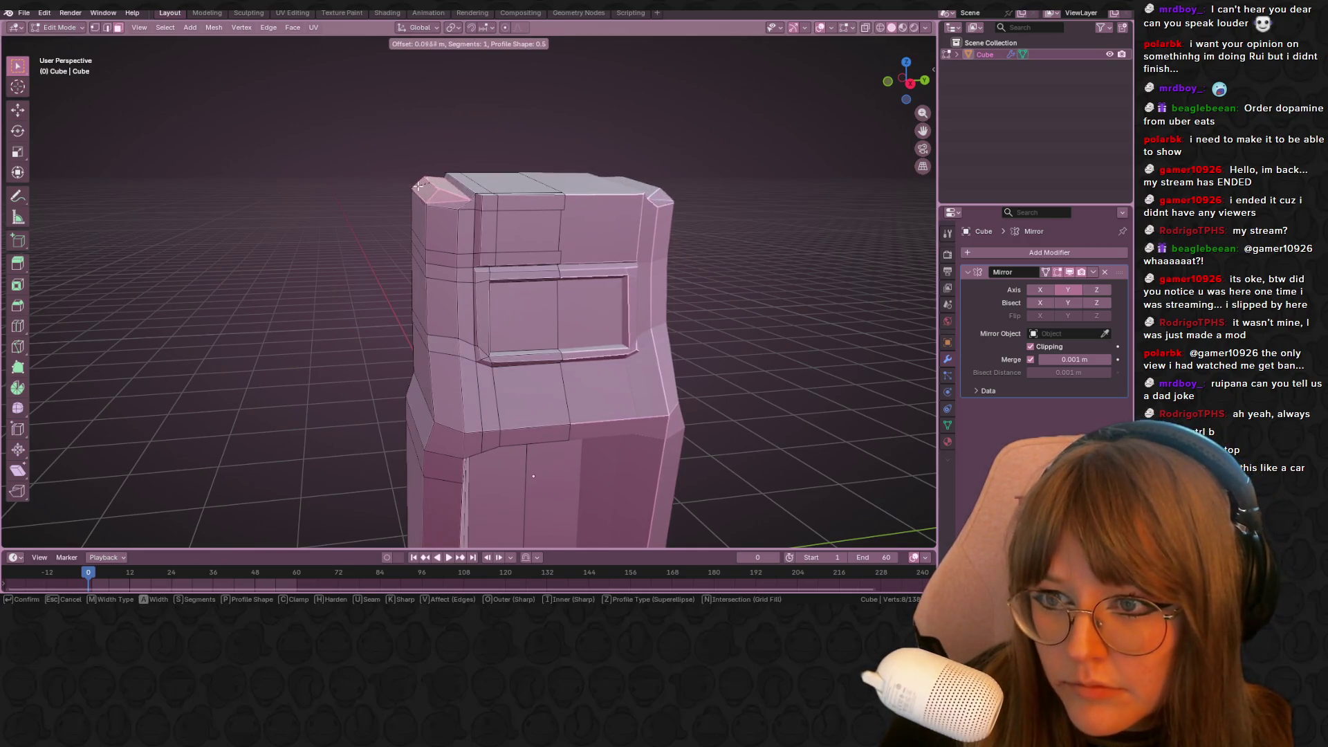
Confirm the top edge bevel, then try bevelling the top faces and undo it
left_click(420, 185)
middle_click_drag(661, 226, 699, 229)
left_click(453, 182, "shift")
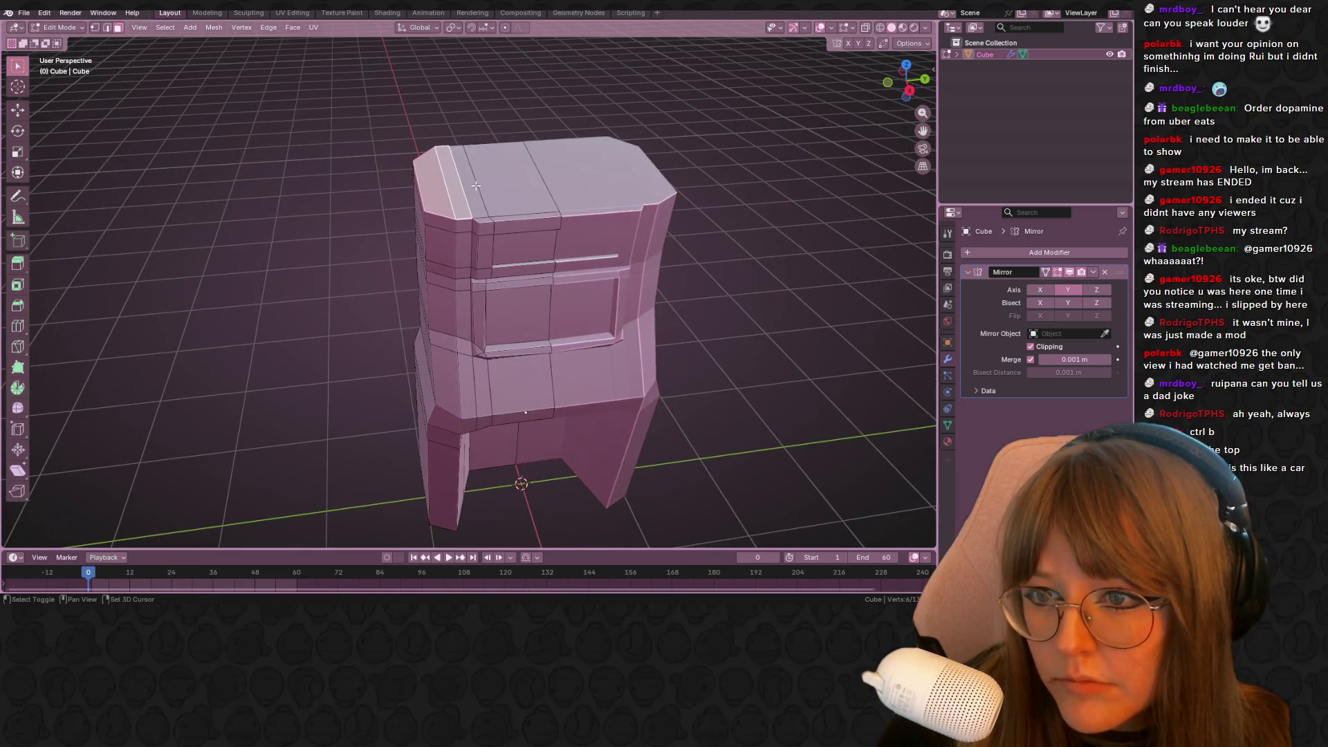
left_click(516, 188, "shift")
key("ctrl+b")
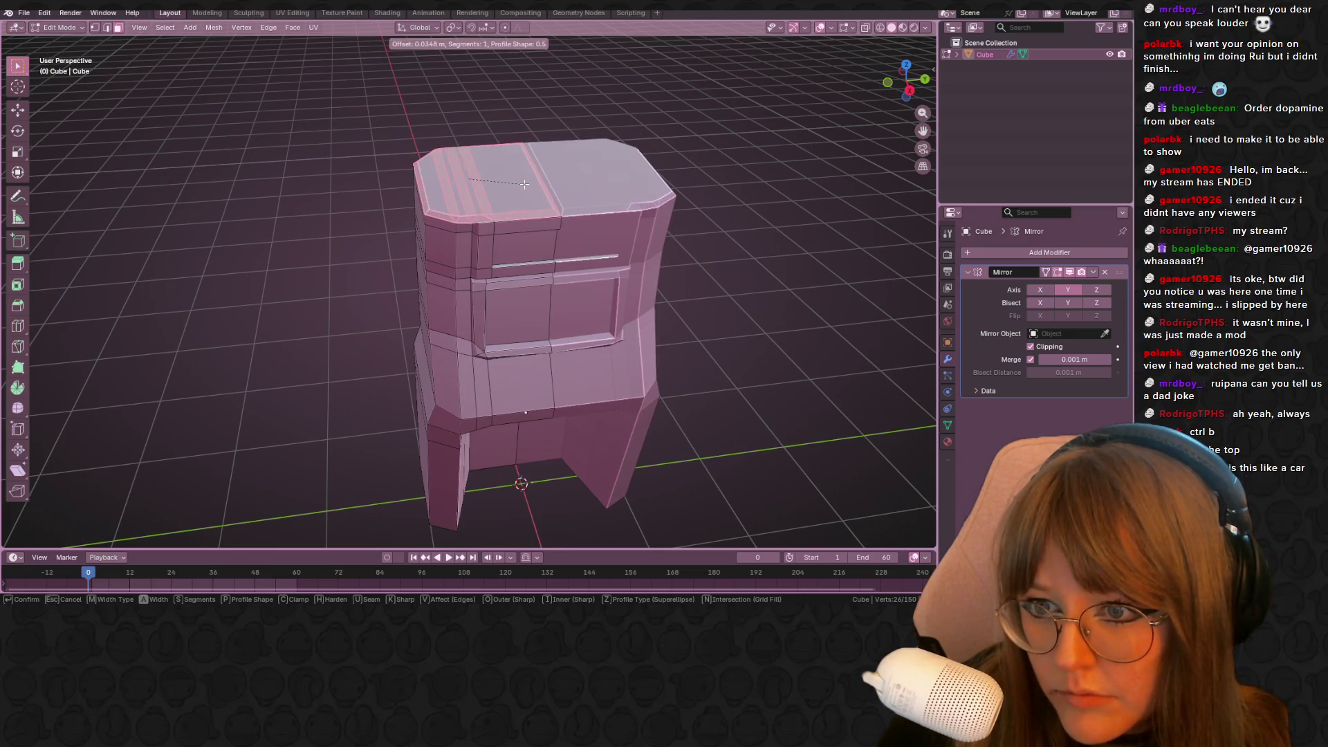
left_click(499, 195)
mouse_move(499, 195)
middle_mouse_down()
mouse_move(557, 217)
mouse_move(471, 258)
mouse_move(769, 129)
middle_mouse_up()
key("ctrl+z")
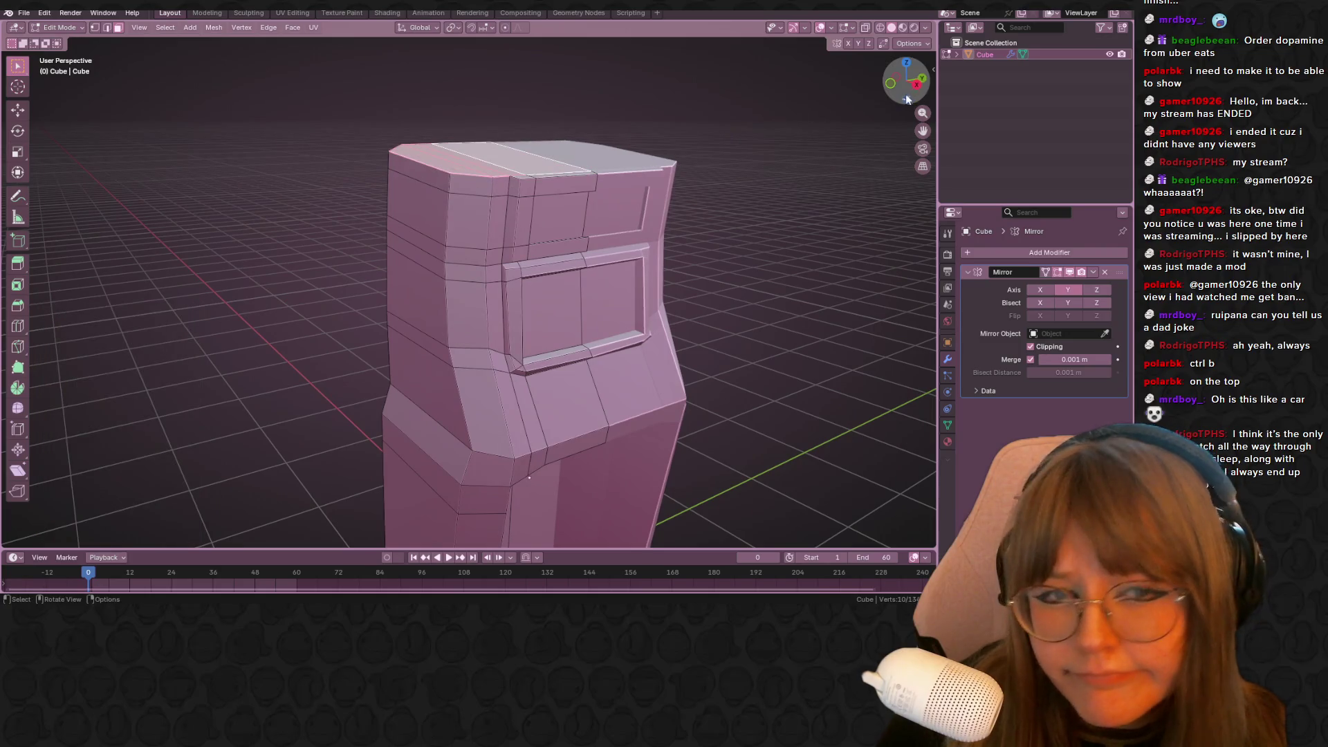
From the front view, extrude the cabinet top slightly upward
left_click(897, 81)
key("g")
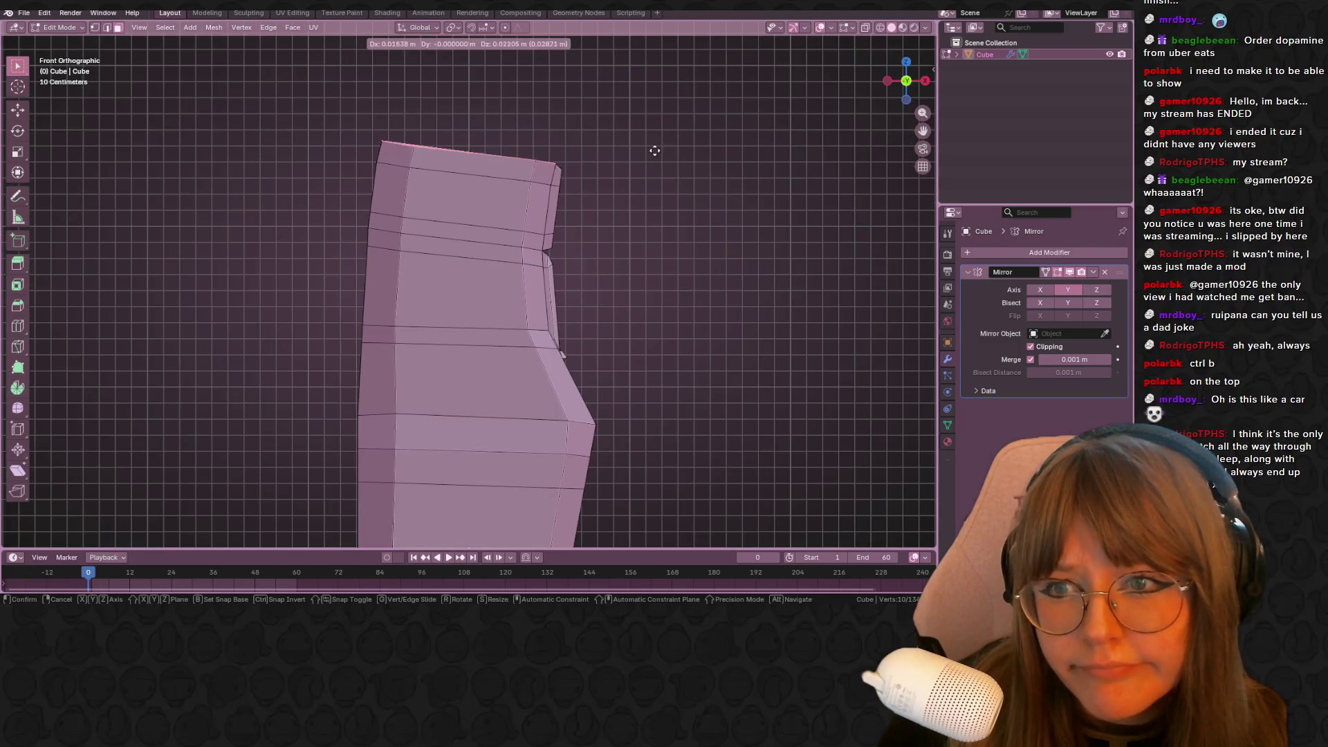
right_click(655, 146)
key("e")
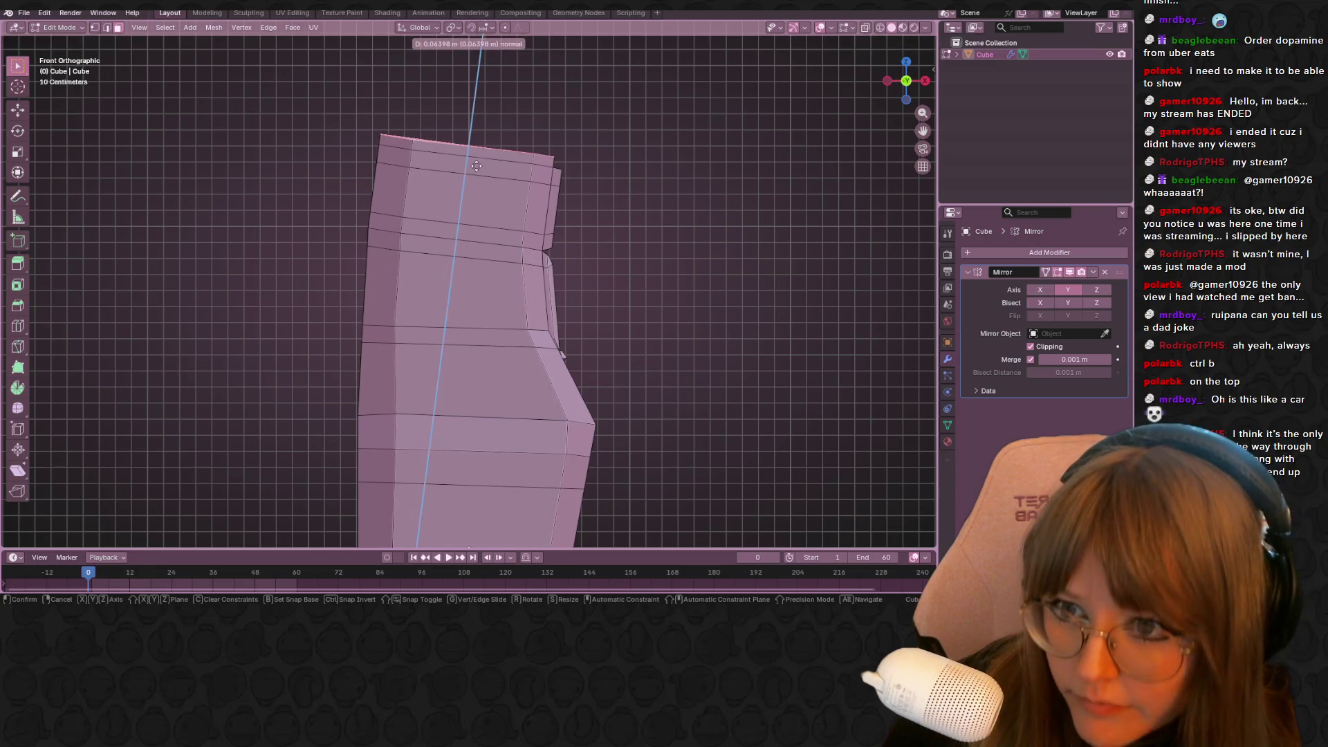
left_click(550, 139)
key("s")
right_click(580, 123)
key("b")
key("Escape")
Bevel the top edges to a 0.0657 m chamfer
key("ctrl+b")
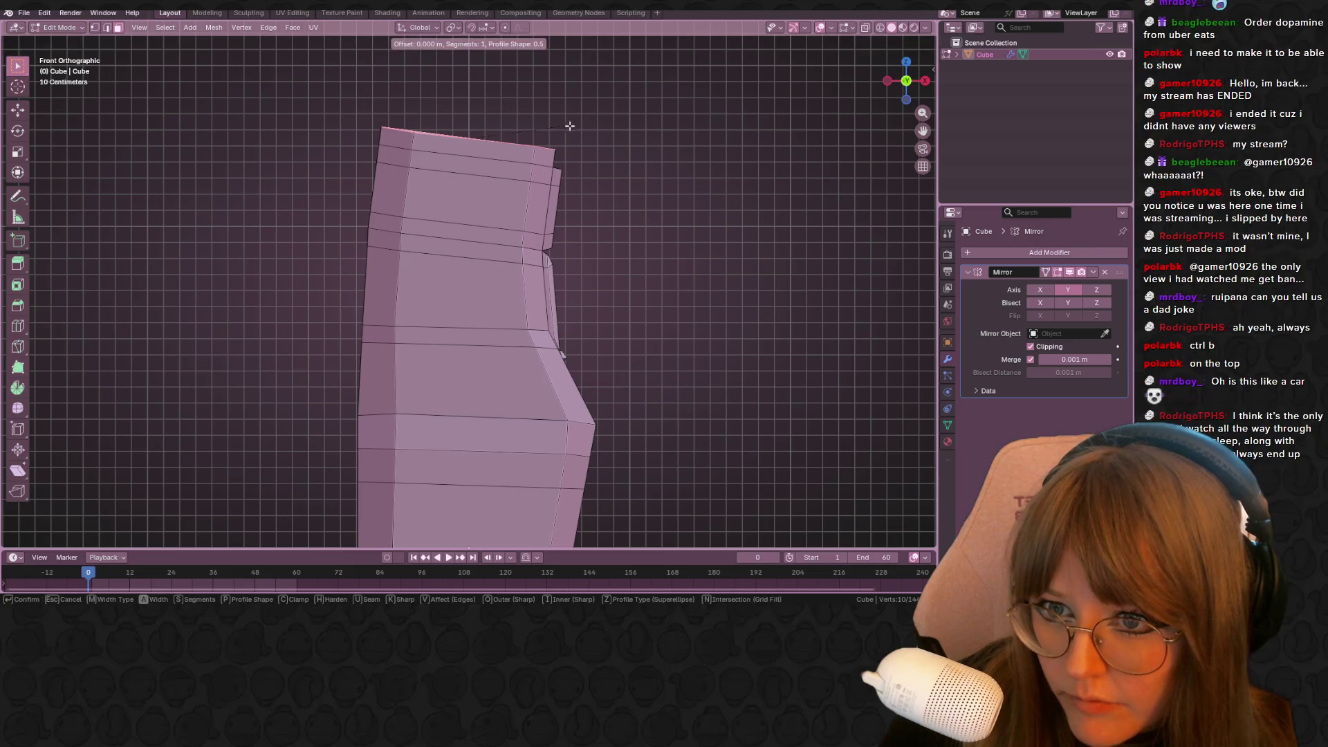
left_click(533, 135)
key("ctrl+b")
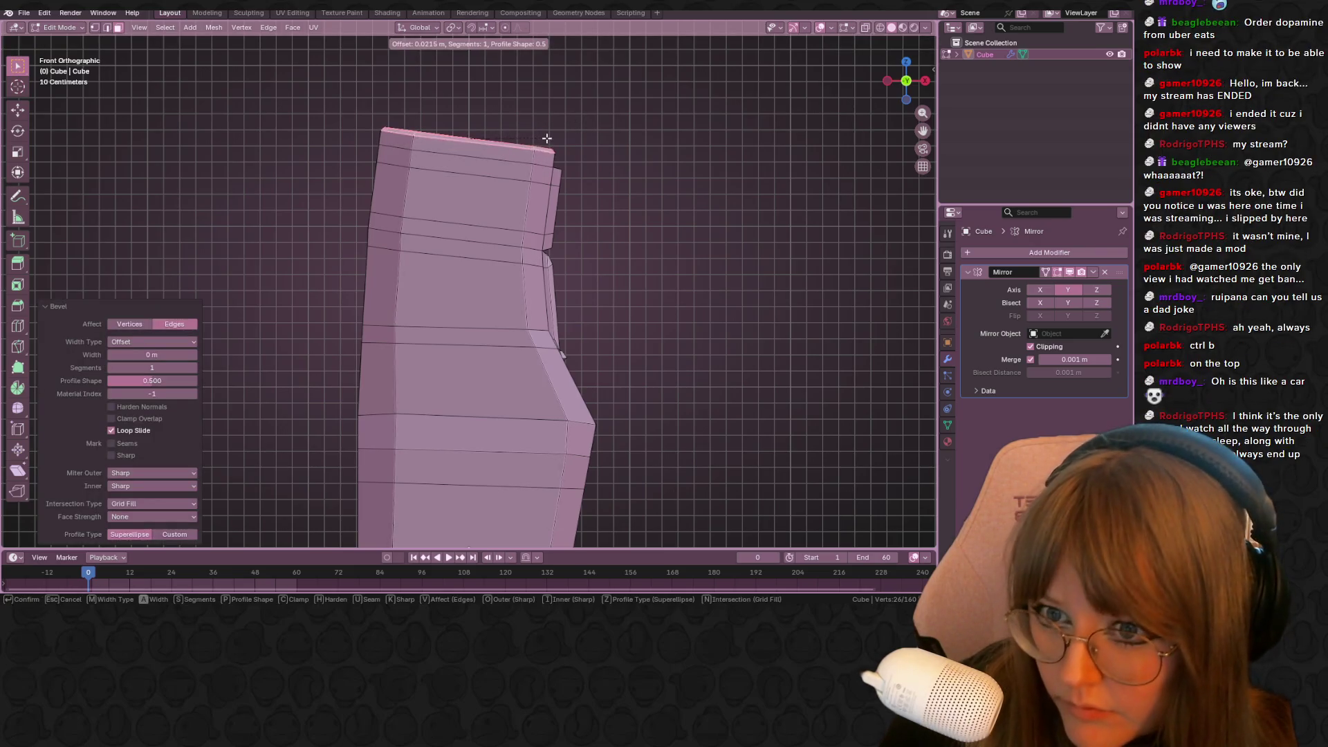
left_click(548, 153)
mouse_move(548, 154)
middle_mouse_down()
mouse_move(648, 157)
mouse_move(526, 178)
middle_mouse_up()
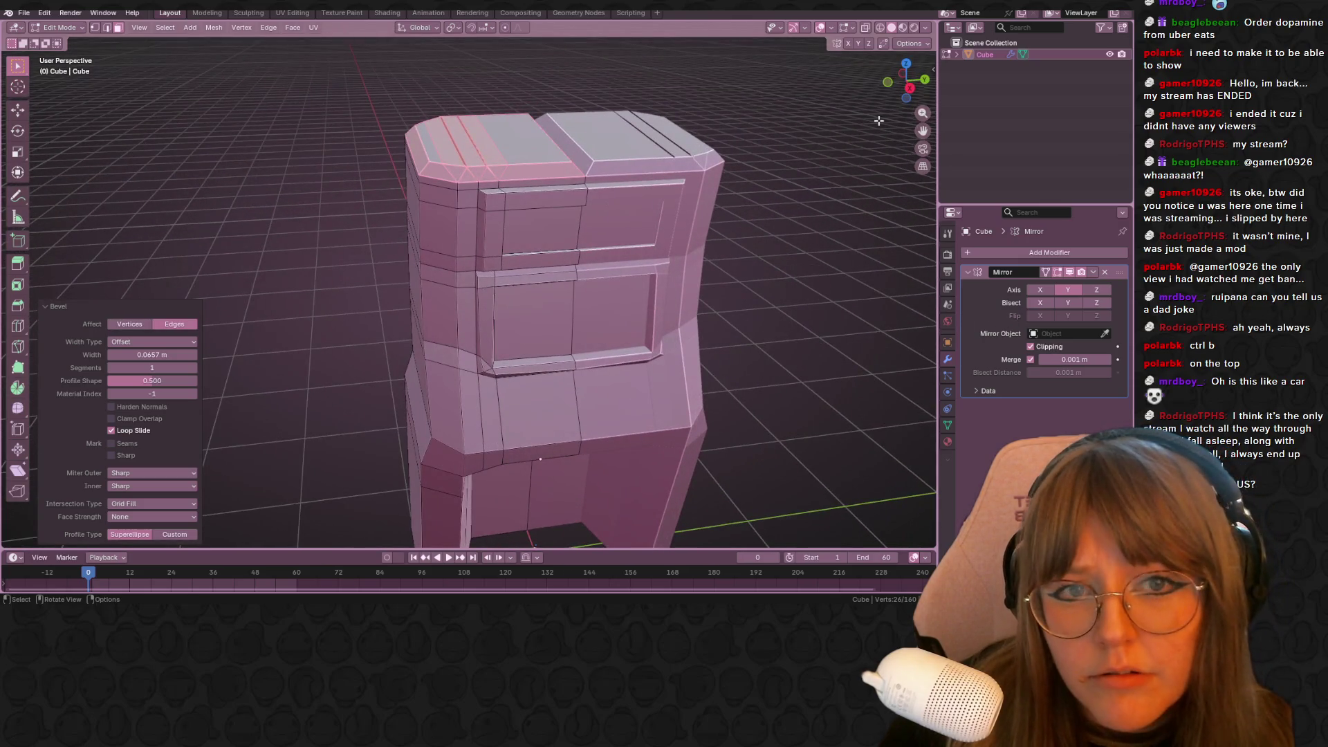
Check the chamfered top in Right Orthographic view, toggling X-ray on and off
left_click(911, 88)
key("ctrl+x")
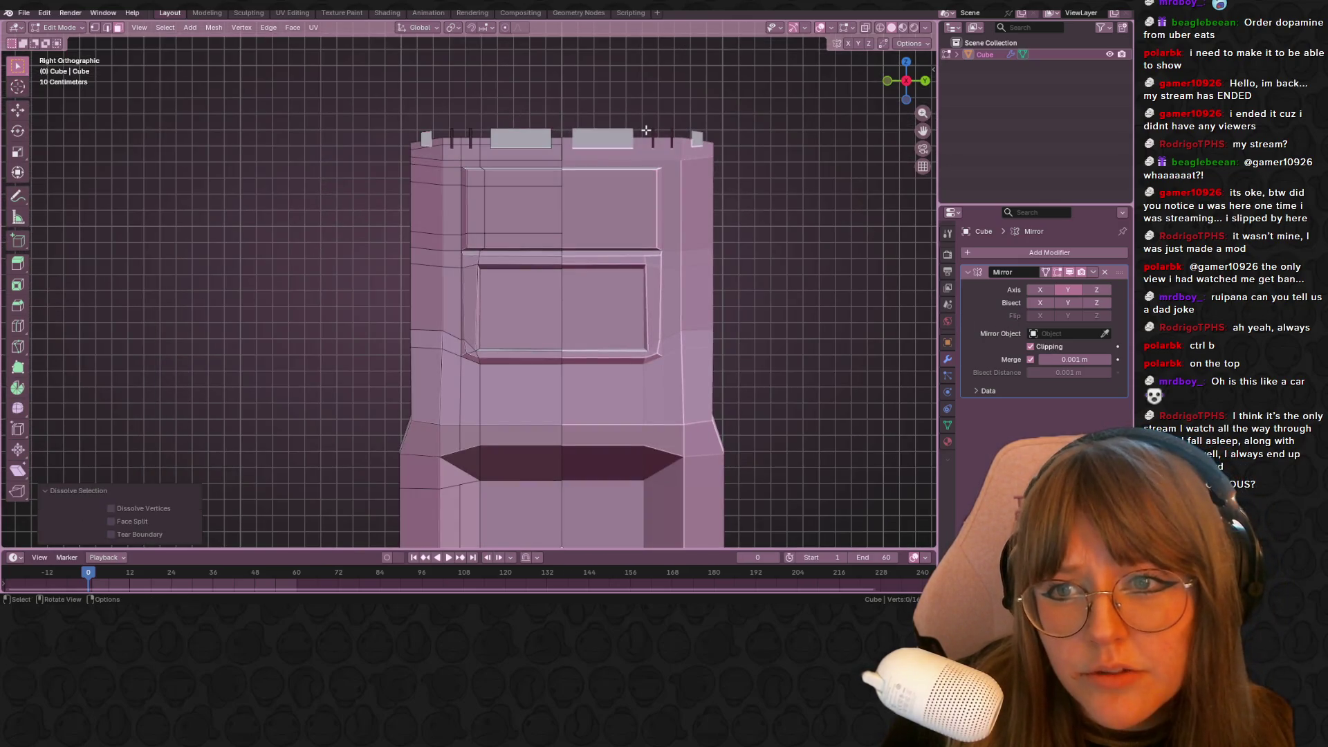
key("ctrl+z")
key("ctrl+z")
key("alt+z")
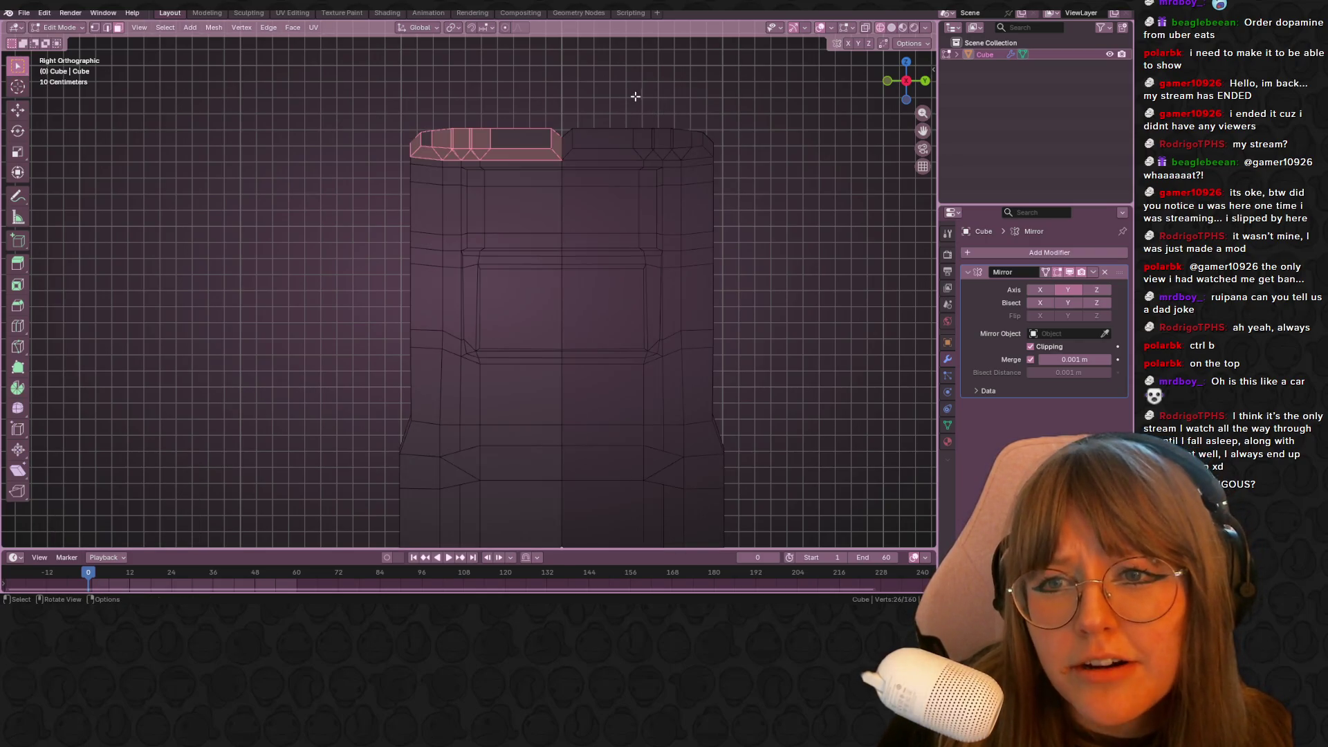
left_click(634, 96)
key("alt+z")
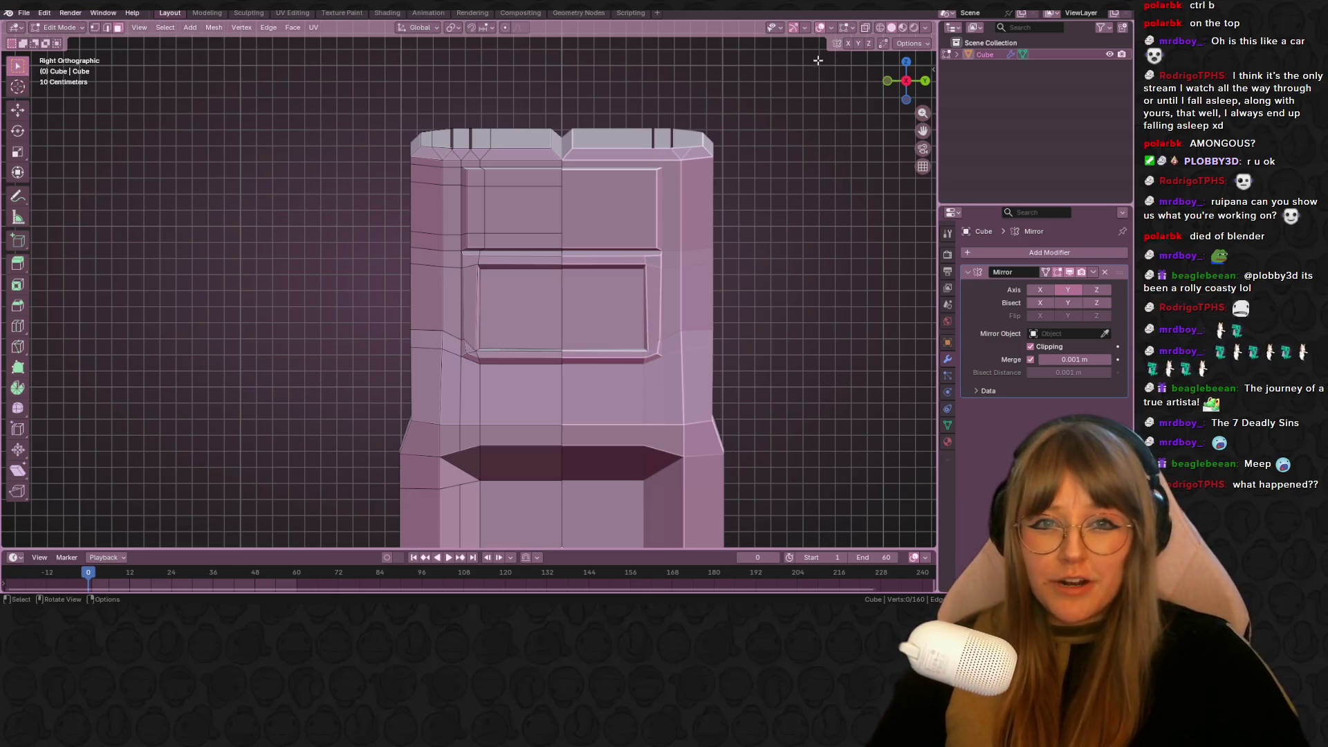
With X-ray on, box-select the faulty top vertices and delete them, then return to solid view
middle_click_drag(768, 79, 722, 83)
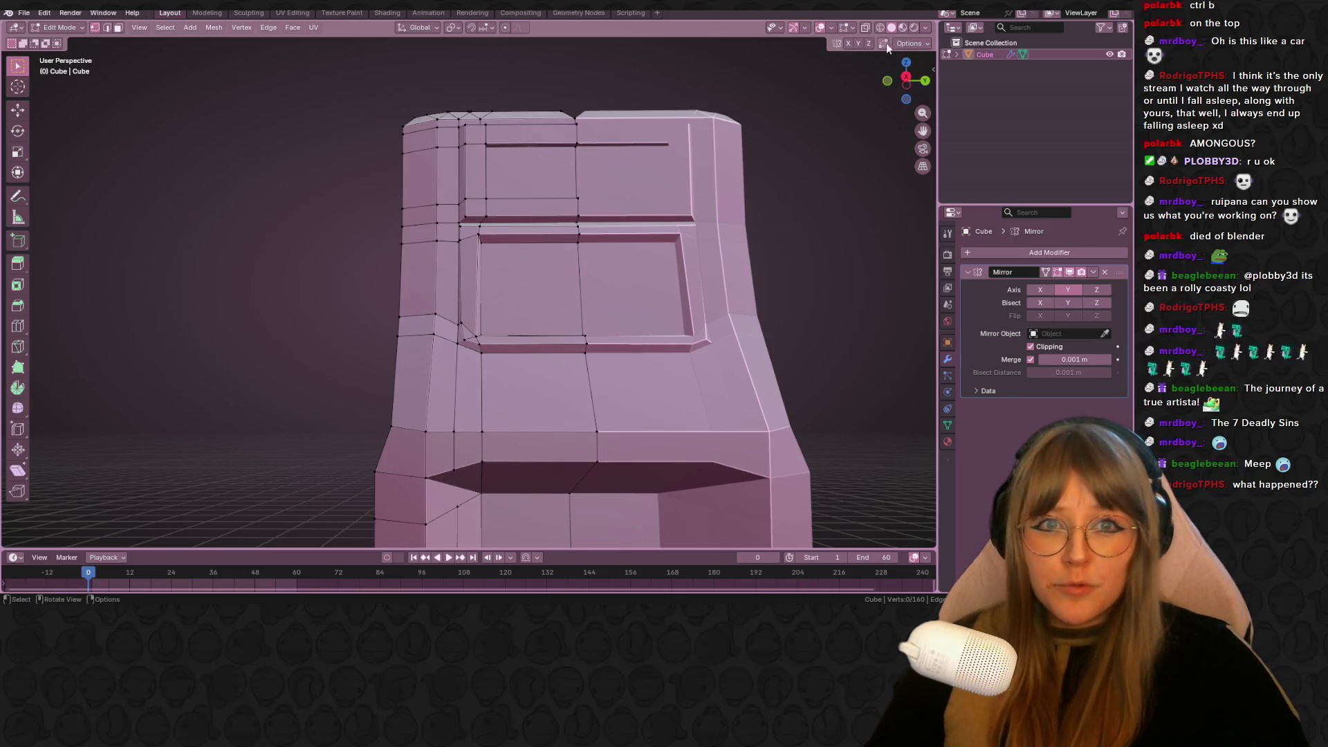
key("alt+z")
mouse_move(653, 104)
middle_mouse_down()
mouse_move(437, 143)
mouse_move(444, 104)
mouse_move(368, 94)
middle_mouse_up()
left_click_drag(367, 95, 554, 128)
mouse_move(542, 86)
middle_mouse_down()
mouse_move(629, 51)
mouse_move(611, 127)
mouse_move(660, 147)
middle_mouse_up()
middle_click_drag(382, 180, 400, 119)
left_click_drag(397, 118, 635, 163)
key("x")
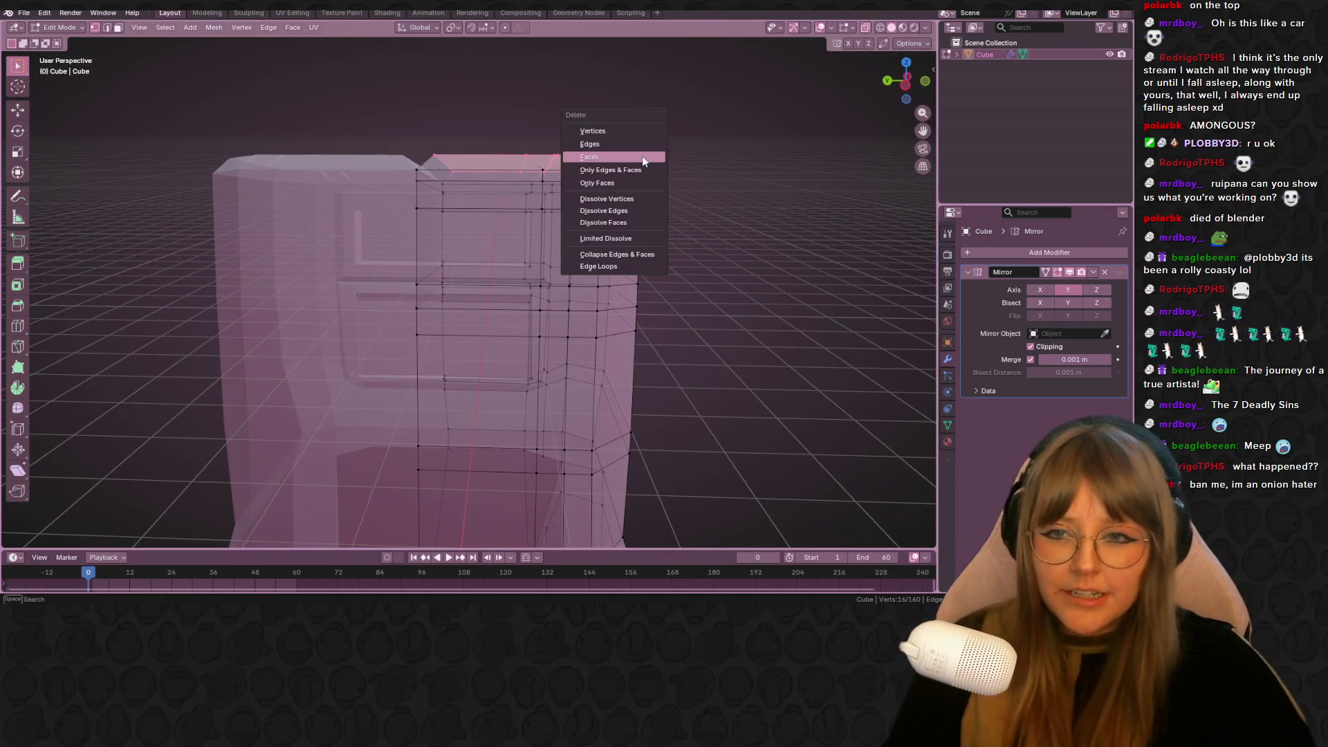
left_click(605, 132)
middle_click_drag(754, 98, 656, 137)
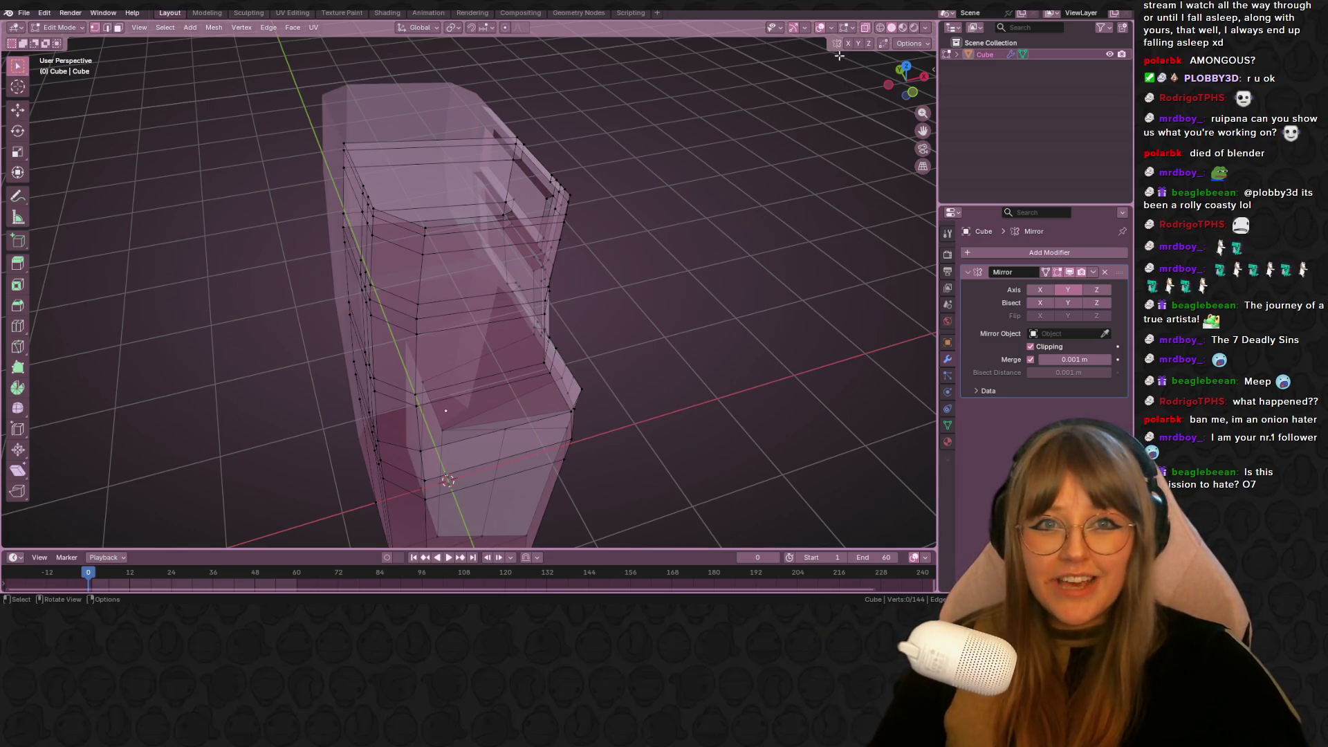
left_click(865, 28)
In Right view, slide the first edge of the marquee recess border
middle_click_drag(721, 121, 572, 114)
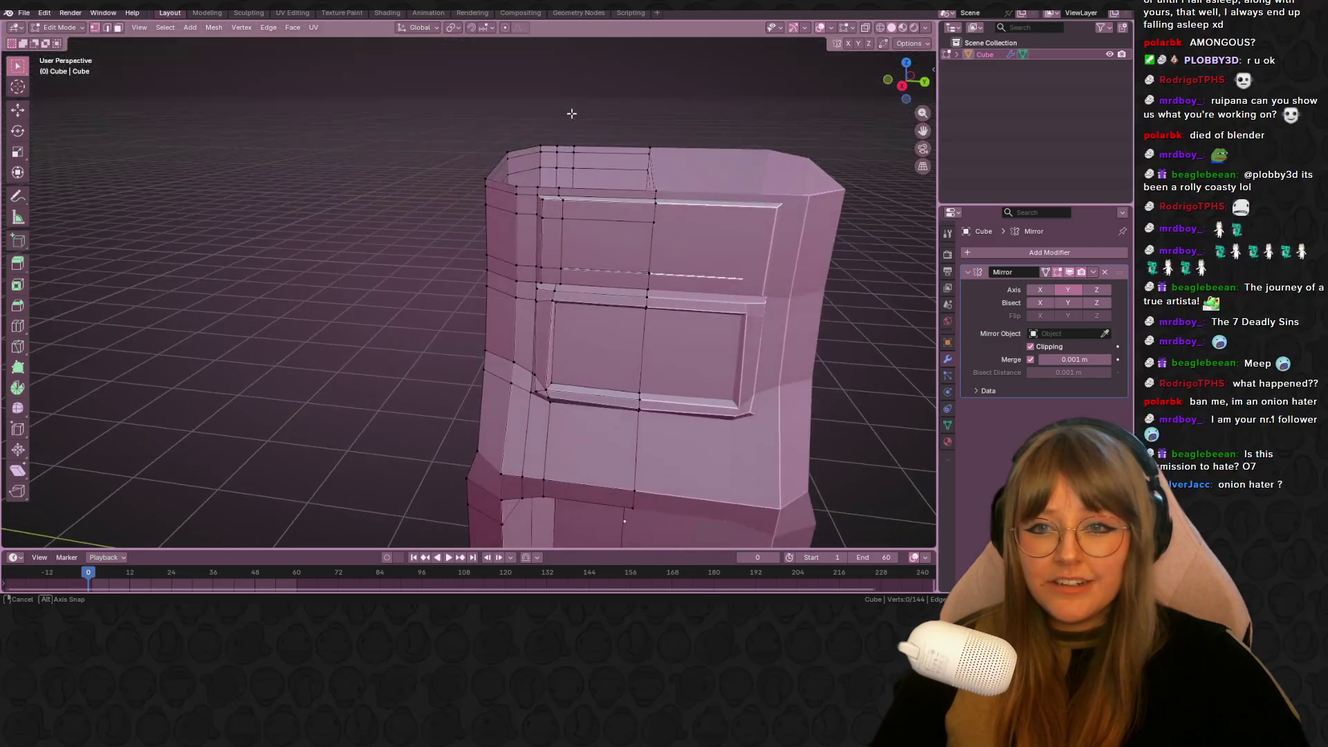
mouse_move(675, 197)
middle_mouse_down("shift")
mouse_move(595, 194)
mouse_move(476, 139)
middle_mouse_up("shift")
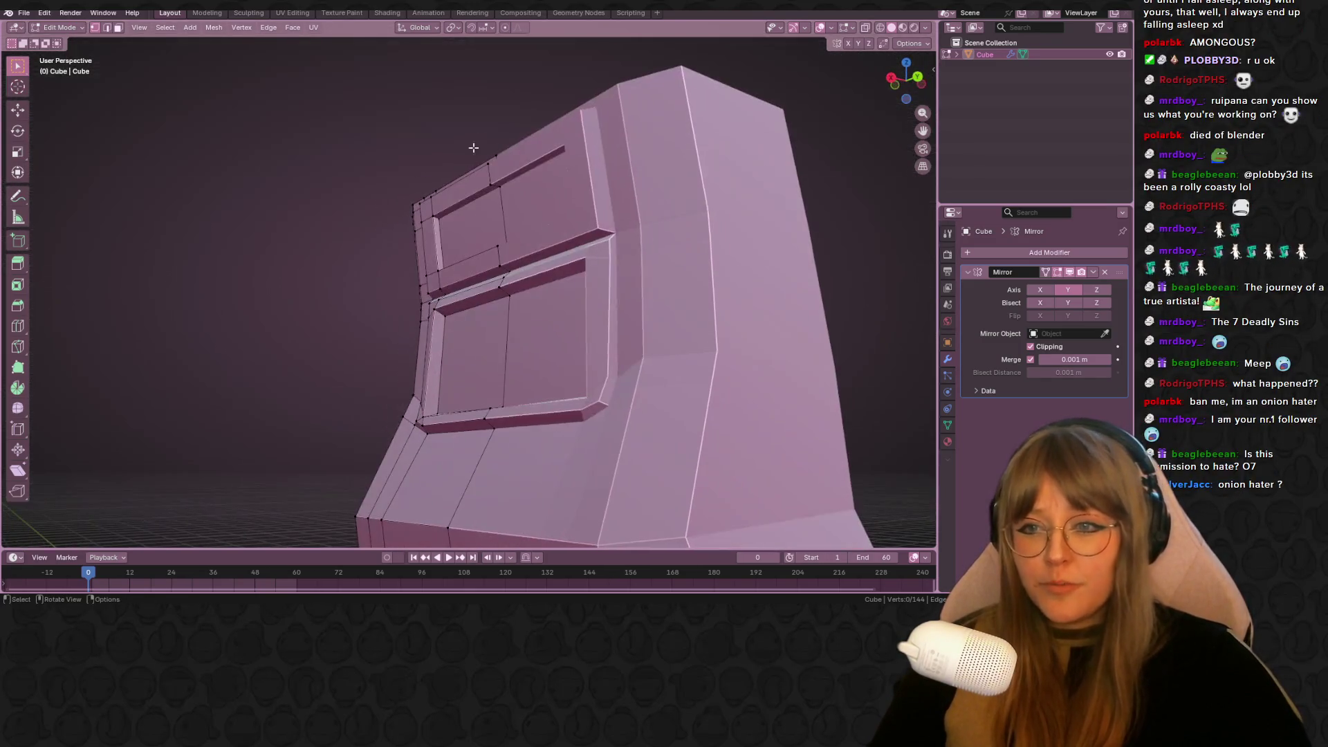
mouse_move(451, 244)
middle_mouse_down()
mouse_move(443, 283)
mouse_move(498, 194)
middle_mouse_up()
key("KP_3")
scroll(533, 157, "up", 3)
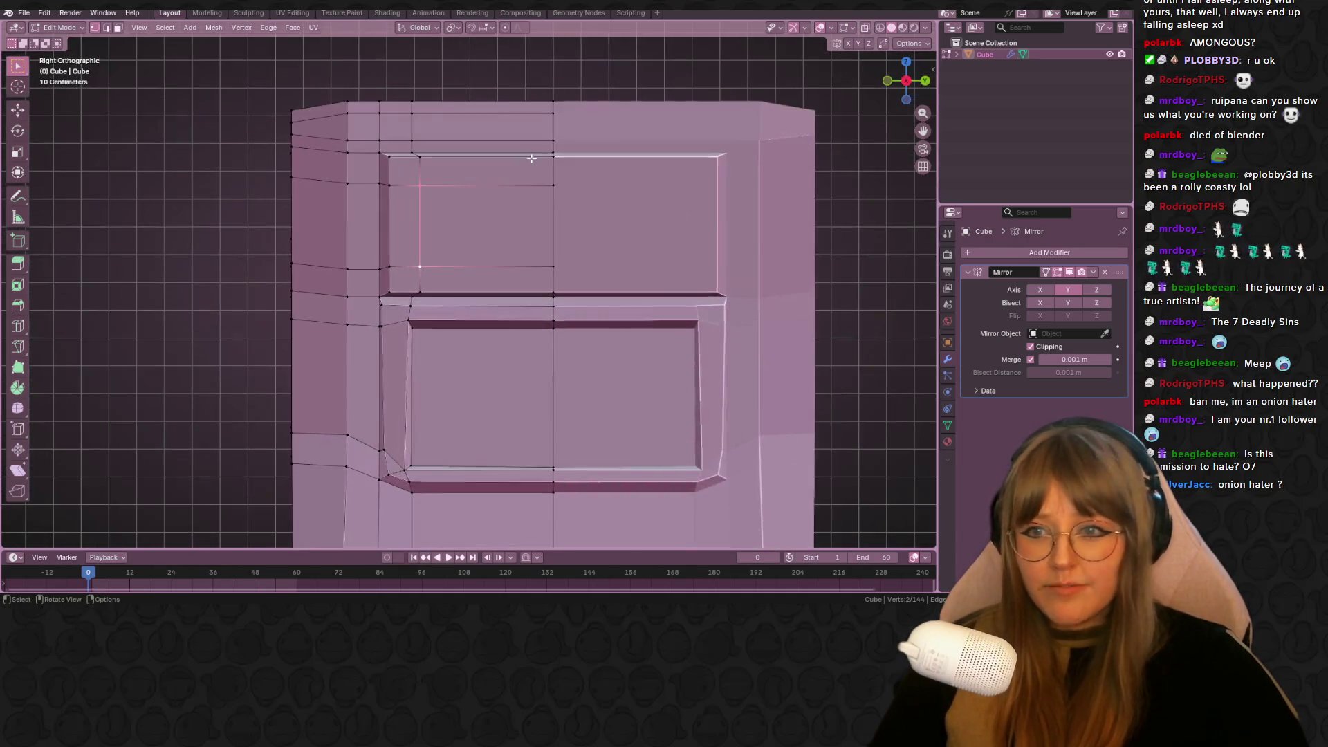
scroll(496, 227, "up", 2)
key("g")
key("g")
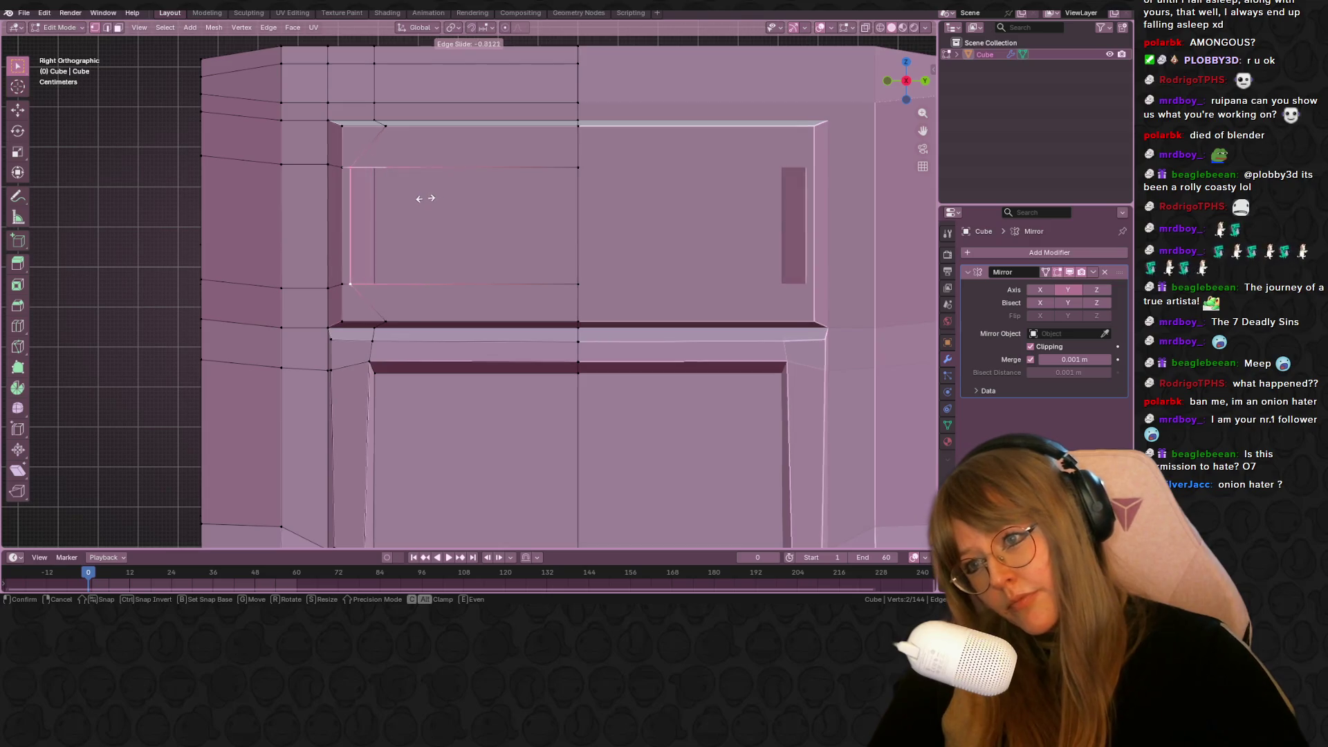
left_click(499, 236)
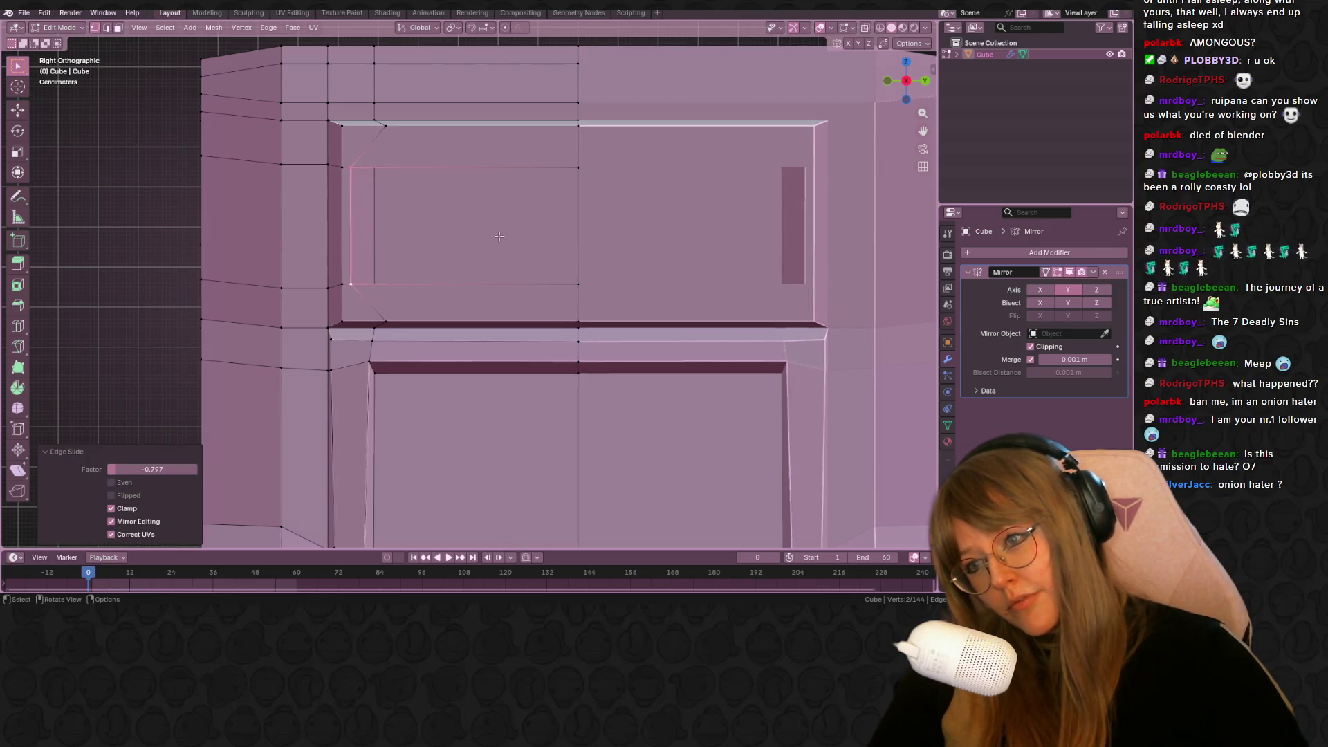
Slide the recess's lower inner edge down and its upper inner edge up
left_click(582, 287)
key("g")
key("g")
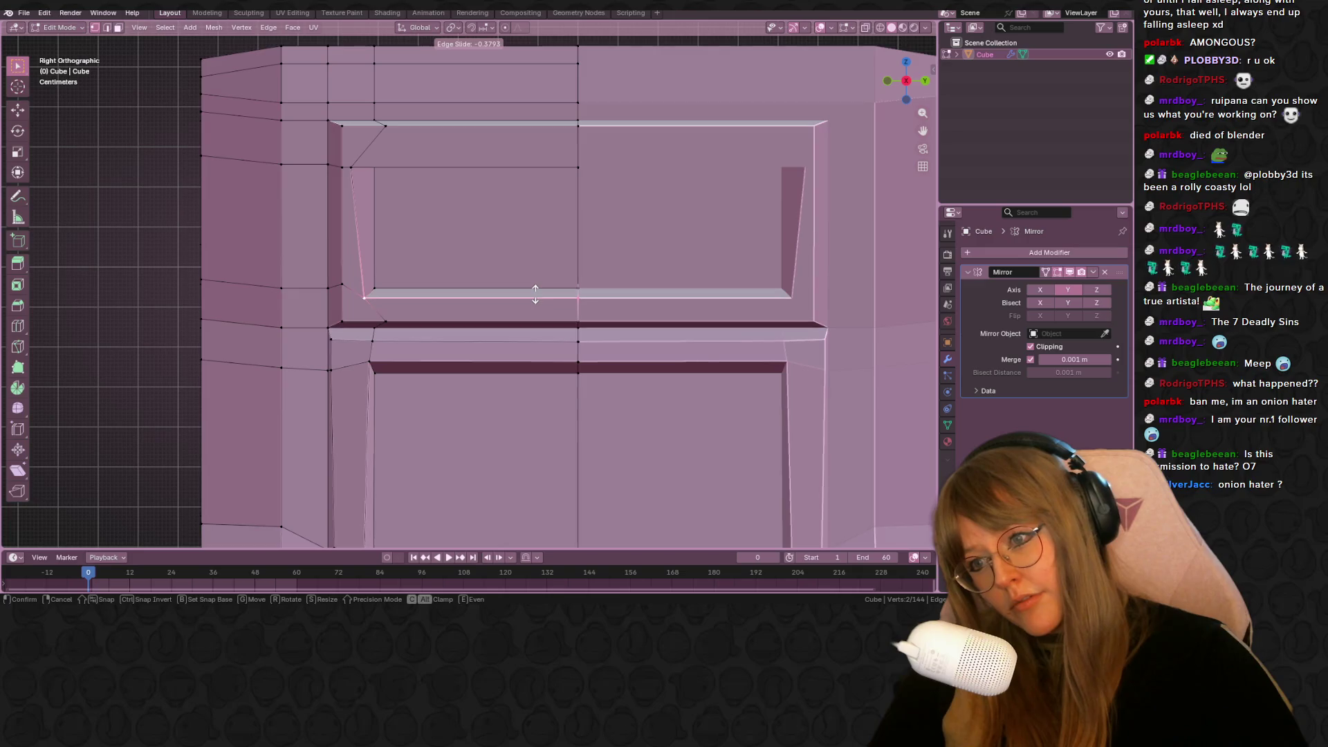
left_click(533, 293)
left_click(406, 169)
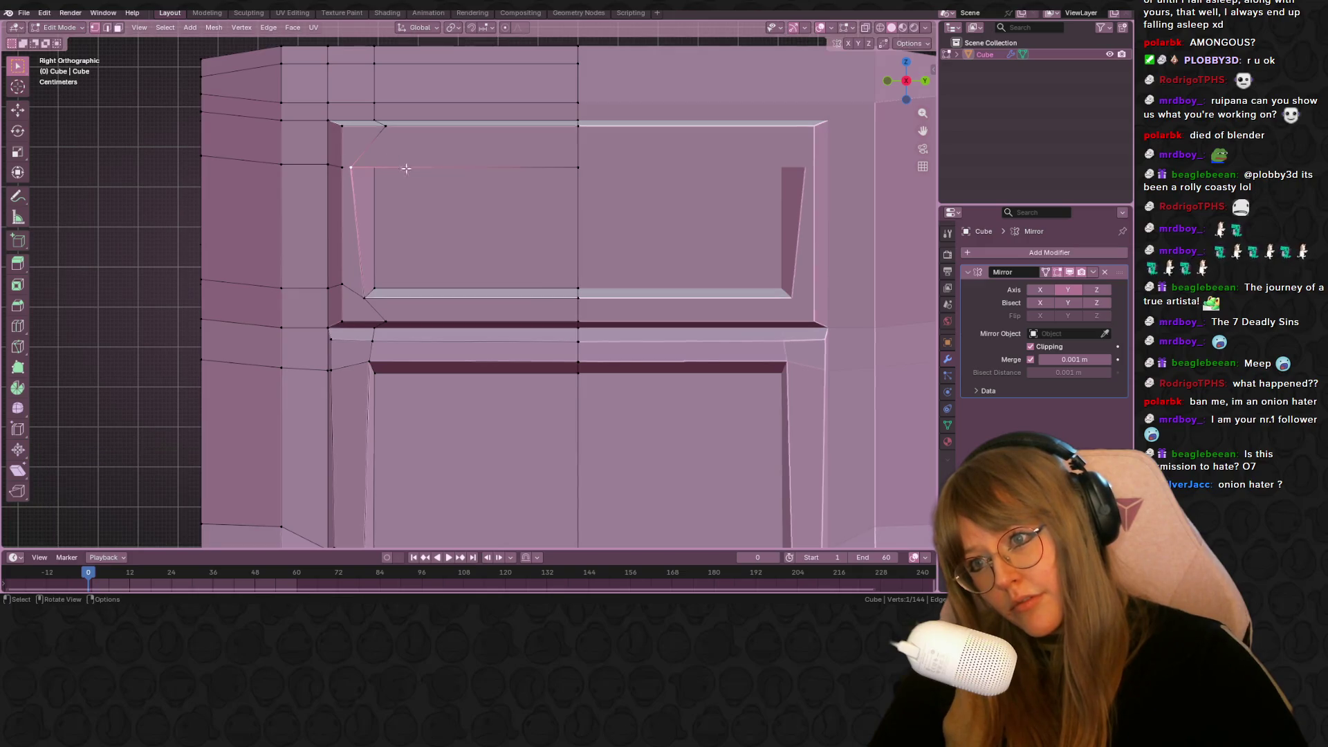
key("g")
key("g")
left_click(626, 167)
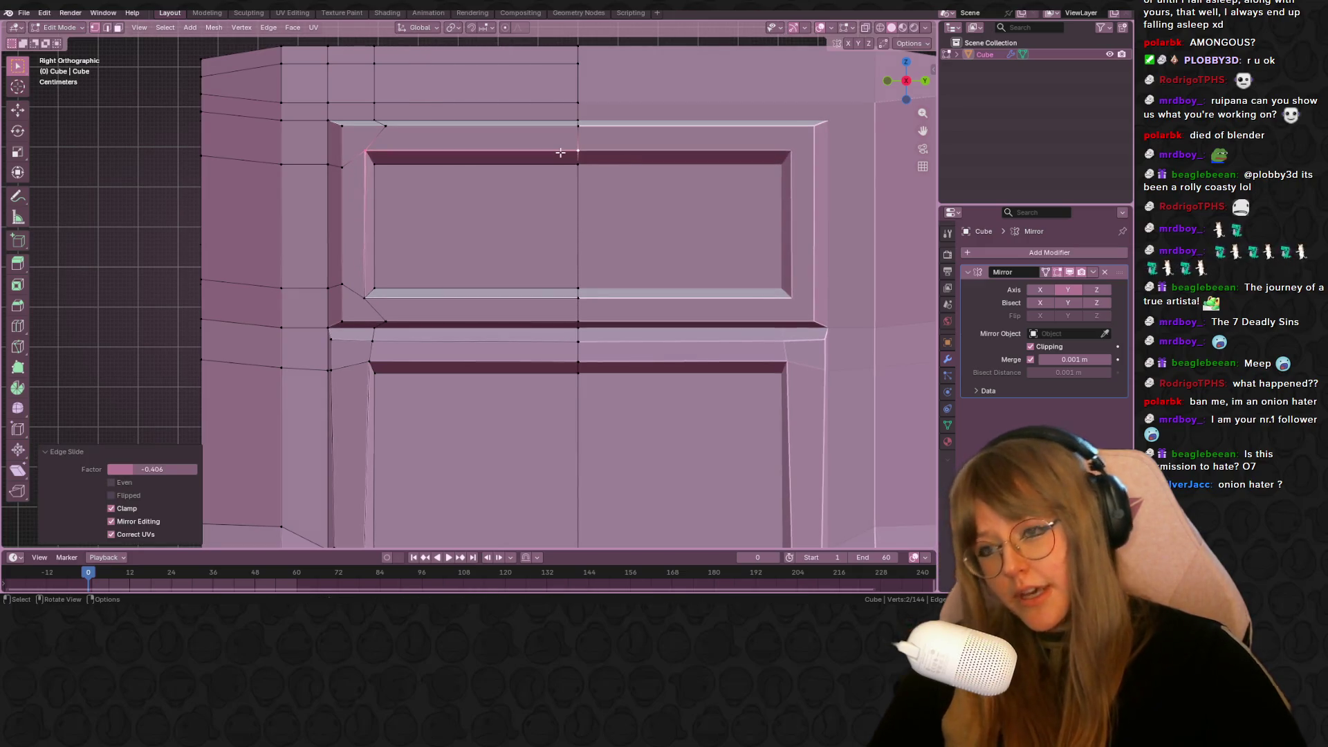
Slide the two upper corner vertices of the recess border into line
left_click(376, 126)
key("g")
key("g")
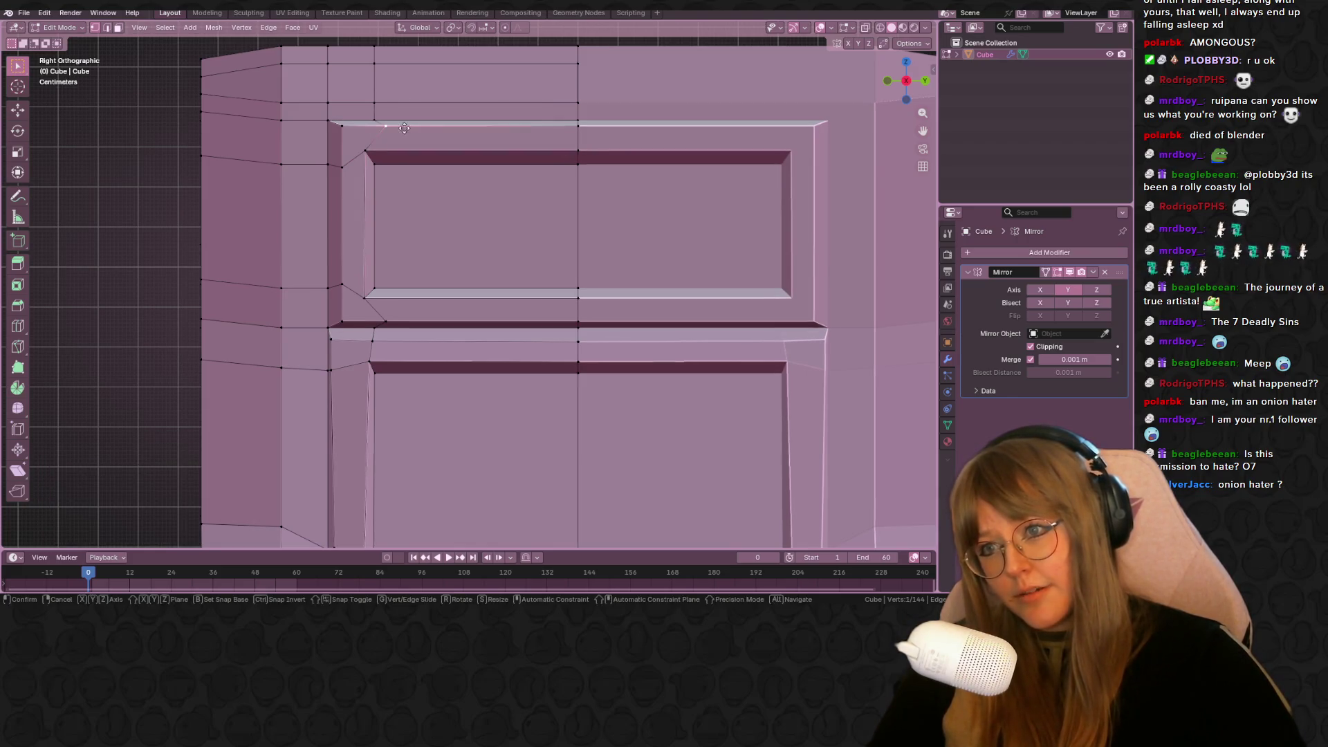
left_click(384, 128)
left_click(341, 127)
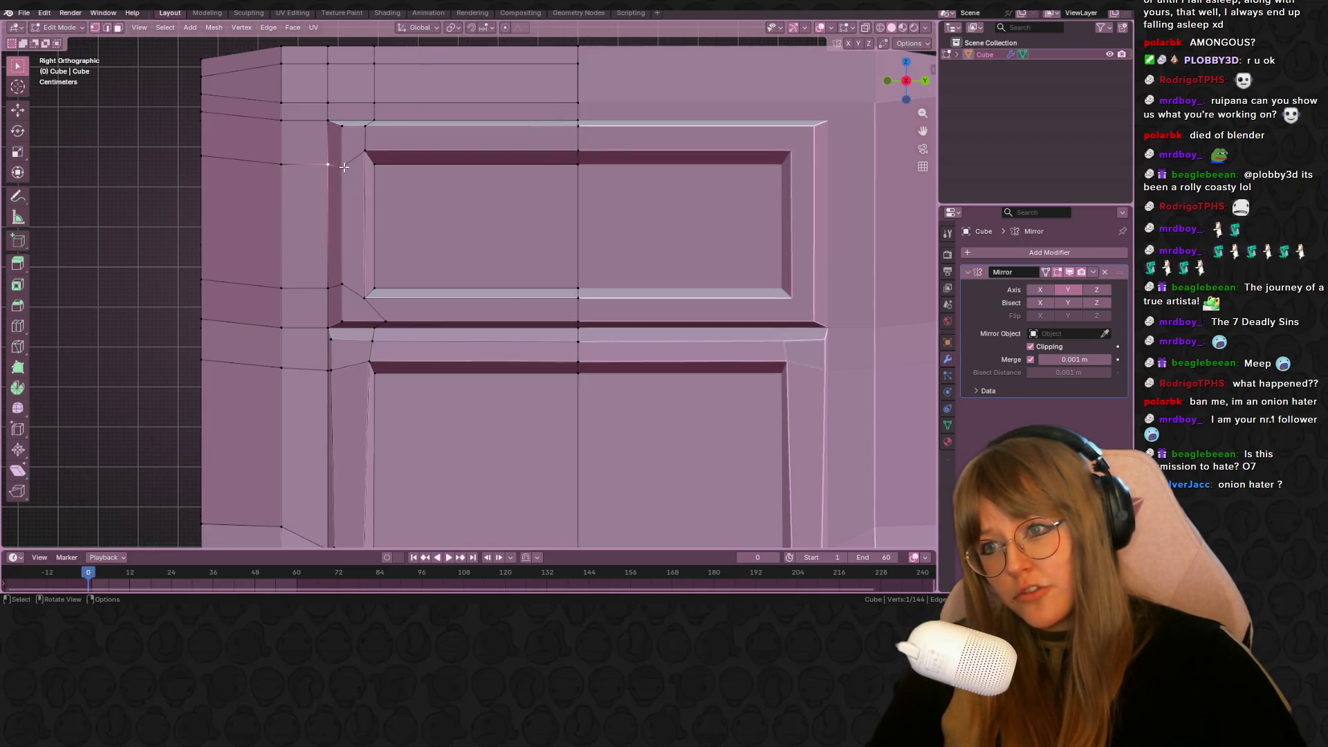
key("g")
key("g")
left_click(340, 151)
Slide the lower border vertices into line, the corner one by factor 0.324
left_click(342, 285)
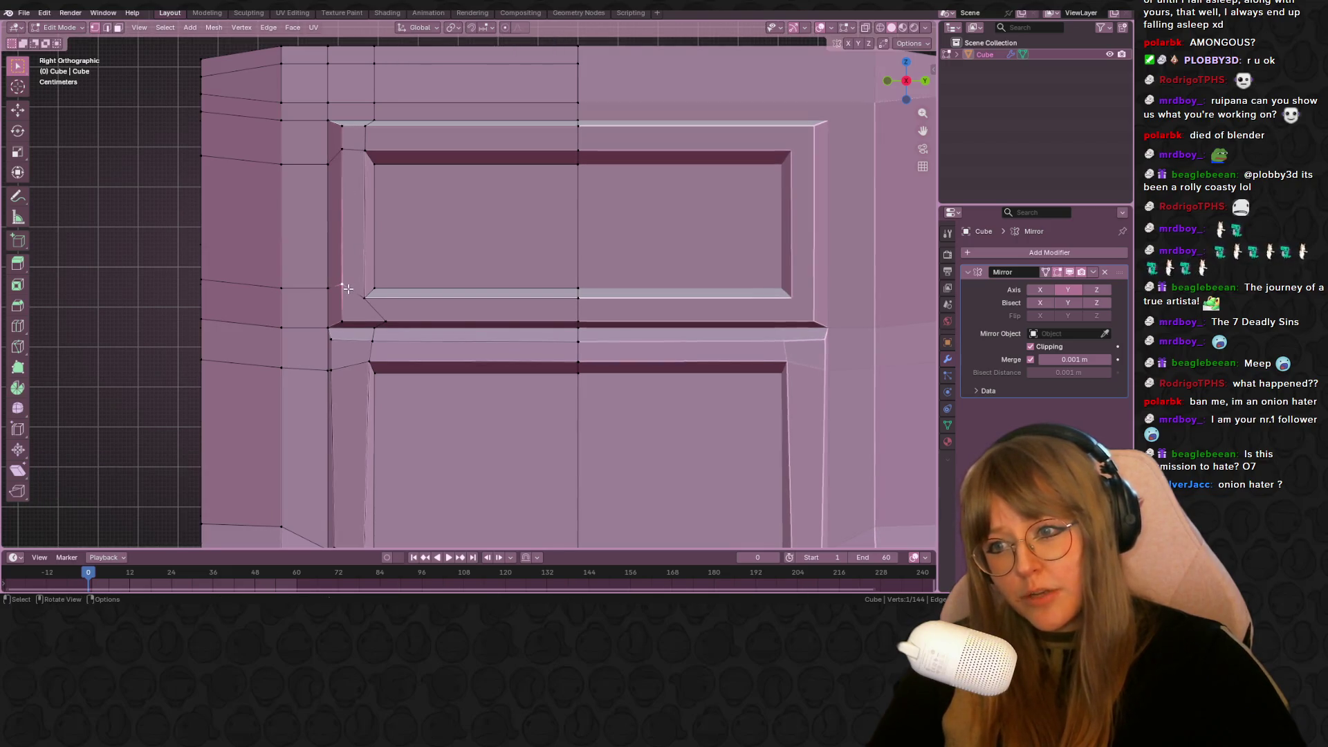
key("g")
key("g")
left_click(345, 299)
left_click(385, 321)
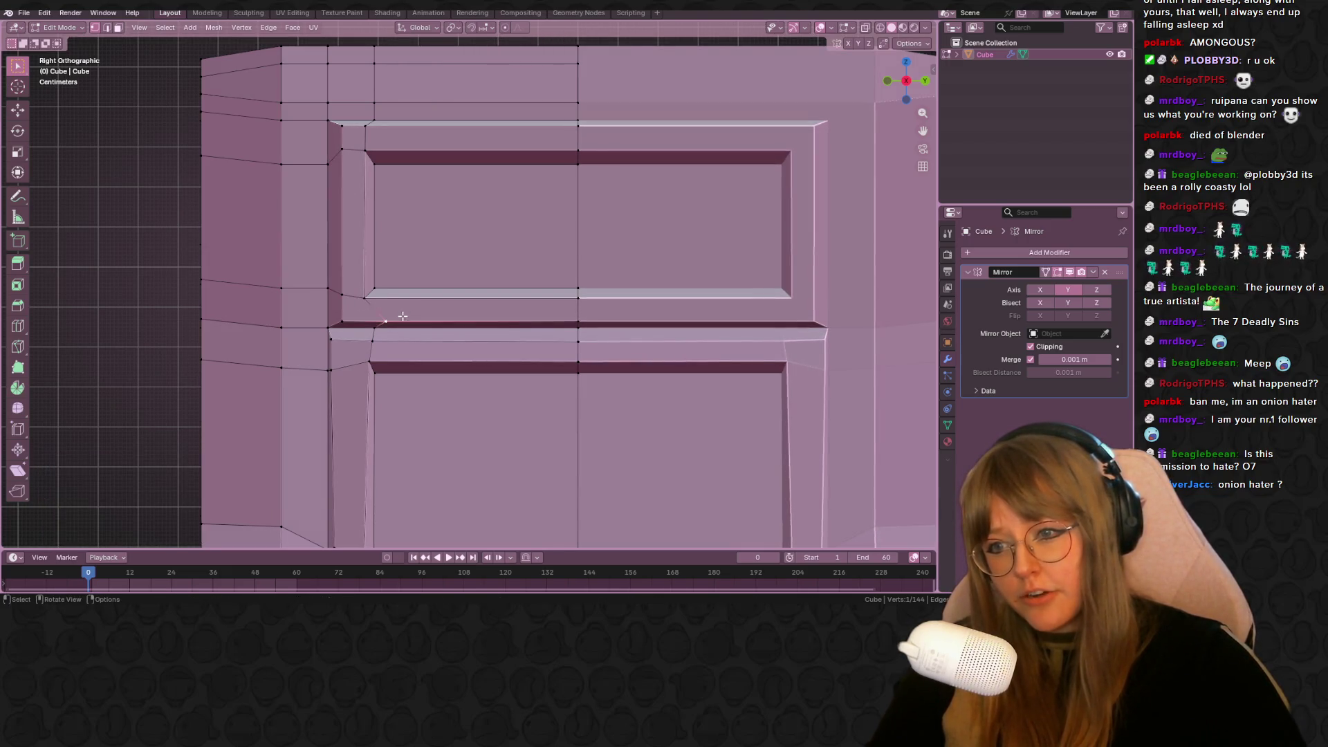
key("g")
key("g")
left_click(388, 312)
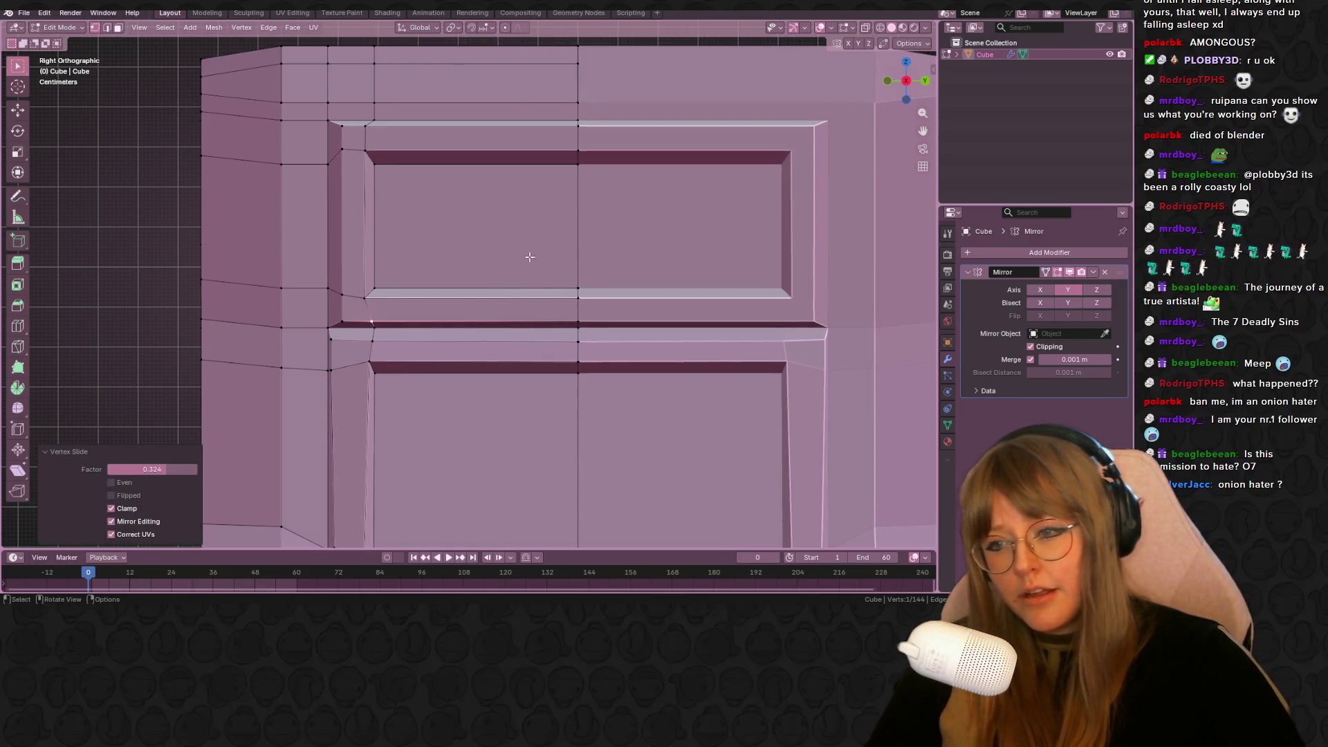
scroll(532, 263, "down", 7)
mouse_move(563, 199)
middle_mouse_down()
mouse_move(631, 282)
mouse_move(614, 255)
mouse_move(398, 250)
middle_mouse_up()
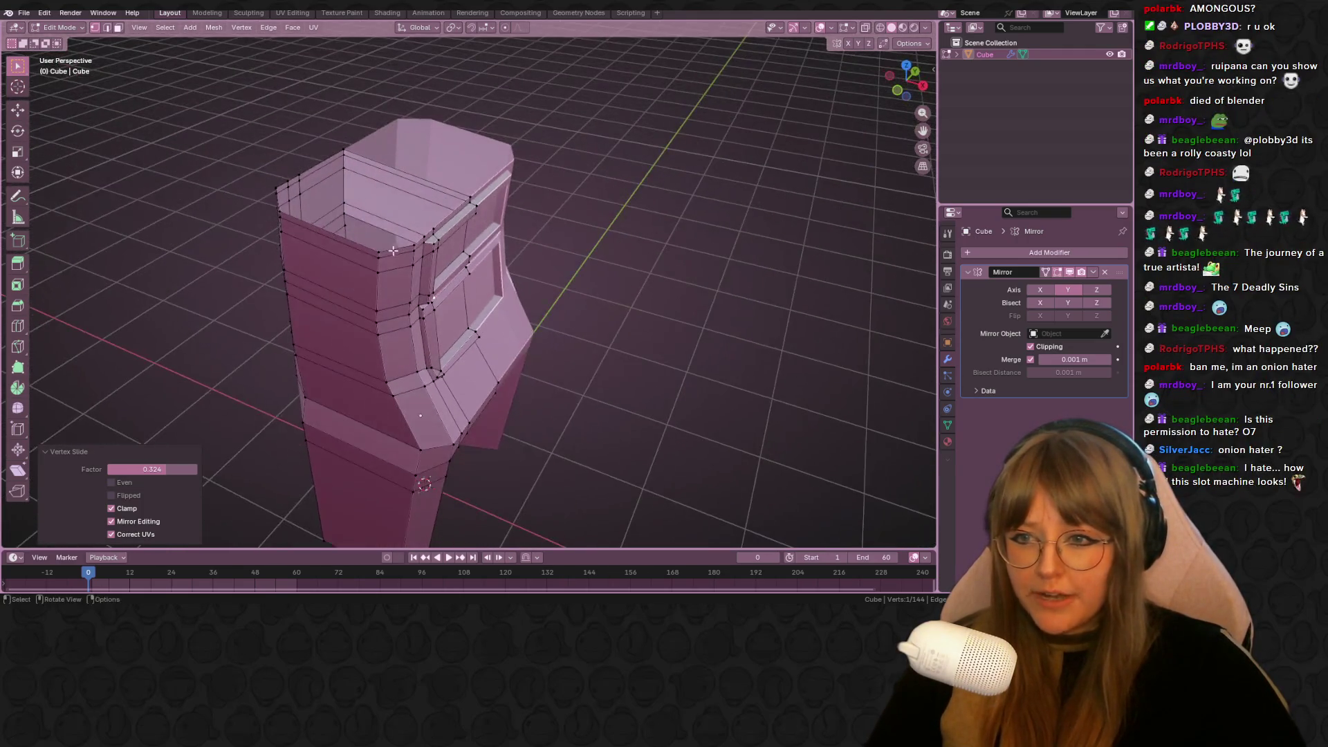
Scale the top rim edge loop in front view to narrow it
left_click(379, 250, "alt")
left_click(897, 90)
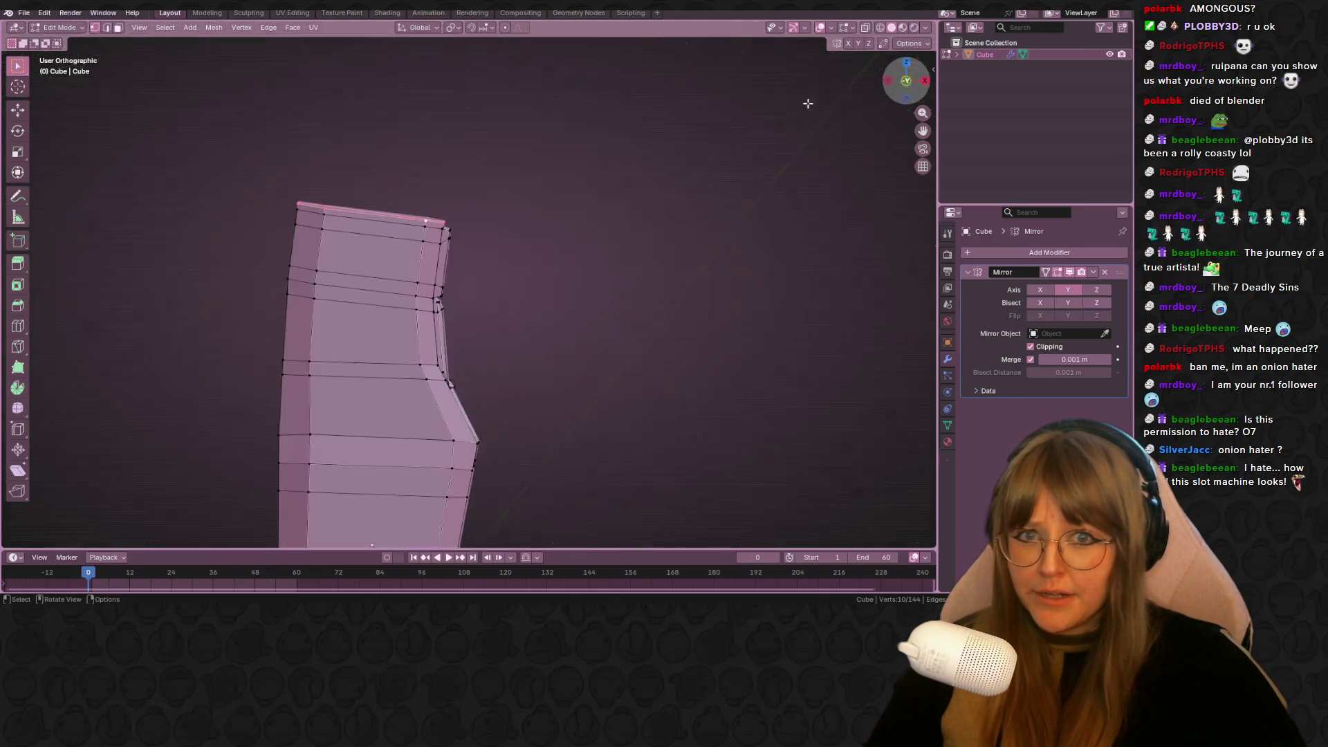
key("s")
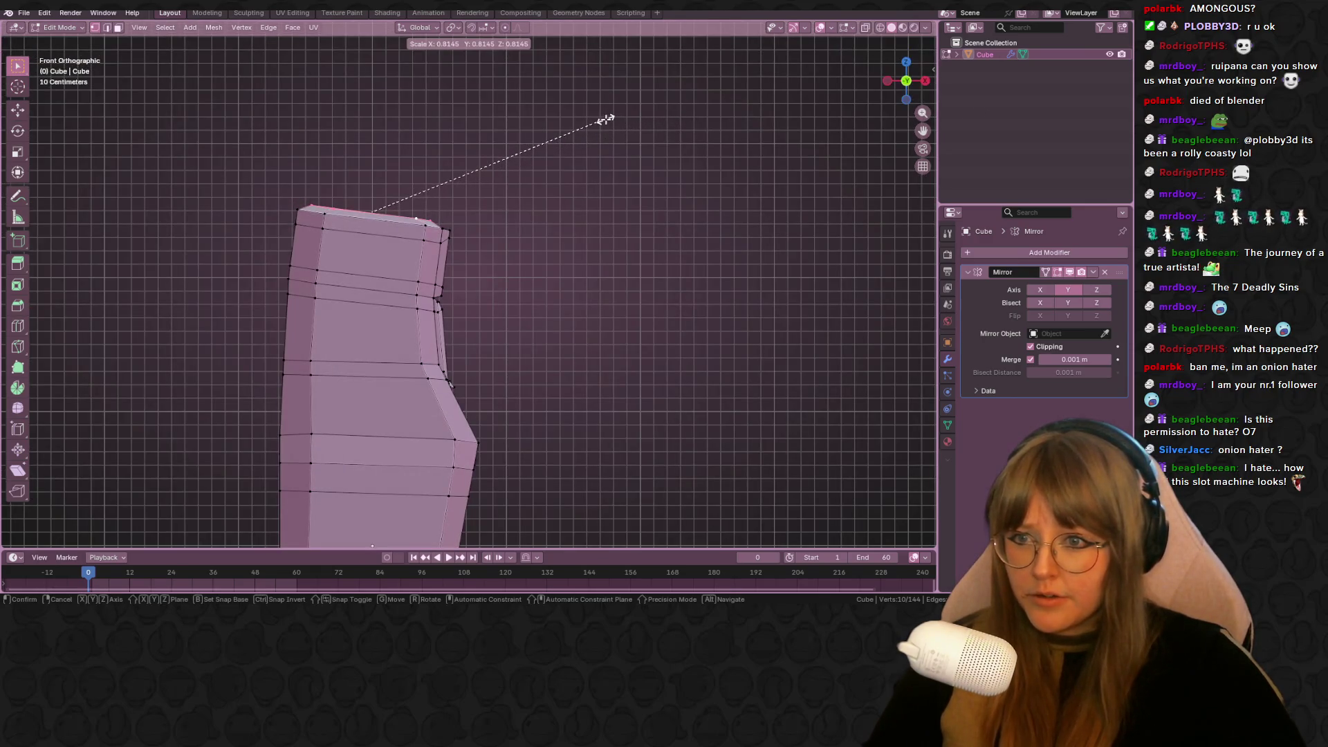
left_click(607, 119)
mouse_move(744, 173)
middle_mouse_down()
mouse_move(734, 242)
mouse_move(765, 272)
mouse_move(732, 305)
mouse_move(703, 292)
middle_mouse_up()
left_click(734, 242)
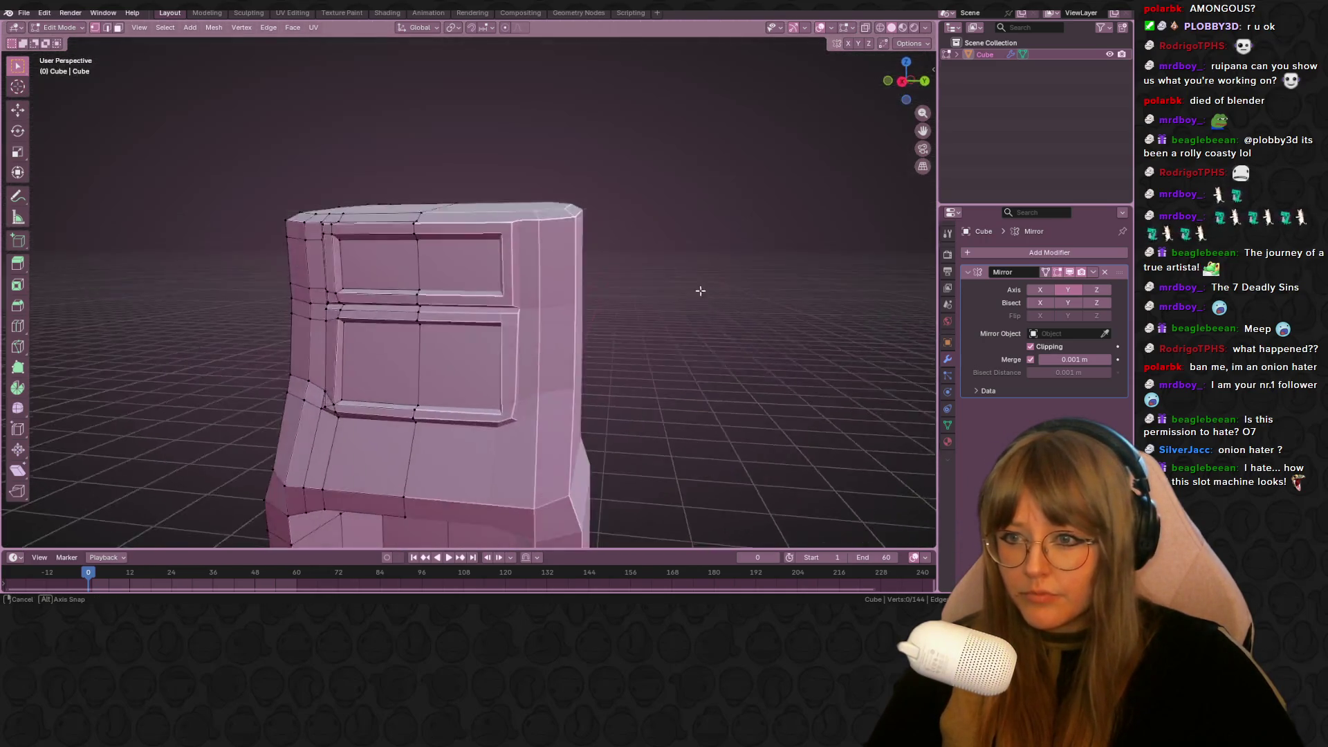
Extrude the face below the screen and shrink it inward to form an inset
scroll(703, 292, "down", 5)
middle_click_drag(664, 252, 539, 299)
mouse_move(391, 239)
middle_mouse_down()
mouse_move(474, 299)
mouse_move(430, 222)
middle_mouse_up()
scroll(478, 302, "up", 6)
scroll(362, 231, "up", 3)
scroll(193, 108, "up", 2)
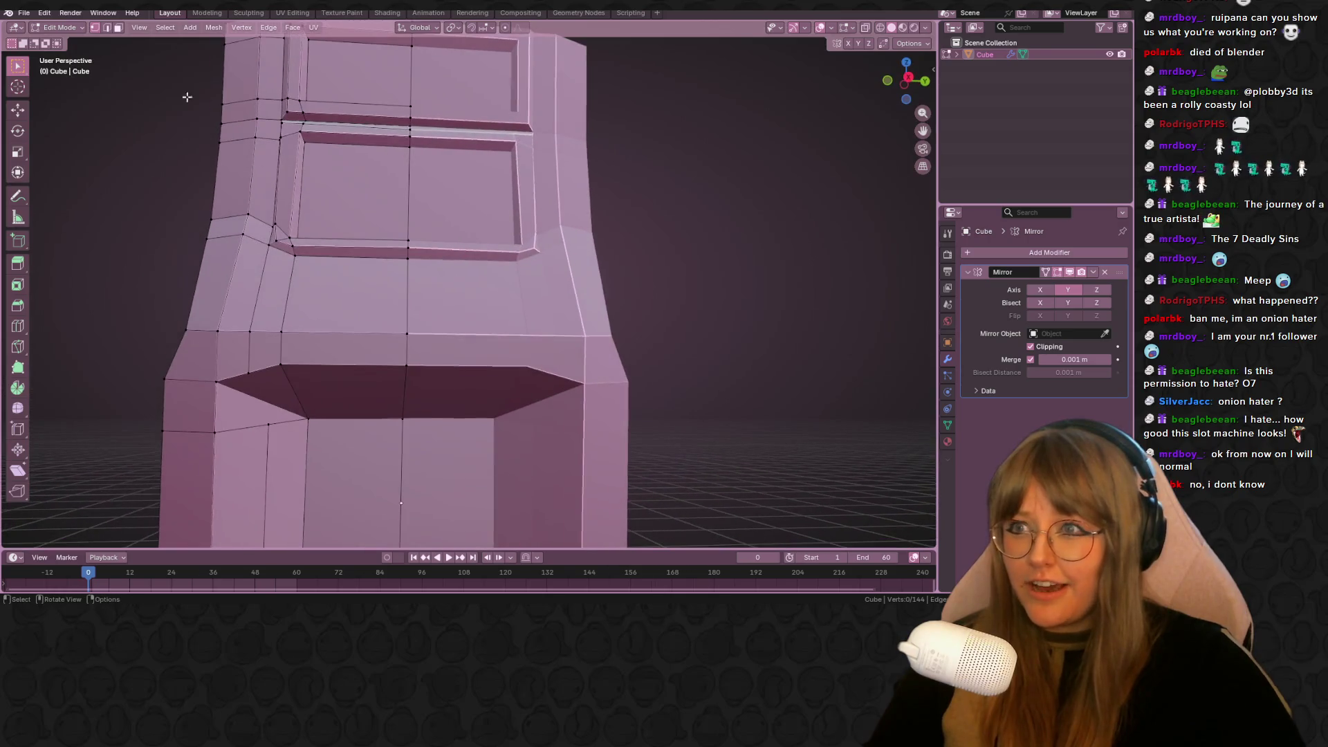
left_click(342, 291)
middle_click_drag(343, 291, 345, 261)
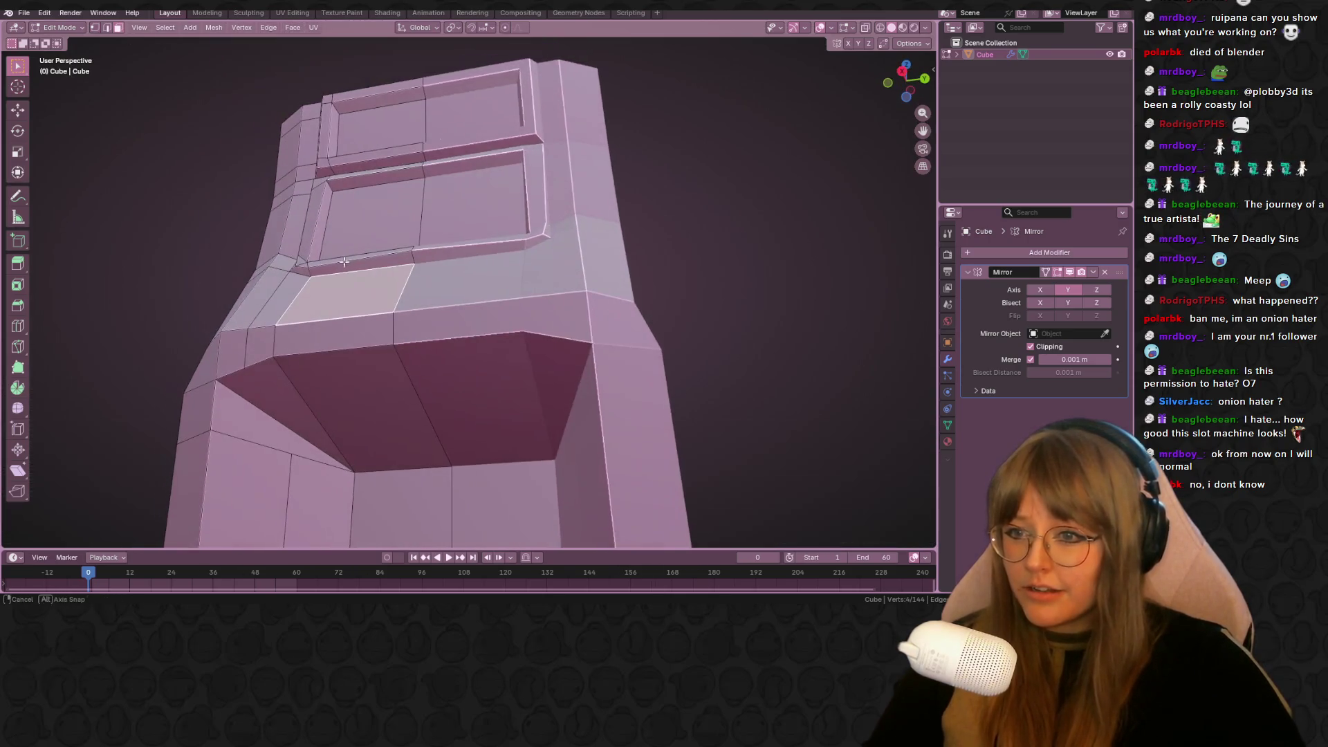
key("e")
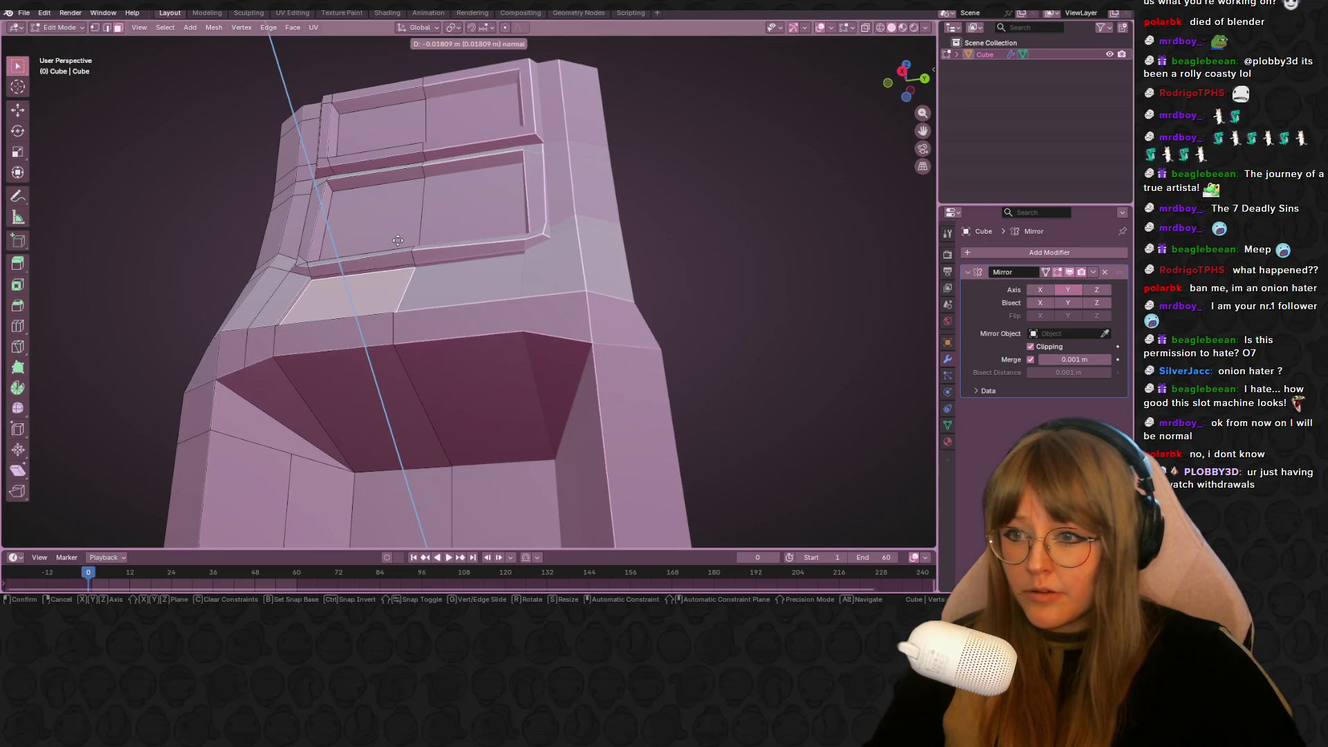
key("s")
left_click(405, 243)
middle_click_drag(404, 243, 637, 316)
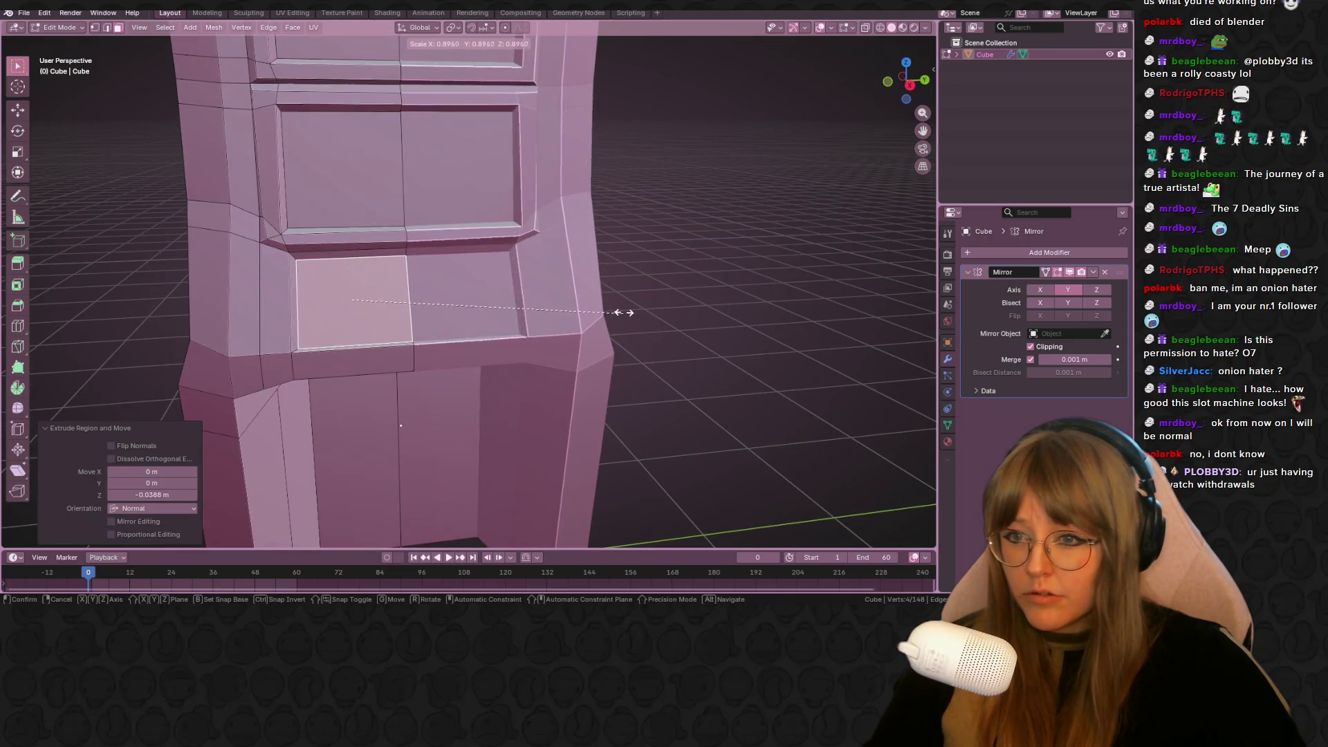
Try shrinking the thin strip under the control panel, then undo it
mouse_move(749, 145)
middle_mouse_down()
mouse_move(848, 187)
mouse_move(658, 231)
mouse_move(507, 297)
mouse_move(364, 226)
mouse_move(568, 303)
mouse_move(449, 270)
middle_mouse_up()
left_click(472, 373)
key("s")
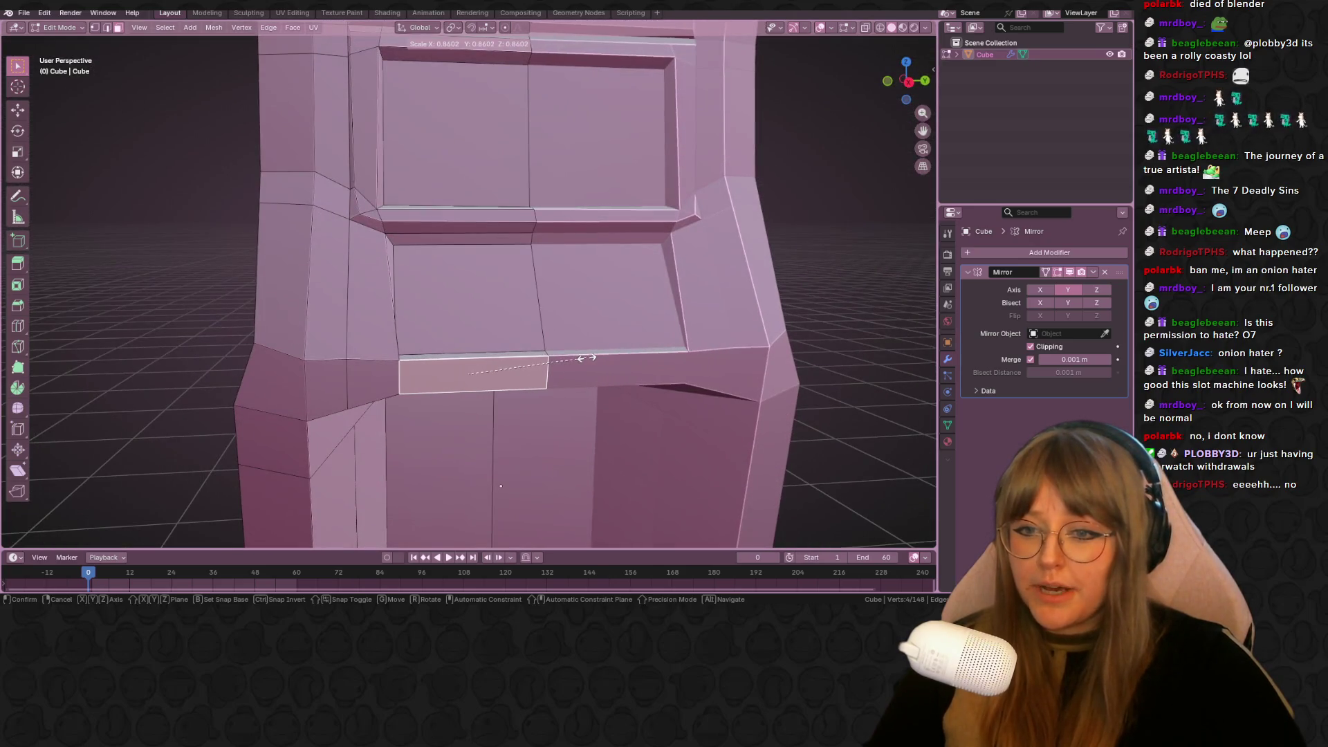
left_click(484, 377)
key("ctrl+z")
mouse_move(408, 249)
middle_mouse_down()
mouse_move(392, 299)
mouse_move(460, 249)
mouse_move(548, 231)
middle_mouse_up()
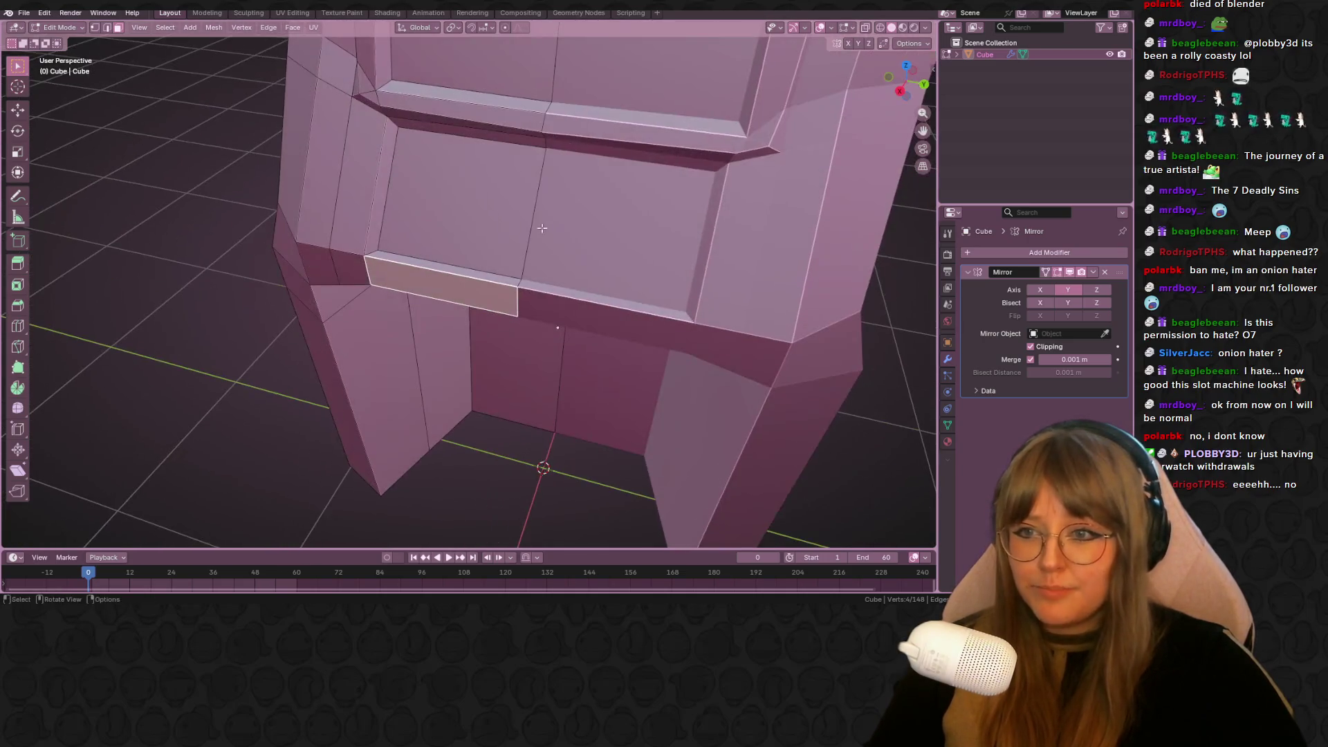
In vertex select mode, pick a single ledge vertex and view from the right
left_click(94, 27)
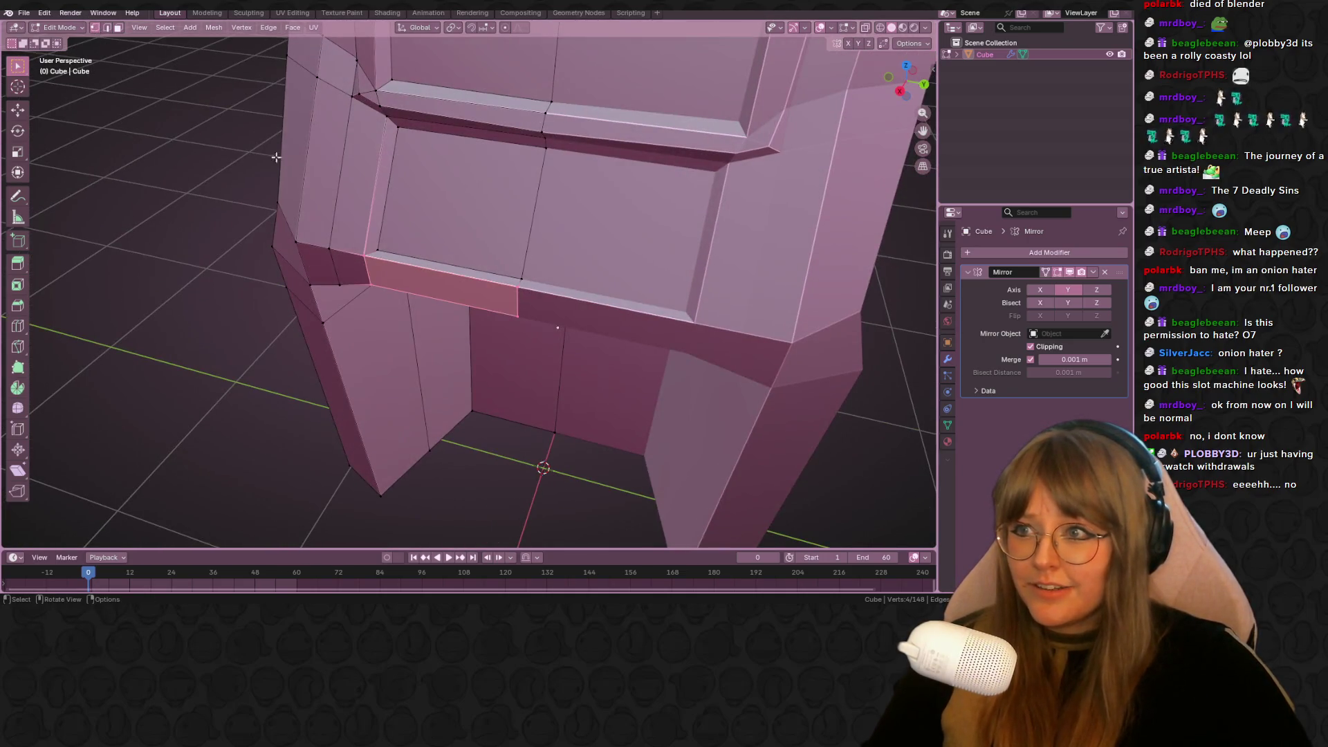
left_click(520, 275)
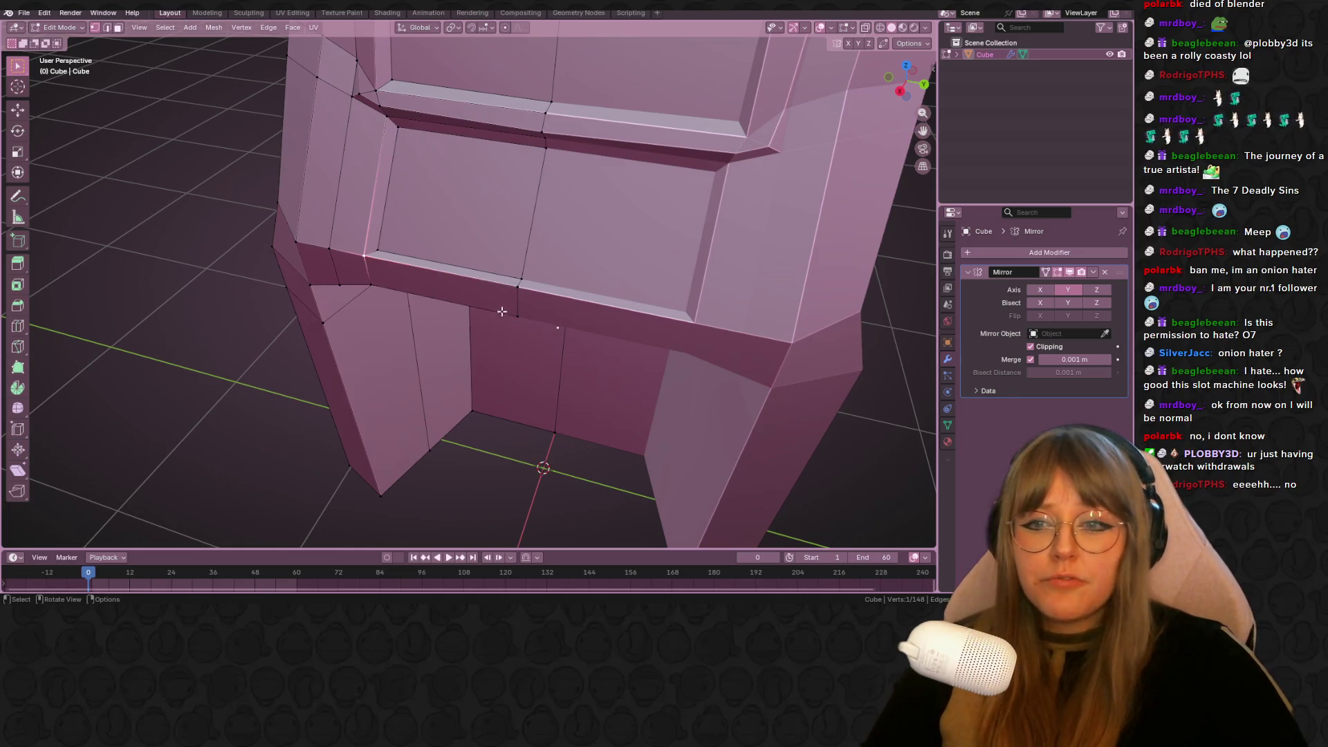
left_click(900, 91)
Edge-slide the selected ledge edge along the mesh
key("g")
key("g")
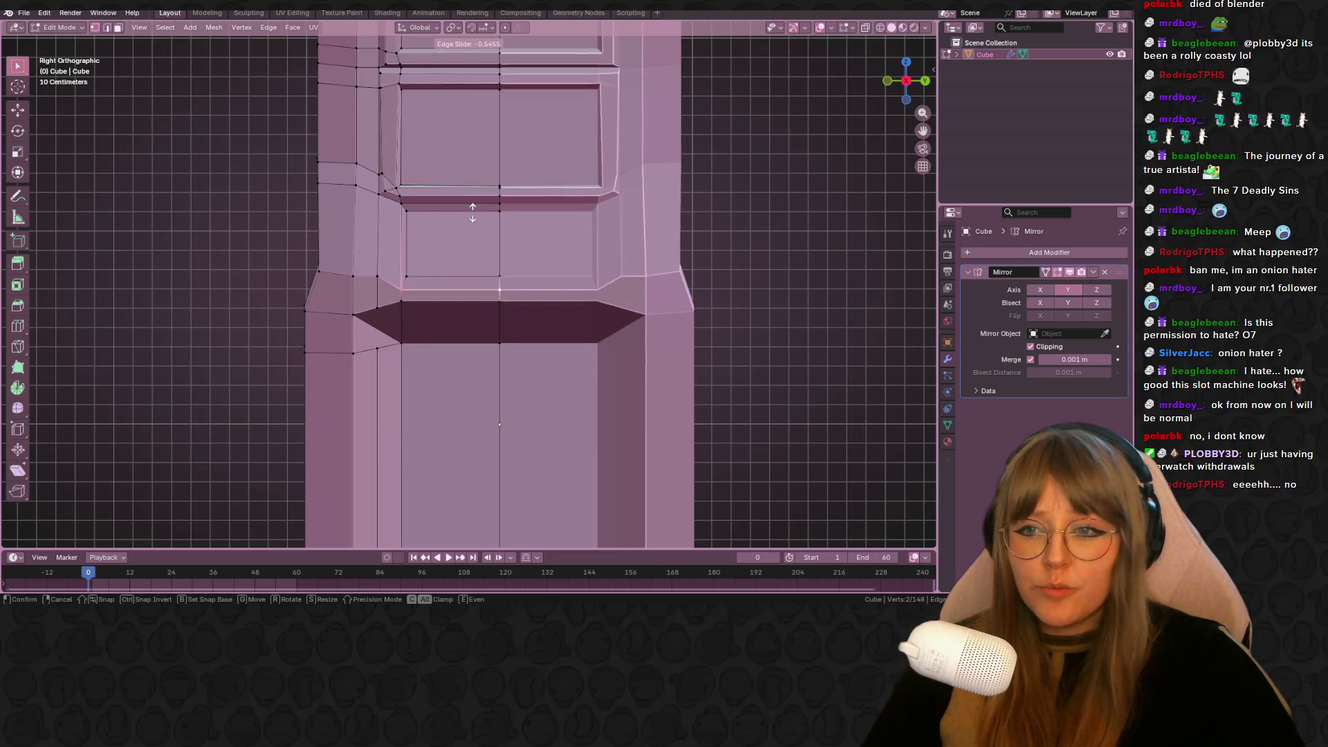
left_click(470, 207)
scroll(391, 253, "up", 3)
left_click(347, 290)
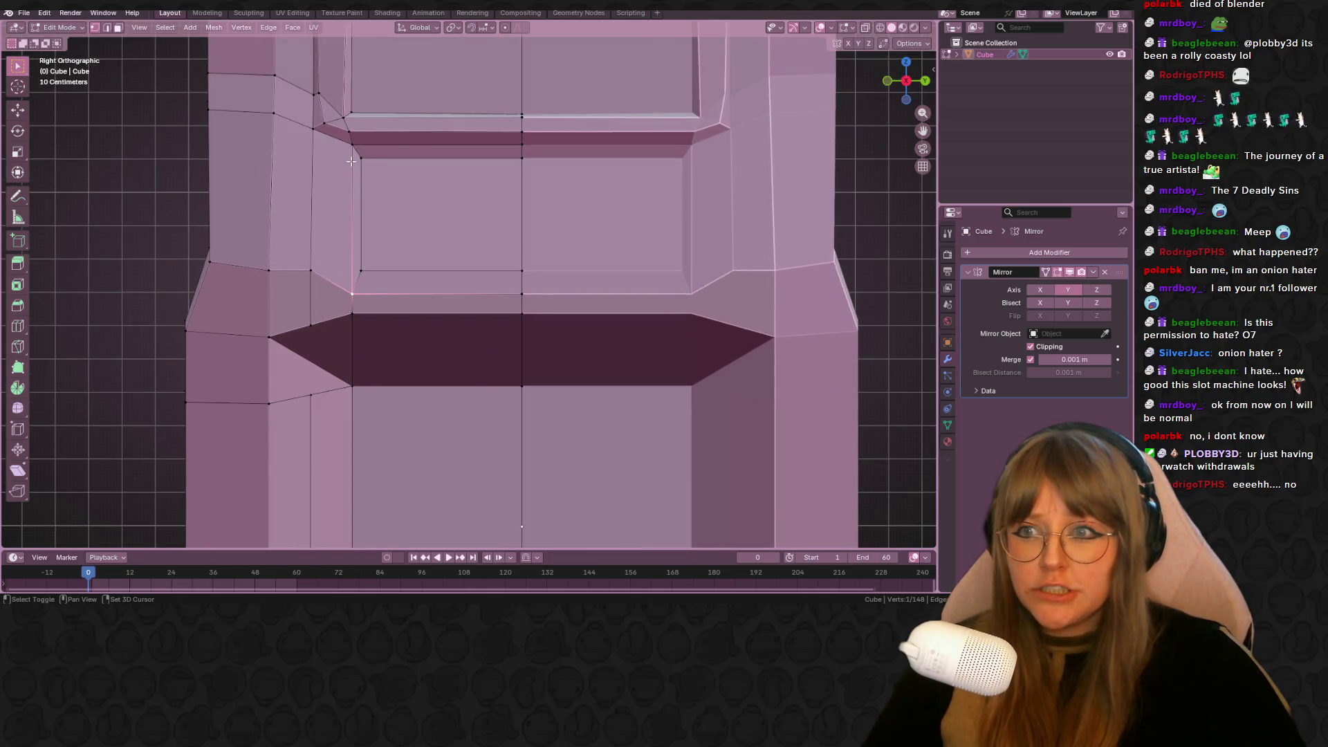
left_click(415, 204)
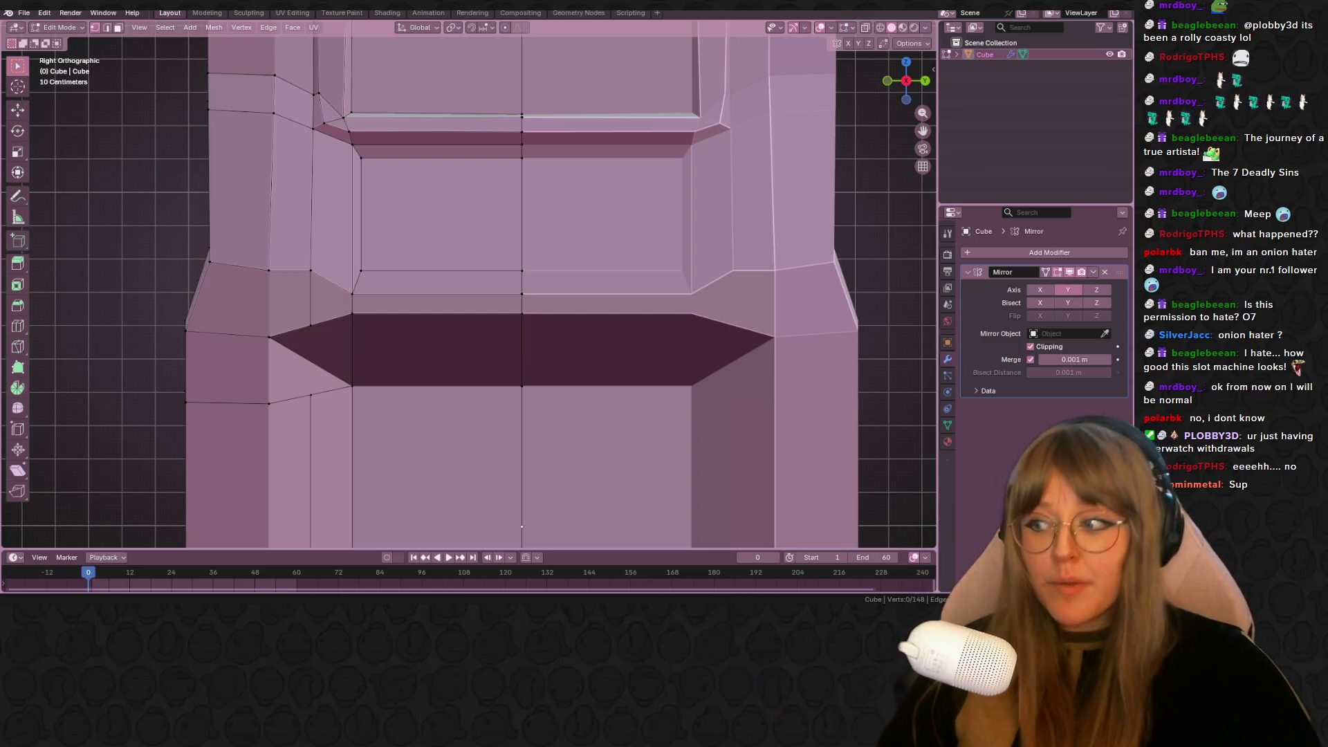
Vertex-slide a ledge corner vertex by factor 0.040, then check the whole cabinet outside Edit Mode
scroll(538, 319, "down", 3)
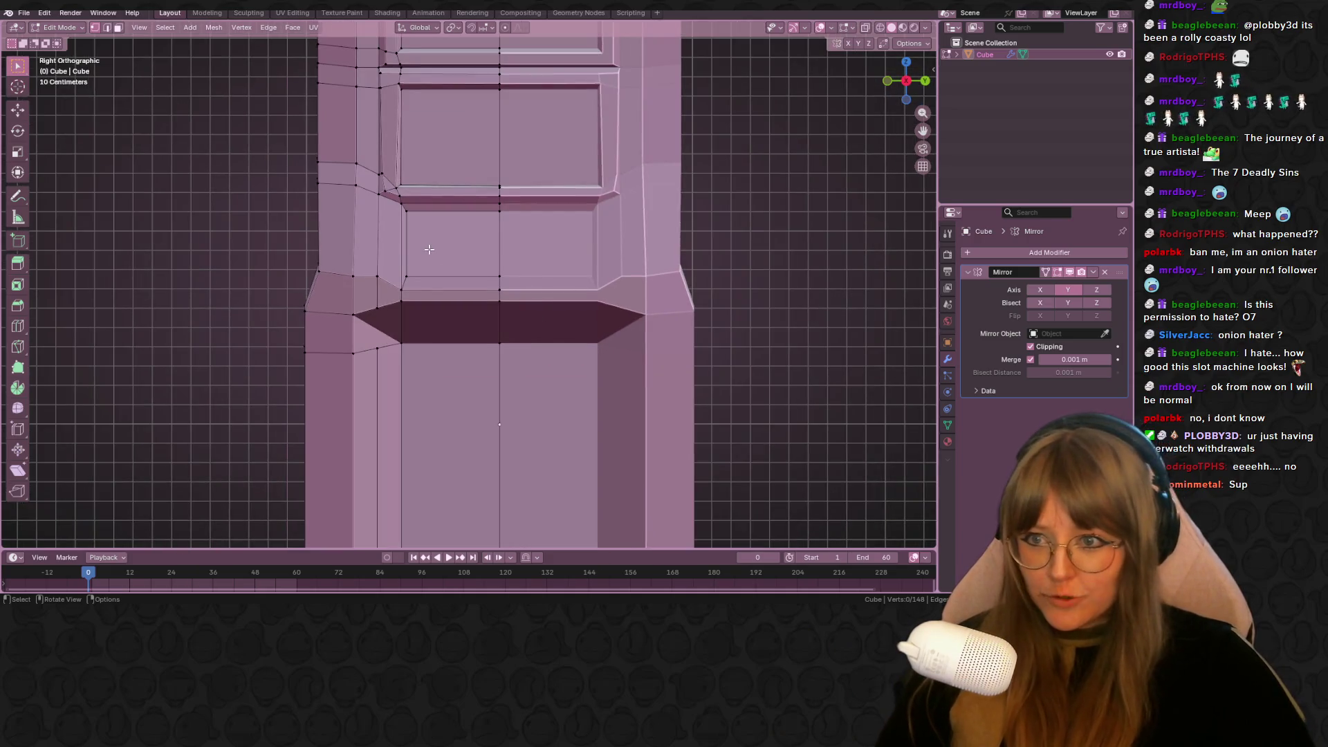
scroll(429, 249, "up", 2)
key("shift+v")
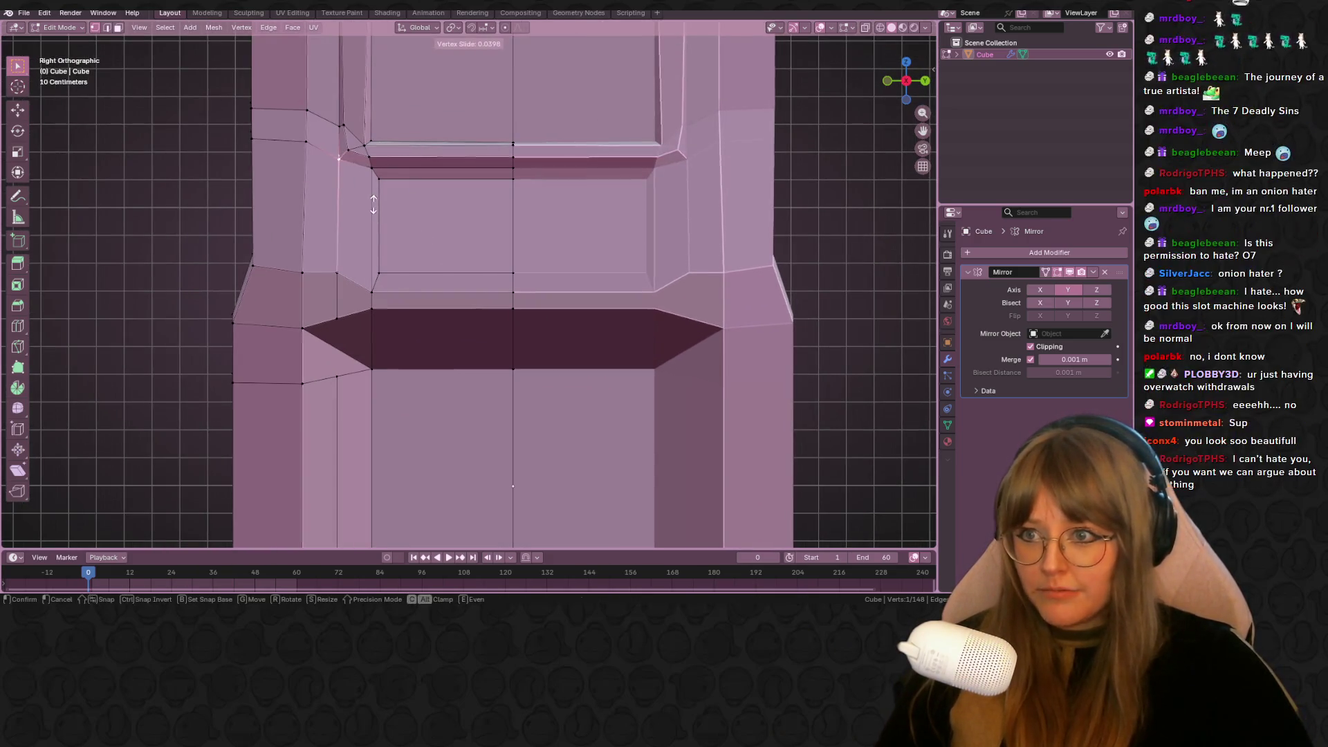
left_click(372, 204)
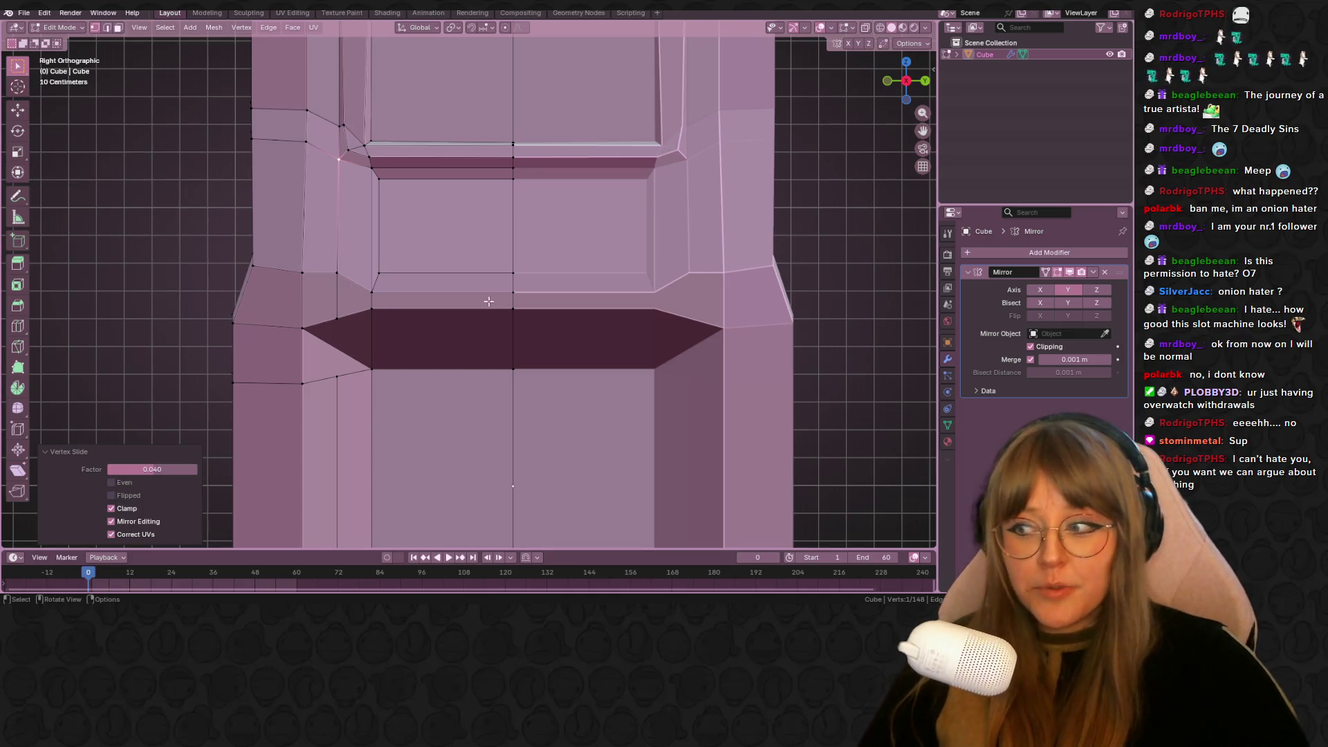
scroll(711, 141, "down", 6)
key("Tab")
mouse_move(711, 141)
middle_mouse_down()
mouse_move(720, 187)
mouse_move(800, 223)
mouse_move(682, 177)
mouse_move(686, 225)
mouse_move(595, 227)
mouse_move(566, 213)
mouse_move(674, 181)
mouse_move(705, 202)
mouse_move(716, 139)
mouse_move(548, 258)
mouse_move(583, 244)
middle_mouse_up()
scroll(662, 147, "up", 5)
key("Tab")
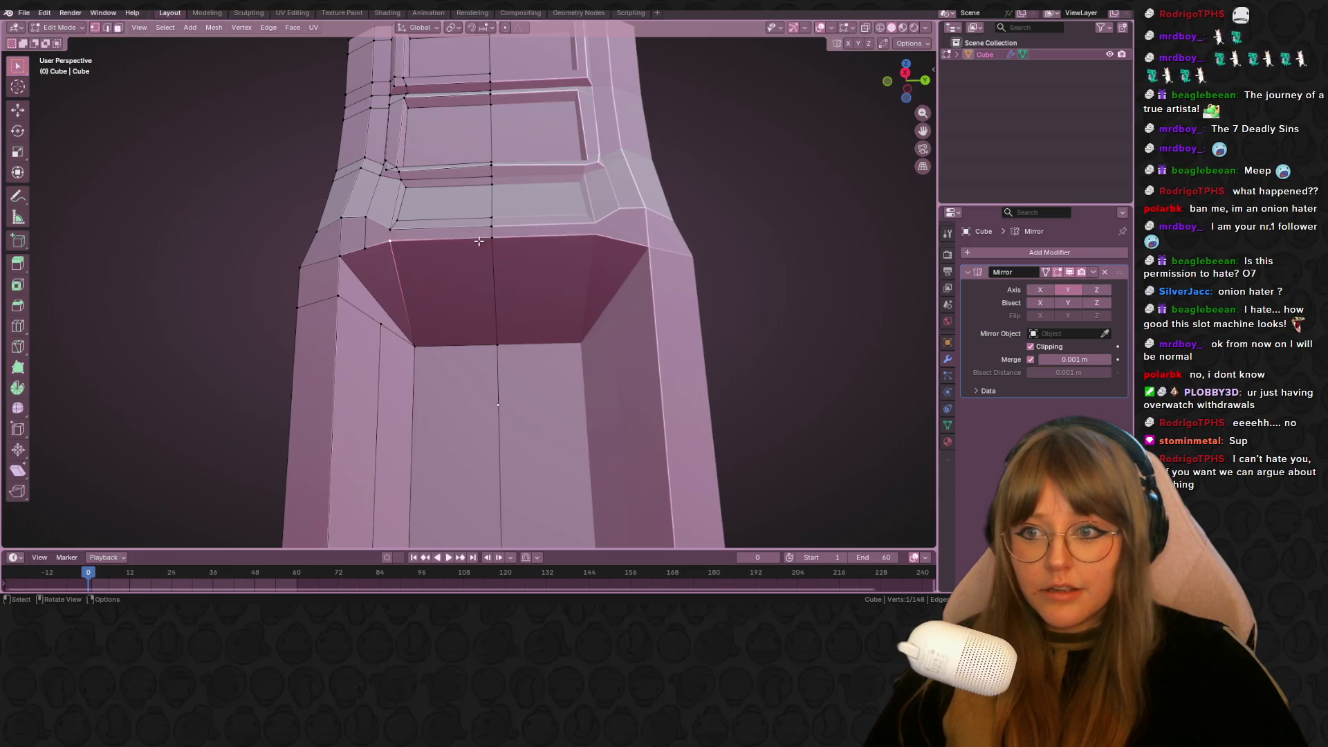
Raise the ledge's top edge upward, working in the right side view
left_click(400, 245, "shift")
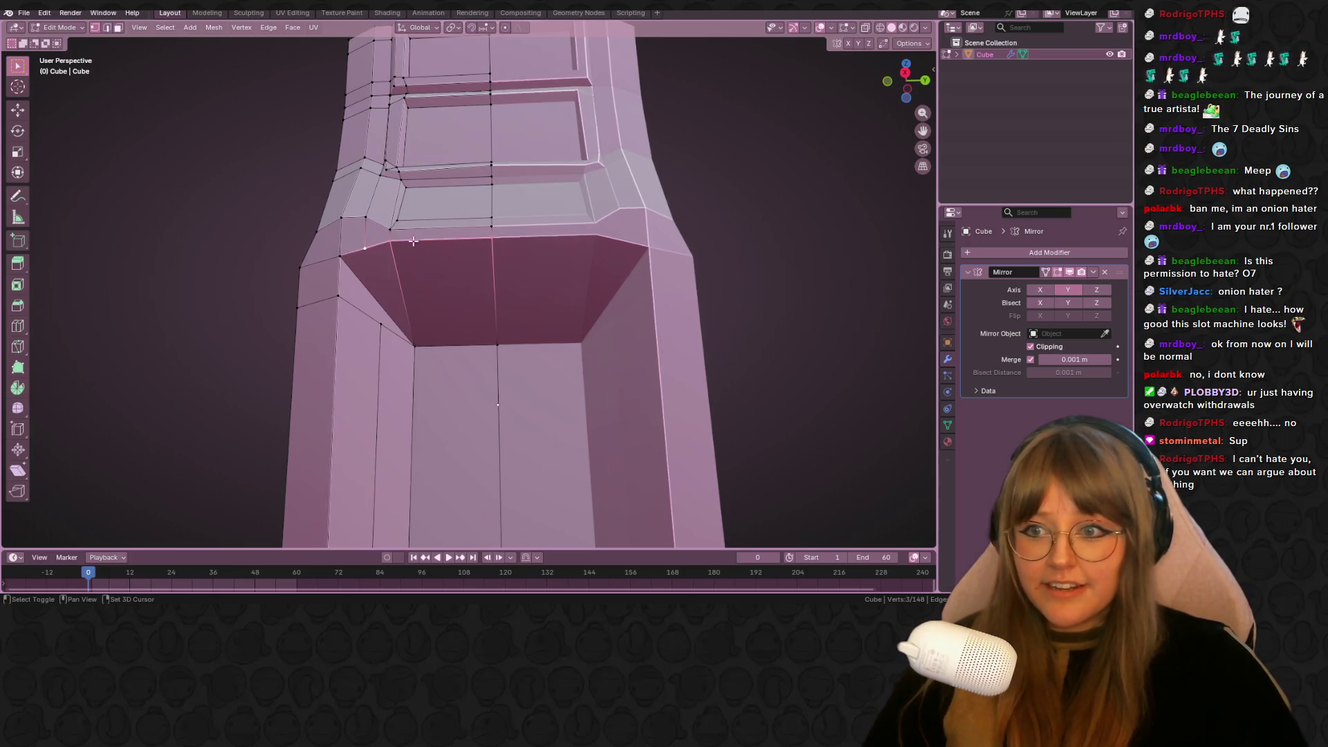
left_click(906, 65)
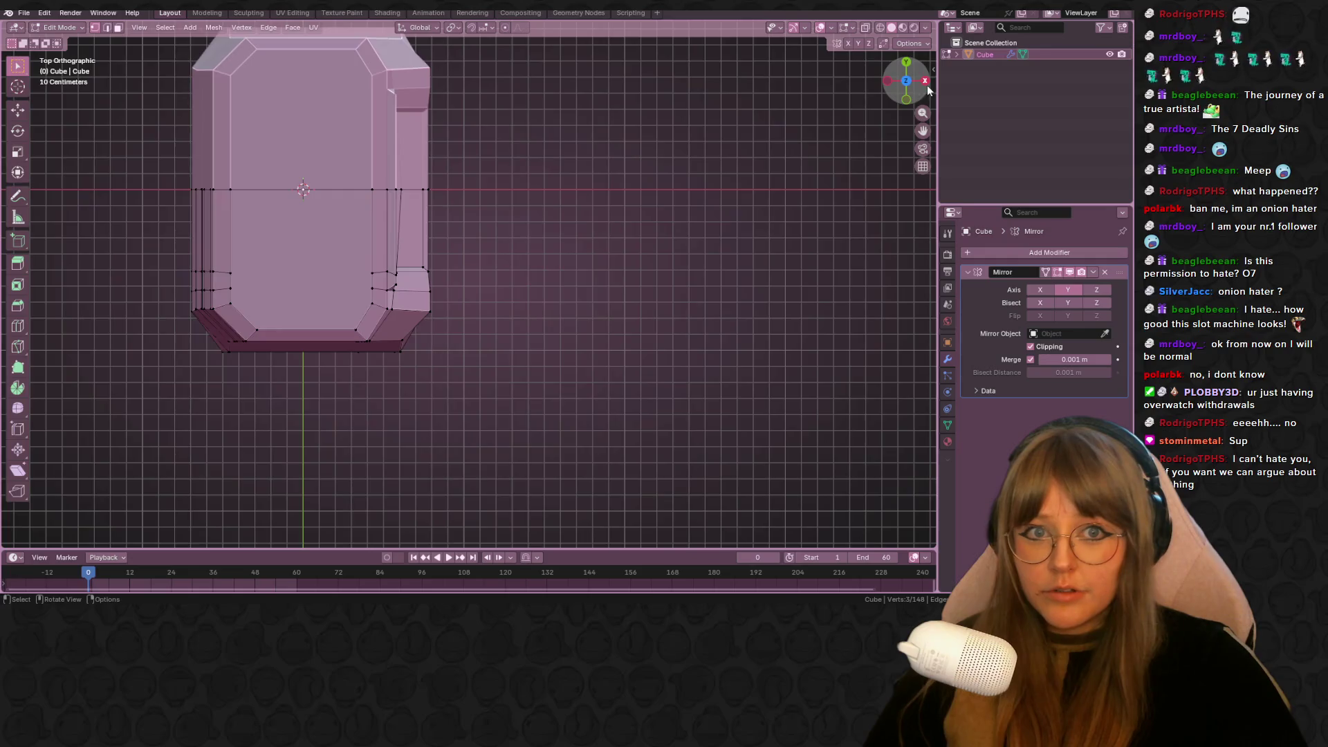
left_click(924, 81)
scroll(361, 240, "up", 2)
key("g")
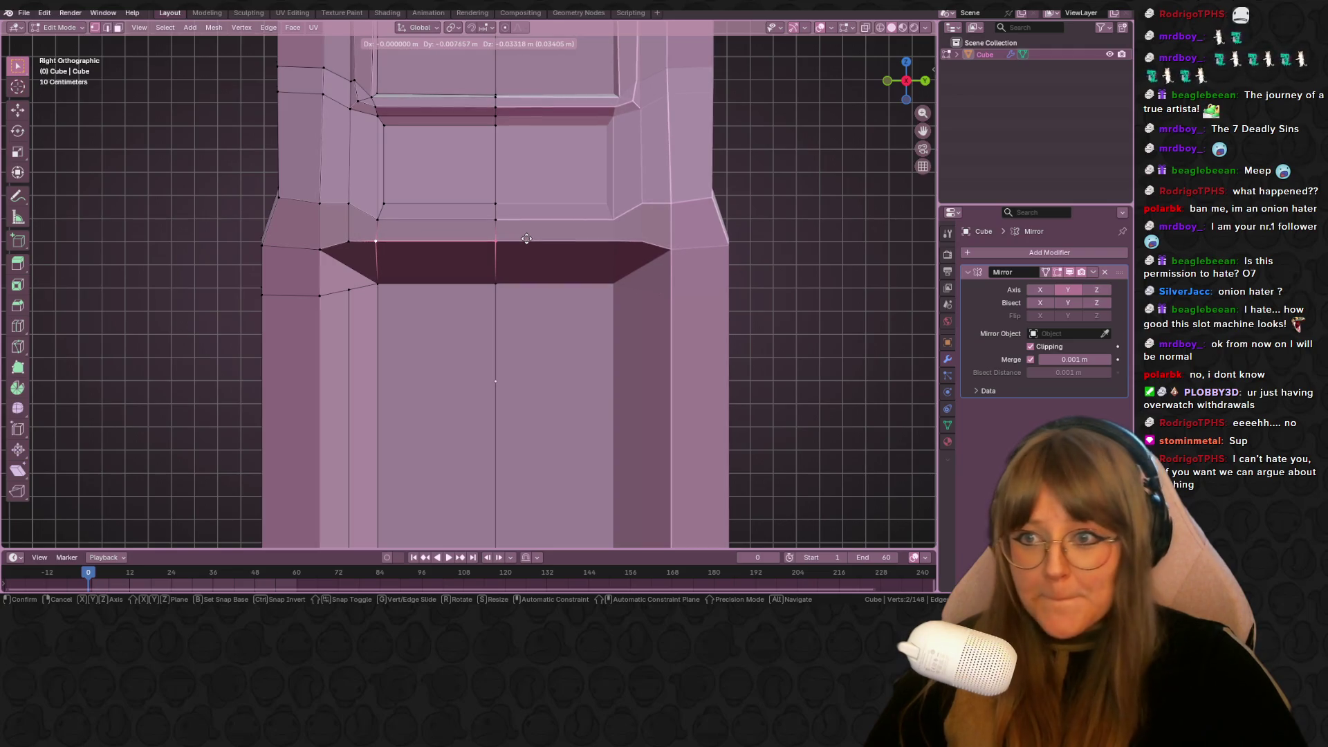
left_click(519, 240)
key("g")
left_click(503, 238)
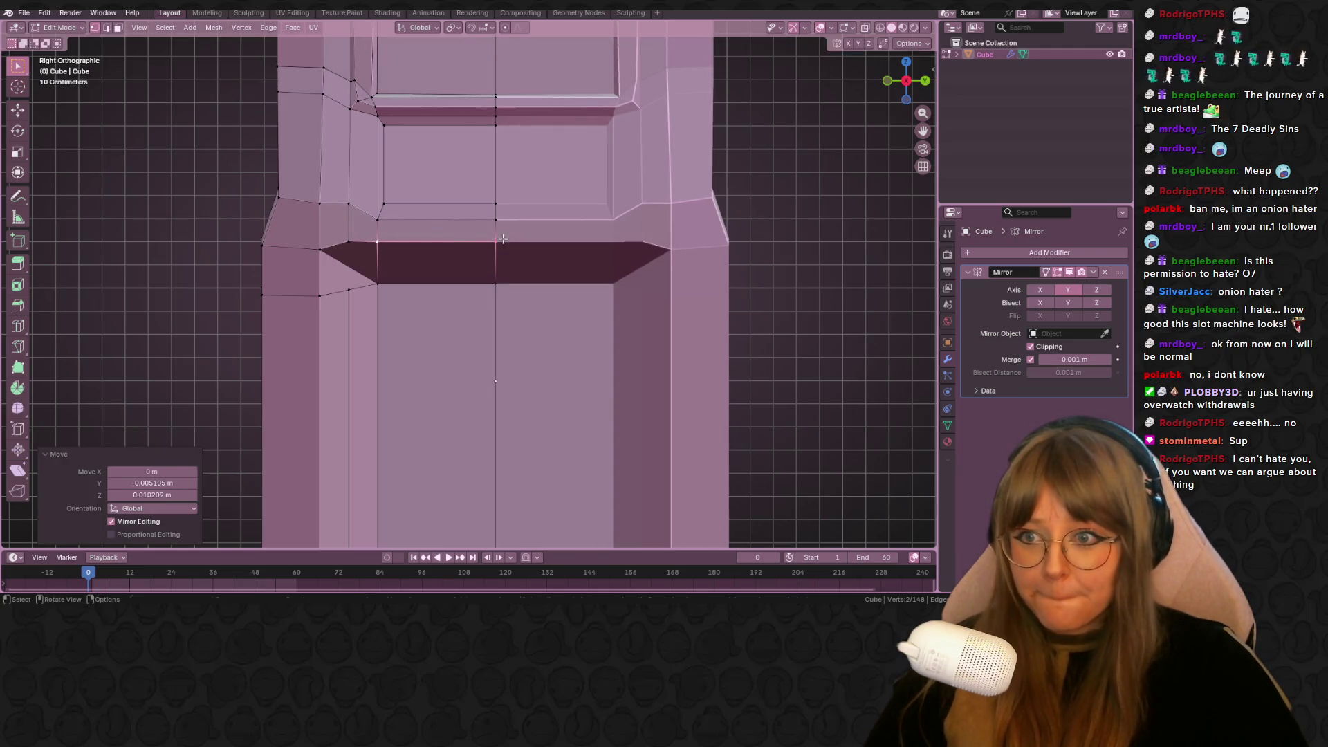
left_click(360, 238)
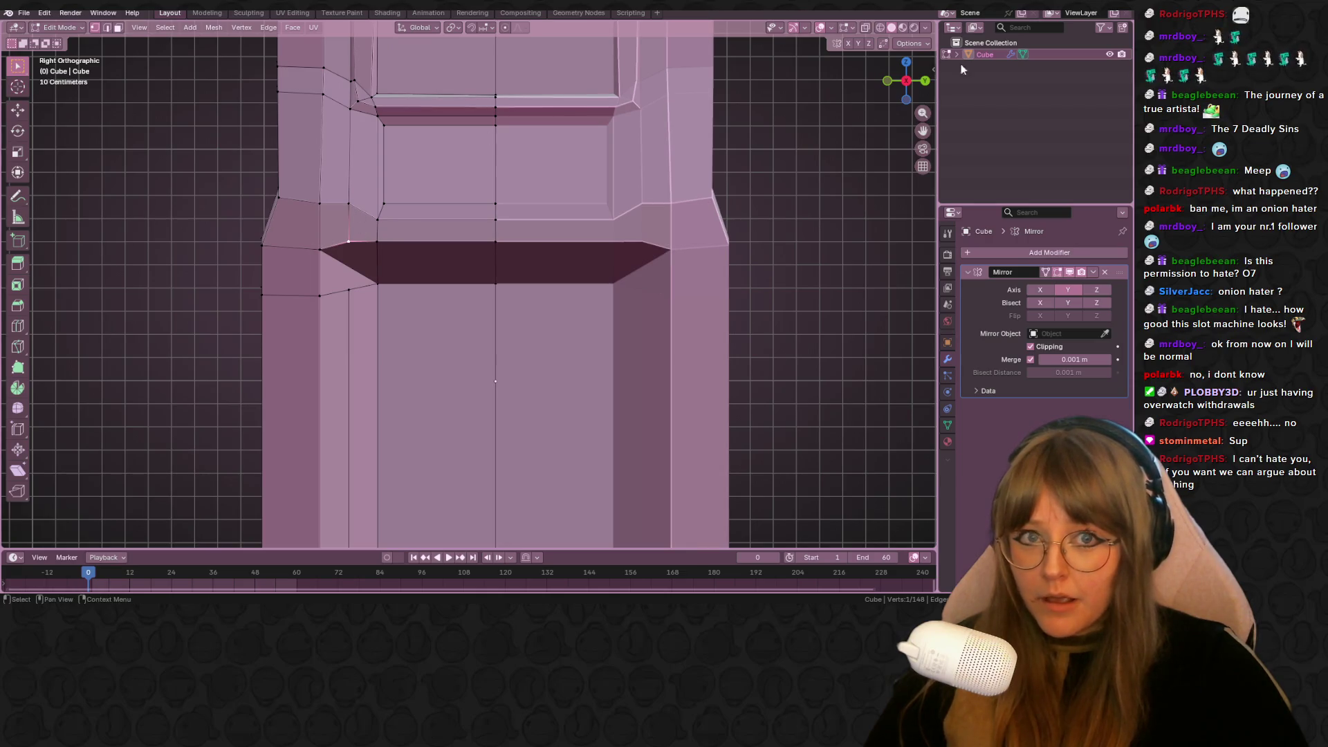
With Auto Merge on, merge two stray side vertices into neighbours, then minimise Blender
left_click(912, 44)
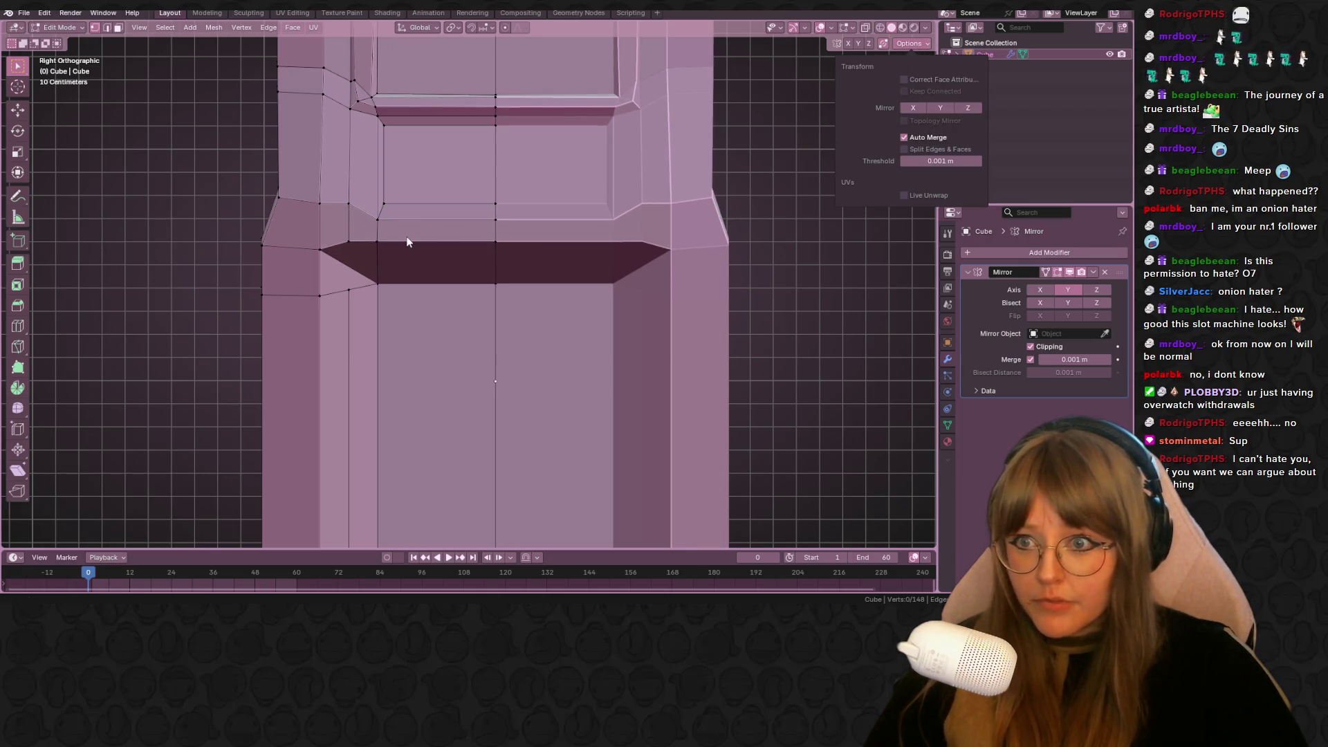
left_click(347, 247)
key("g")
key("g")
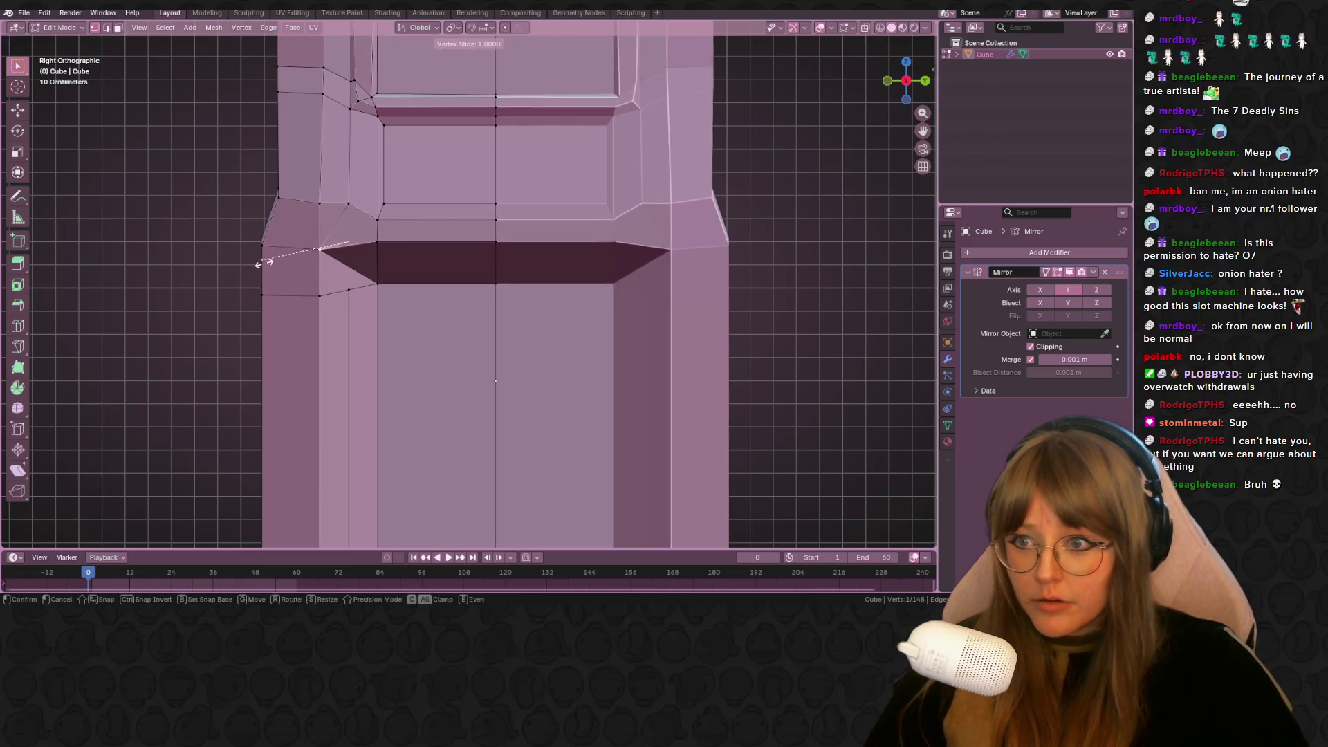
left_click(263, 261)
key("g")
key("g")
left_click(356, 291)
mouse_move(356, 291)
middle_mouse_down()
mouse_move(408, 297)
mouse_move(424, 273)
mouse_move(509, 286)
middle_mouse_up()
key("g")
key("g")
left_click(463, 302)
scroll(463, 302, "down", 3)
key("ctrl+z")
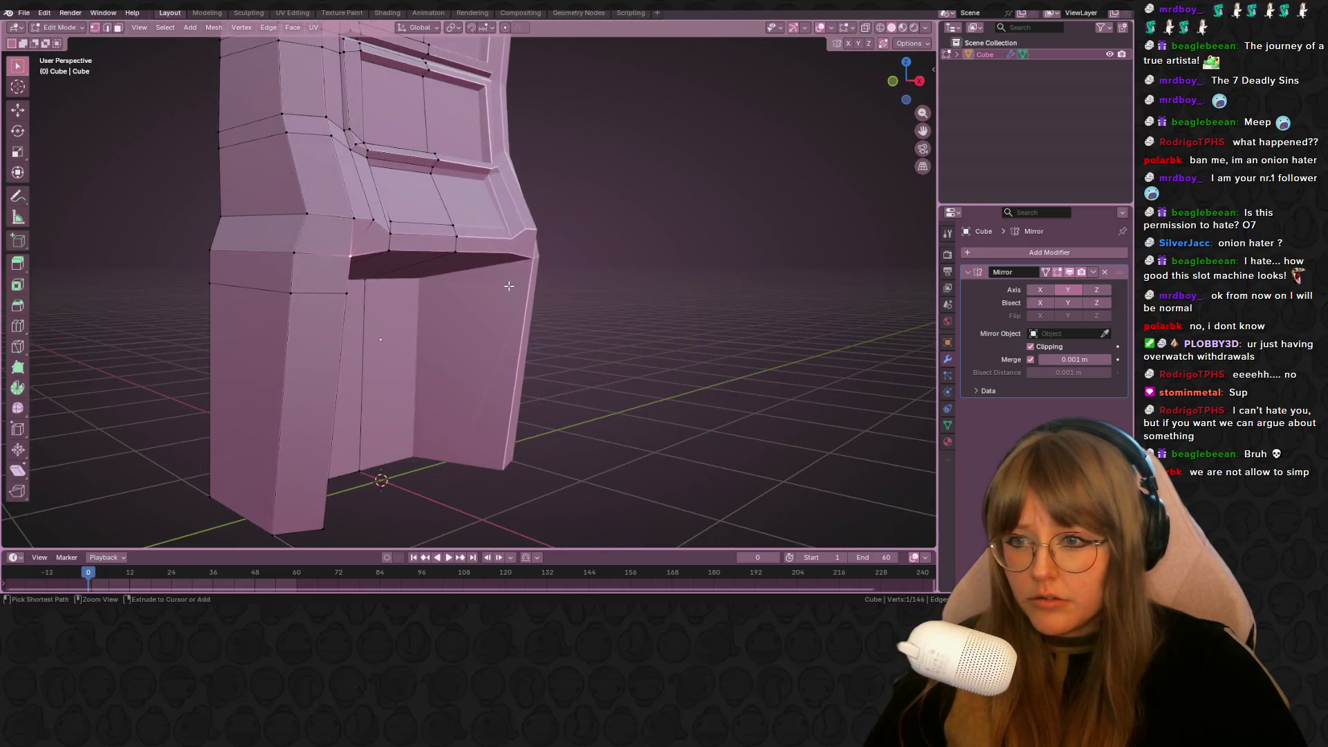
scroll(664, 280, "up", 3)
middle_click_drag(664, 280, 684, 280)
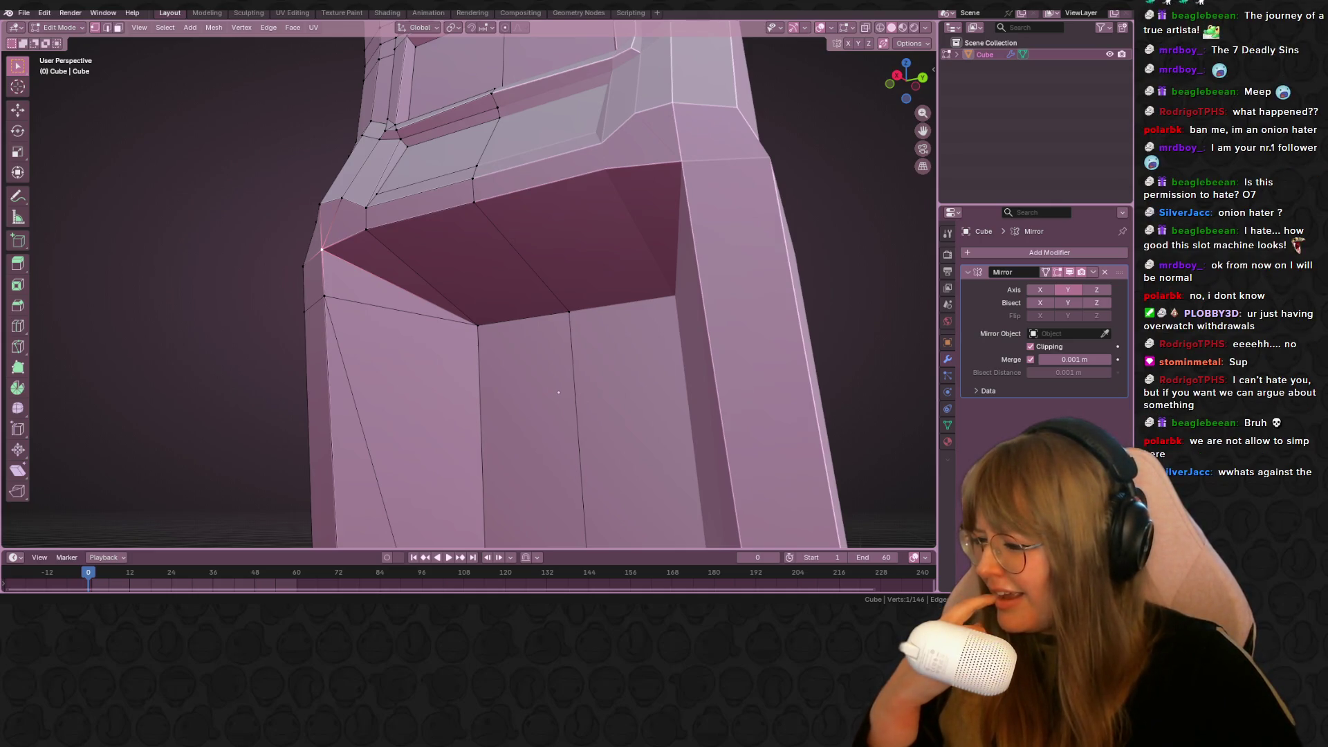
key("super+d")
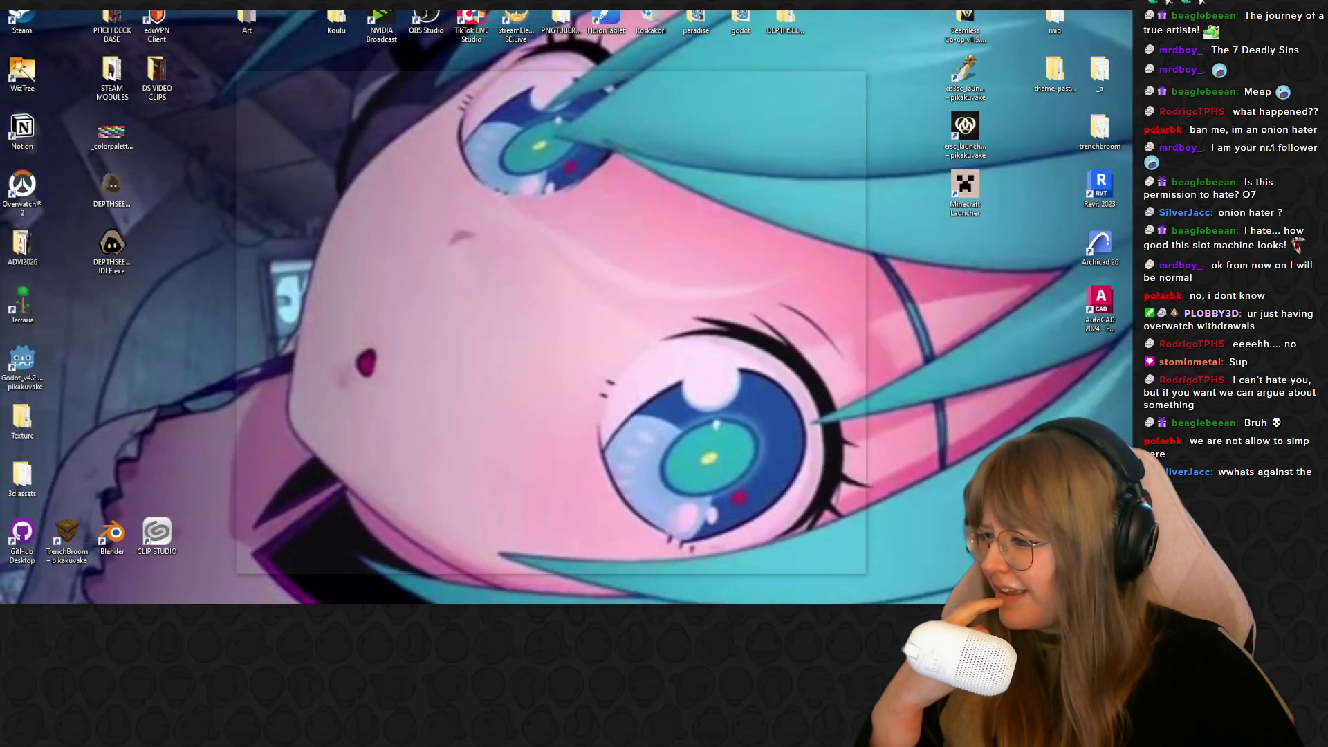
Bring the minimised Blender window back with Win+D
key("super+d")
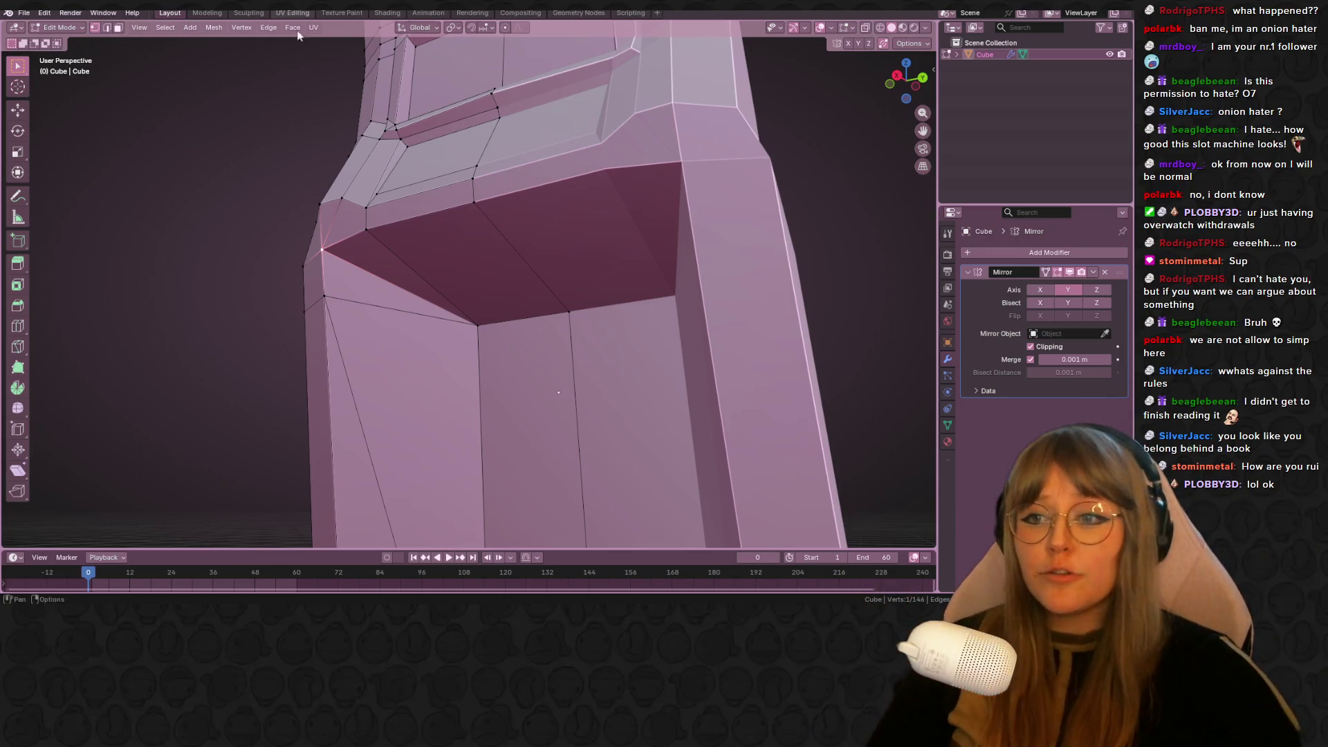
Nudge several ledge and lower-side vertices, including one vertex slide of factor 0.207
mouse_move(558, 393)
middle_mouse_down()
mouse_move(471, 353)
mouse_move(392, 213)
mouse_move(409, 237)
mouse_move(435, 226)
mouse_move(491, 133)
mouse_move(442, 207)
middle_mouse_up()
key("g")
left_click(452, 215)
key("g")
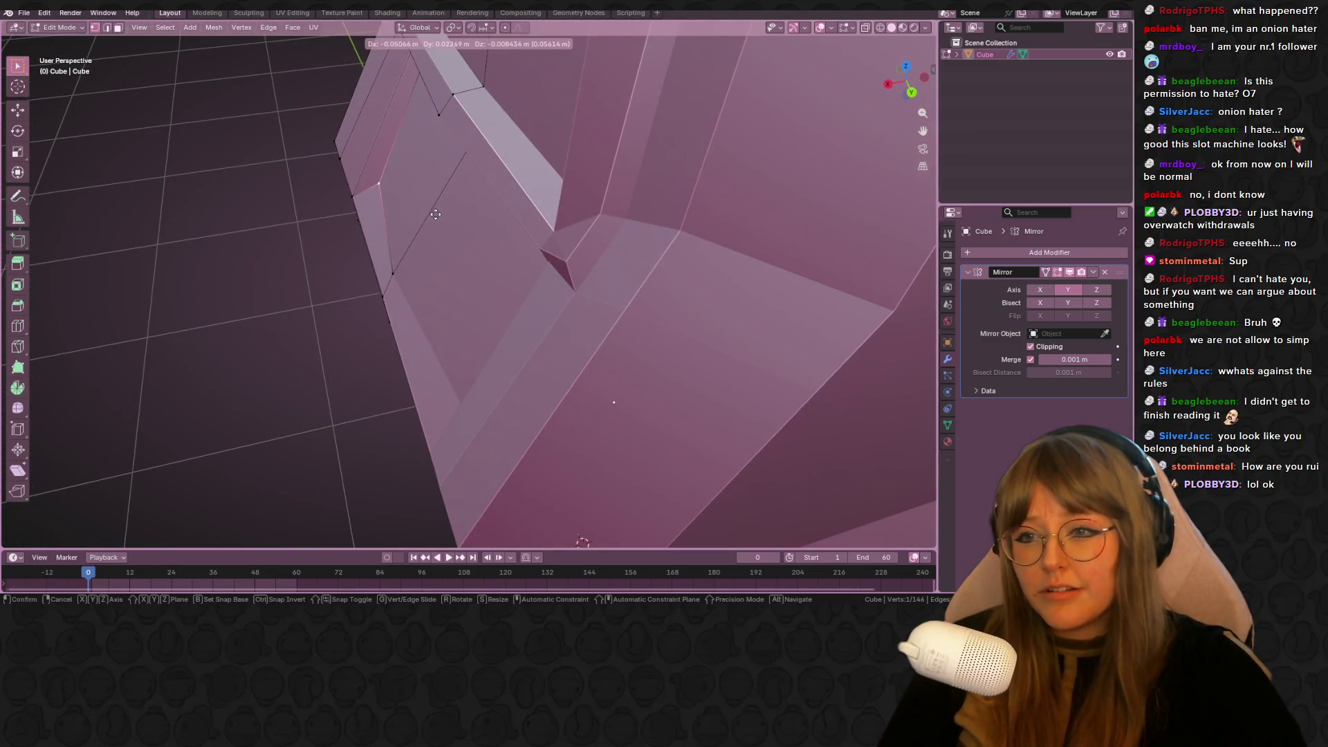
left_click(436, 214)
mouse_move(418, 256)
middle_mouse_down()
mouse_move(525, 278)
mouse_move(169, 305)
mouse_move(359, 266)
mouse_move(456, 194)
mouse_move(435, 231)
middle_mouse_up()
key("g")
left_click(453, 258)
key("g")
key("g")
left_click(525, 283)
key("g")
left_click(380, 264)
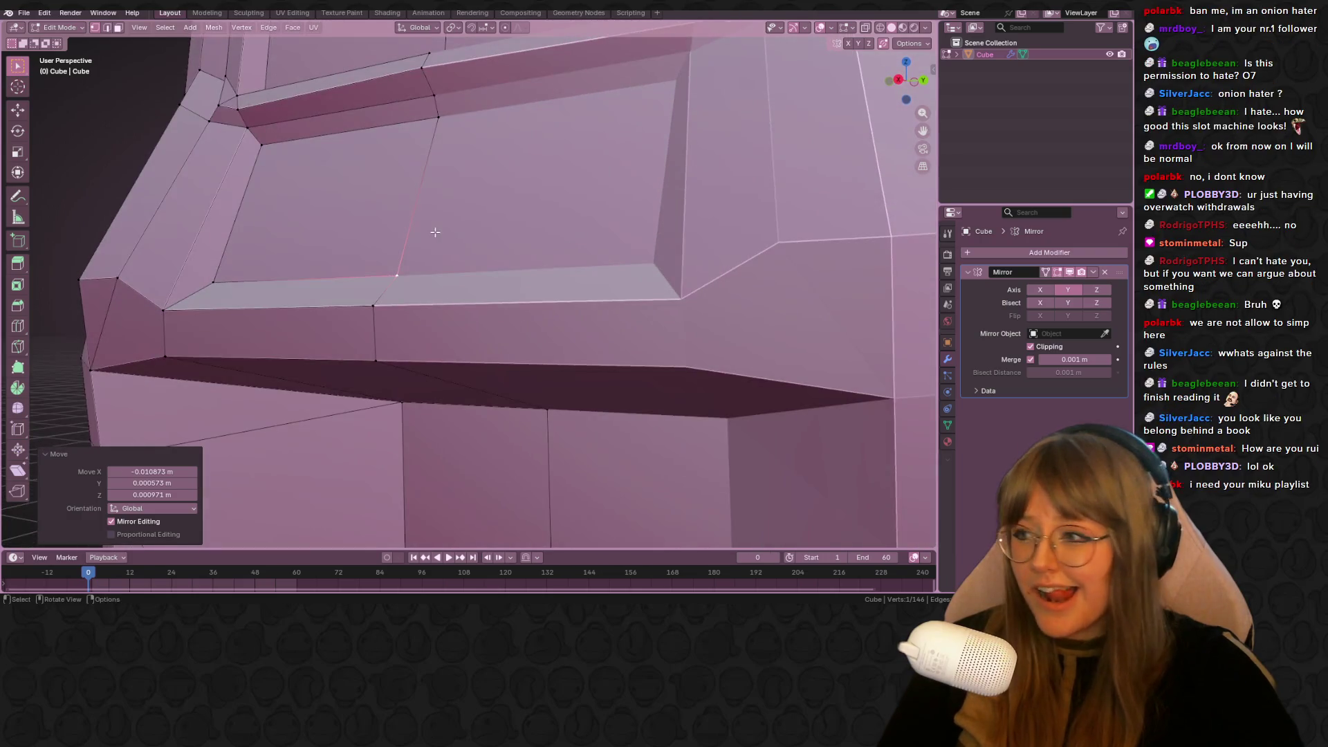
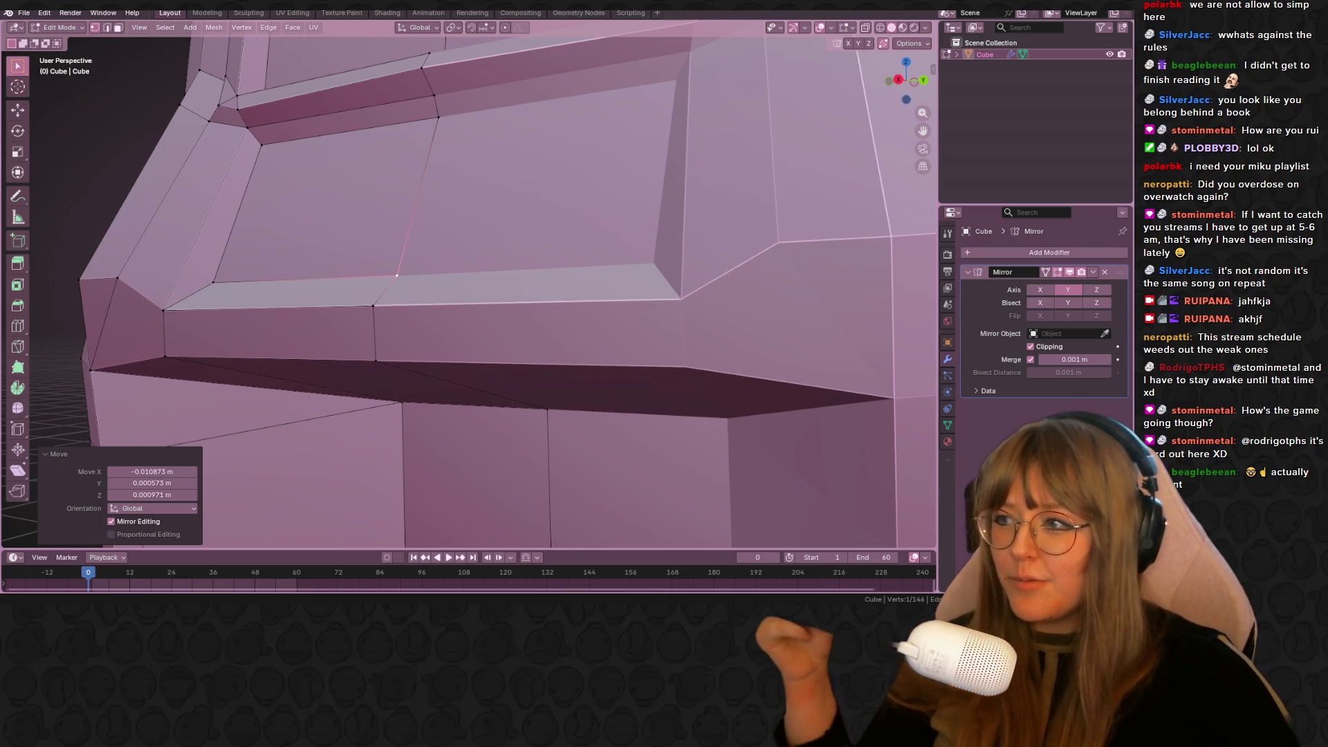
Vertex-slide the corner vertex of the upper front panel's bevelled border
scroll(565, 158, "down", 3)
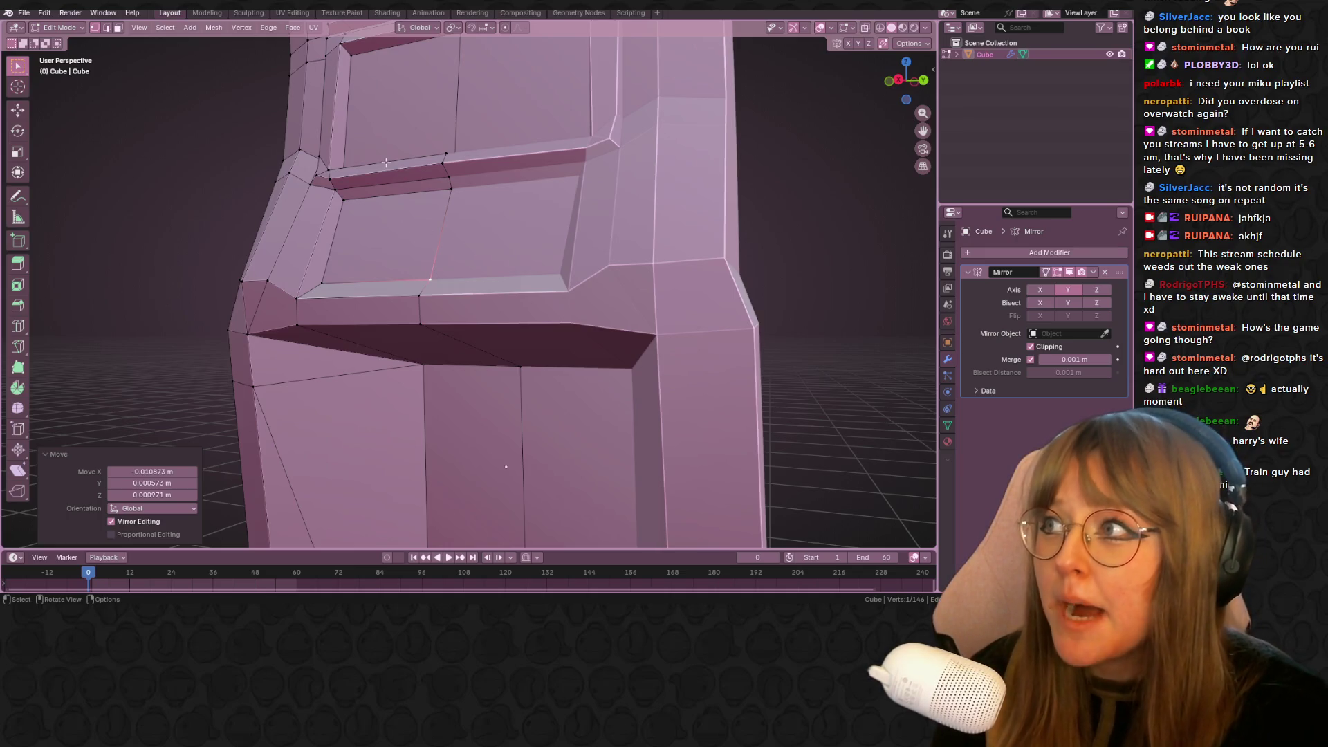
middle_click_drag(386, 161, 442, 160)
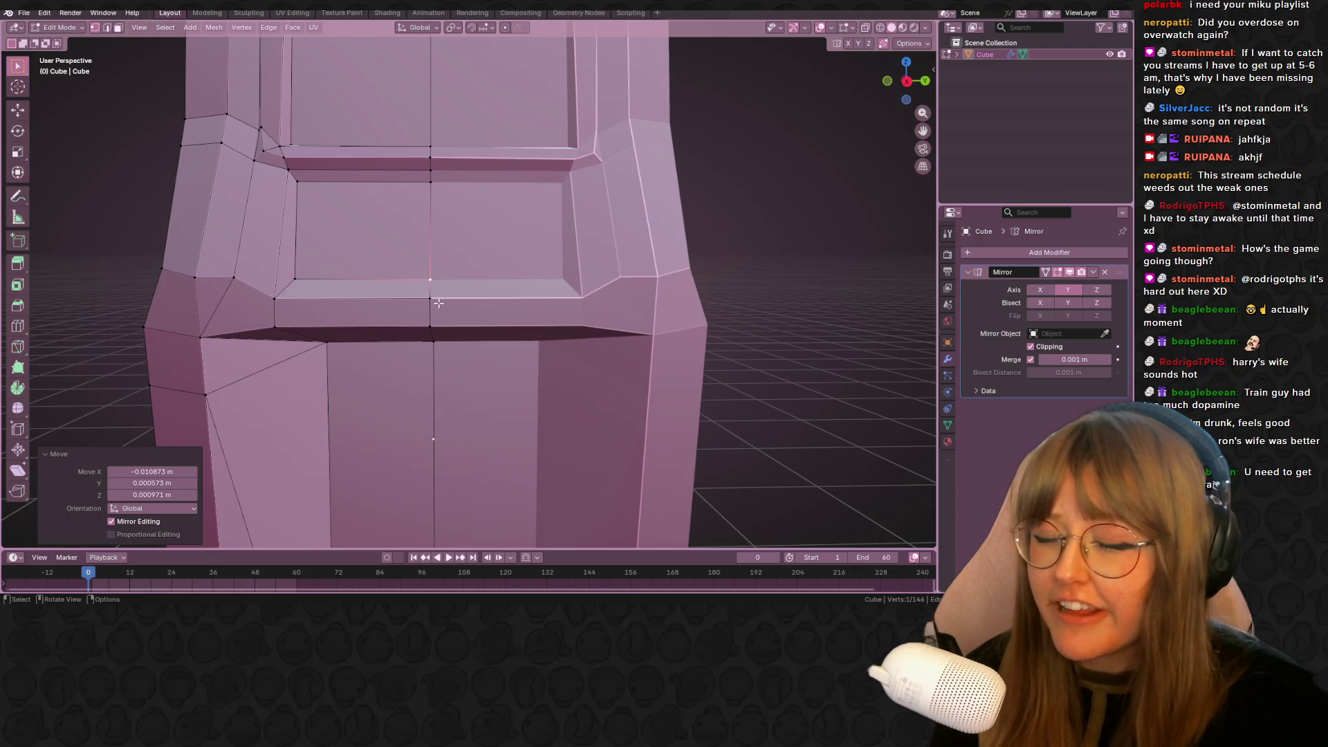
left_click(325, 188)
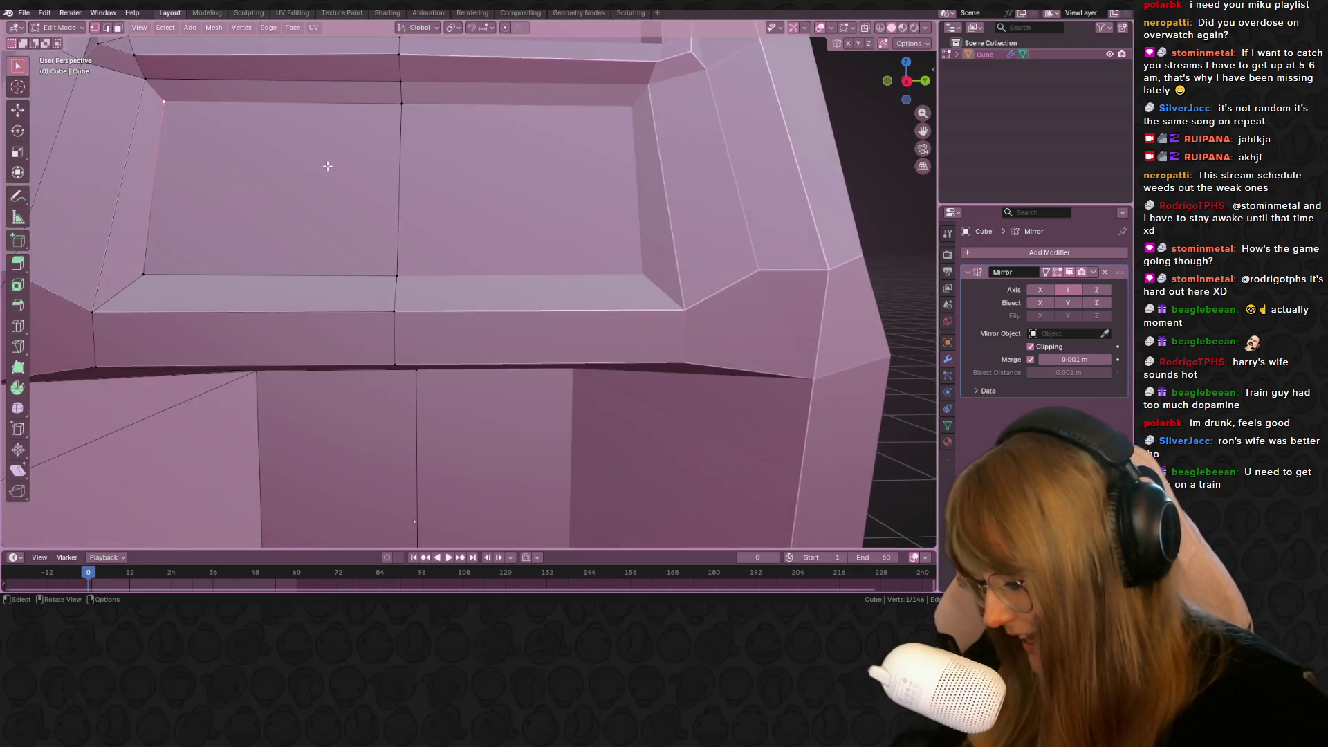
scroll(327, 164, "up", 1)
scroll(327, 163, "down", 3)
scroll(346, 201, "up", 3)
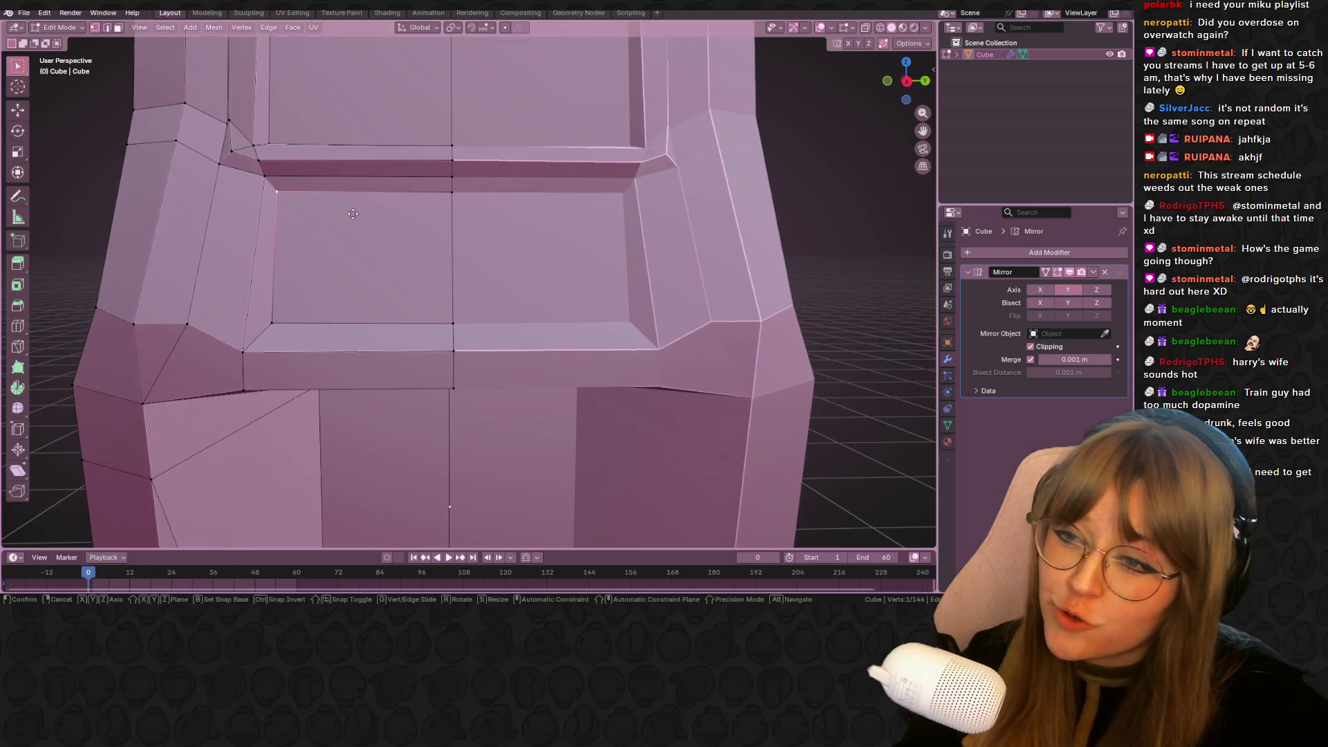
key("shift+v")
left_click(355, 208)
mouse_move(355, 208)
middle_mouse_down()
mouse_move(298, 357)
mouse_move(340, 267)
mouse_move(429, 249)
middle_mouse_up()
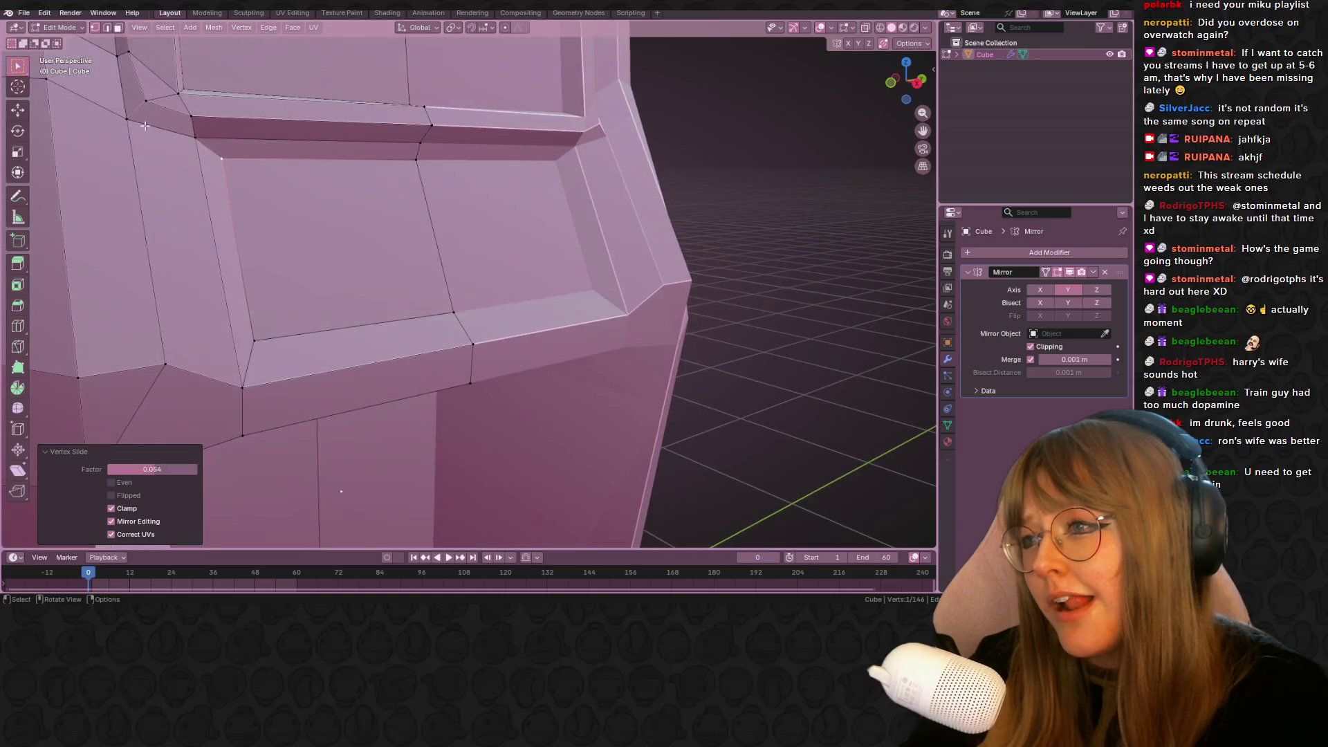
In Right Orthographic view, slide and then move the upper panel's corner vertex into line
left_click(732, 169)
left_click(917, 83)
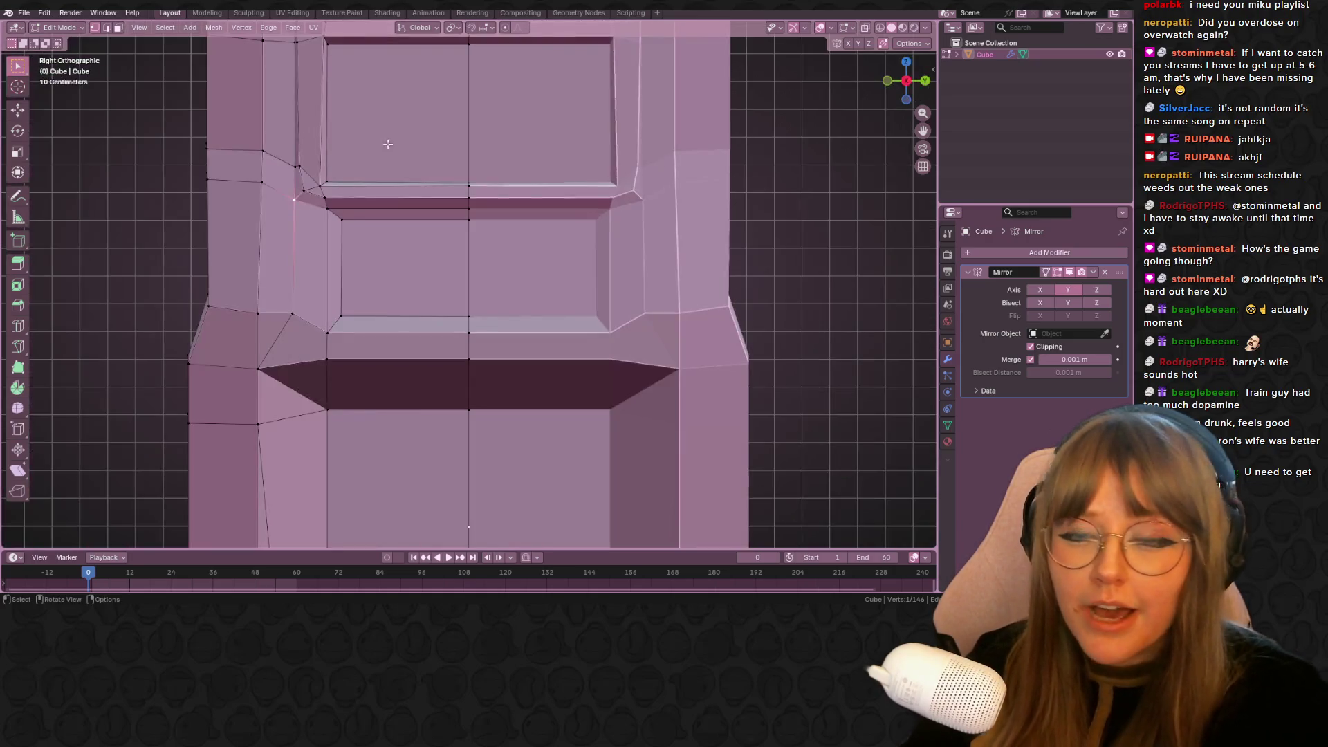
middle_click_drag(194, 180, 319, 193, "shift")
key("g")
key("g")
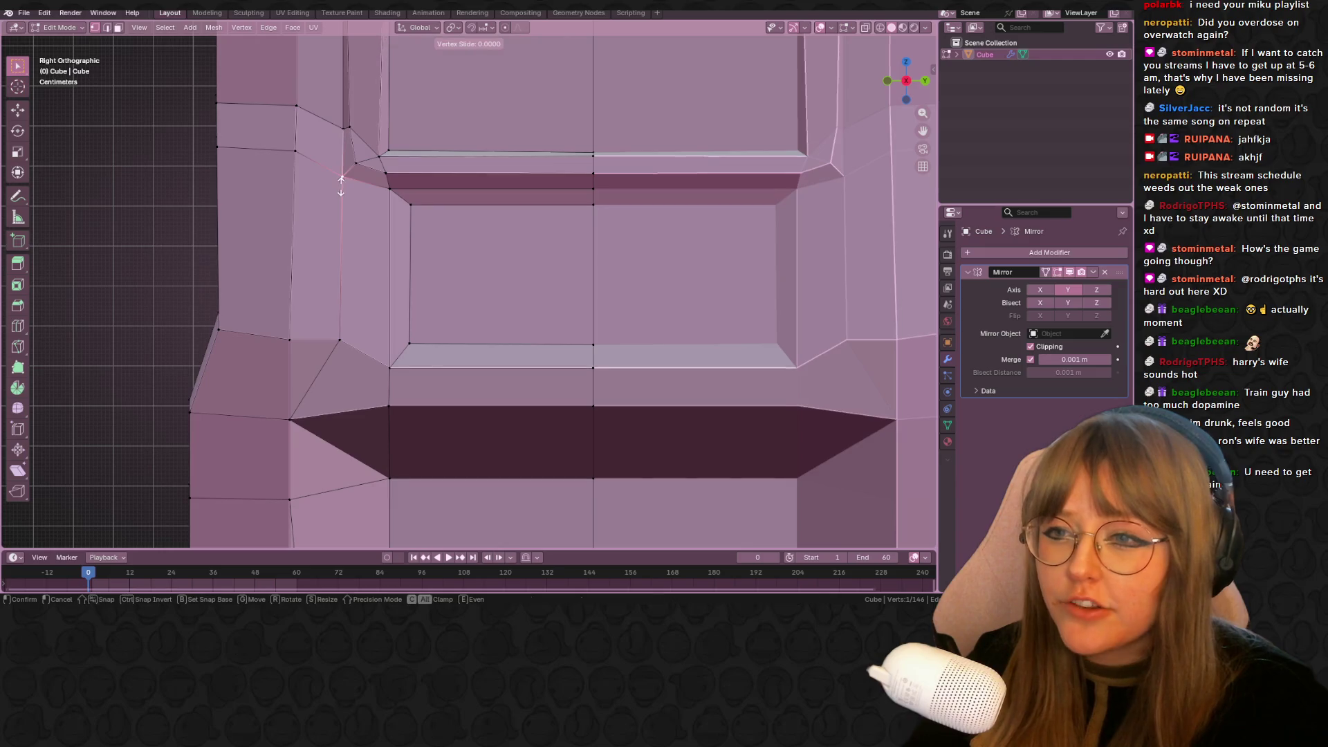
left_click(343, 193)
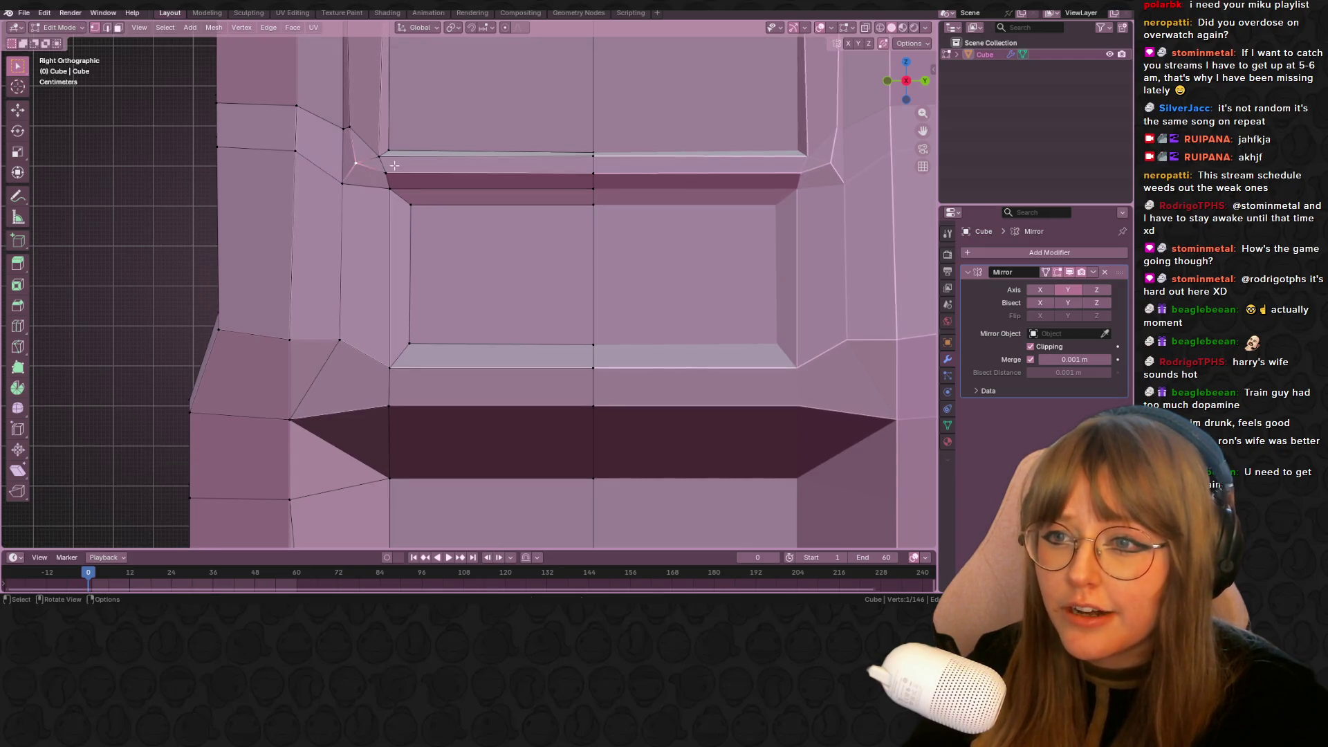
key("g")
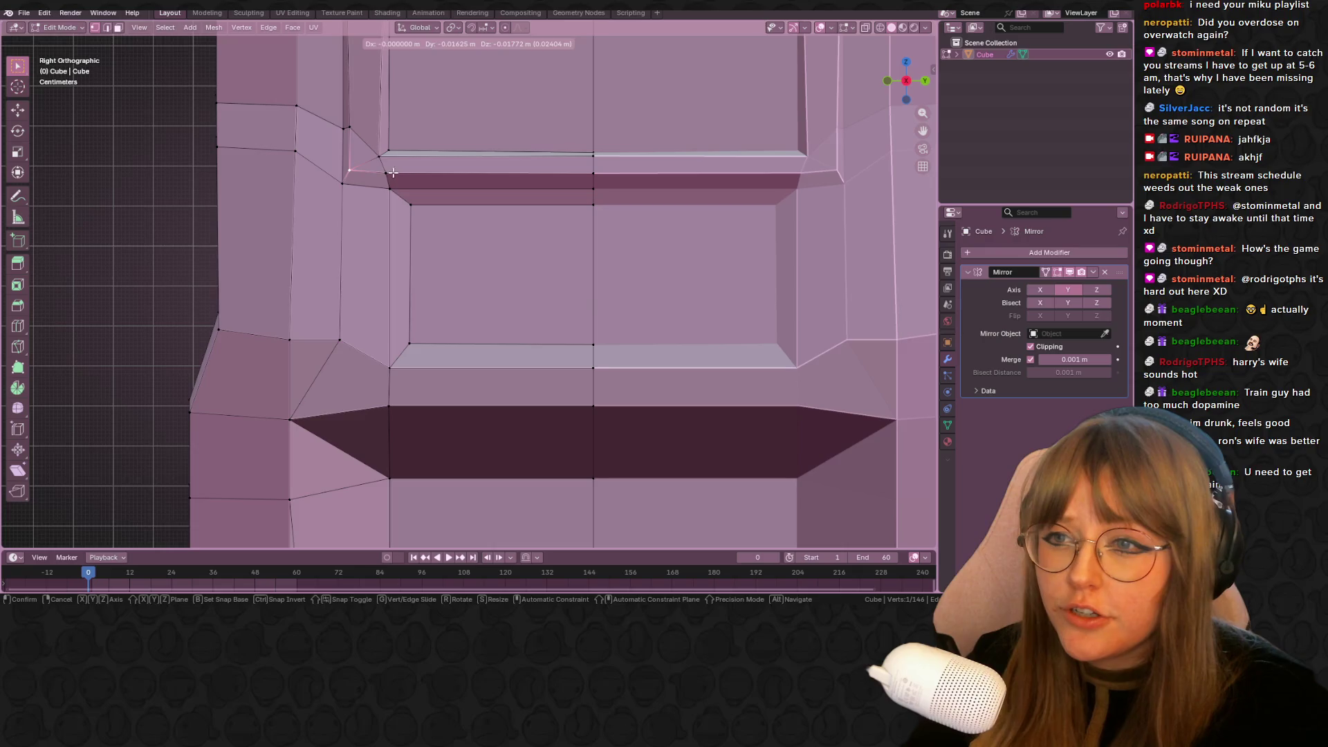
left_click(393, 172)
scroll(374, 176, "up", 2)
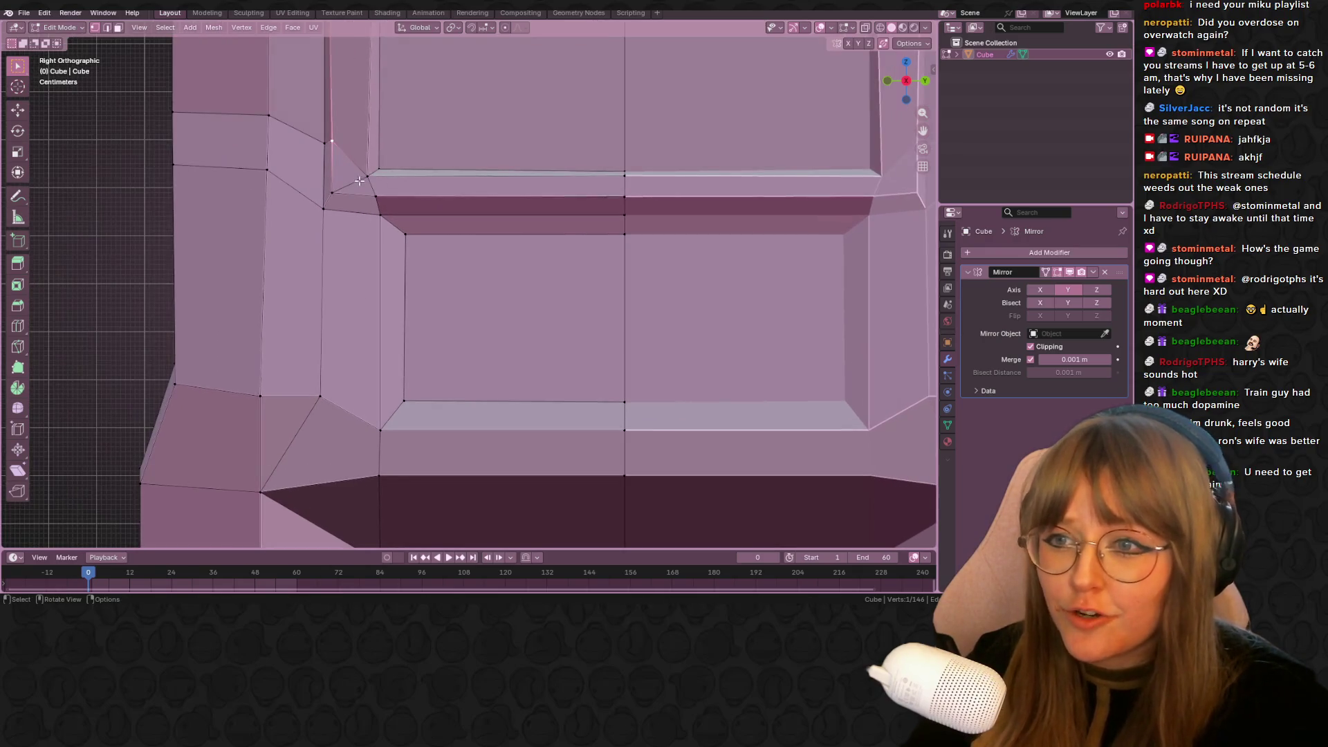
middle_click_drag(360, 178, 375, 213, "shift")
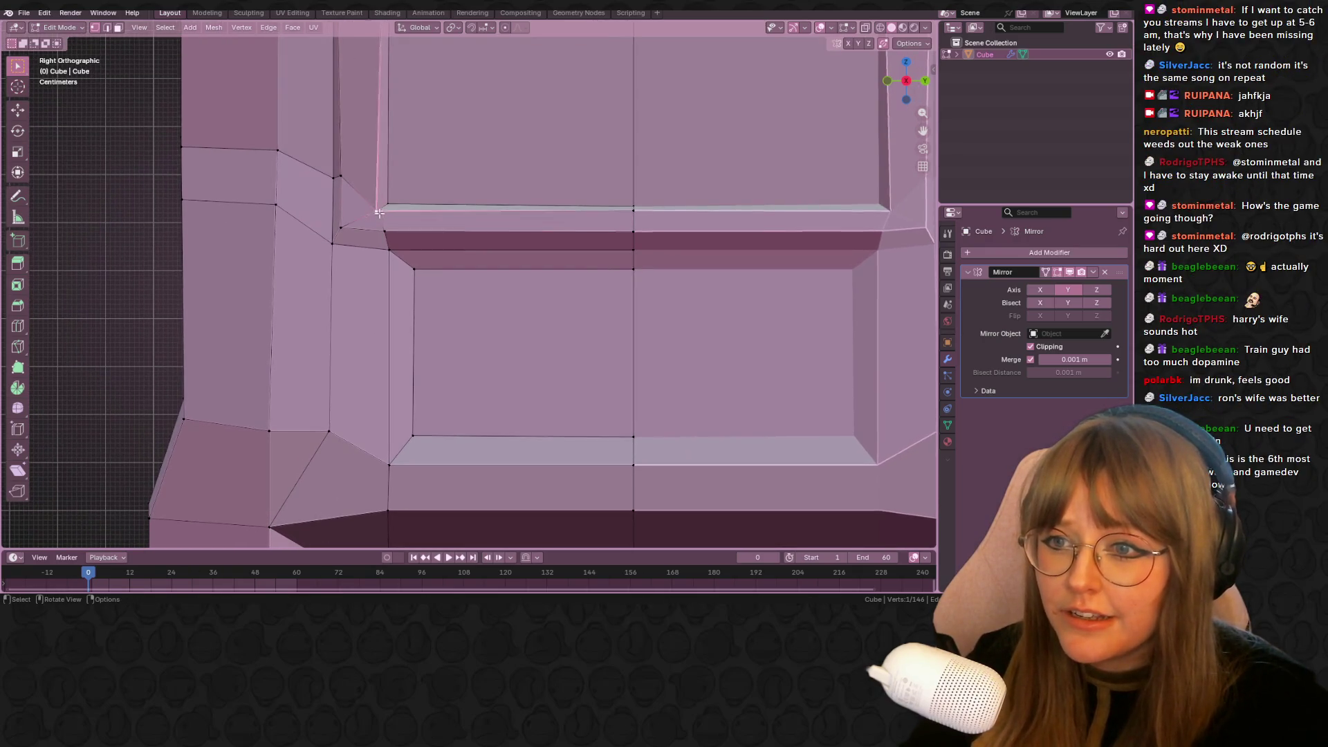
scroll(375, 213, "down", 3)
Refine the corner vertex with repeated vertex slides, finishing at factor 0.074
key("shift+v")
left_click(408, 109)
key("shift+v")
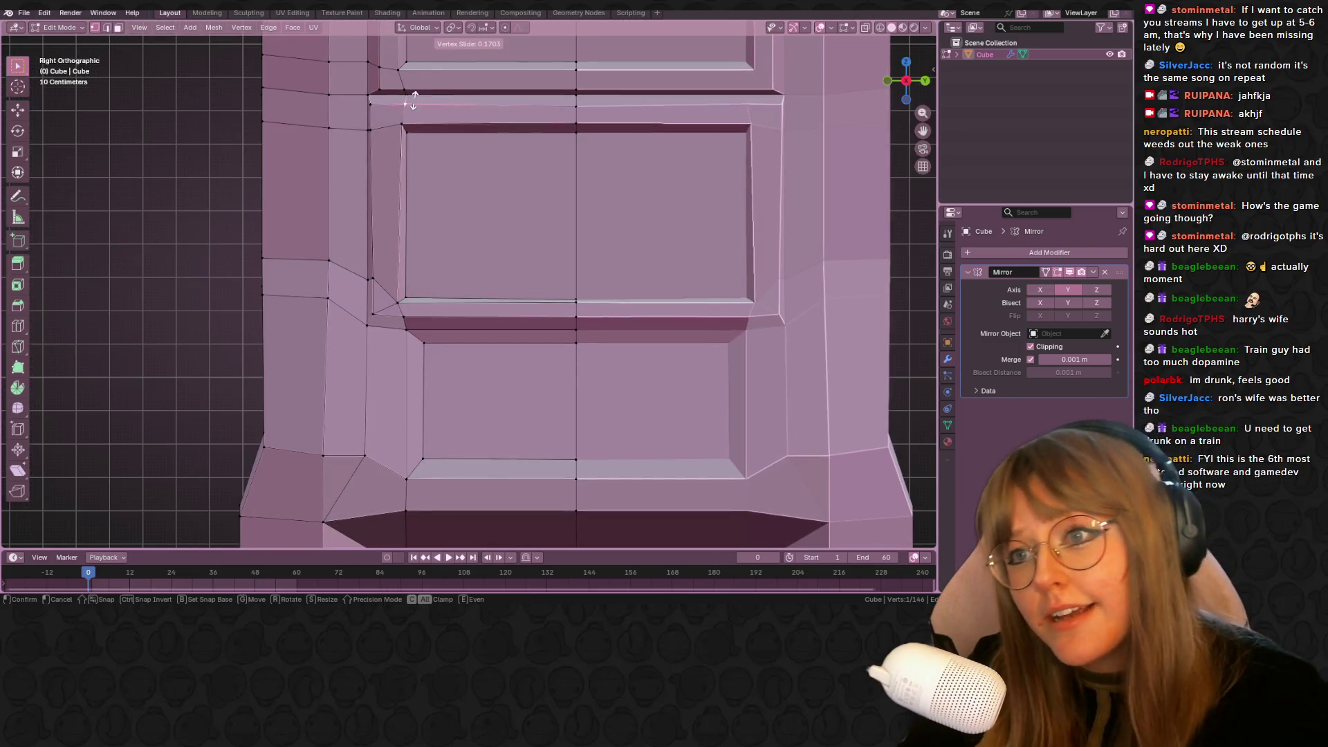
left_click(423, 91)
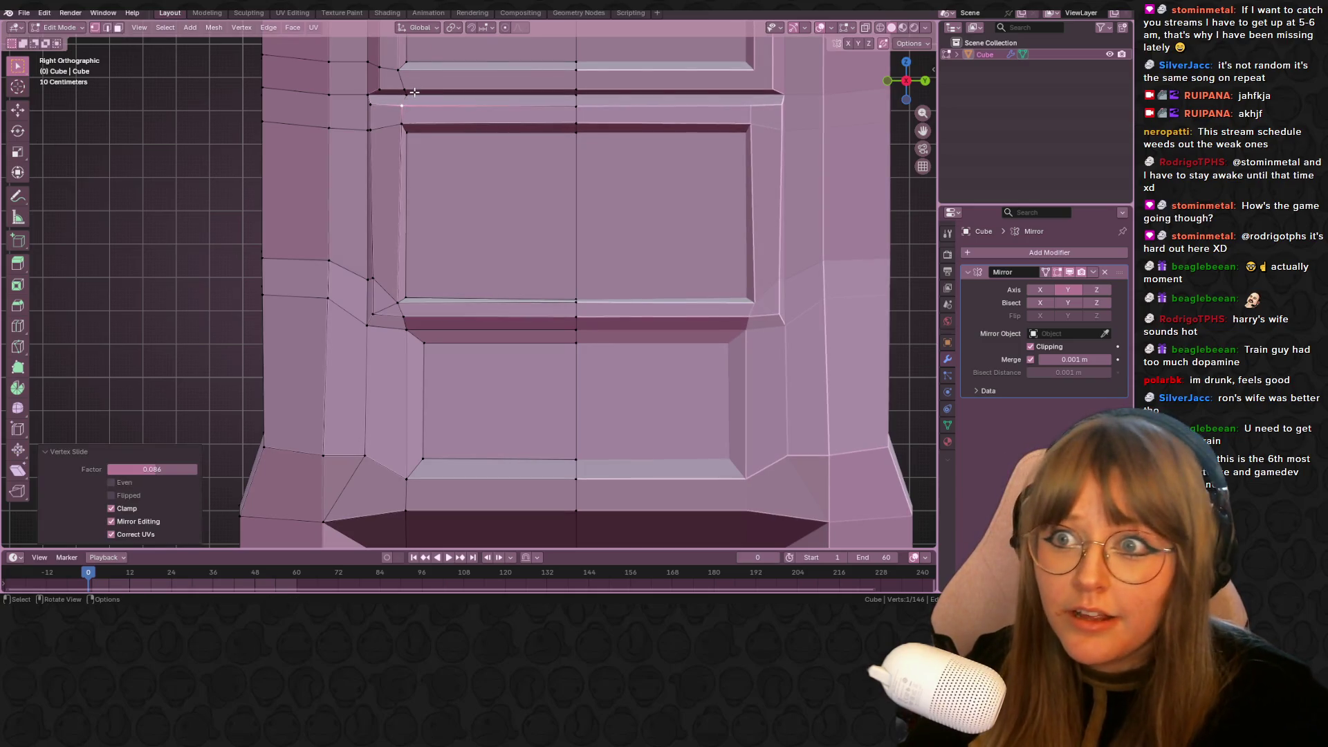
scroll(405, 126, "up", 2)
key("shift+v")
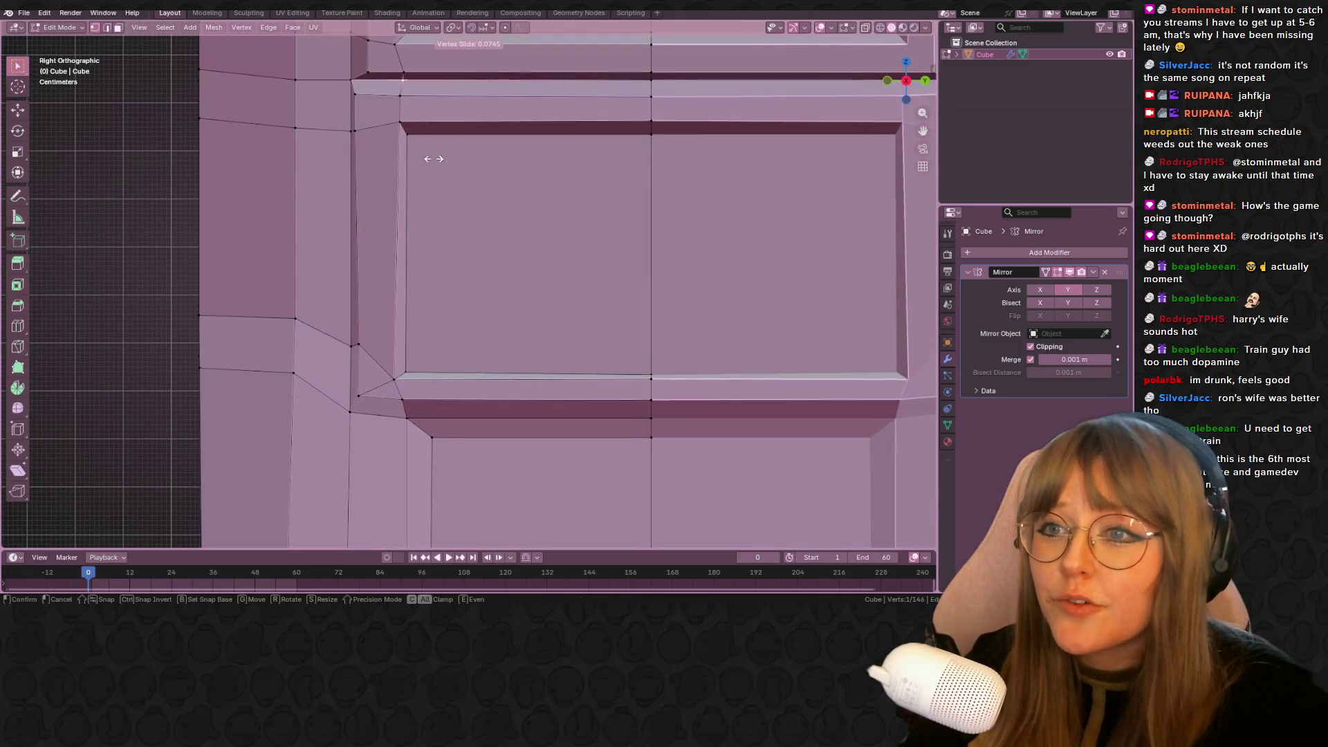
left_click(436, 155)
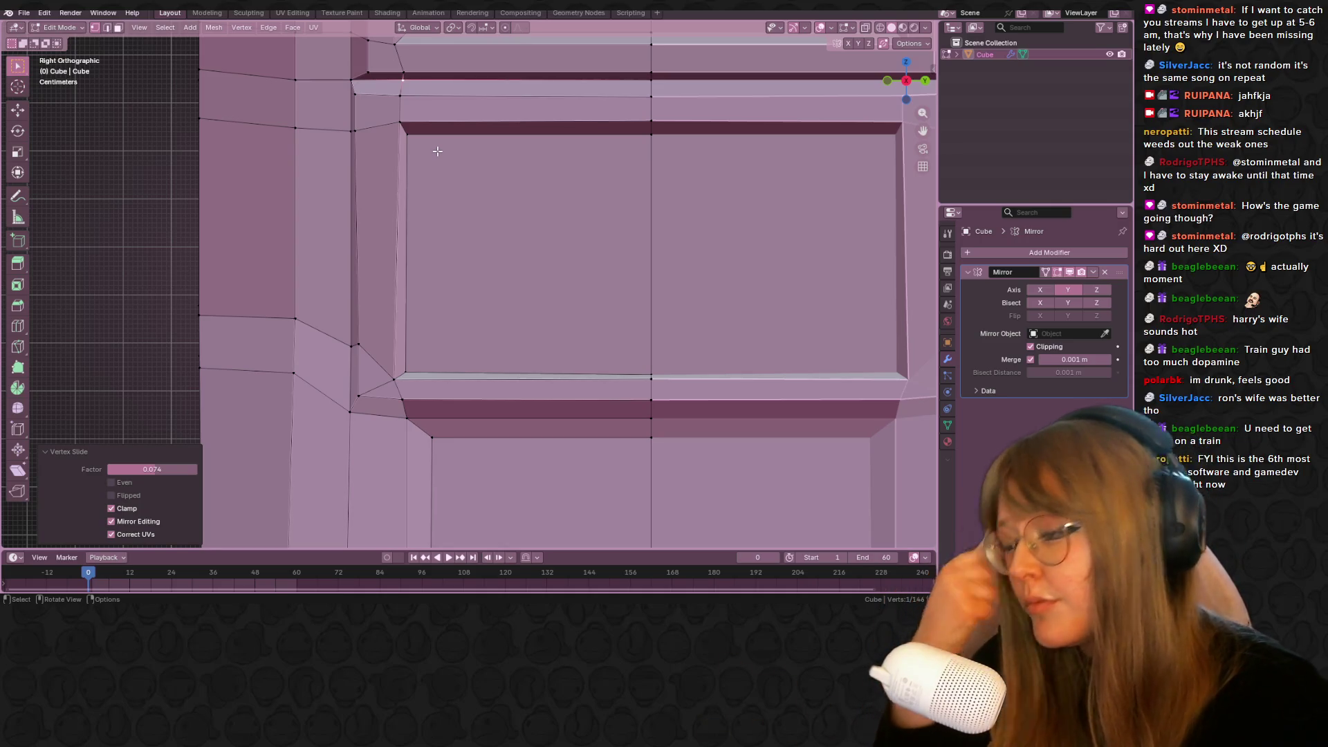
scroll(481, 196, "down", 1)
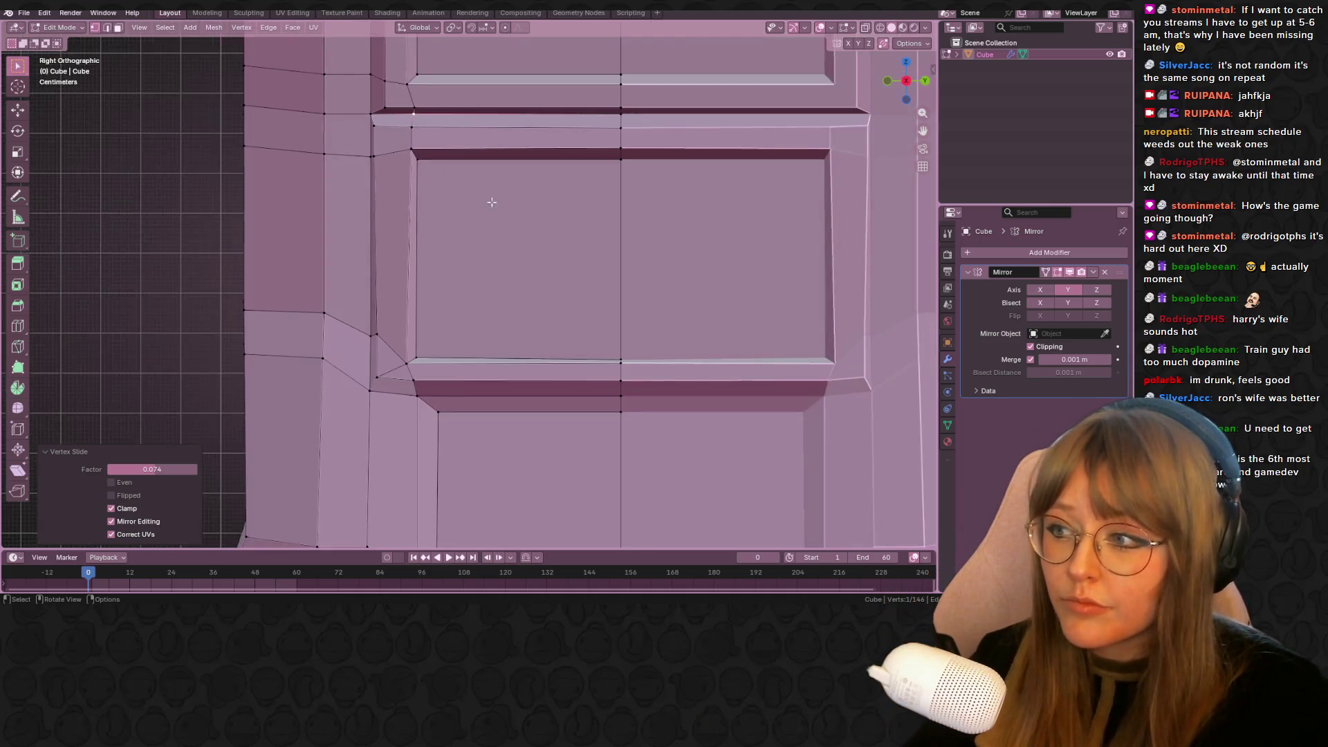
scroll(521, 217, "down", 1)
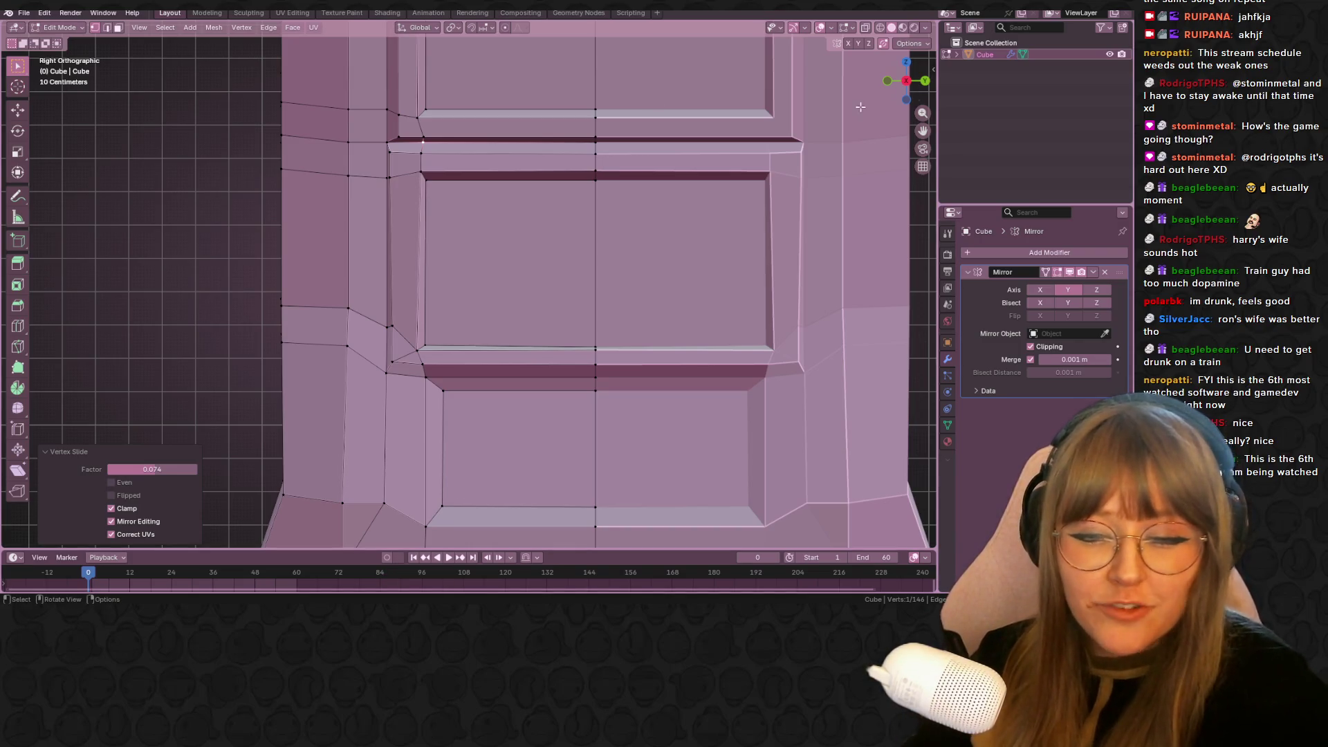
In a close perspective view, select a panel bevel vertex and move it toward the side edge
scroll(472, 322, "up", 2)
middle_click_drag(473, 322, 388, 367)
left_click(205, 295)
mouse_move(207, 298)
middle_mouse_down()
mouse_move(321, 266)
mouse_move(424, 341)
mouse_move(470, 348)
middle_mouse_up()
key("g")
left_click(327, 263)
Keep nudging the vertex until it is offset 0.008127, -0.003836, -0.00275 m in X, Y, Z
scroll(484, 332, "down", 5)
key("g")
left_click(421, 314)
scroll(441, 330, "up", 5)
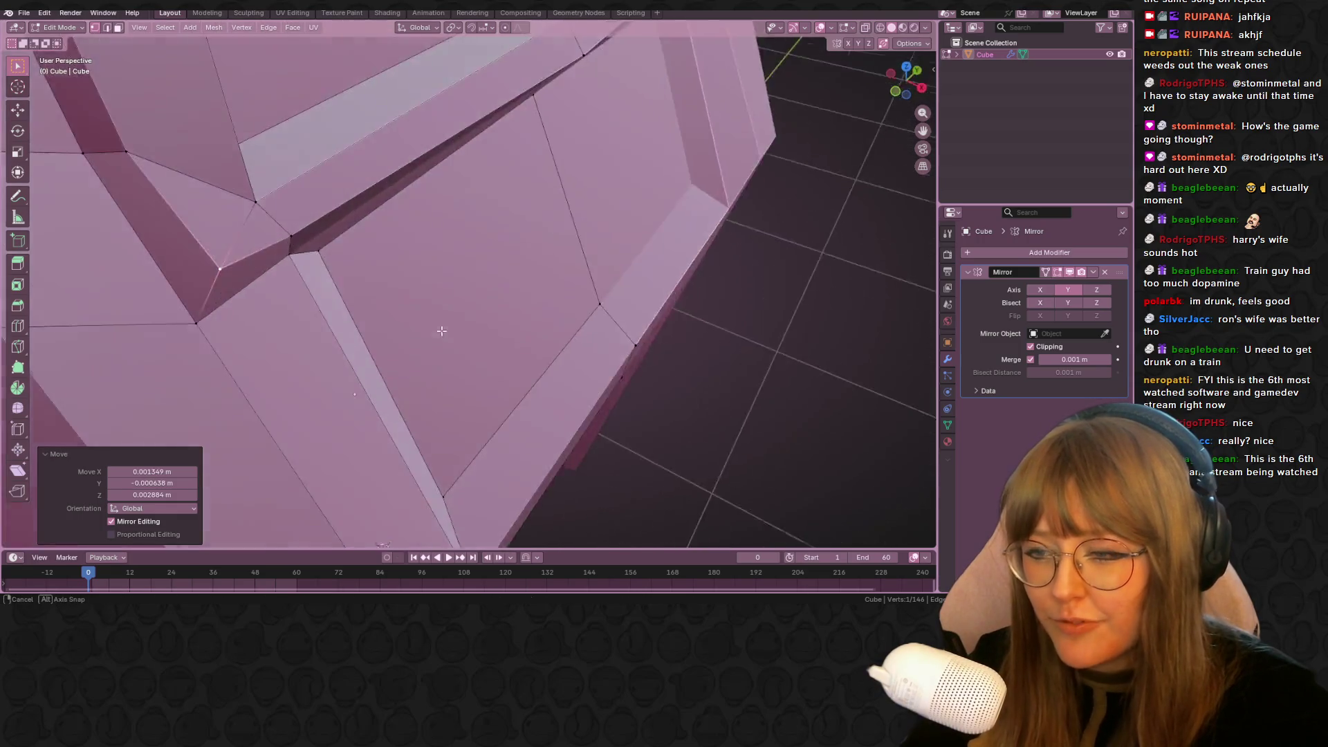
scroll(441, 331, "down", 5)
key("g")
left_click(460, 306)
scroll(348, 213, "up", 5)
mouse_move(349, 213)
middle_mouse_down()
mouse_move(309, 231)
mouse_move(314, 261)
mouse_move(328, 262)
middle_mouse_up()
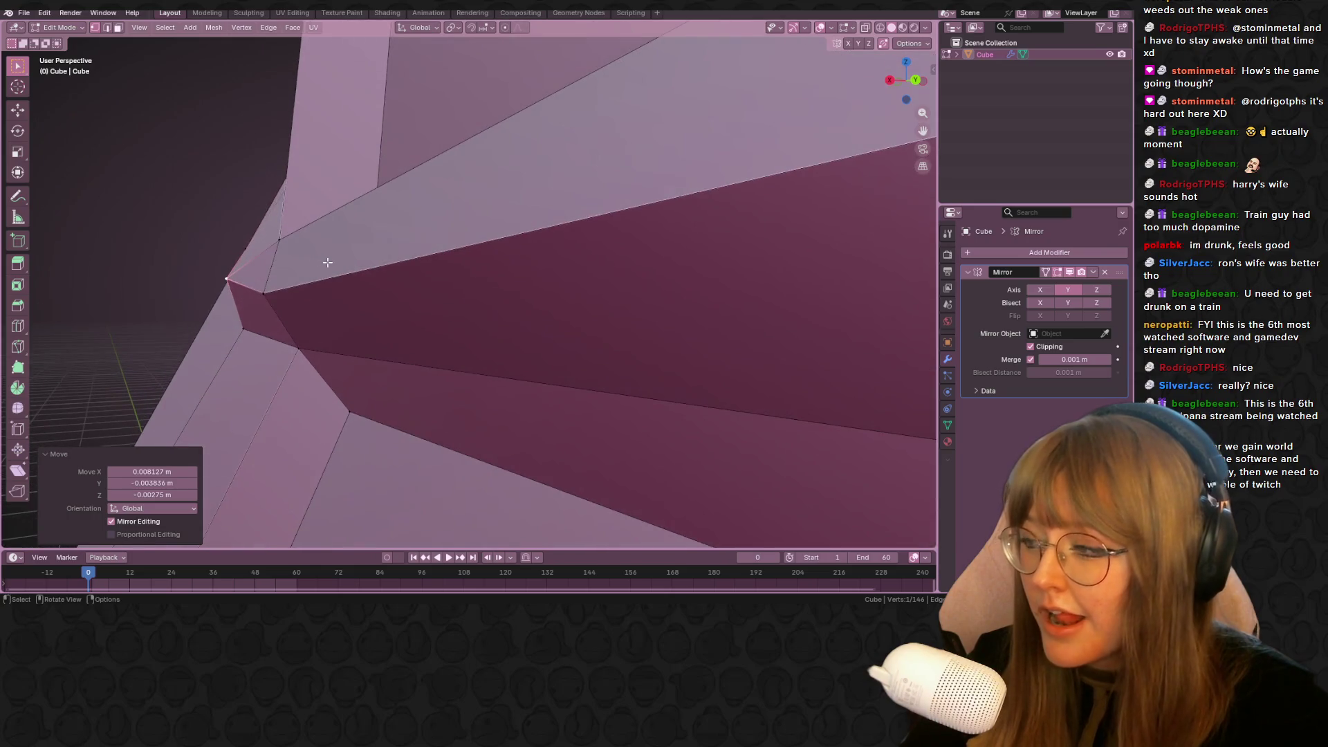
scroll(326, 290, "down", 5)
key("g")
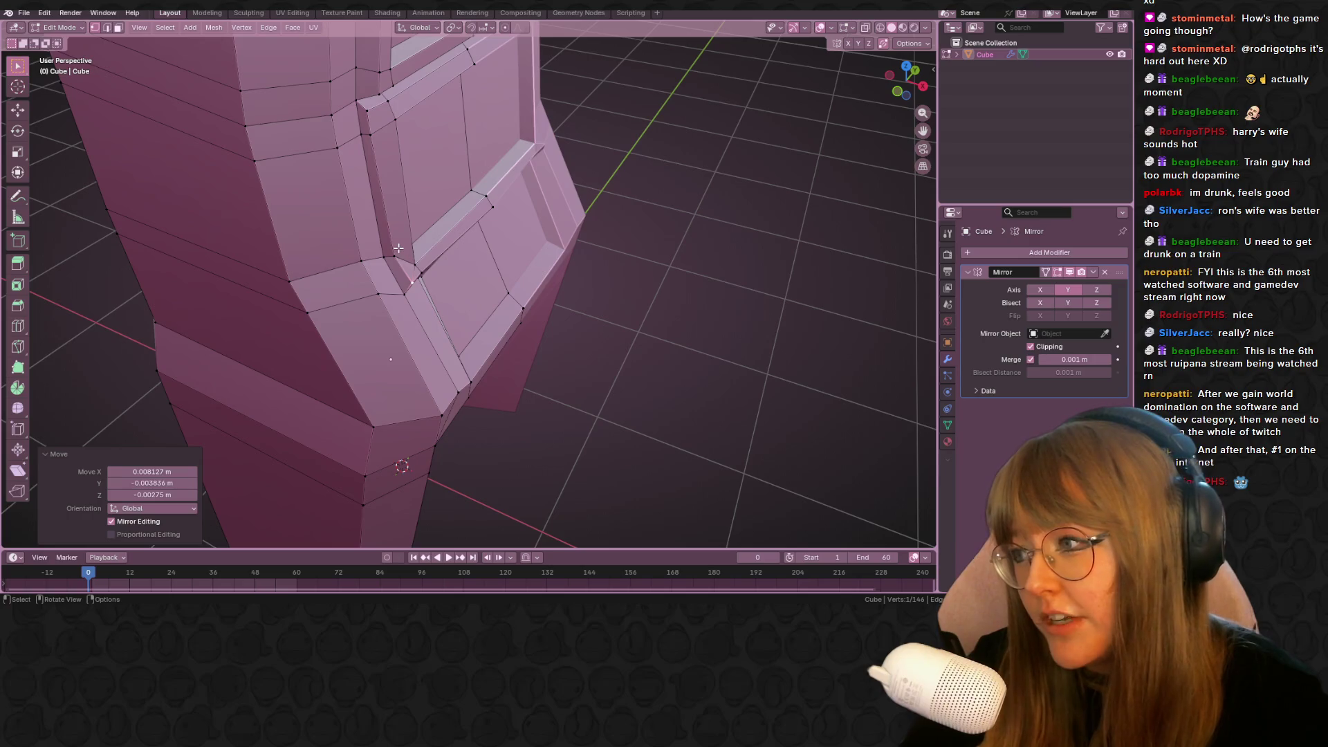
In Right Ortho view, edge-slide the upper panel's left border edge
key("KP_3")
key("KP_5")
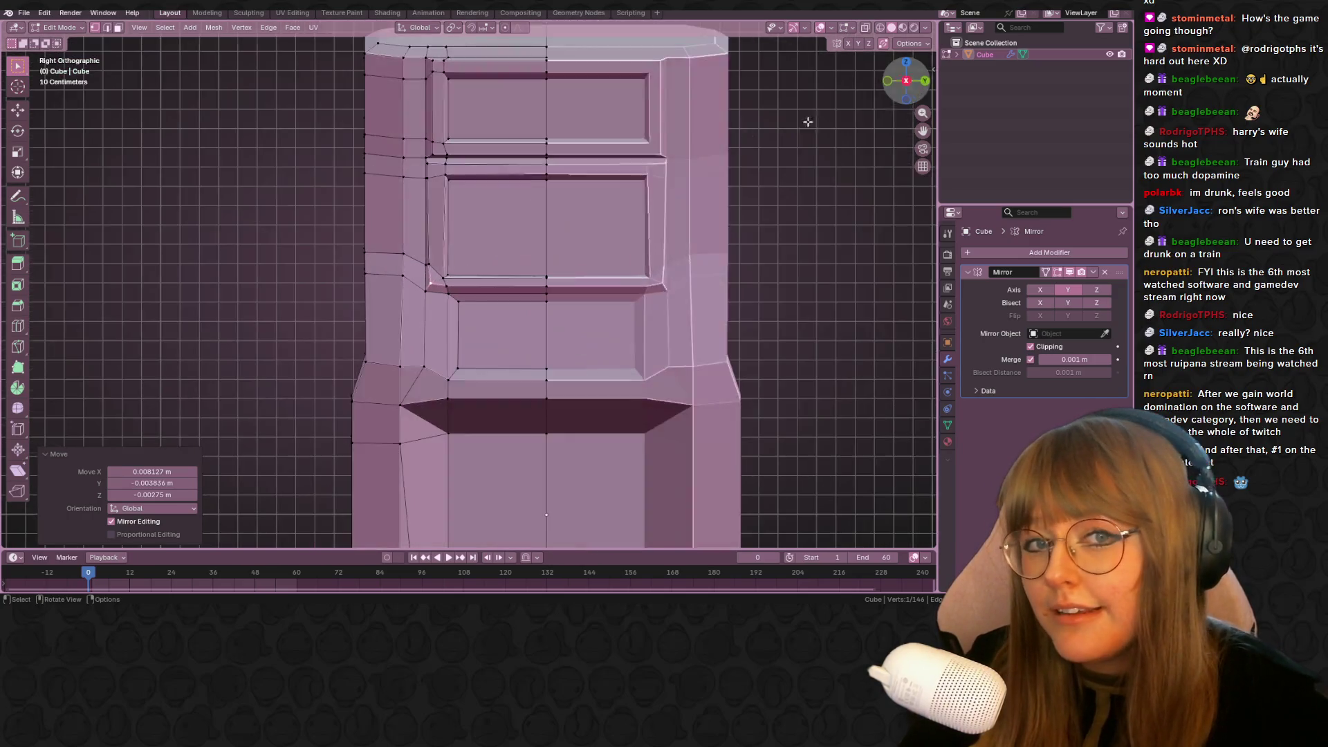
scroll(413, 239, "up", 2)
left_click(398, 126, "shift")
scroll(403, 114, "up", 1)
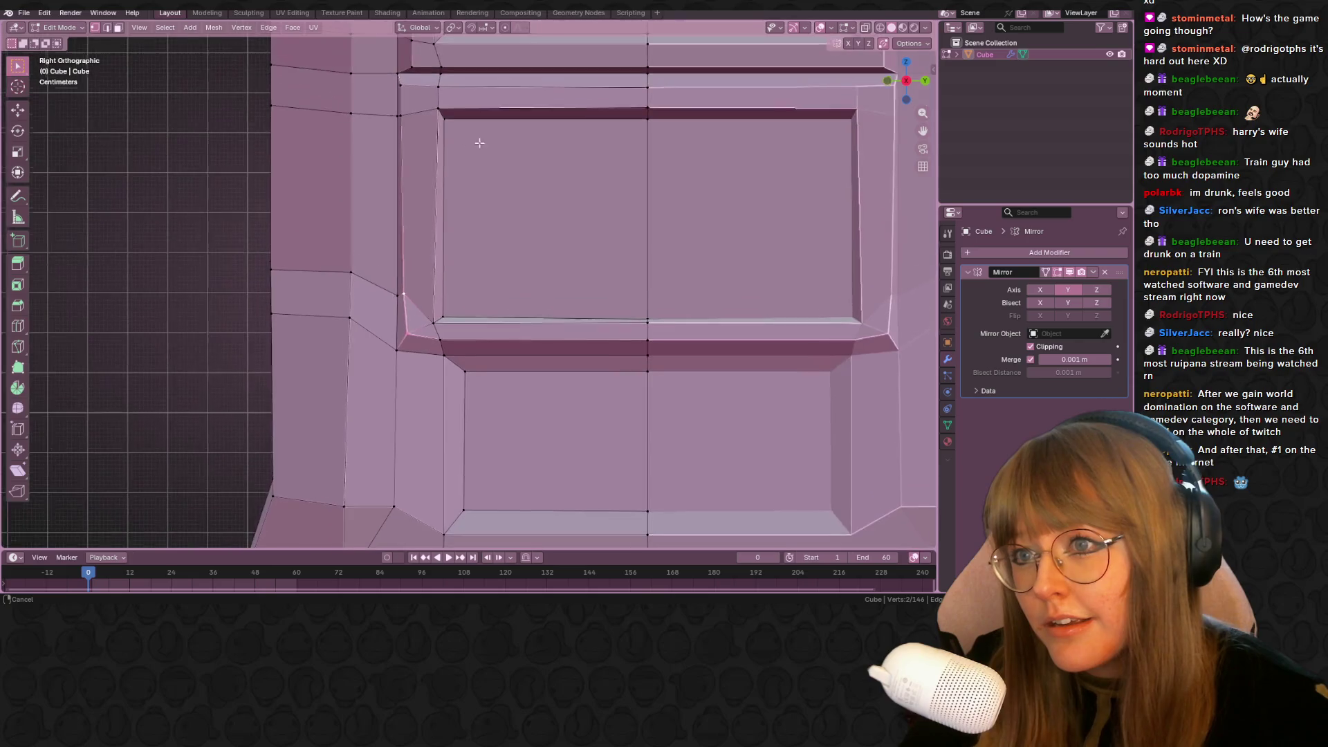
left_click(403, 110, "alt+shift")
key("g")
key("g")
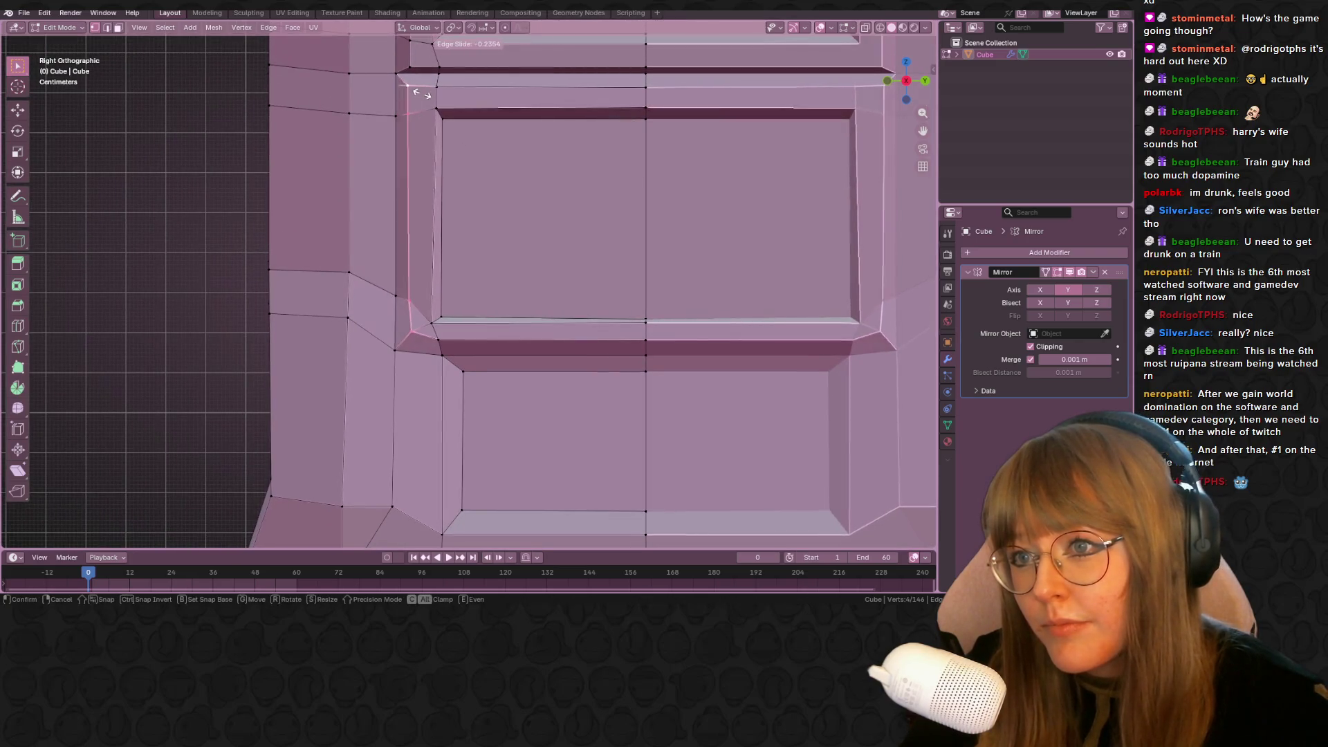
left_click(415, 92)
Lower the panel's bottom-left corner vertex along Z
left_click(431, 322)
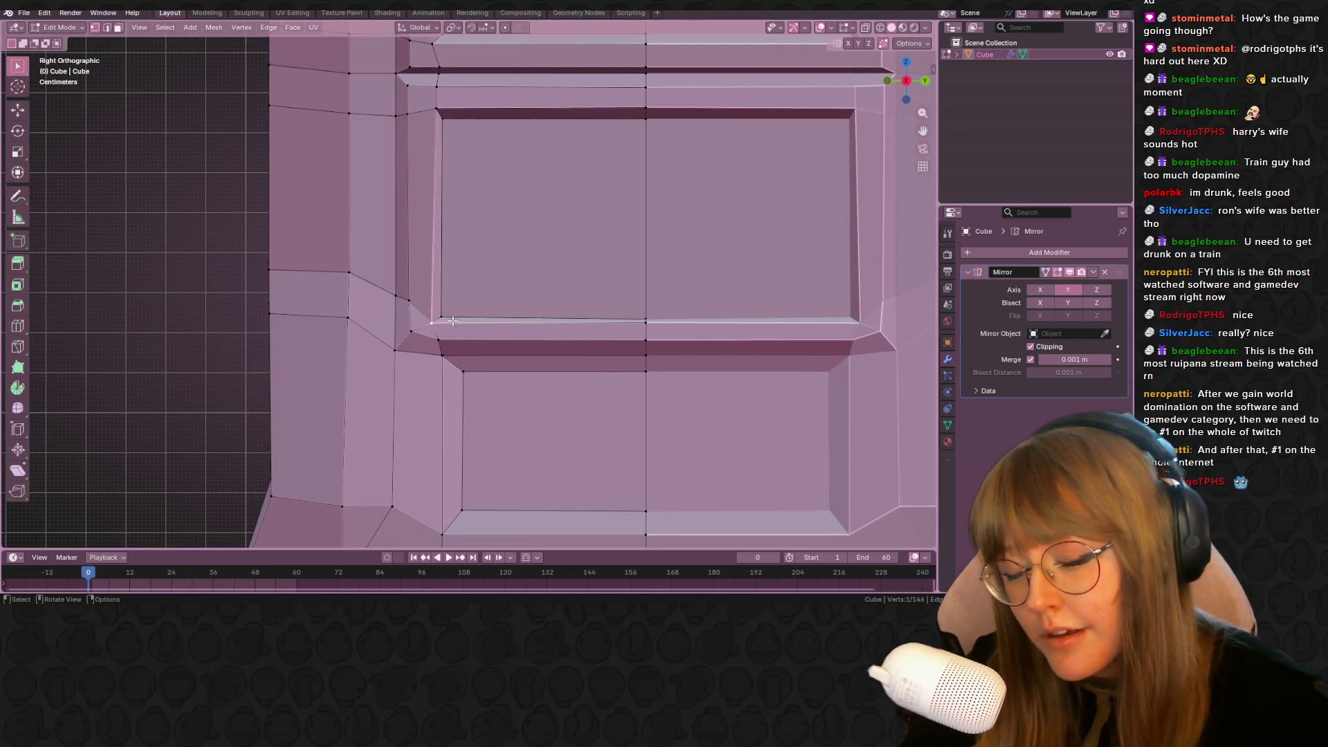
scroll(466, 375, "up", 2)
left_click(385, 355)
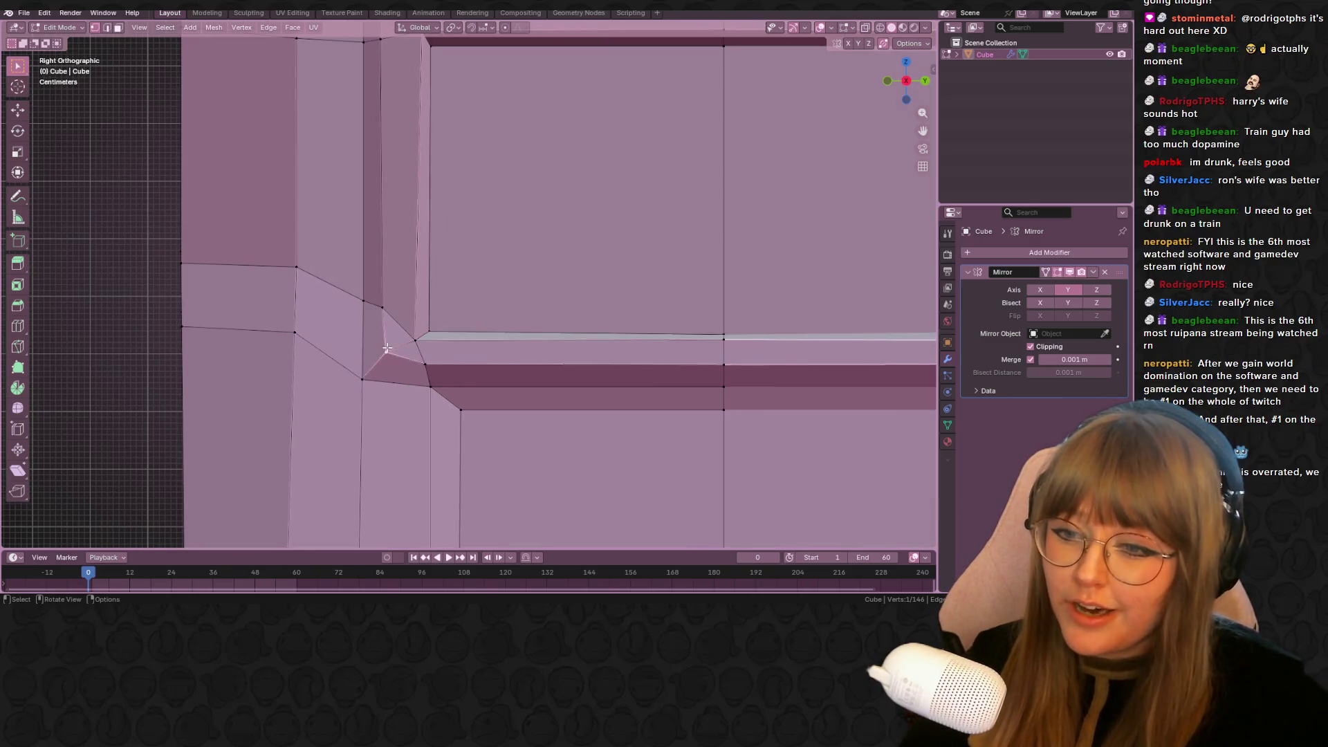
key("g")
key("z")
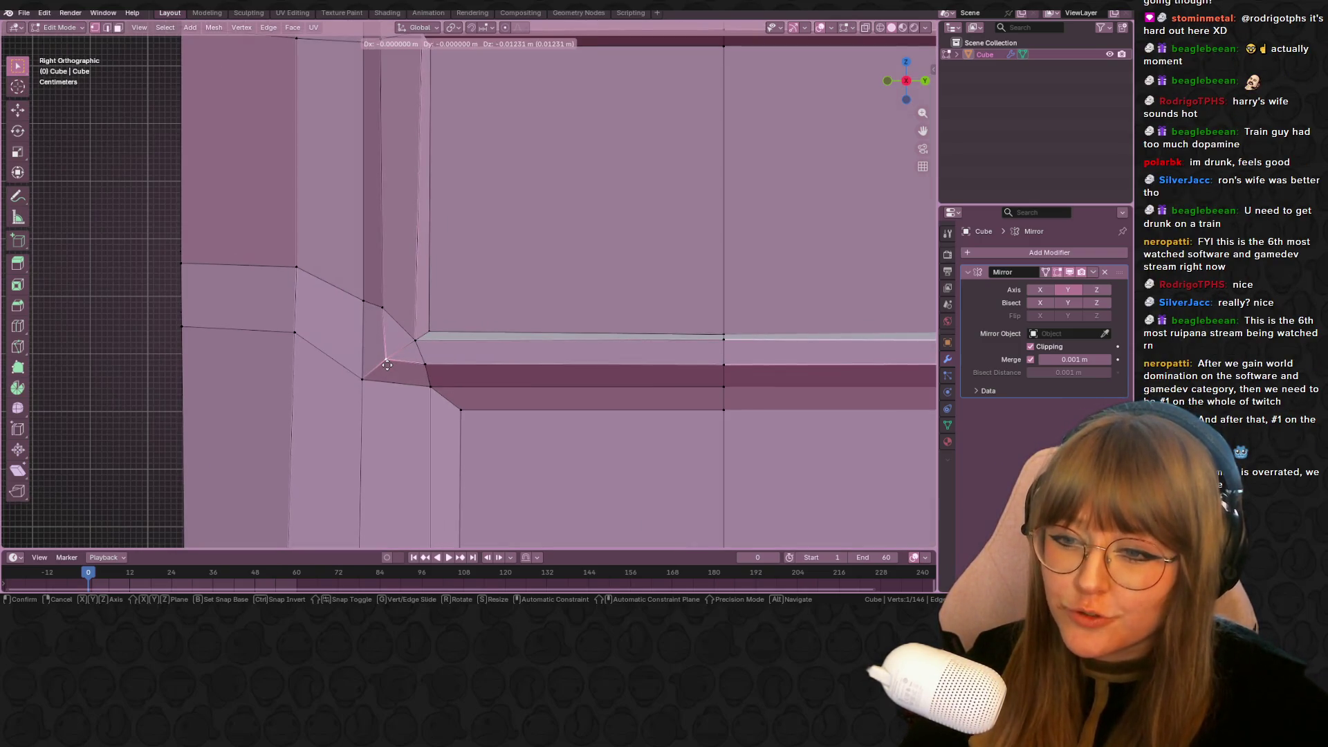
left_click(391, 365)
Return to Object Mode and view the full mirrored cabinet from the front
mouse_move(391, 365)
middle_mouse_down()
mouse_move(560, 385)
mouse_move(611, 311)
mouse_move(646, 310)
mouse_move(601, 197)
mouse_move(552, 219)
middle_mouse_up()
key("Tab")
scroll(550, 218, "down", 5)
mouse_move(550, 269)
middle_mouse_down()
mouse_move(572, 385)
mouse_move(669, 384)
mouse_move(641, 393)
mouse_move(561, 243)
mouse_move(401, 52)
mouse_move(480, 89)
mouse_move(567, 169)
mouse_move(470, 161)
mouse_move(380, 208)
mouse_move(722, 147)
mouse_move(753, 296)
middle_mouse_up()
key("Tab")
key("Tab")
mouse_move(687, 276)
middle_mouse_down("shift")
mouse_move(722, 239)
mouse_move(922, 200)
mouse_move(649, 196)
middle_mouse_up("shift")
mouse_move(550, 202)
middle_mouse_down("shift")
mouse_move(457, 225)
mouse_move(564, 192)
mouse_move(534, 290)
mouse_move(496, 294)
middle_mouse_up("shift")
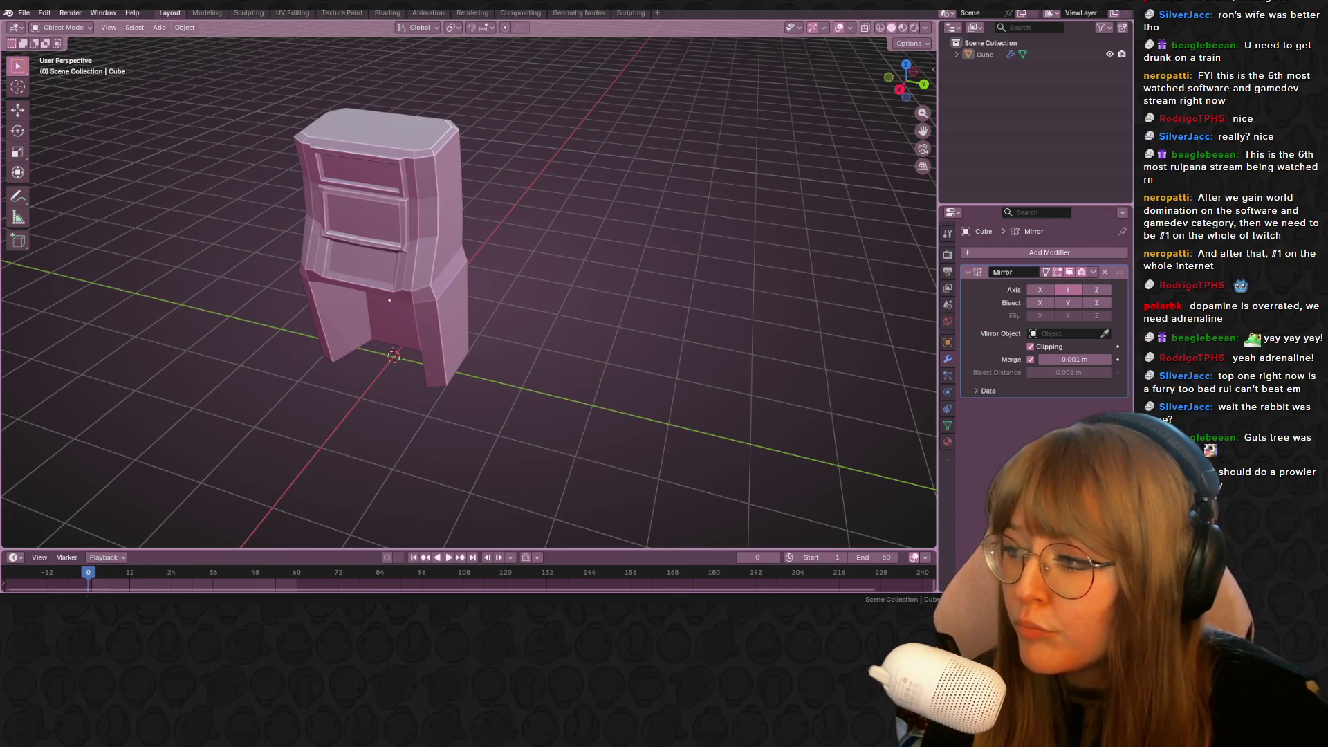
mouse_move(385, 291)
middle_mouse_down()
mouse_move(376, 281)
mouse_move(635, 261)
mouse_move(557, 239)
middle_mouse_up()
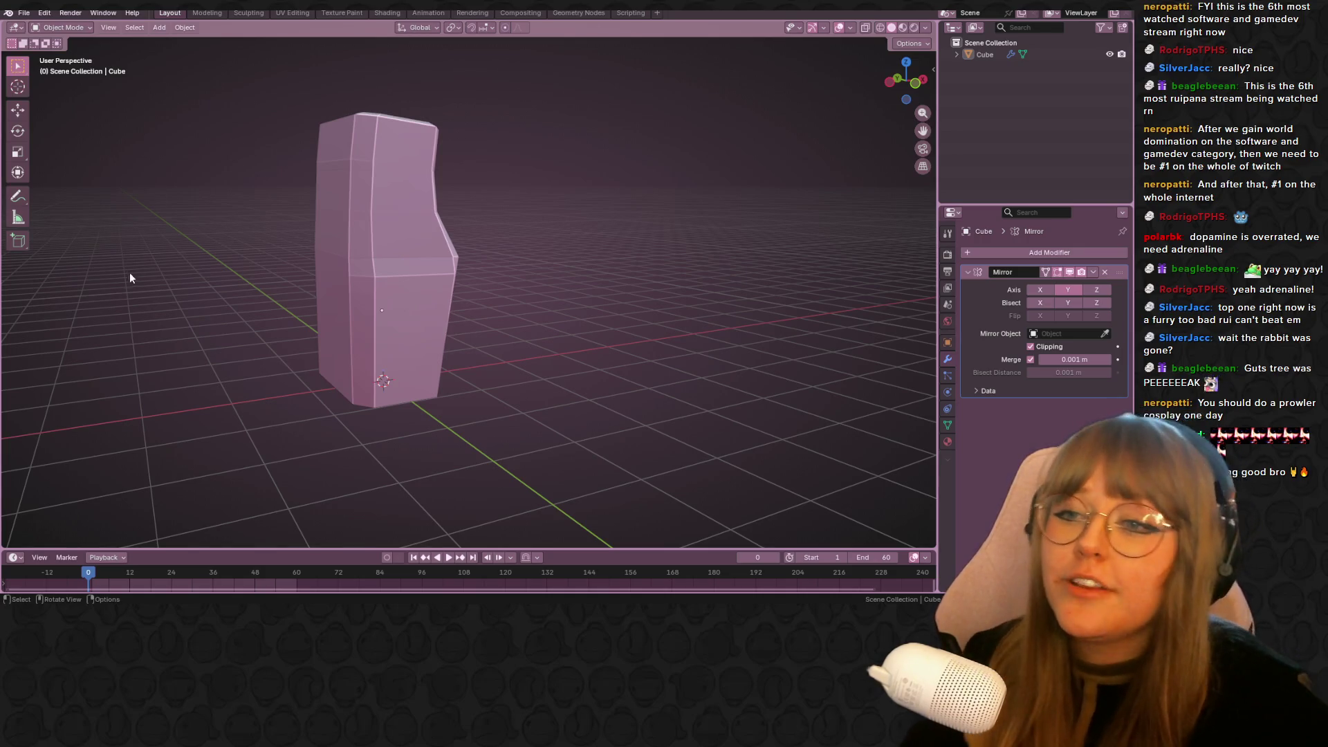
left_click(898, 79)
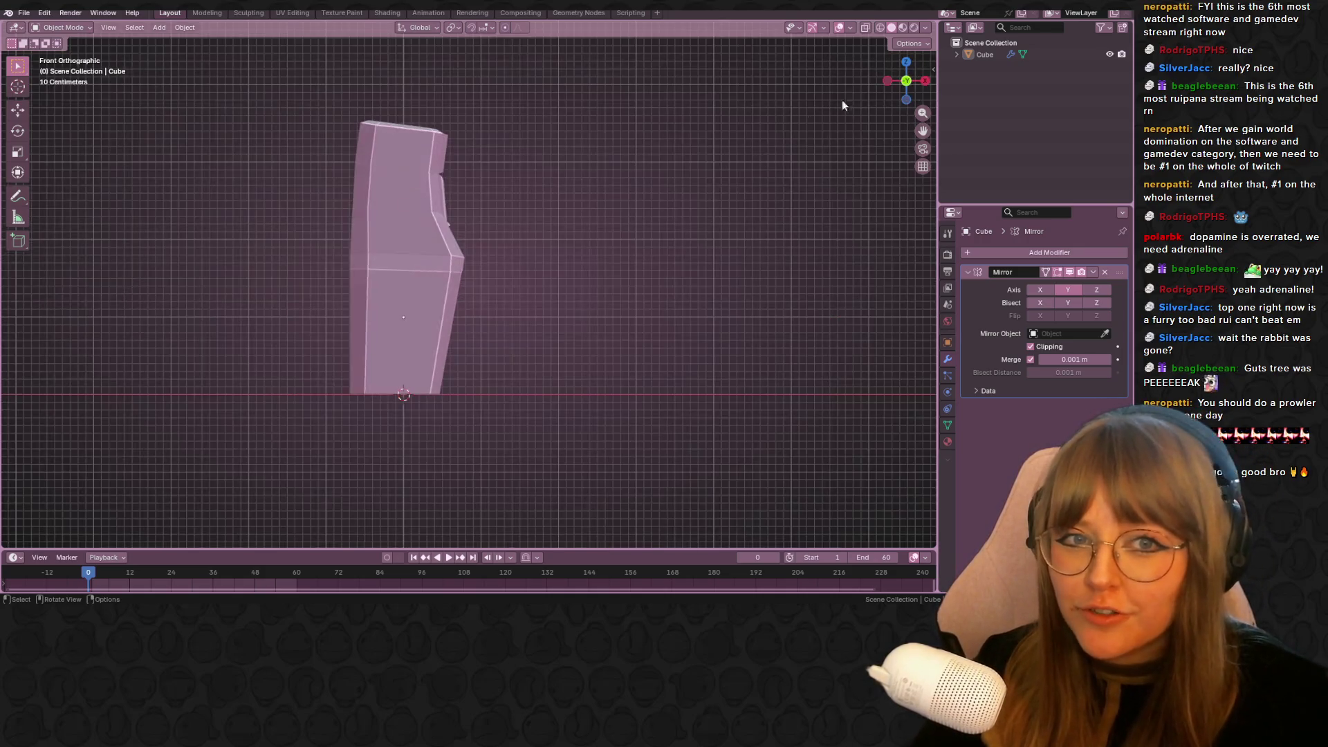
key("Tab")
scroll(415, 276, "up", 3)
mouse_move(297, 72)
left_mouse_down()
mouse_move(355, 242)
mouse_move(357, 297)
mouse_move(371, 269)
left_mouse_up()
key("g")
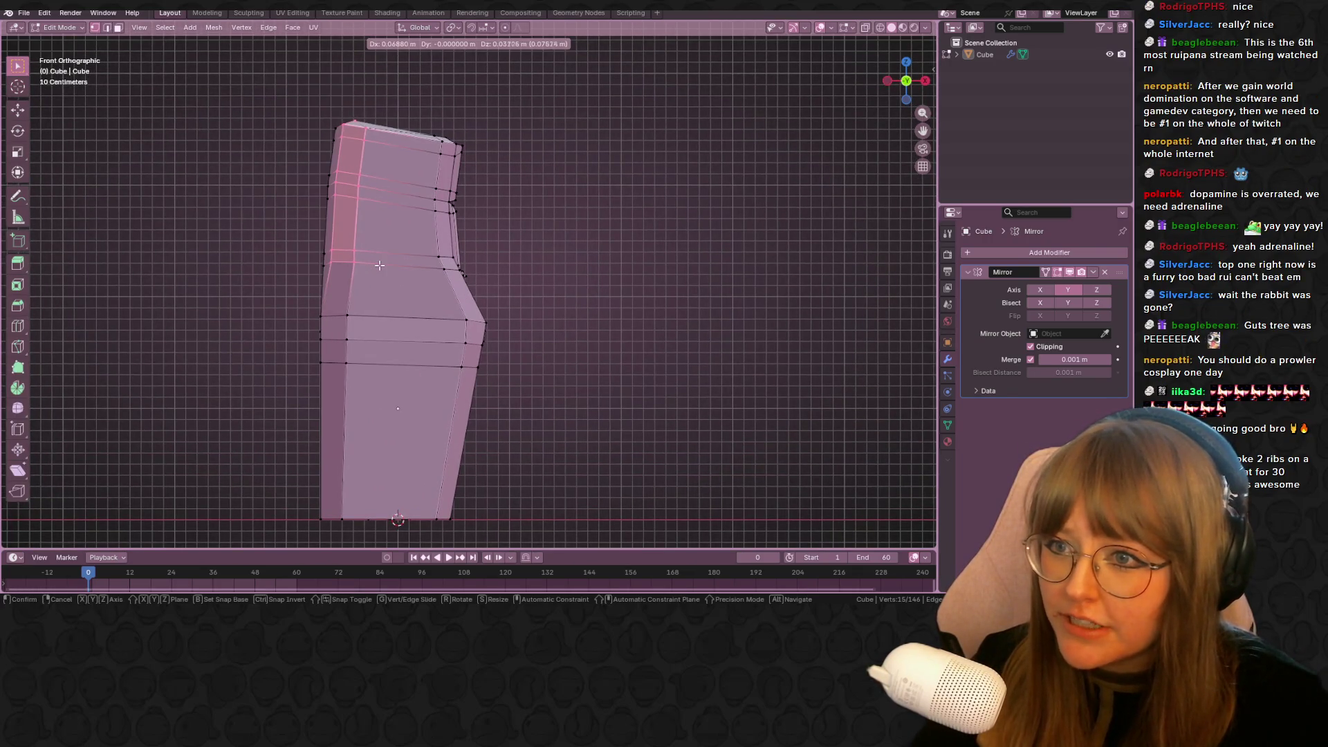
key("Escape")
key("alt+z")
left_click_drag(315, 69, 391, 270)
key("shift+v")
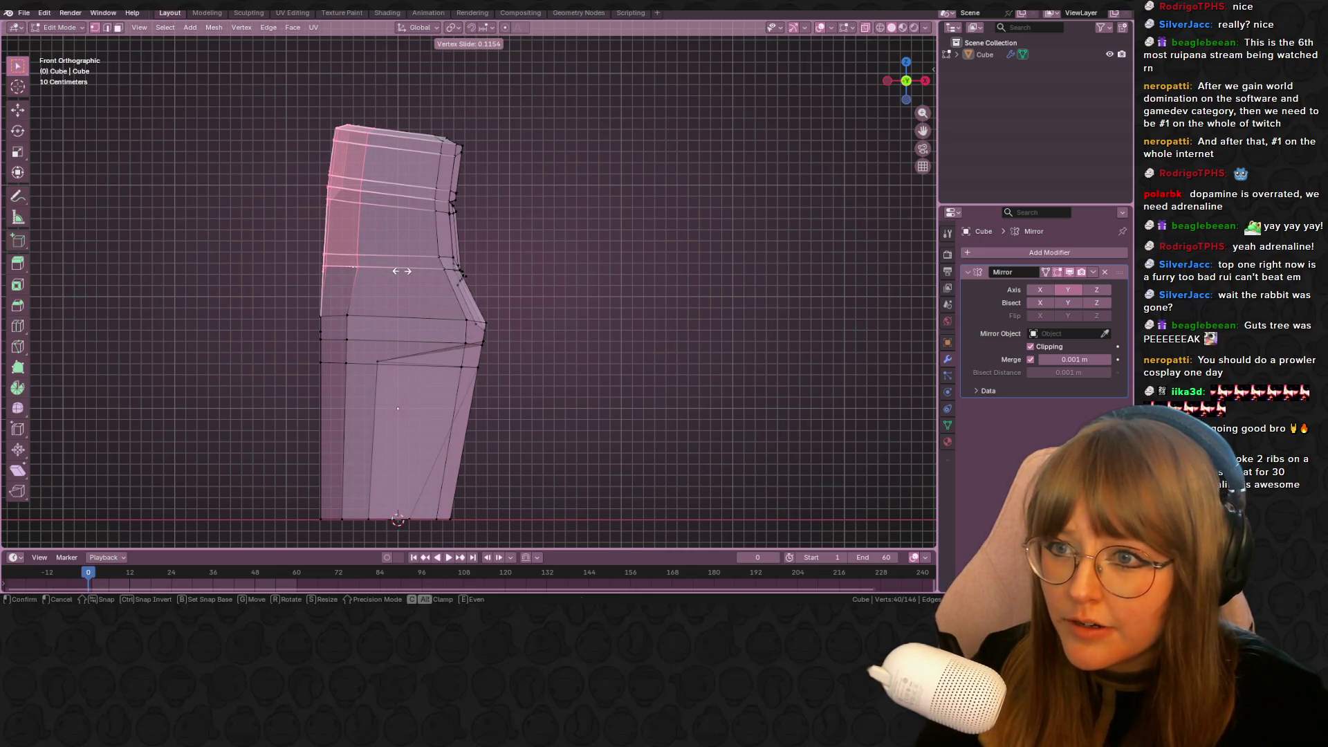
left_click(401, 270)
key("ctrl+z")
key("g")
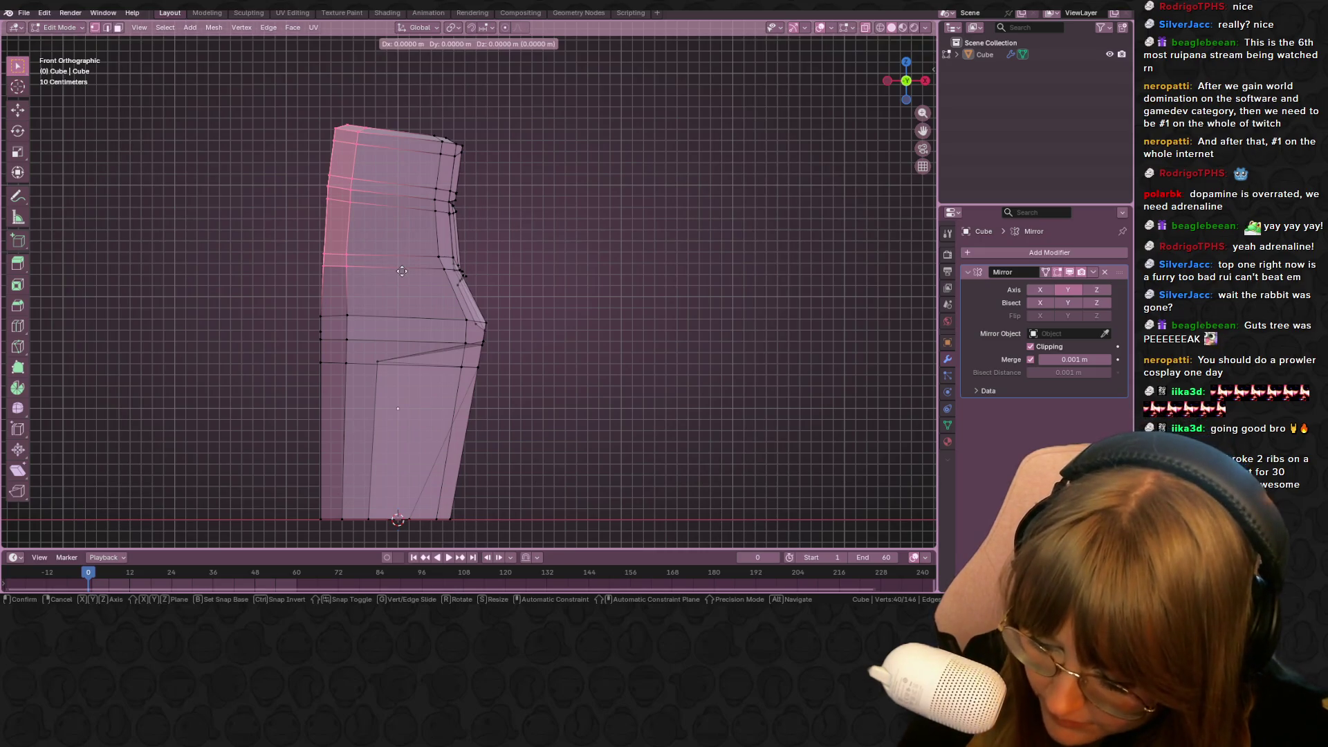
key("x")
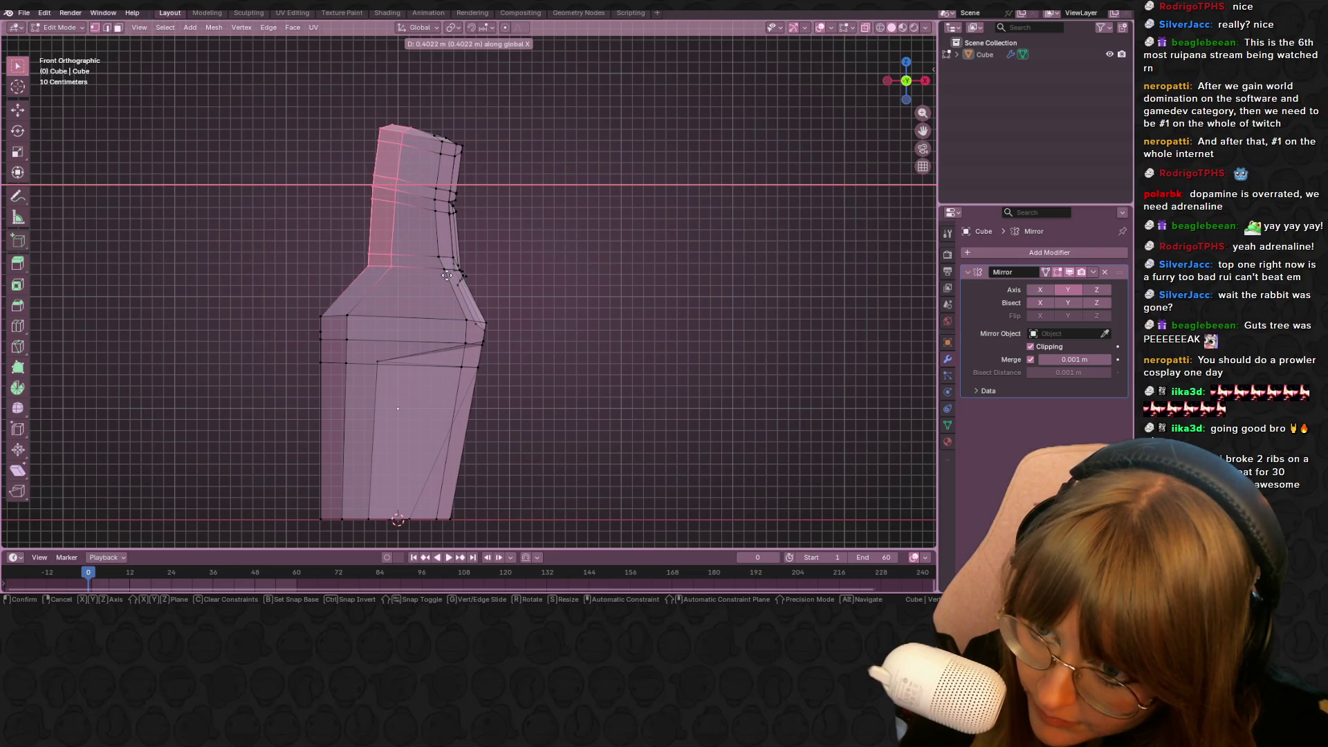
left_click(451, 271)
key("ctrl+z")
left_click_drag(302, 96, 377, 220)
key("g")
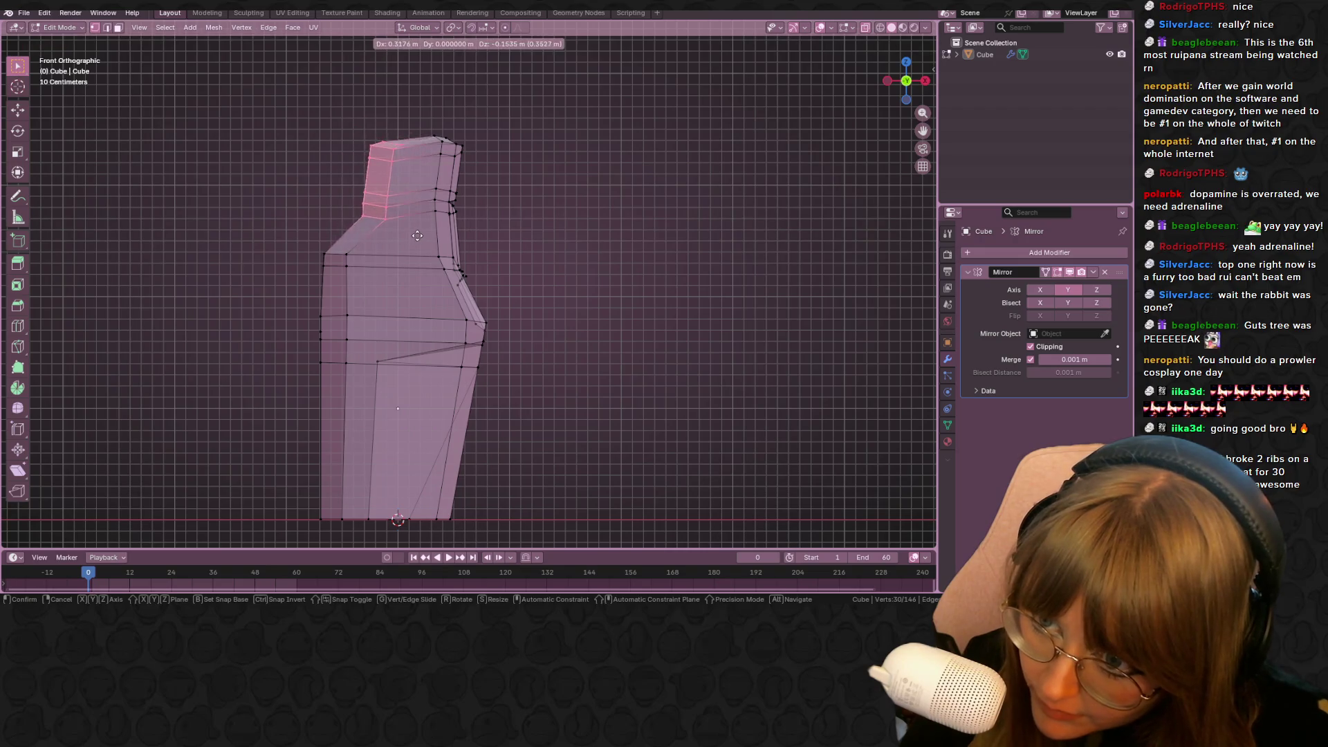
key("Escape")
left_click(631, 261)
mouse_move(632, 261)
middle_mouse_down()
mouse_move(664, 288)
mouse_move(650, 296)
mouse_move(687, 270)
middle_mouse_up()
key("alt+z")
mouse_move(822, 190)
middle_mouse_down()
mouse_move(795, 234)
mouse_move(724, 193)
mouse_move(631, 255)
mouse_move(715, 228)
mouse_move(731, 255)
mouse_move(685, 210)
mouse_move(664, 211)
middle_mouse_up()
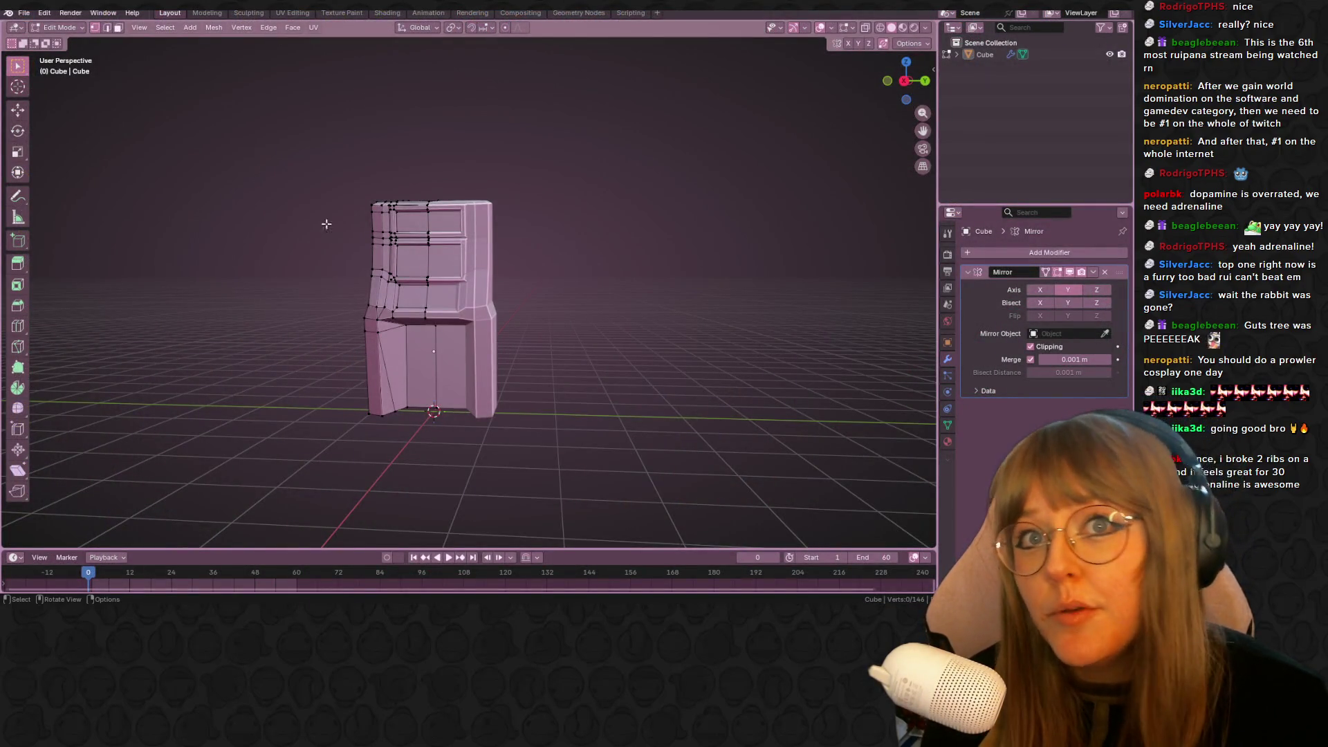
In Right Orthographic view, move the entire cabinet mesh 0.099 m along Y
scroll(385, 251, "down", 3)
scroll(424, 251, "up", 4)
mouse_move(423, 251)
middle_mouse_down()
mouse_move(506, 278)
mouse_move(761, 228)
mouse_move(698, 235)
middle_mouse_up()
left_click(906, 83)
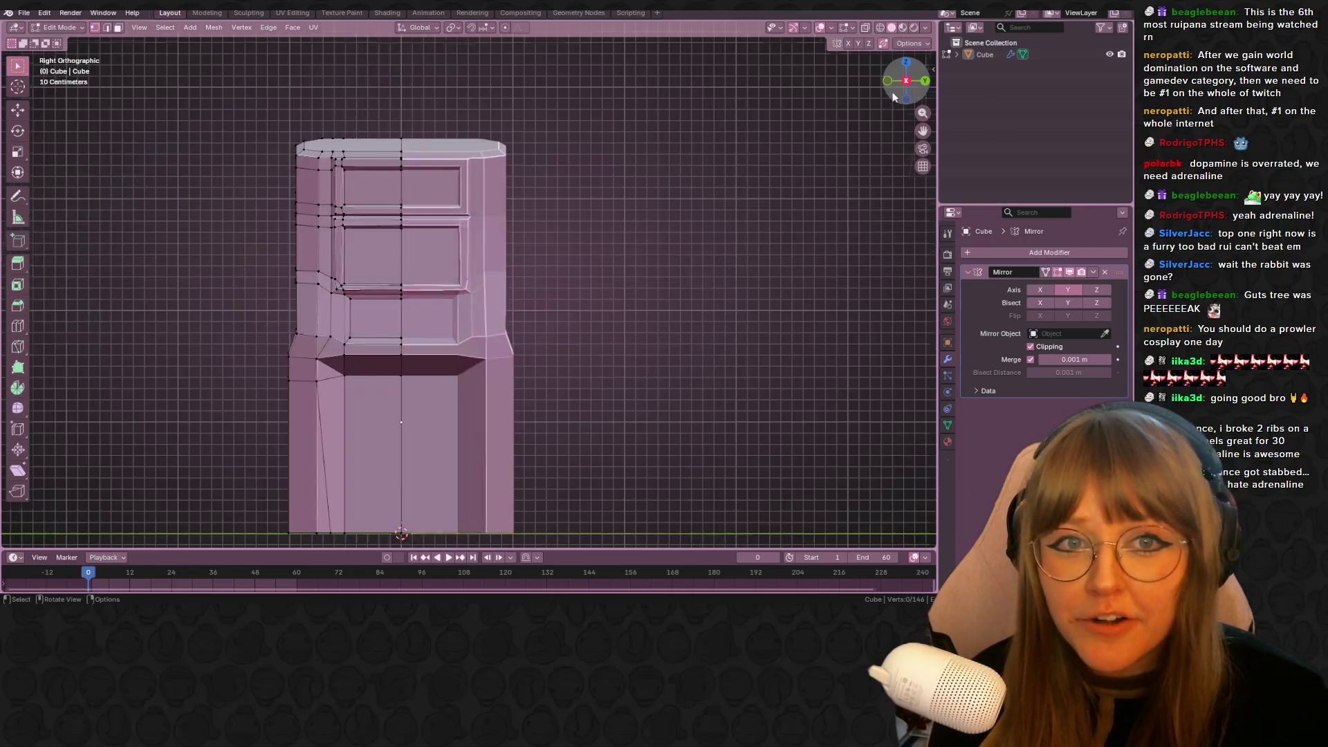
scroll(700, 178, "up", 3)
scroll(598, 295, "down", 3)
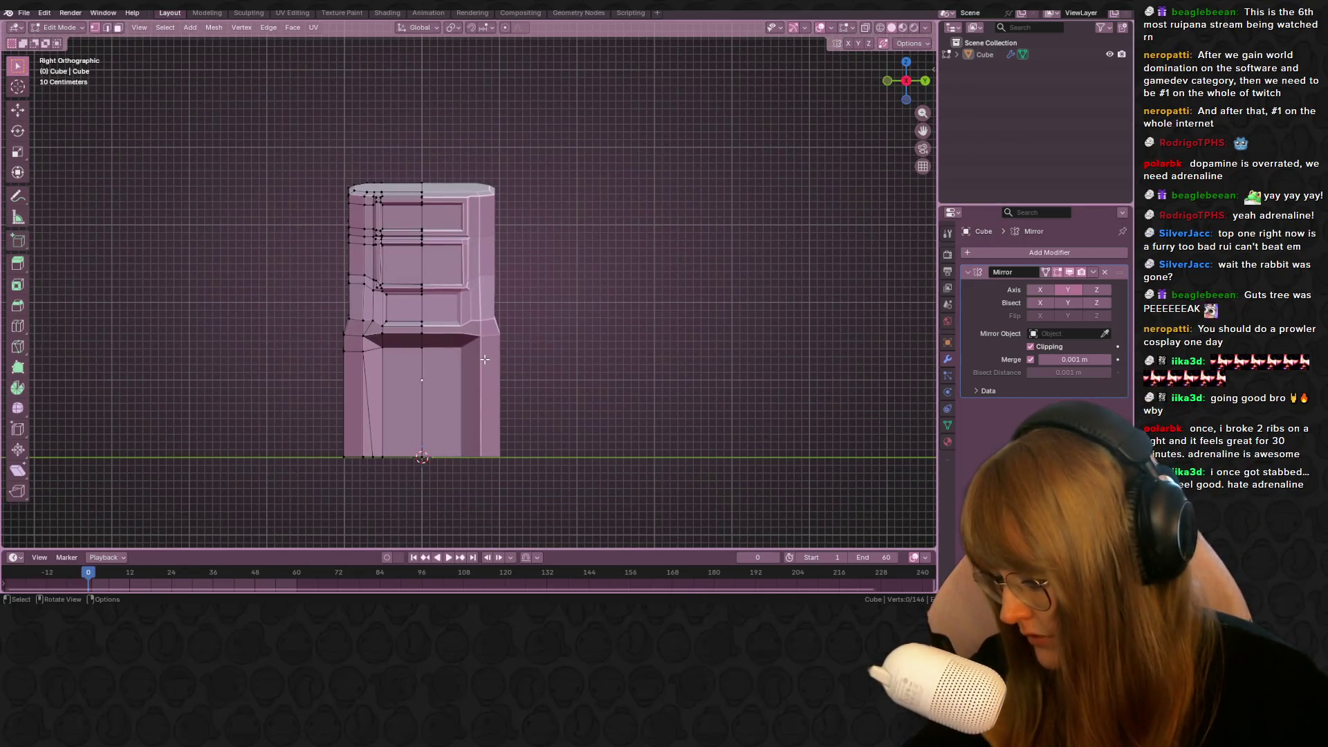
key("a")
key("g")
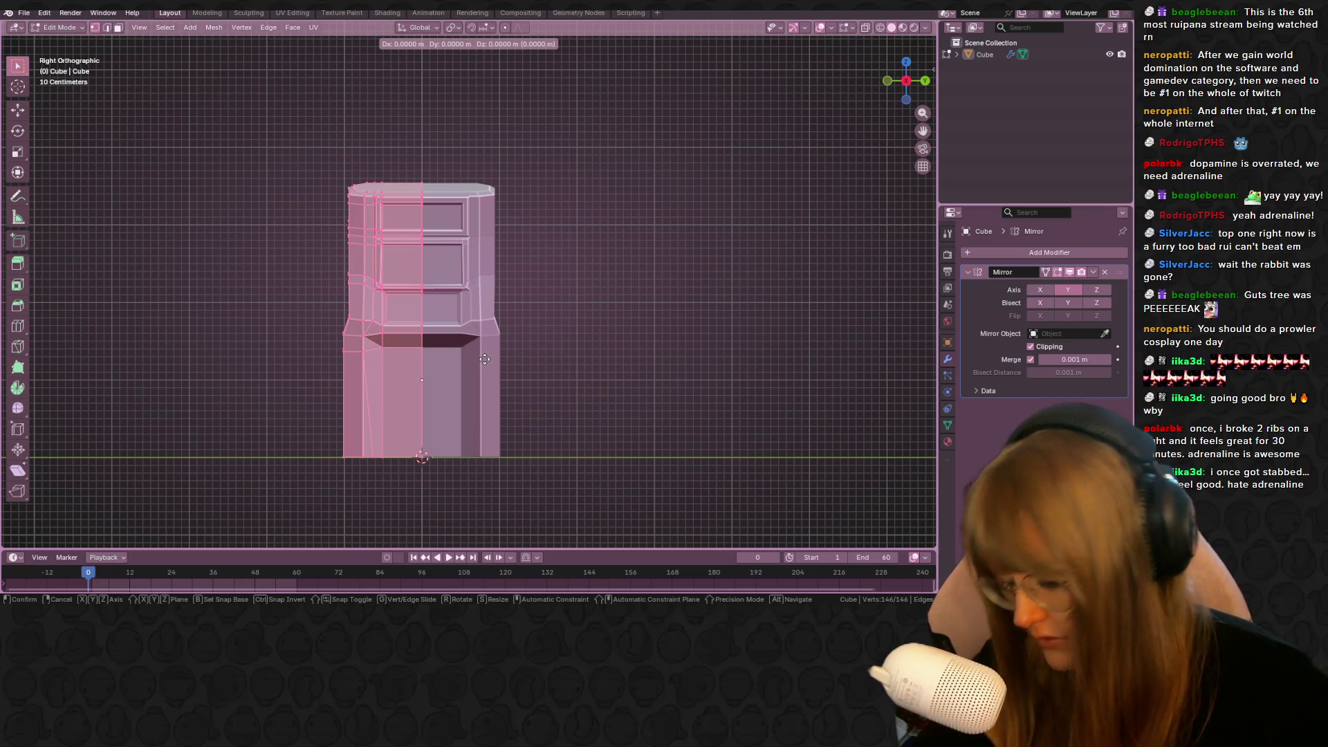
key("y")
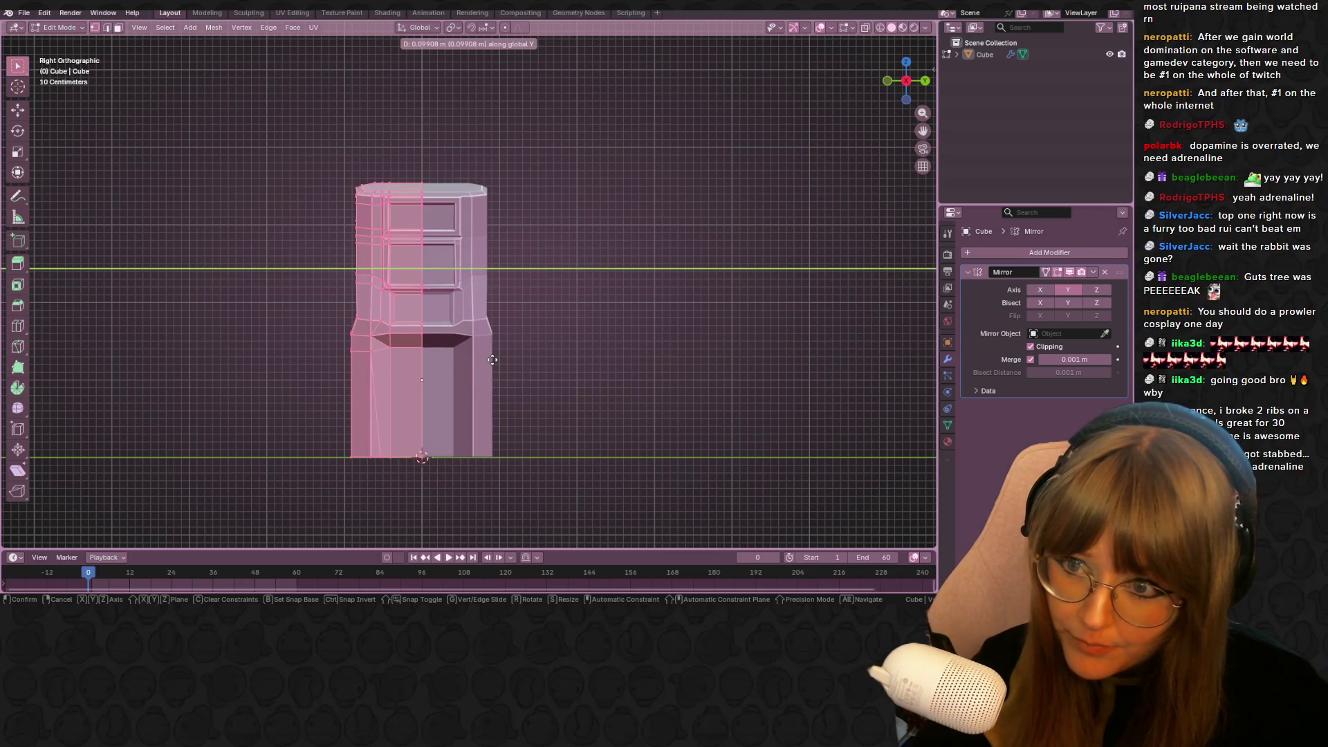
left_click(492, 360)
With X-ray on, box-select the upper panel's edge loops and lower them 0.185 m along Z
scroll(543, 314, "up", 2)
key("alt+a")
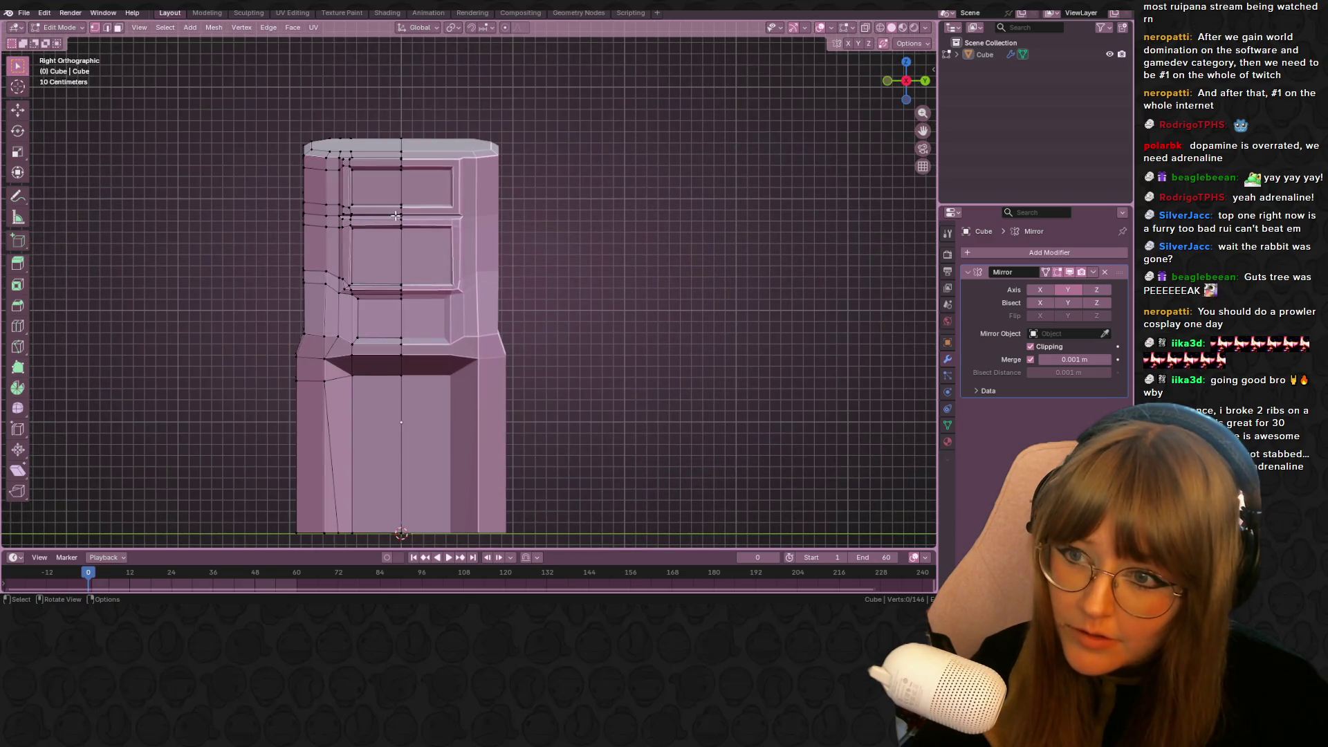
mouse_move(183, 178)
left_mouse_down()
mouse_move(332, 251)
mouse_move(415, 232)
left_mouse_up()
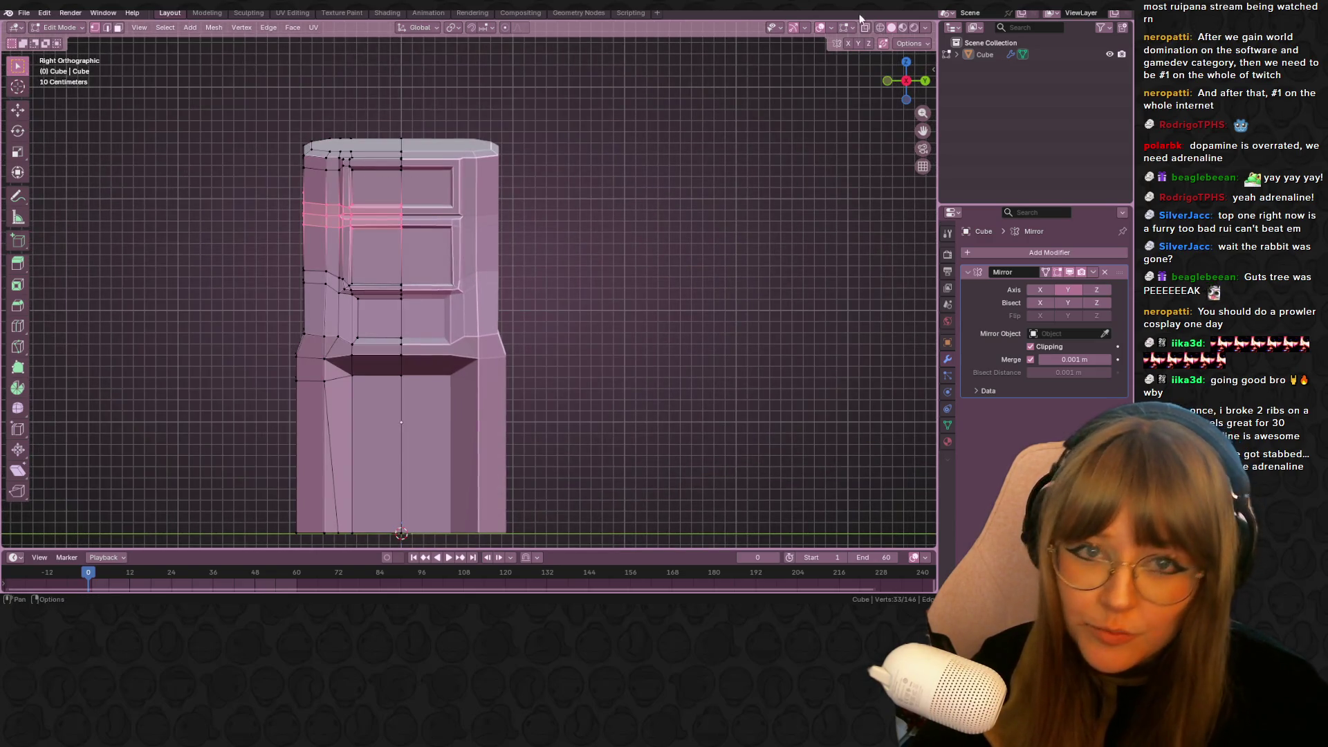
left_click(865, 27)
left_click_drag(243, 187, 401, 264)
key("g")
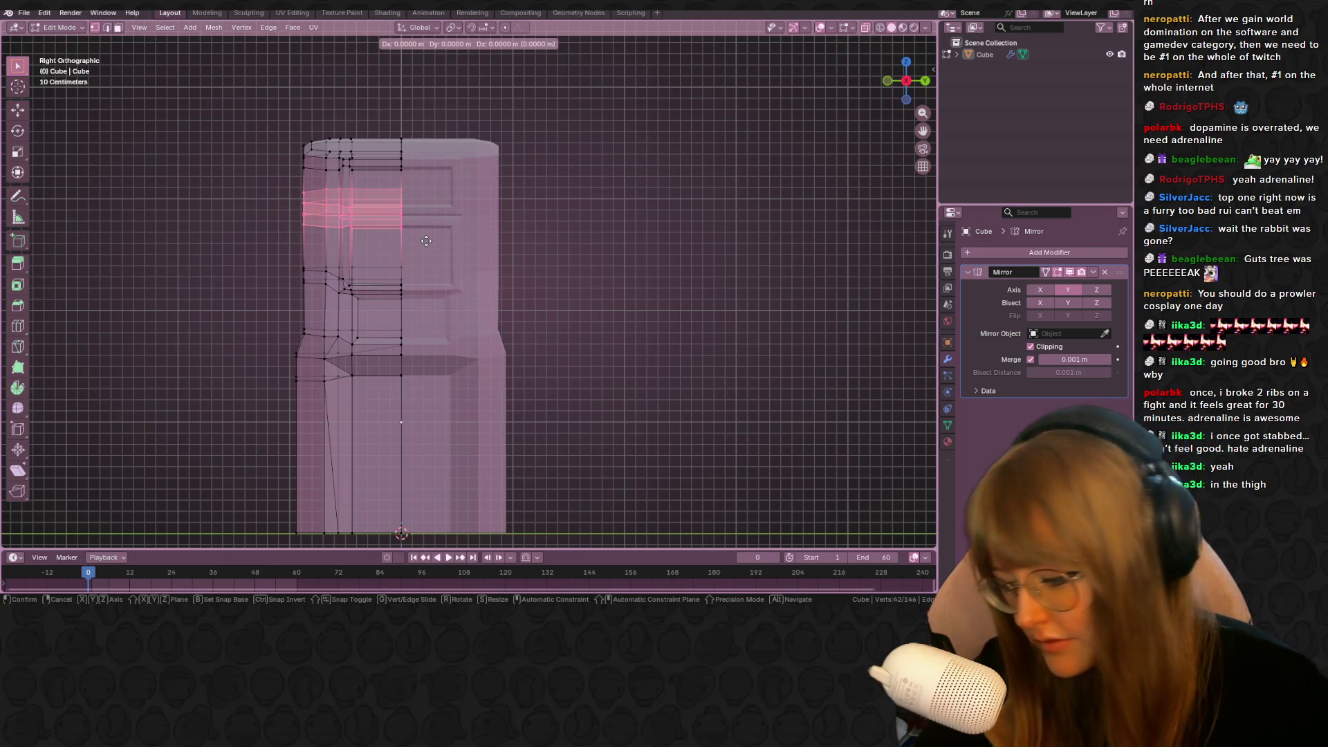
key("z")
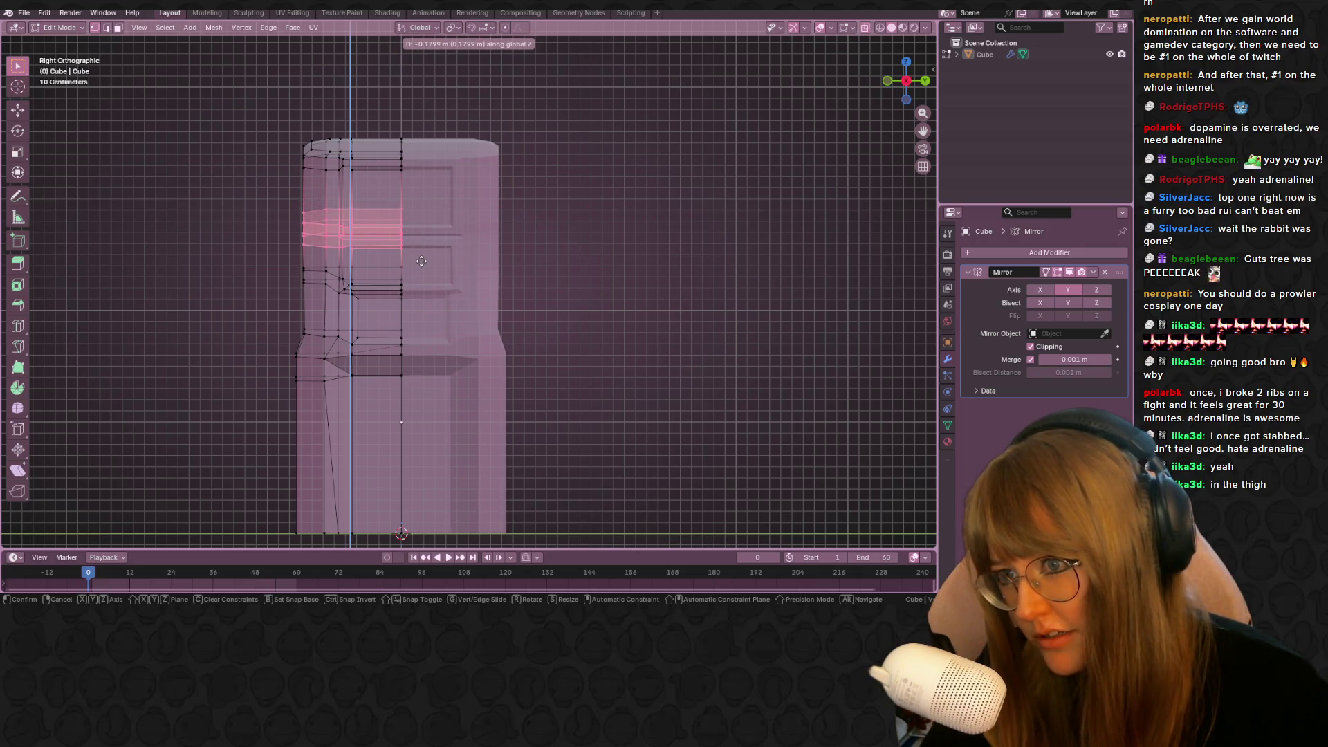
left_click(413, 251)
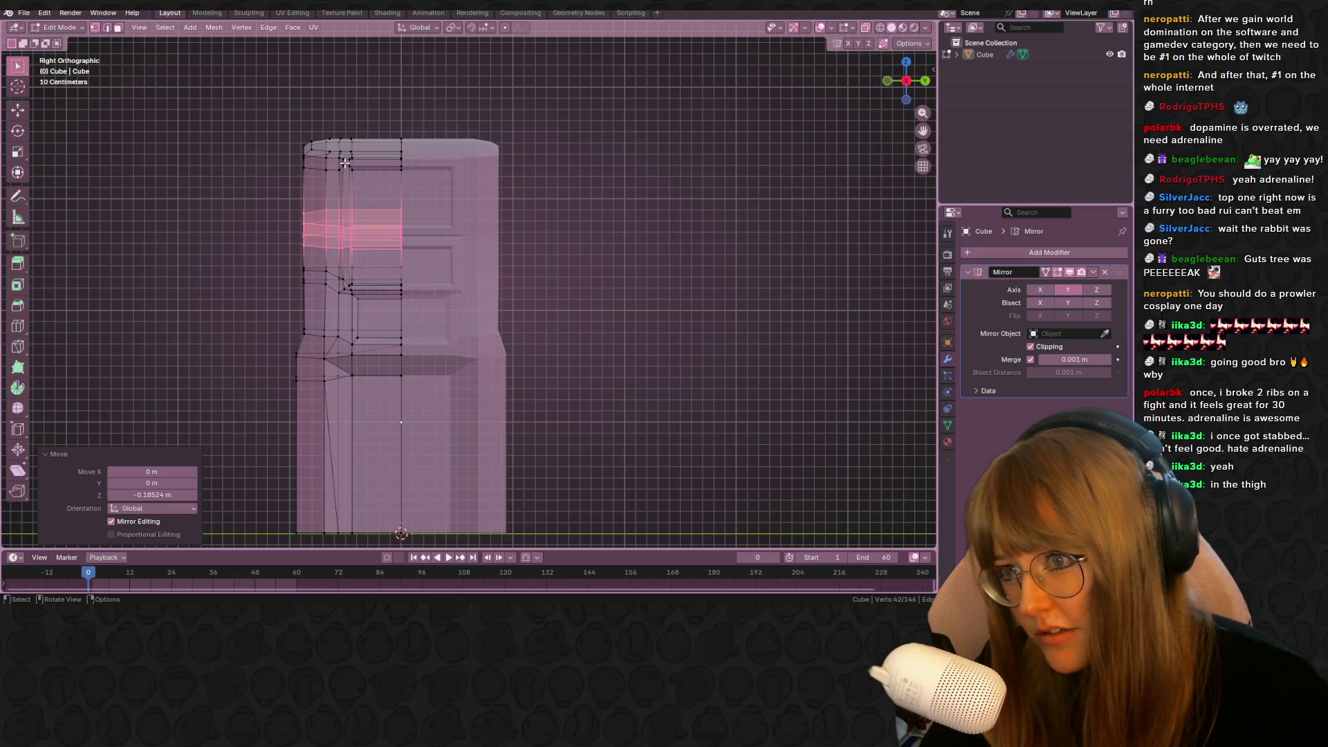
left_click_drag(321, 141, 424, 185)
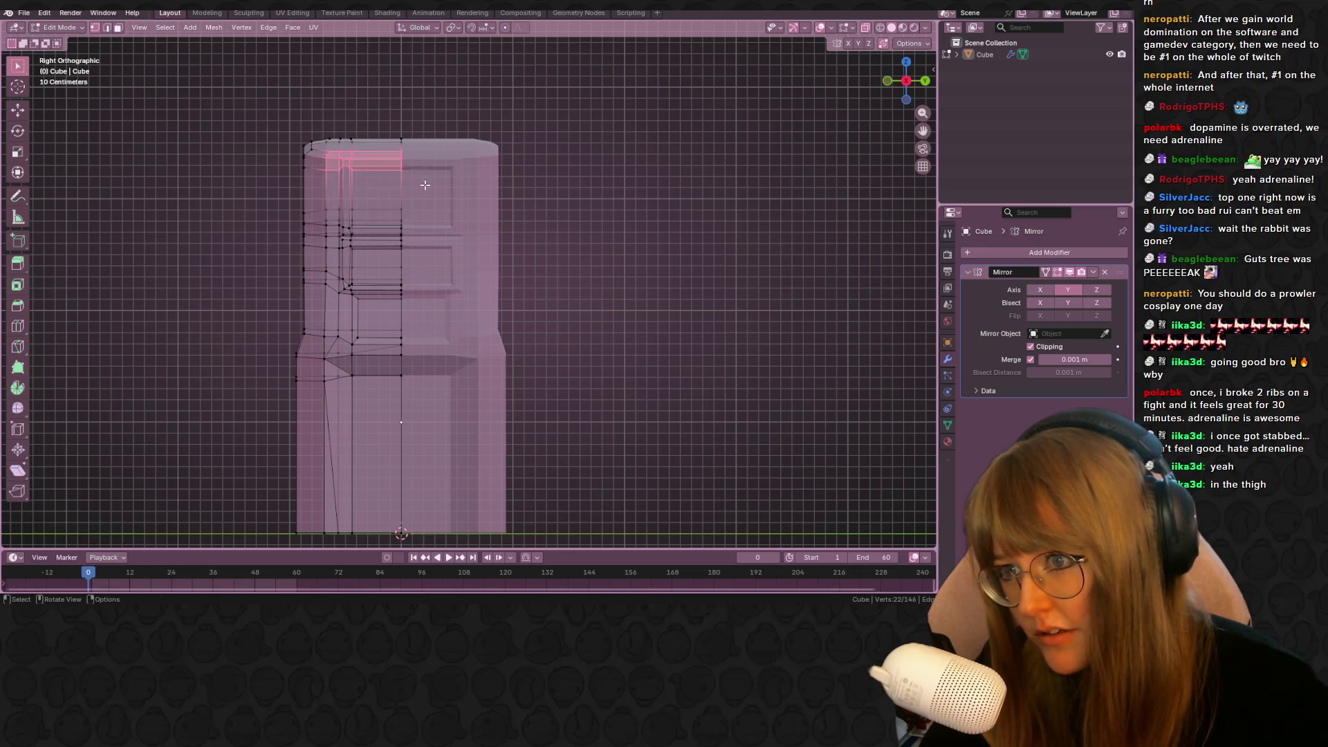
Switch to Object Mode and orbit to a perspective view of the whole pink cabinet
key("Tab")
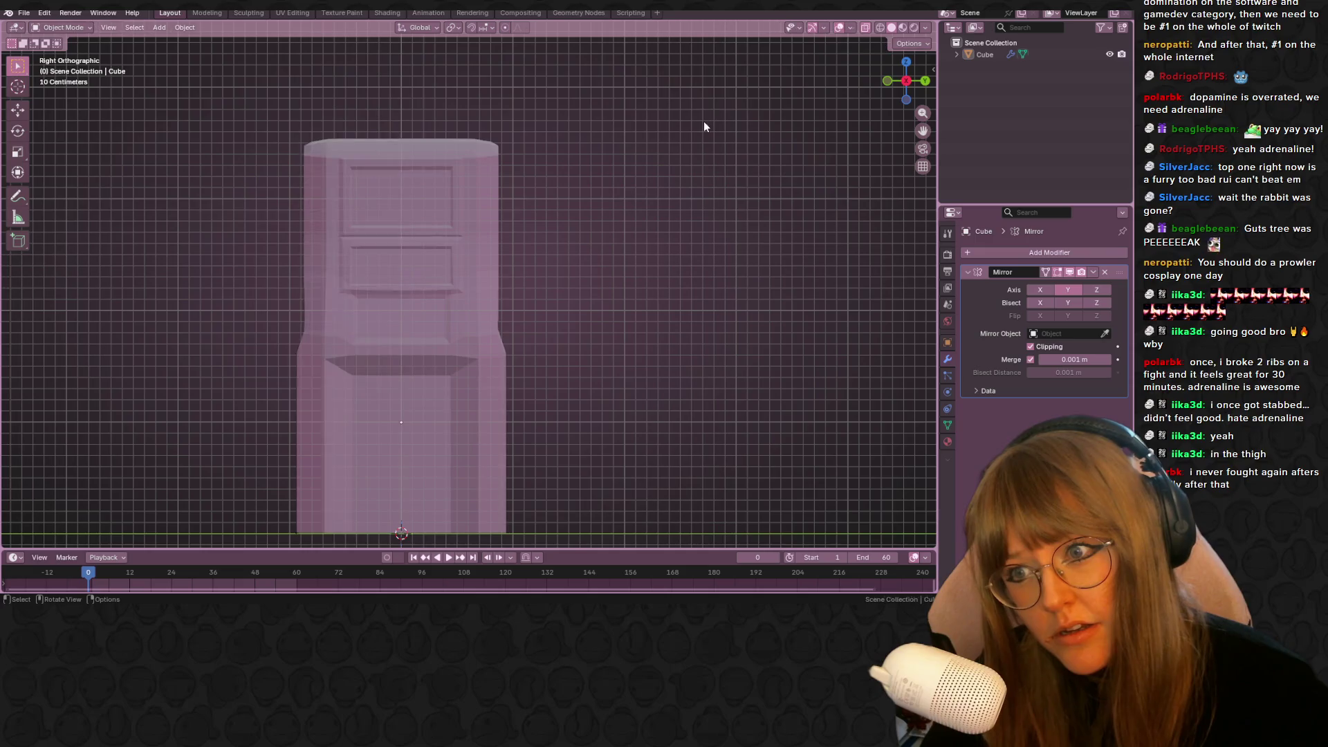
scroll(712, 115, "up", 1)
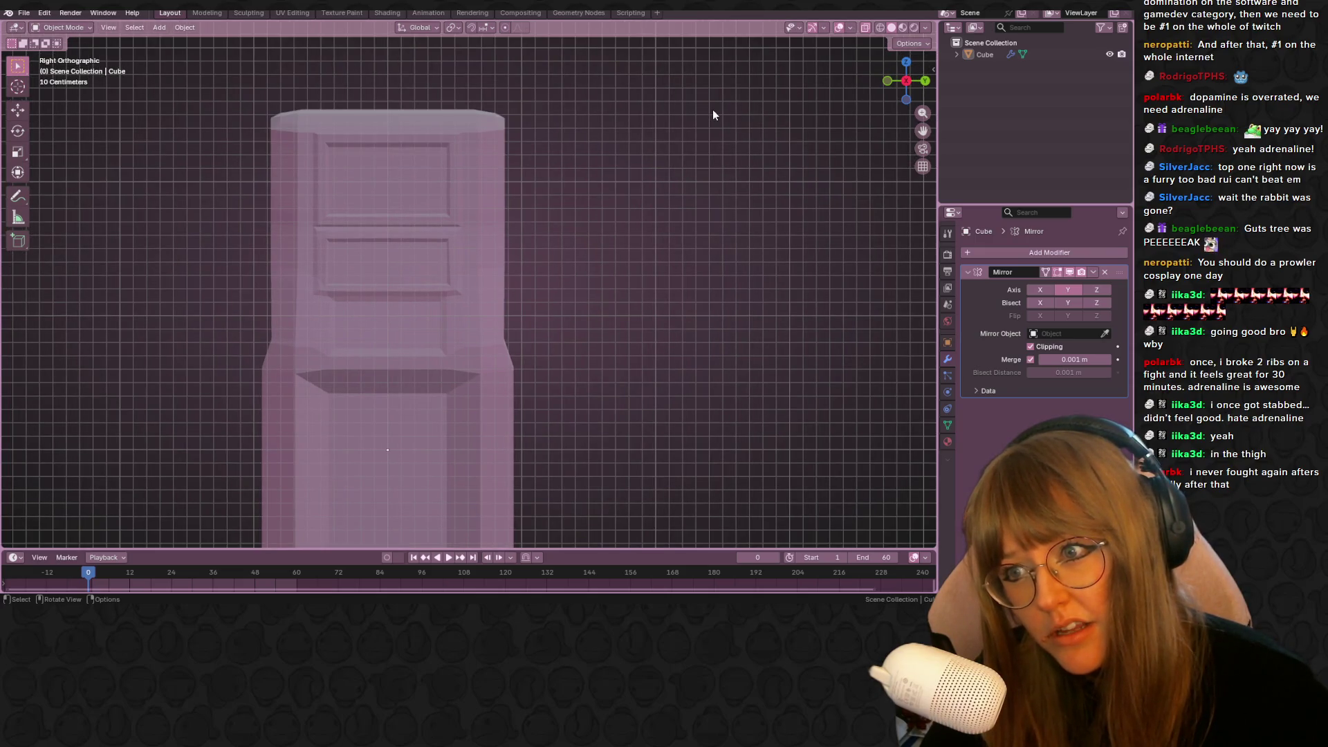
scroll(713, 109, "down", 1)
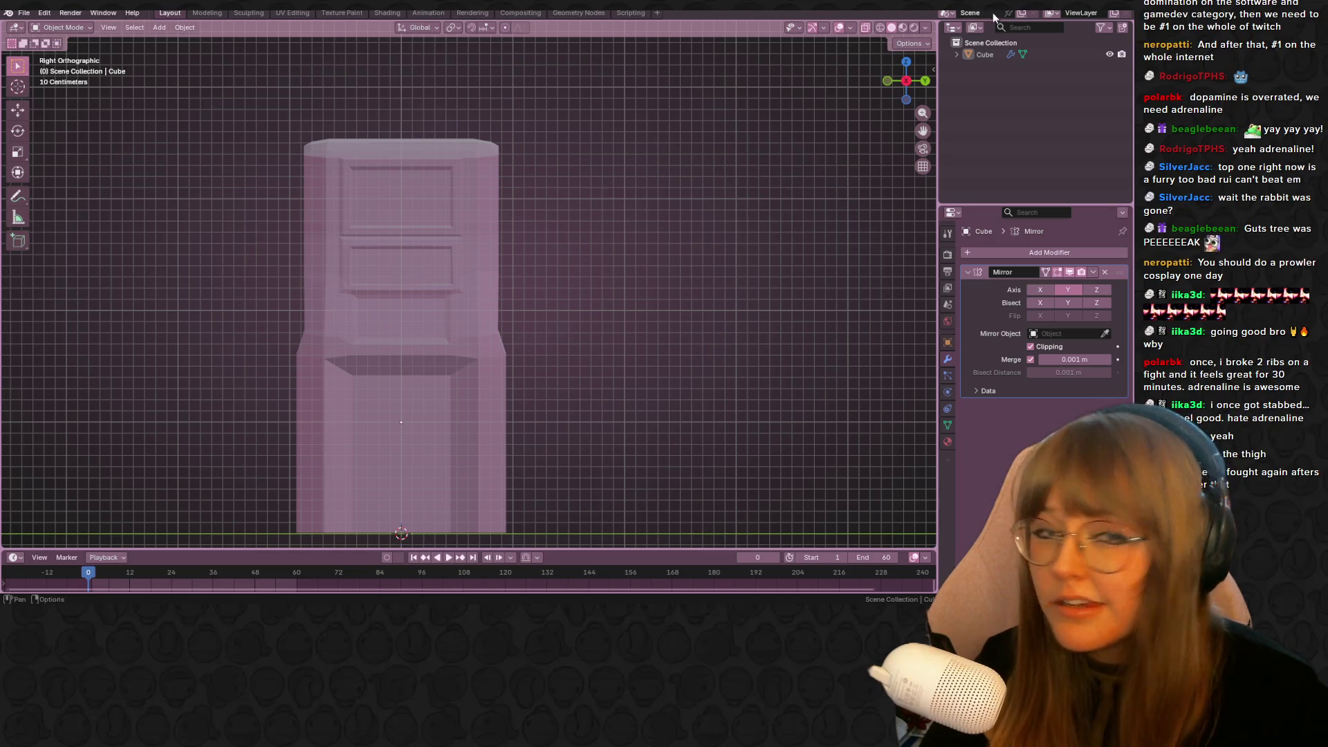
scroll(516, 459, "down", 1)
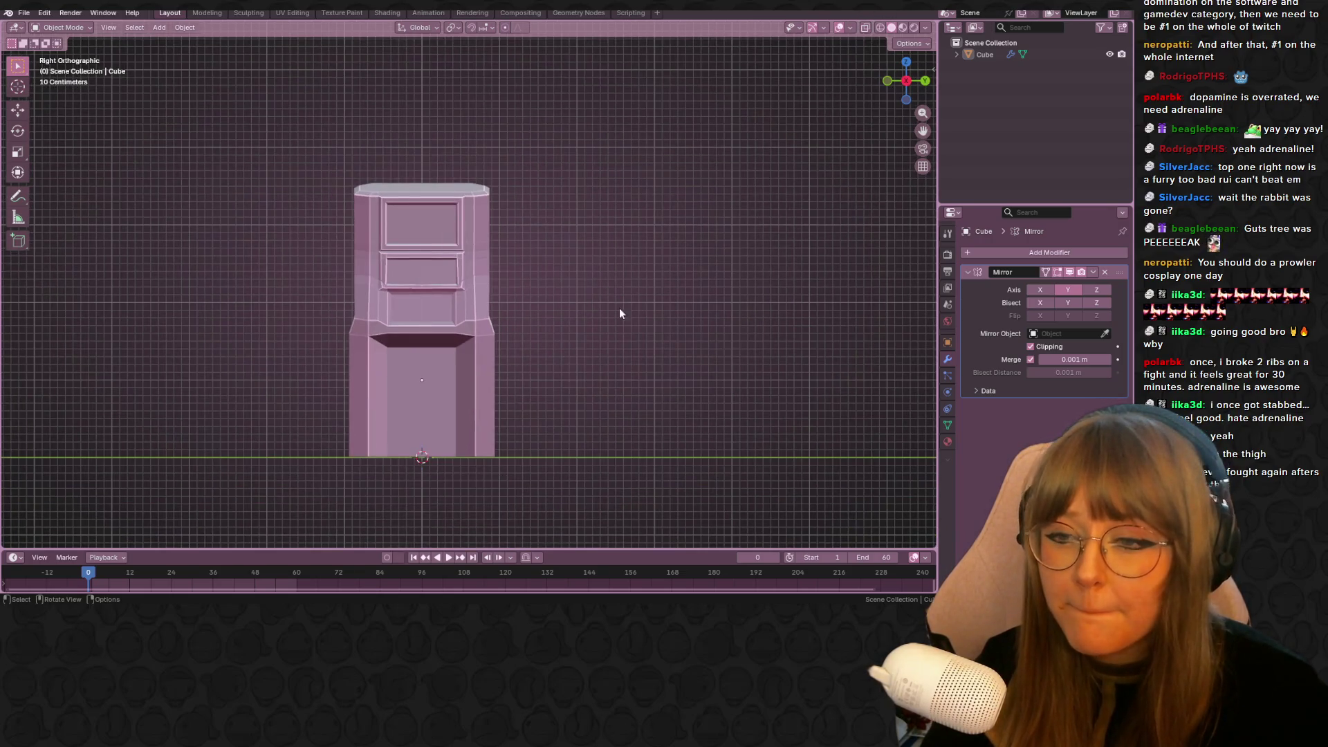
mouse_move(463, 344)
middle_mouse_down()
mouse_move(551, 352)
mouse_move(474, 326)
mouse_move(458, 224)
mouse_move(559, 309)
mouse_move(551, 287)
middle_mouse_up()
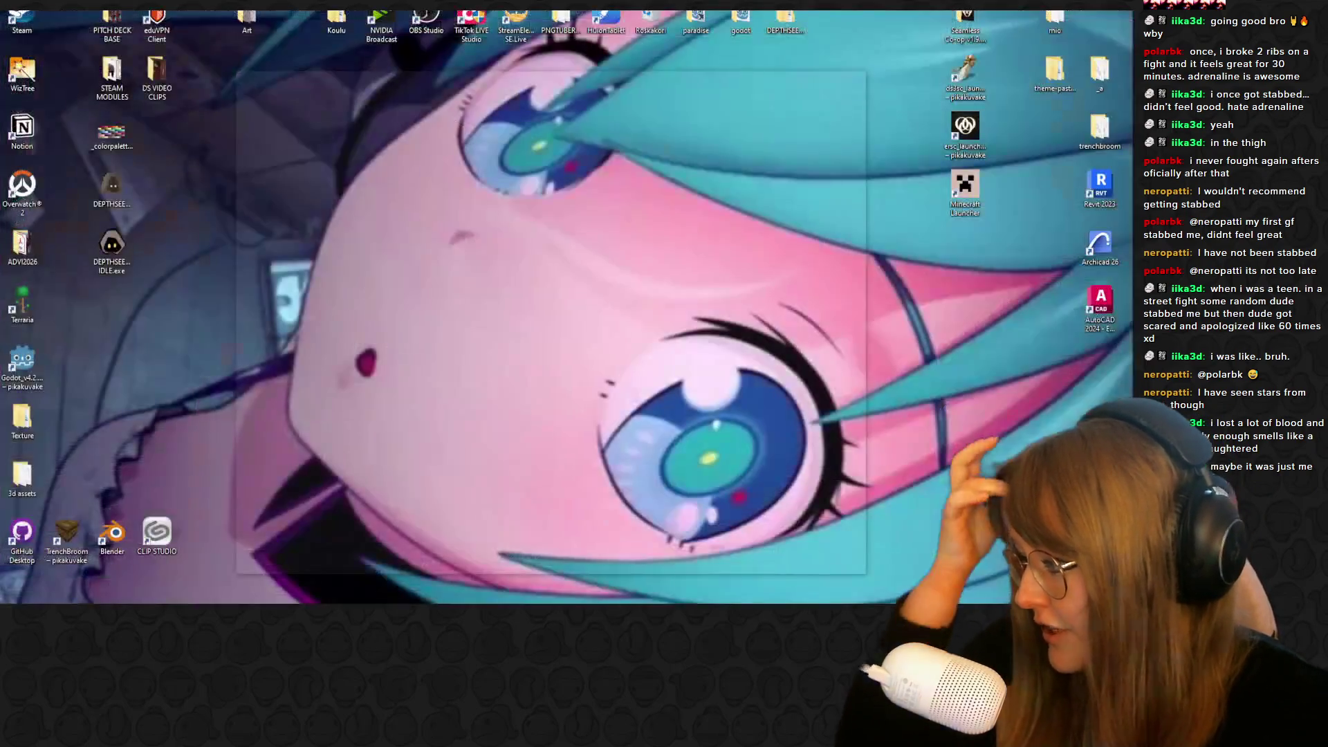
Enter Edit Mode and box-select the four vertices along the lowest panel's recess edge
key("super+d")
key("super+d")
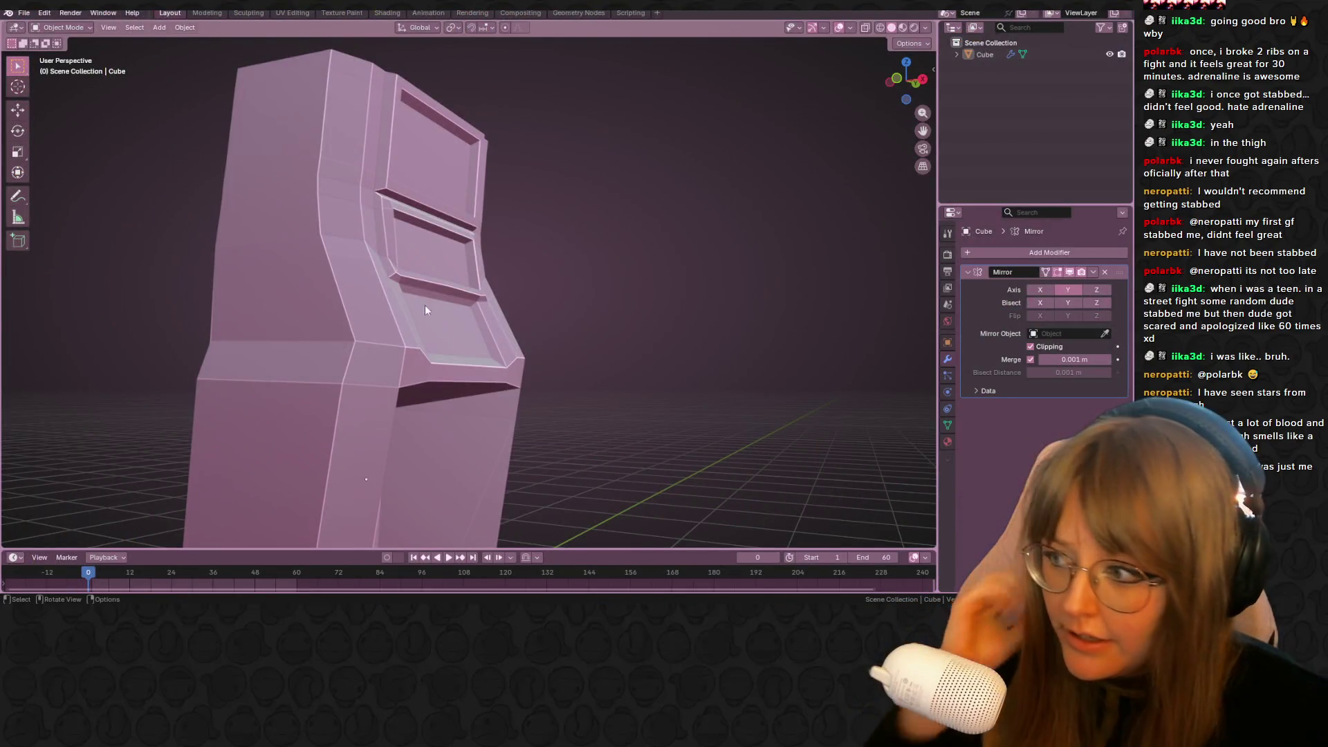
mouse_move(519, 349)
middle_mouse_down()
mouse_move(575, 309)
mouse_move(483, 390)
middle_mouse_up()
scroll(482, 390, "up", 5)
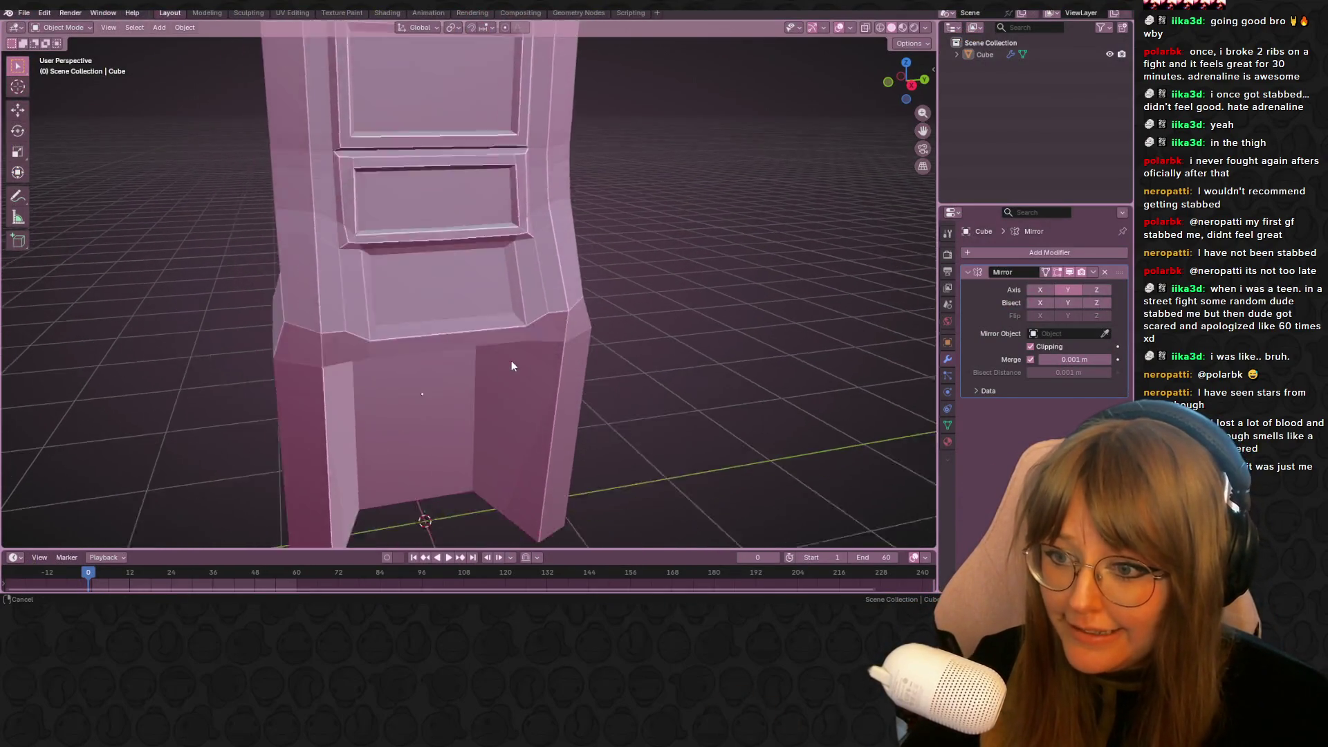
key("Tab")
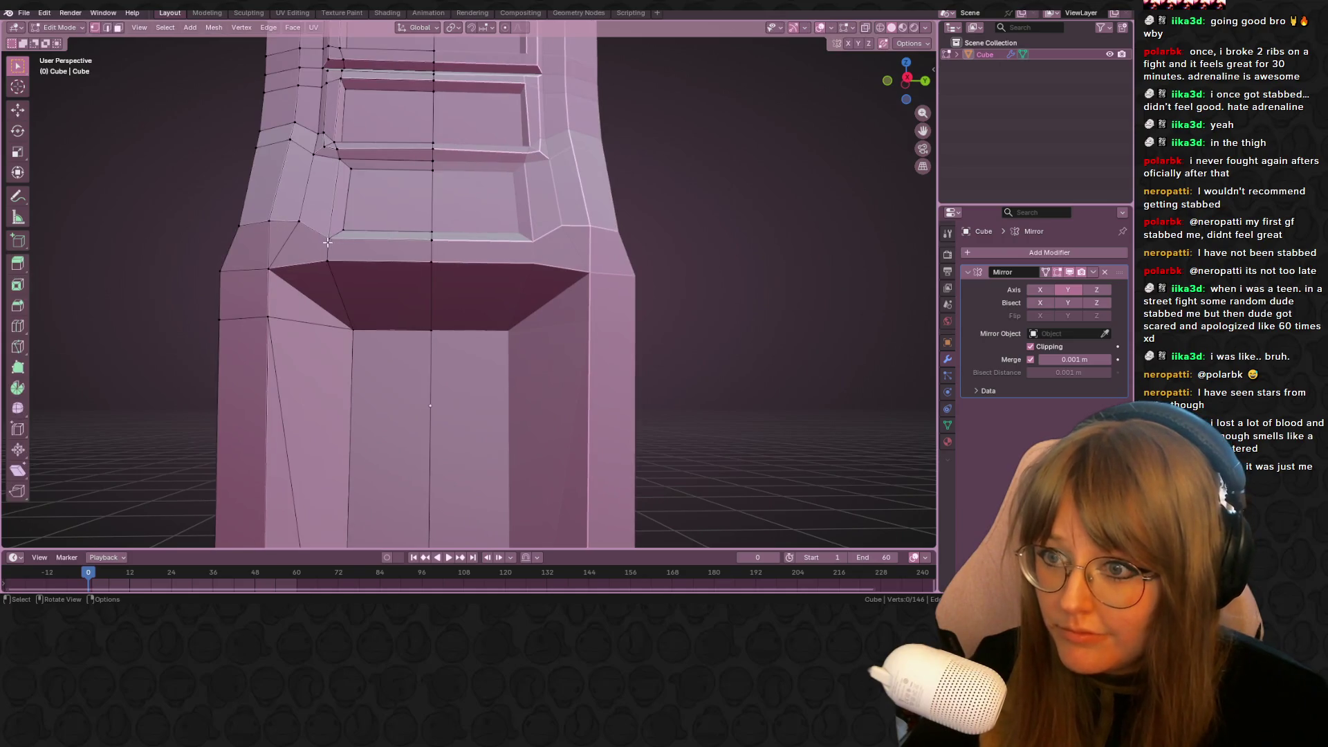
middle_click_drag(329, 237, 336, 280)
left_click_drag(335, 280, 384, 310)
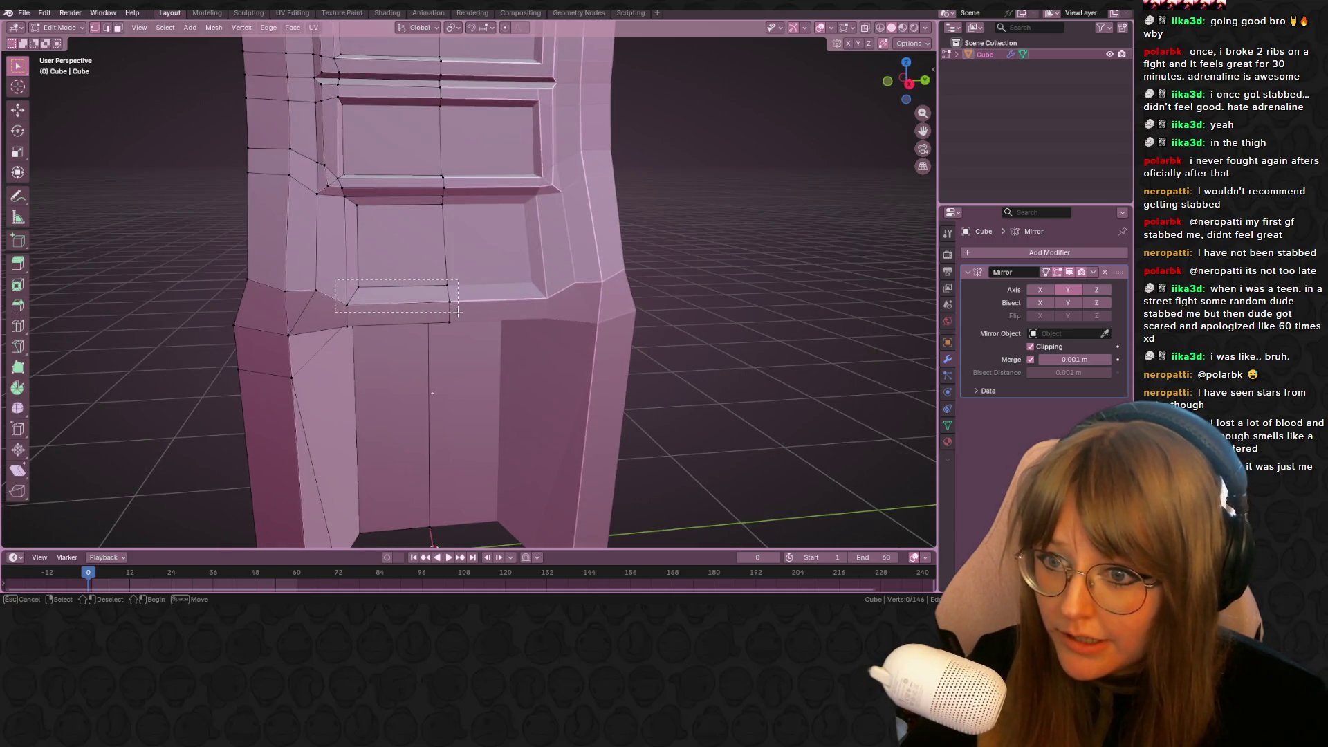
In Right Orthographic view, raise the four selected vertices slightly along Z
key("KP_3")
scroll(313, 313, "up", 2)
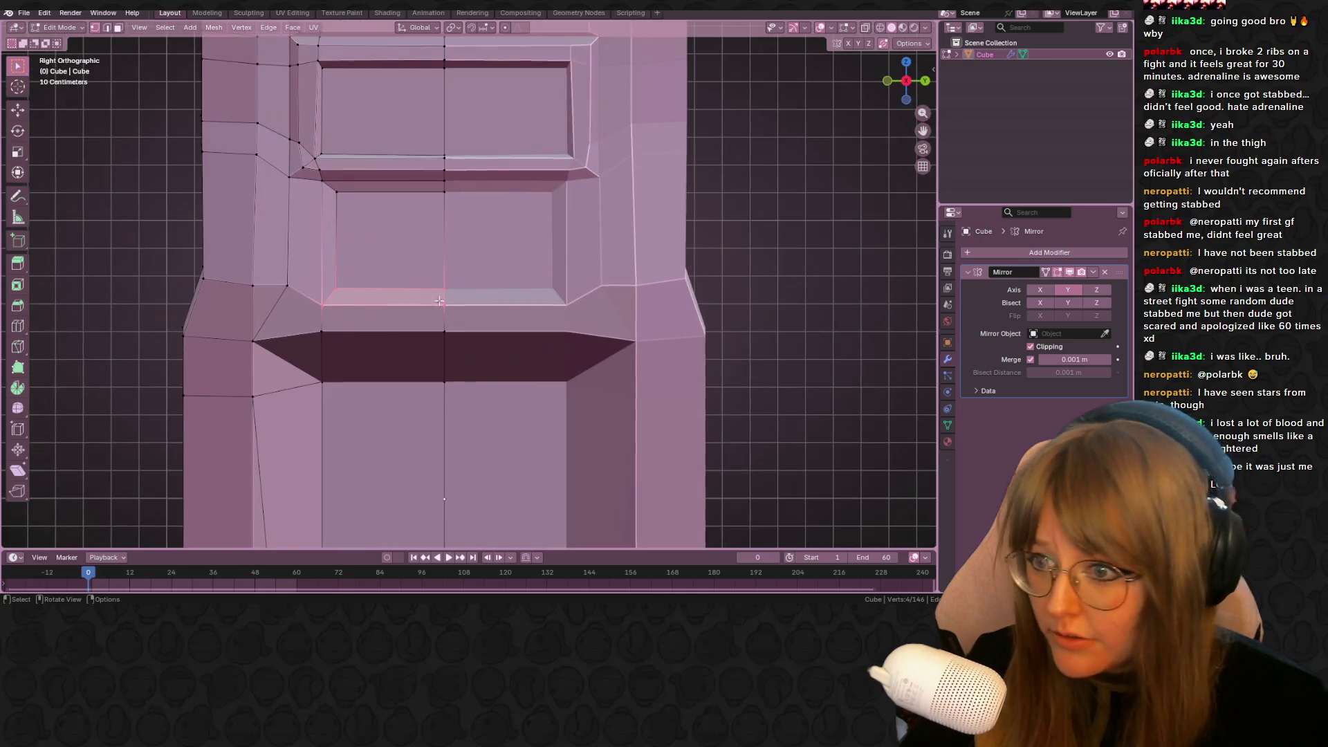
key("g")
key("z")
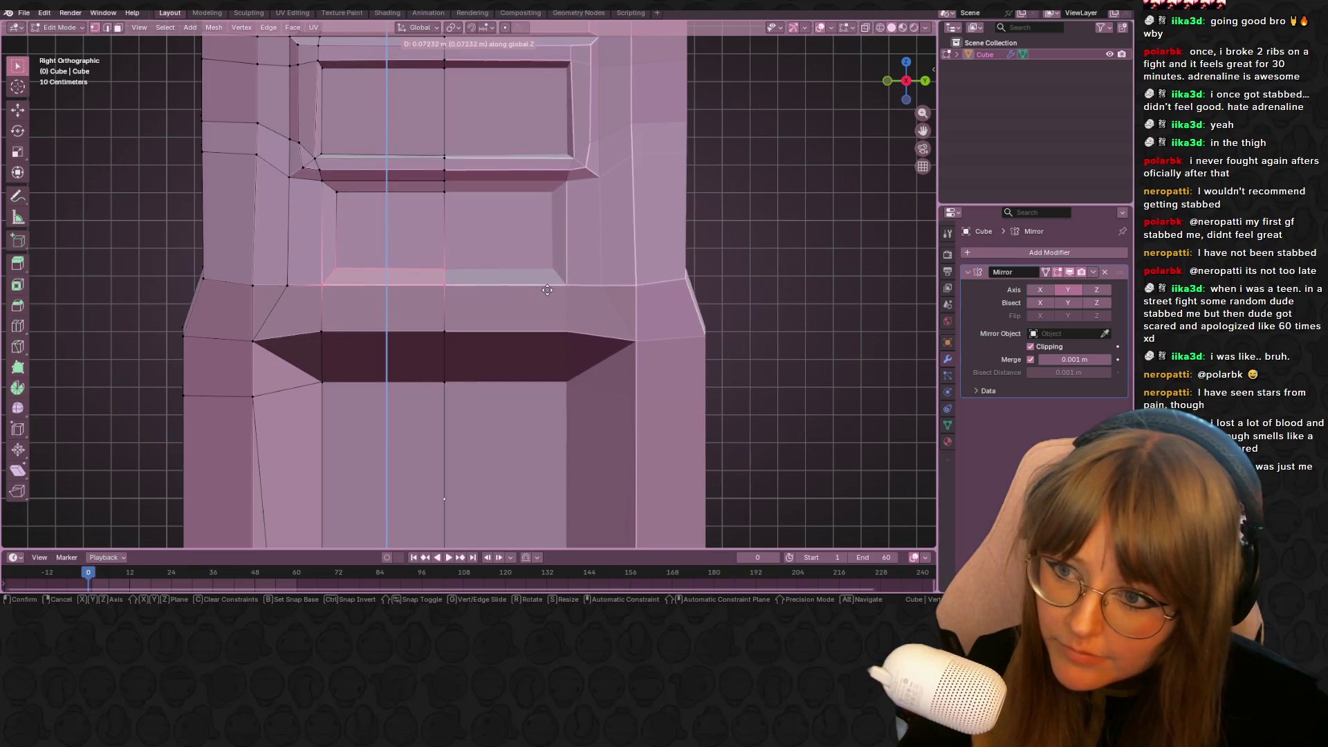
left_click(547, 289)
scroll(547, 290, "down", 2)
Return to Object Mode and frame the cabinet to check the raised panel edge
mouse_move(657, 260)
middle_mouse_down()
mouse_move(765, 261)
mouse_move(815, 305)
mouse_move(588, 274)
mouse_move(671, 296)
mouse_move(529, 260)
middle_mouse_up()
scroll(553, 278, "down", 3)
key("Tab")
scroll(516, 256, "up", 2)
scroll(517, 255, "up", 2)
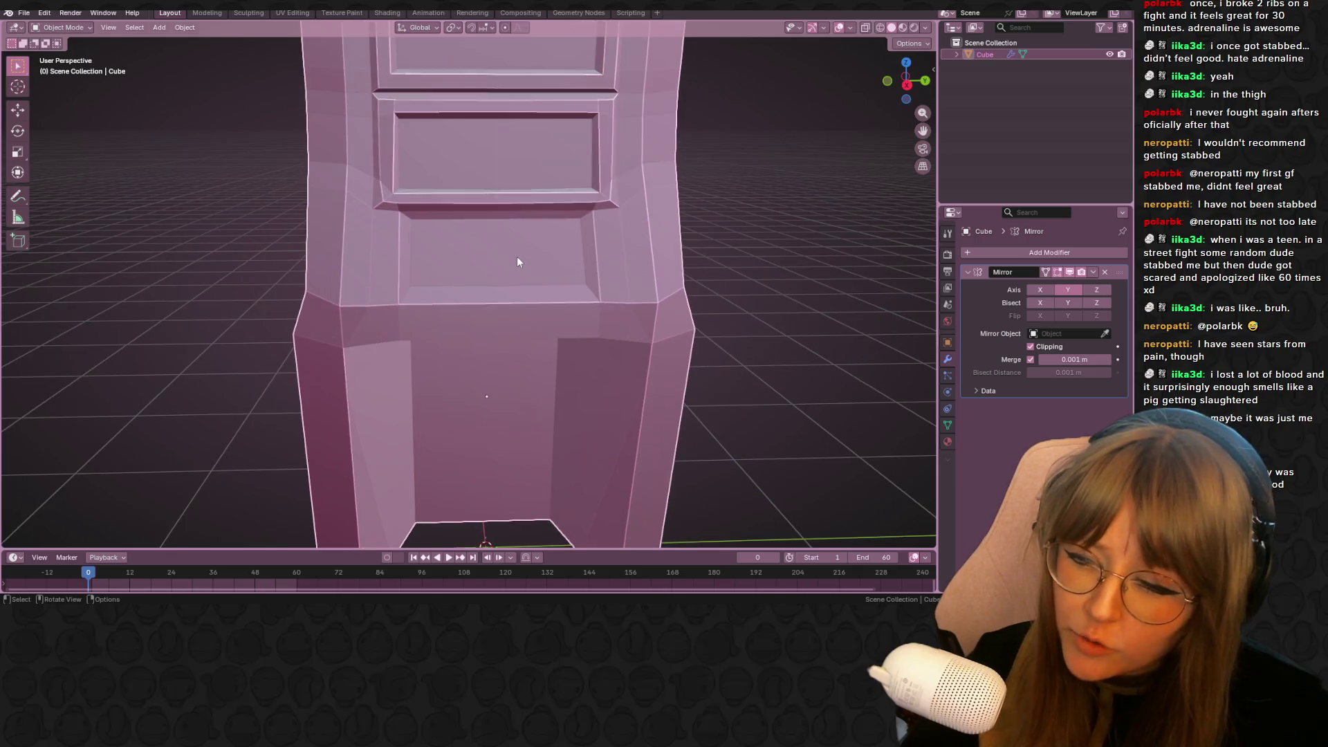
middle_click_drag(501, 201, 488, 269, "shift")
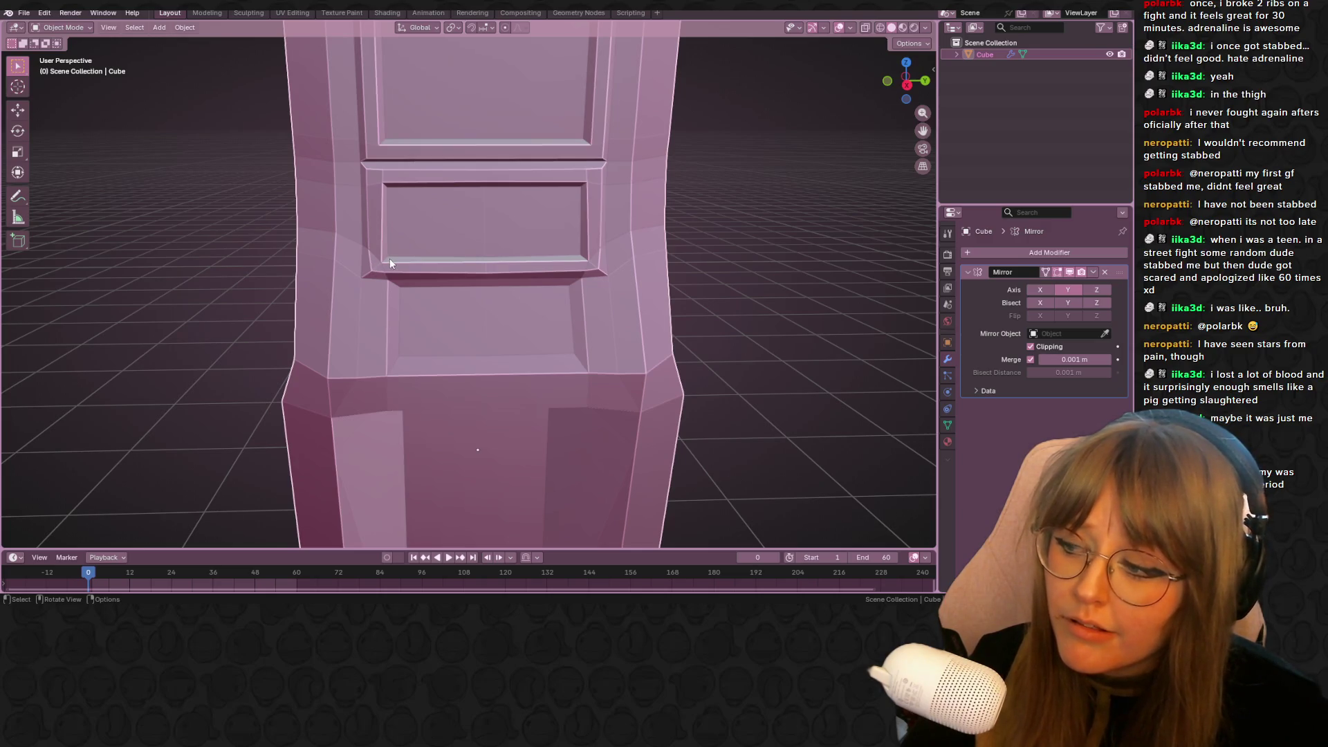
Orbit to the cabinet's side, enter Edit Mode, and close in on the inset panel edges
mouse_move(401, 259)
middle_mouse_down()
mouse_move(559, 314)
mouse_move(536, 251)
mouse_move(520, 270)
middle_mouse_up()
scroll(470, 273, "up", 2)
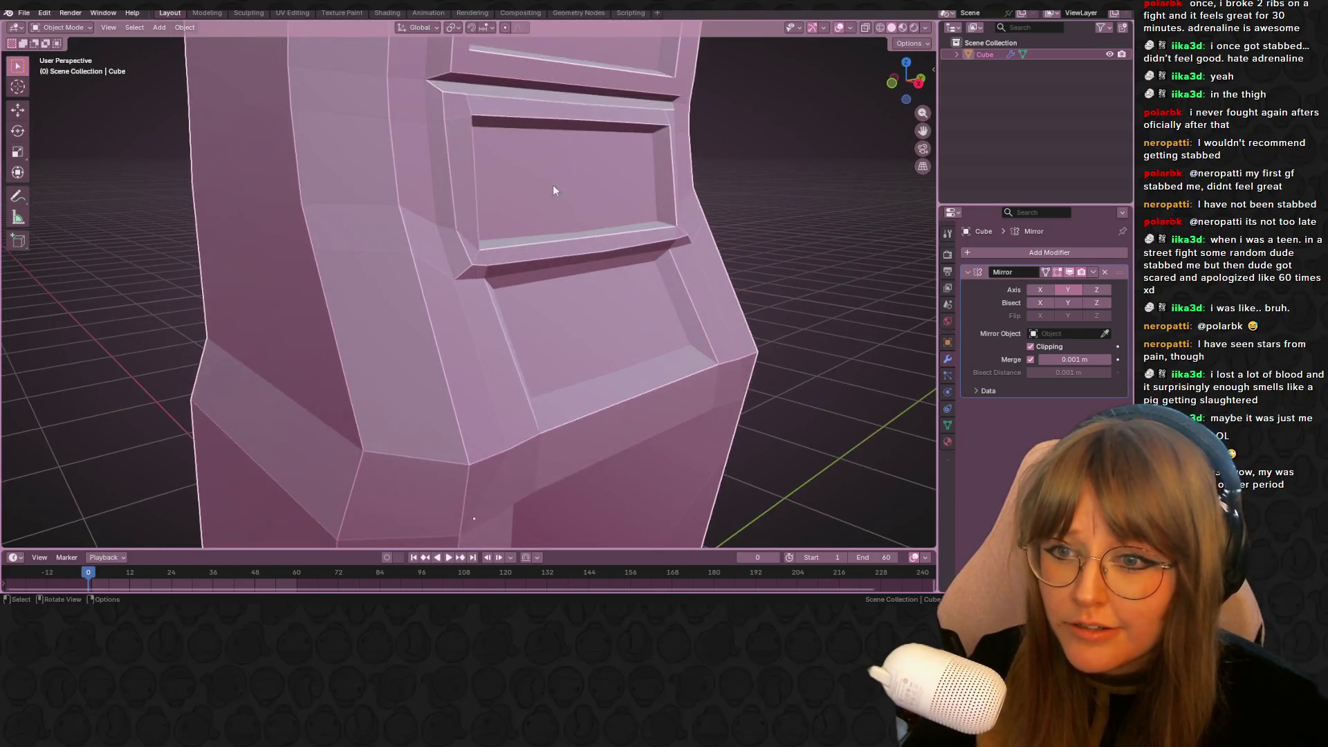
key("Tab")
mouse_move(551, 191)
middle_mouse_down()
mouse_move(649, 205)
mouse_move(596, 205)
mouse_move(592, 230)
middle_mouse_up()
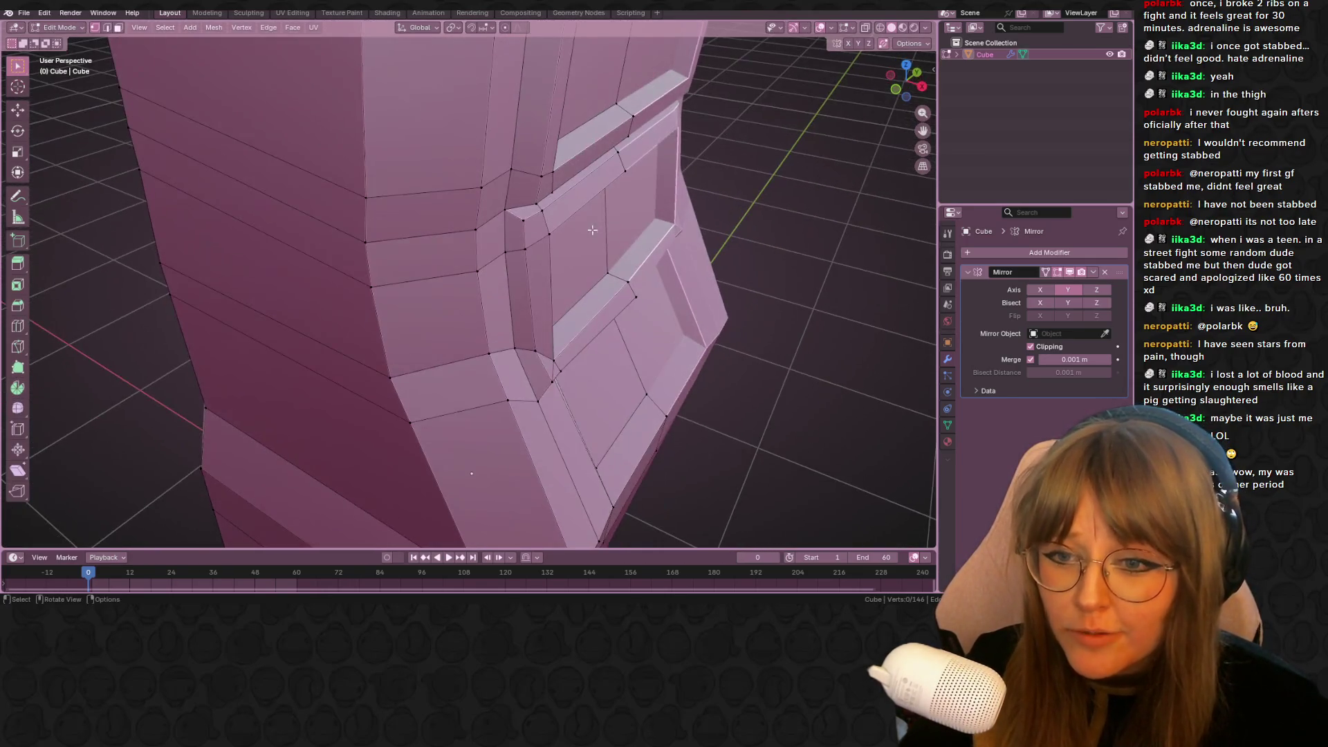
Select the side panel's bevel corner vertex and slide it twice along its edge
left_click(549, 230)
scroll(548, 230, "up", 4)
mouse_move(680, 234)
middle_mouse_down()
mouse_move(623, 213)
mouse_move(593, 320)
mouse_move(560, 288)
mouse_move(583, 286)
mouse_move(608, 255)
mouse_move(584, 169)
mouse_move(546, 197)
mouse_move(530, 187)
mouse_move(584, 238)
mouse_move(574, 297)
middle_mouse_up()
scroll(616, 245, "up", 4)
key("g")
key("g")
left_click(549, 201)
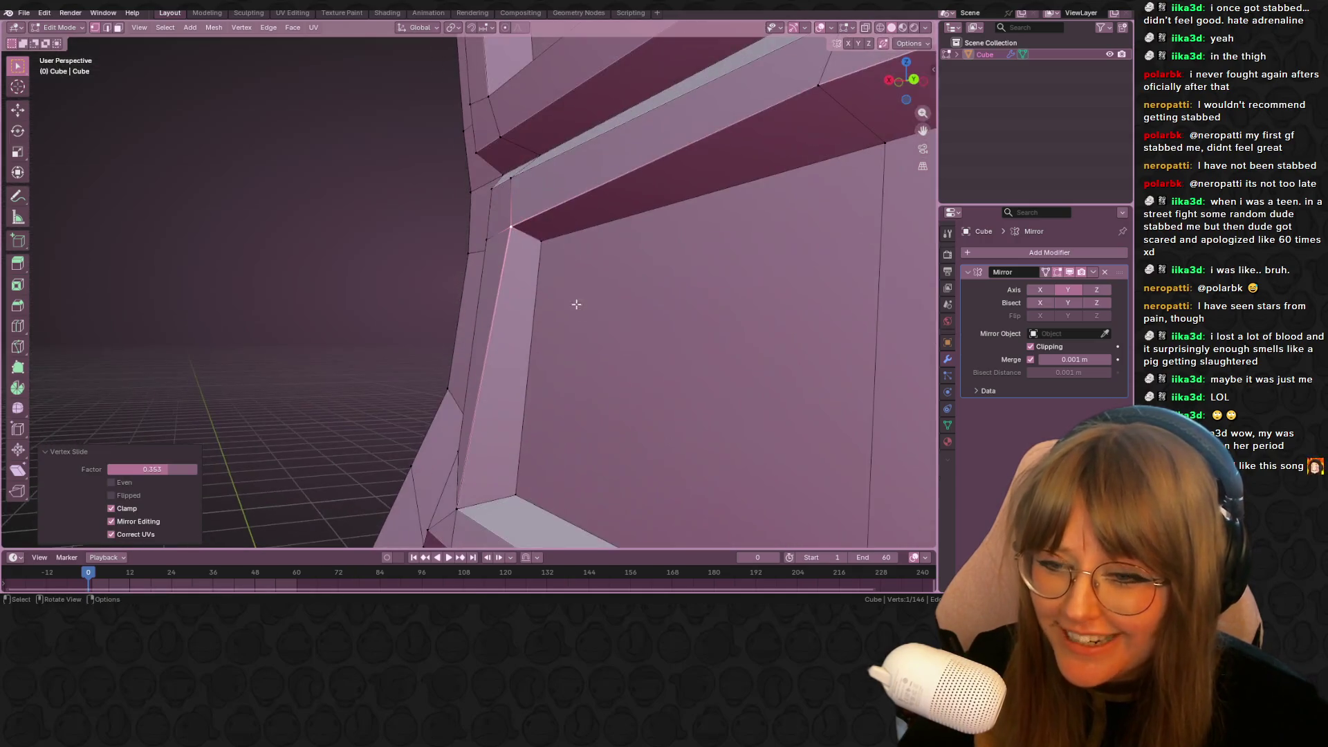
key("g")
key("g")
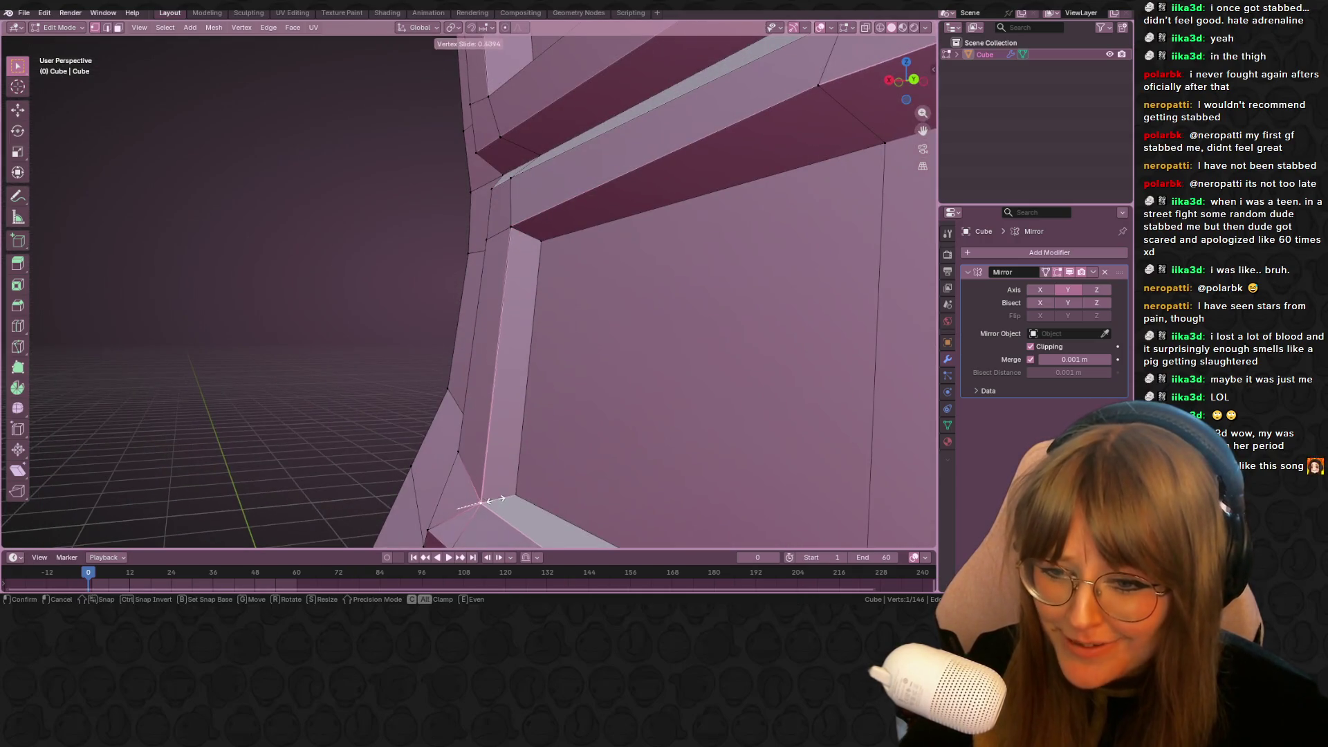
left_click(498, 484)
Orbit around the panelled front wall and reselect only the single corner vertex
middle_click_drag(498, 484, 611, 416)
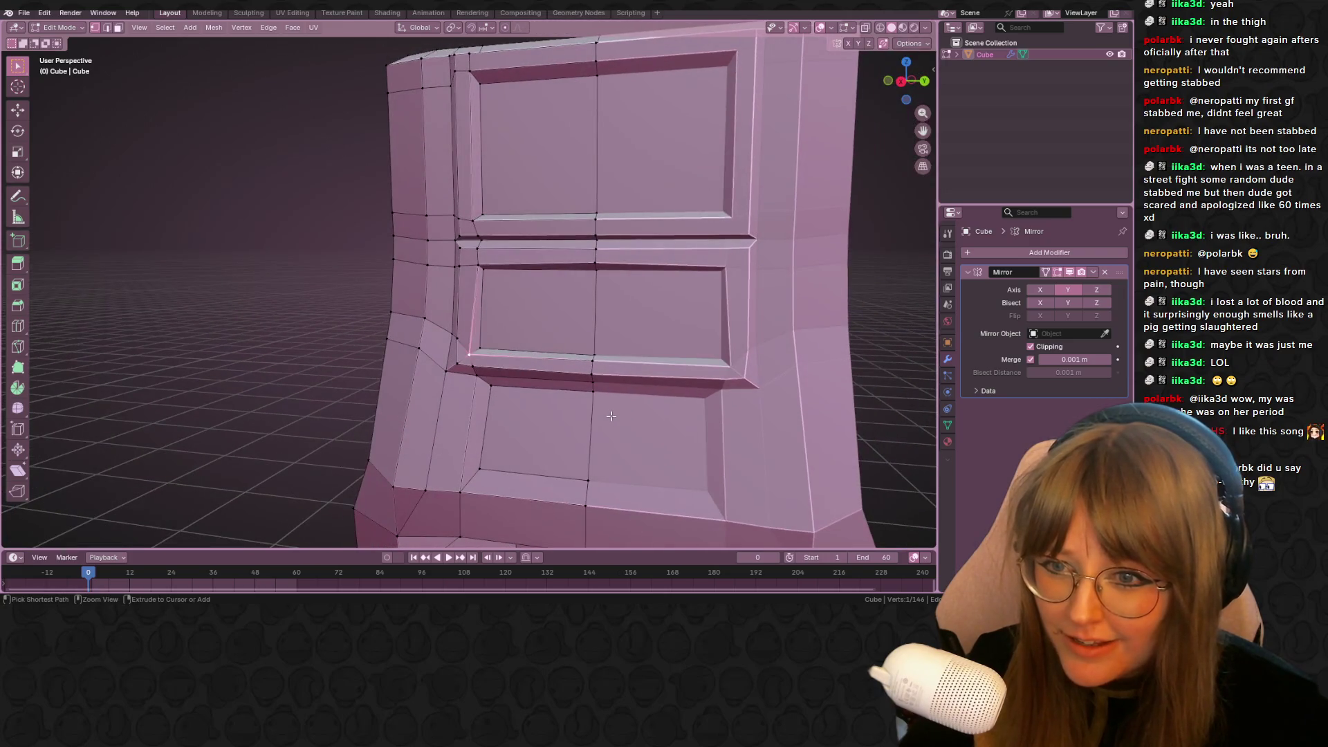
left_click(460, 247, "shift")
middle_click_drag(508, 270, 607, 331)
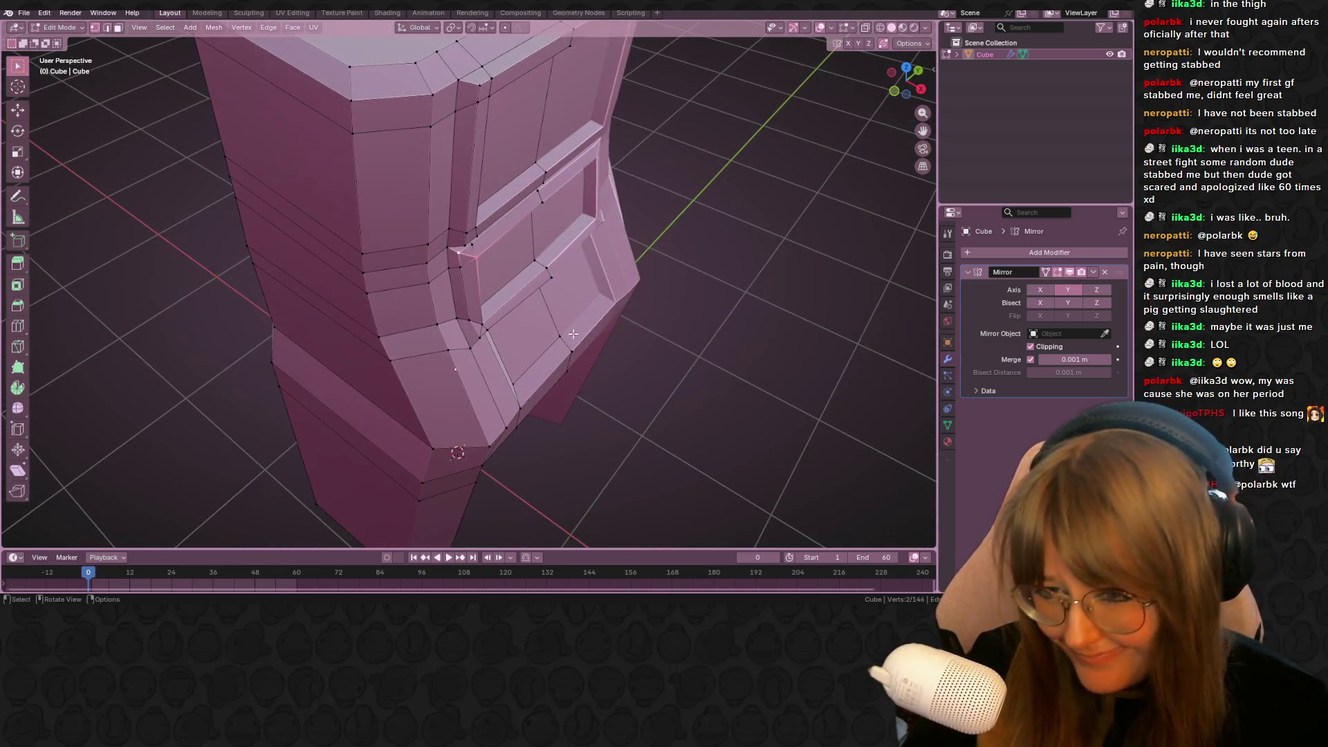
scroll(452, 264, "up", 3)
left_click(451, 229)
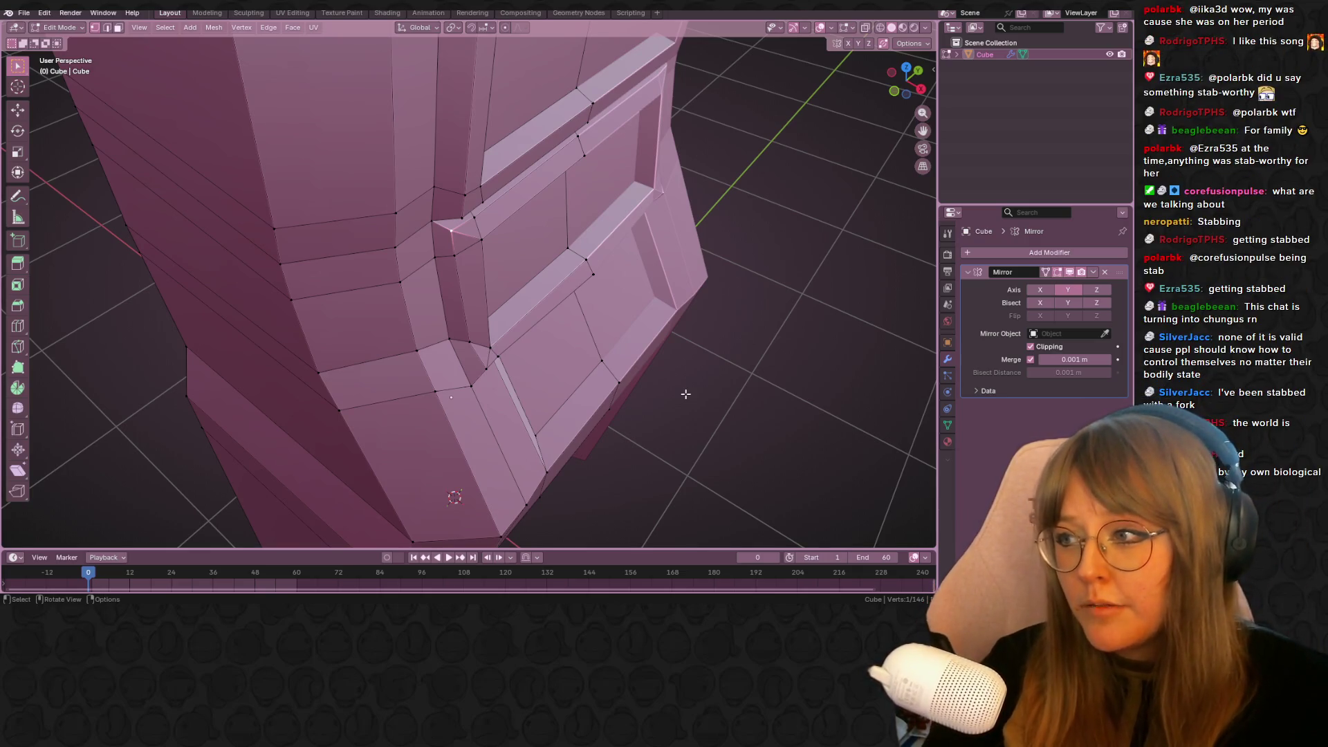
mouse_move(450, 431)
middle_mouse_down()
mouse_move(512, 252)
mouse_move(513, 314)
mouse_move(490, 244)
mouse_move(505, 277)
mouse_move(593, 343)
mouse_move(702, 337)
mouse_move(648, 350)
middle_mouse_up()
Add the second recess vertex, try an edge slide, then undo it
left_click(490, 244, "shift")
key("g")
key("g")
left_click(513, 289)
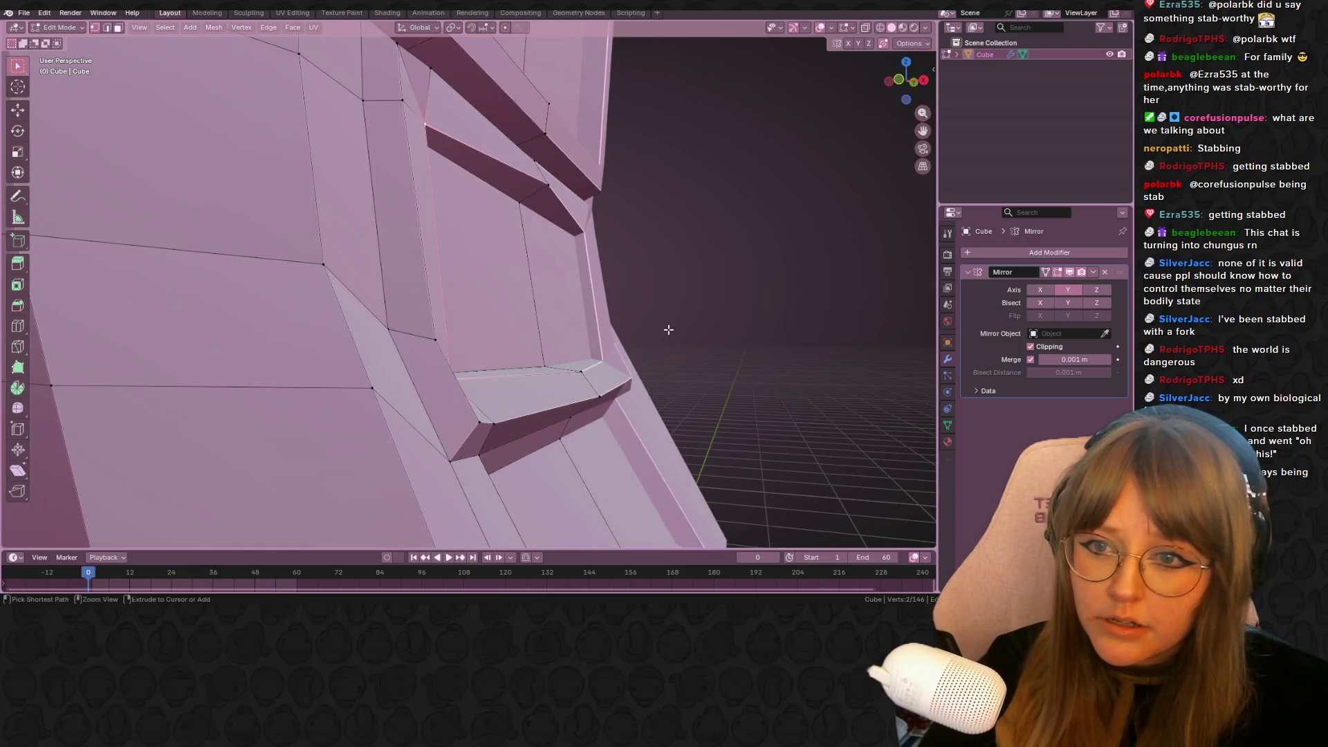
key("ctrl+z")
Edge-slide the middle panel's recess edge loop outward along the front panel
left_click(581, 371, "shift")
mouse_move(581, 371)
middle_mouse_down()
mouse_move(608, 366)
mouse_move(582, 369)
middle_mouse_up()
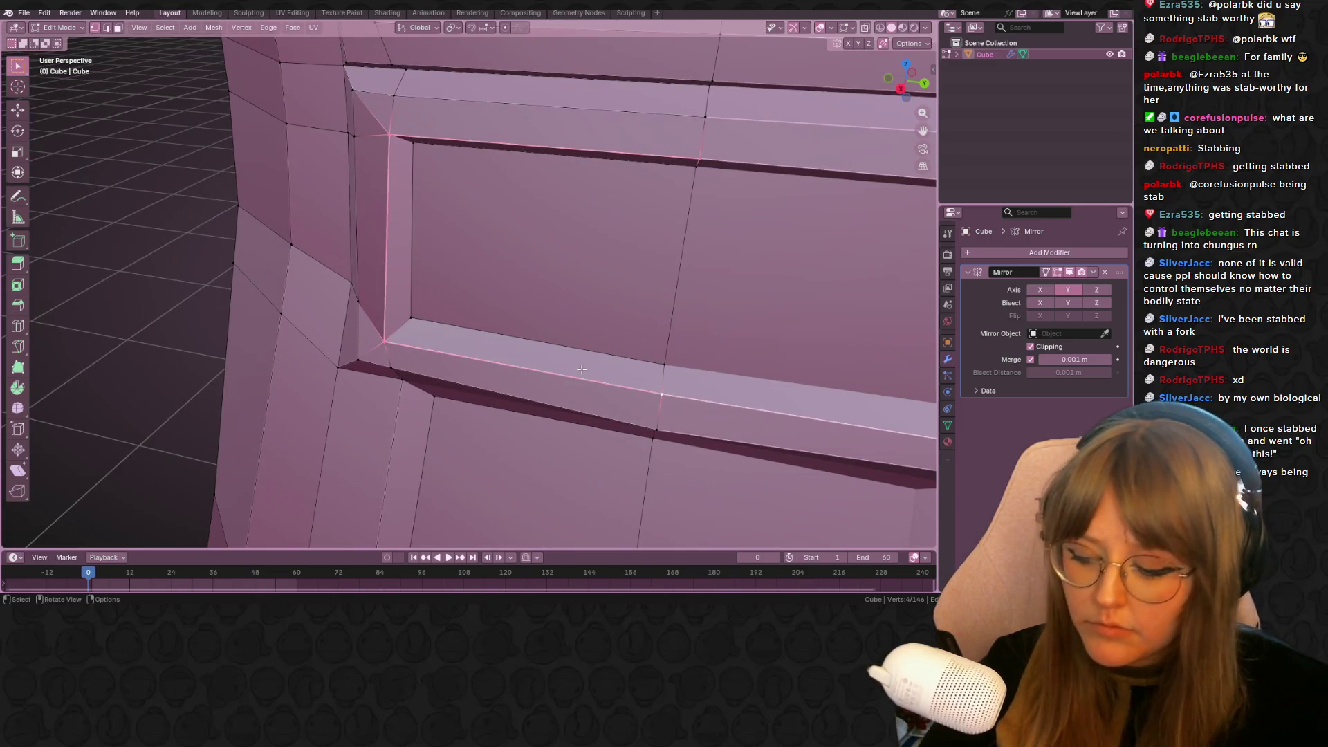
key("g")
key("g")
left_click(600, 349)
Scale the selected panel loop up slightly, to about 1.101
mouse_move(601, 349)
middle_mouse_down()
mouse_move(594, 318)
mouse_move(622, 290)
mouse_move(599, 267)
middle_mouse_up()
scroll(609, 291, "down", 4)
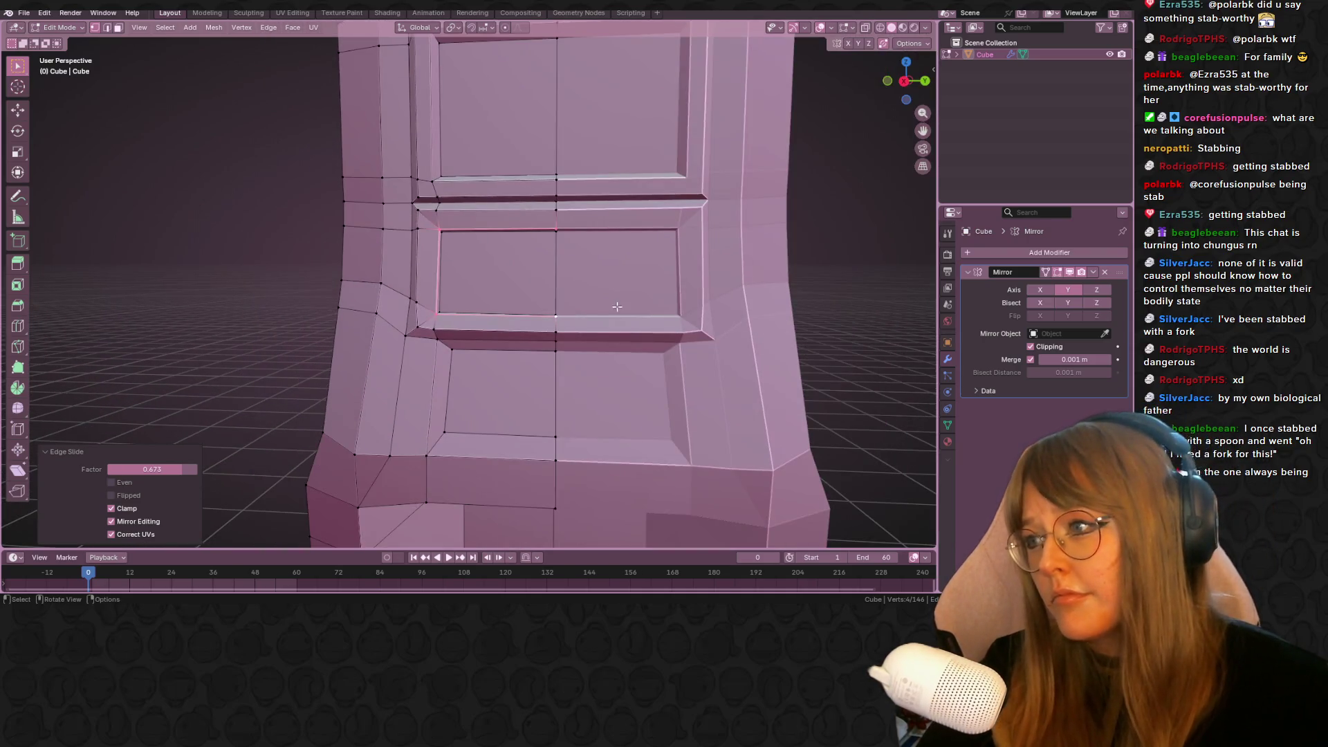
key("s")
left_click(685, 225)
mouse_move(685, 225)
middle_mouse_down()
mouse_move(767, 255)
mouse_move(765, 297)
mouse_move(721, 254)
mouse_move(658, 288)
mouse_move(625, 258)
mouse_move(593, 295)
mouse_move(540, 252)
mouse_move(651, 250)
middle_mouse_up()
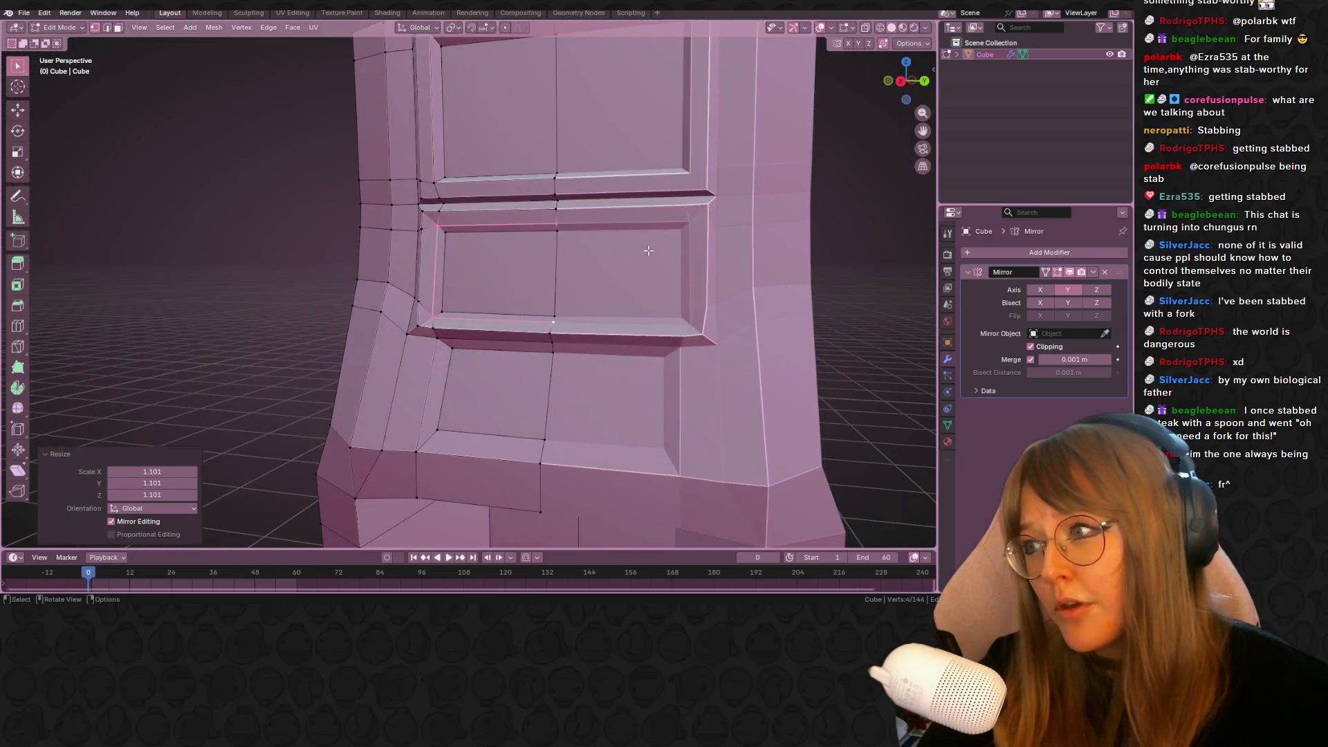
Inspect the result, narrow the selection to a single vertex, and switch to side view
scroll(554, 216, "down", 2)
mouse_move(434, 145)
middle_mouse_down()
mouse_move(615, 209)
mouse_move(605, 198)
middle_mouse_up()
left_click(479, 127)
mouse_move(480, 127)
middle_mouse_down()
mouse_move(682, 118)
mouse_move(548, 330)
mouse_move(605, 346)
mouse_move(607, 315)
mouse_move(527, 237)
mouse_move(440, 293)
middle_mouse_up()
scroll(441, 293, "up", 10)
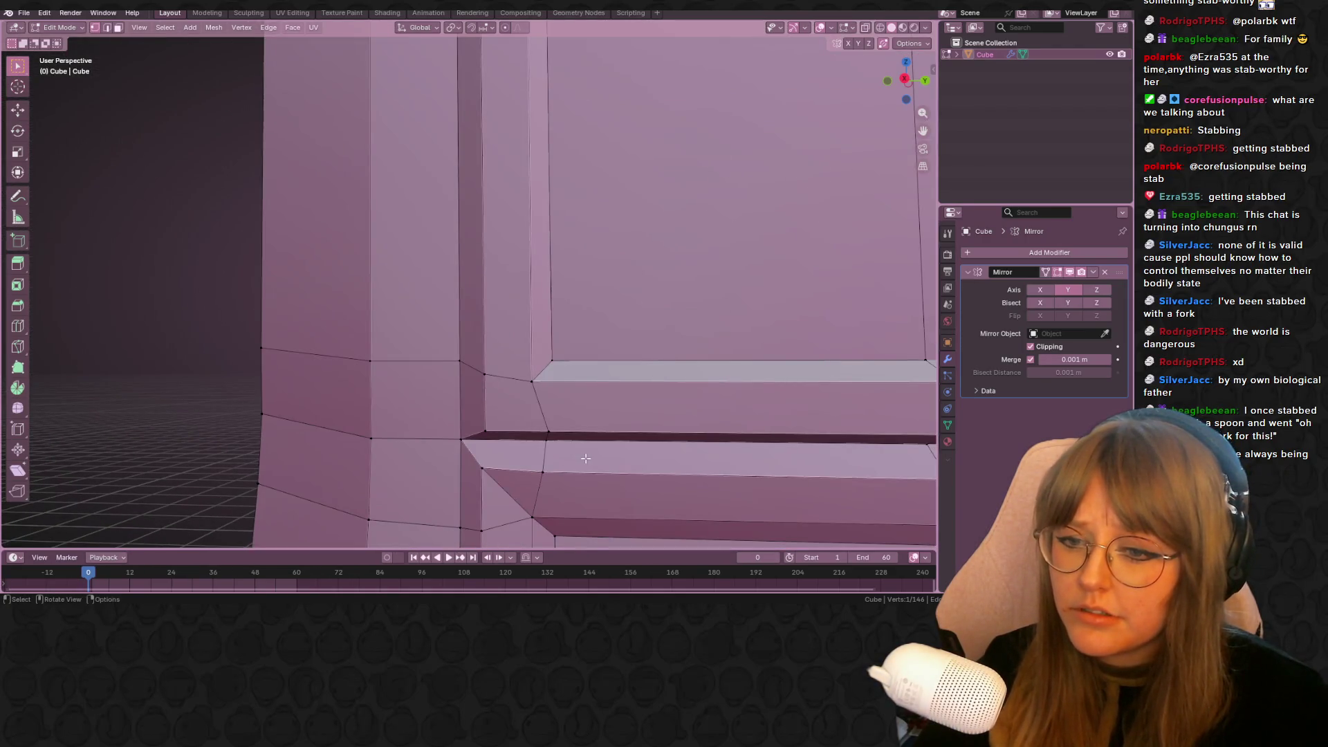
scroll(484, 374, "down", 6)
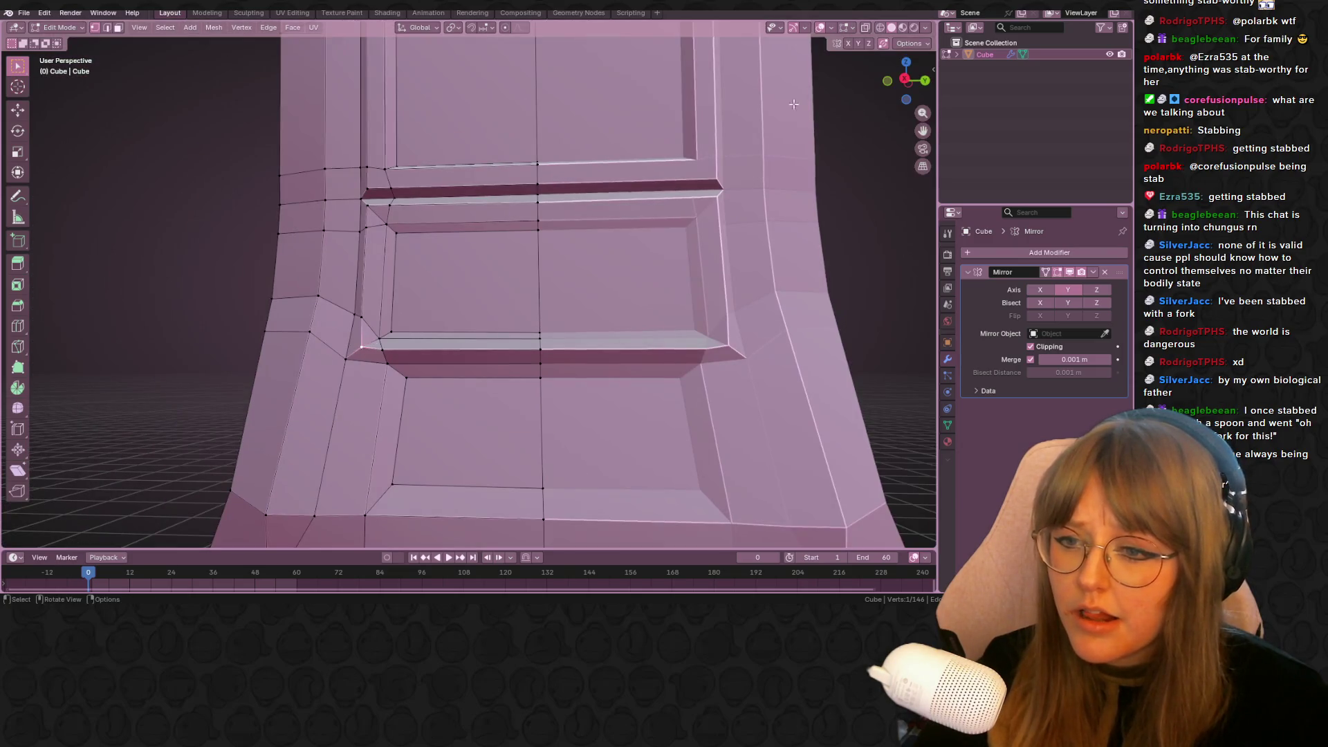
left_click(904, 79)
scroll(424, 255, "up", 5)
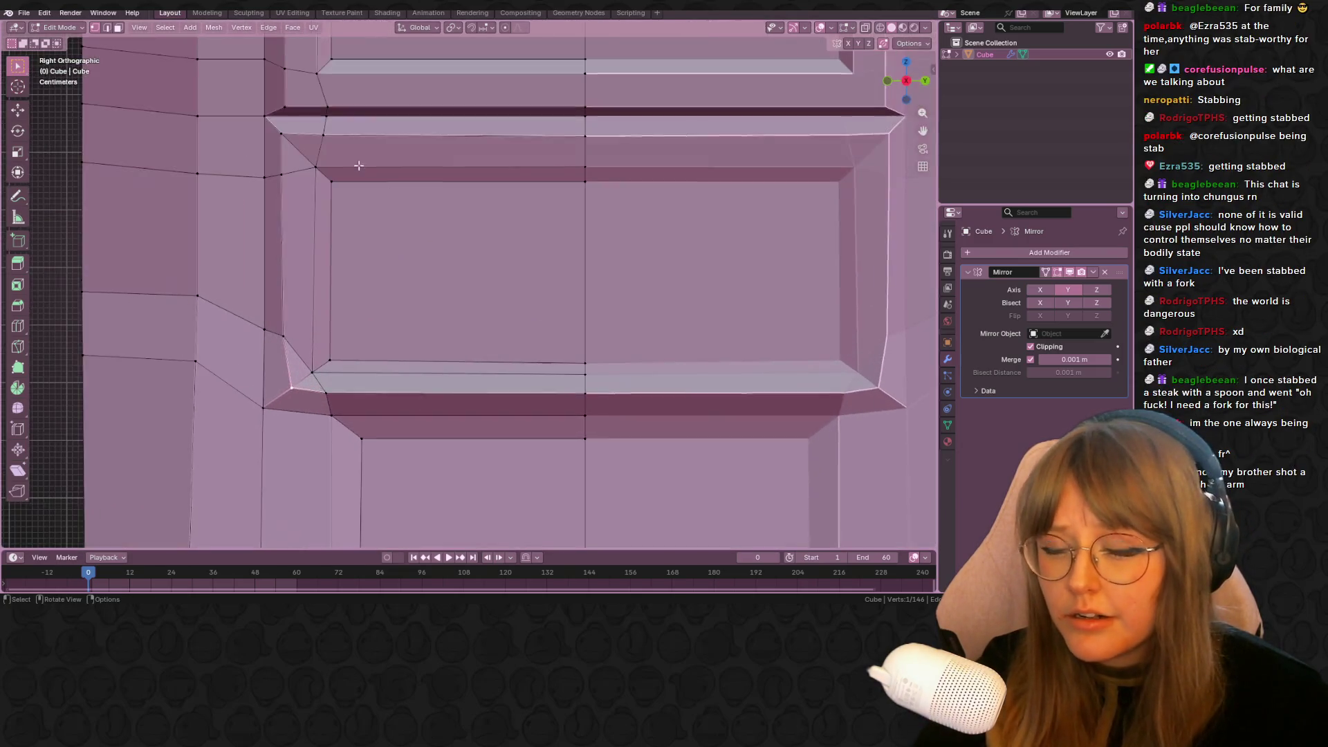
scroll(363, 168, "up", 3)
key("shift+v")
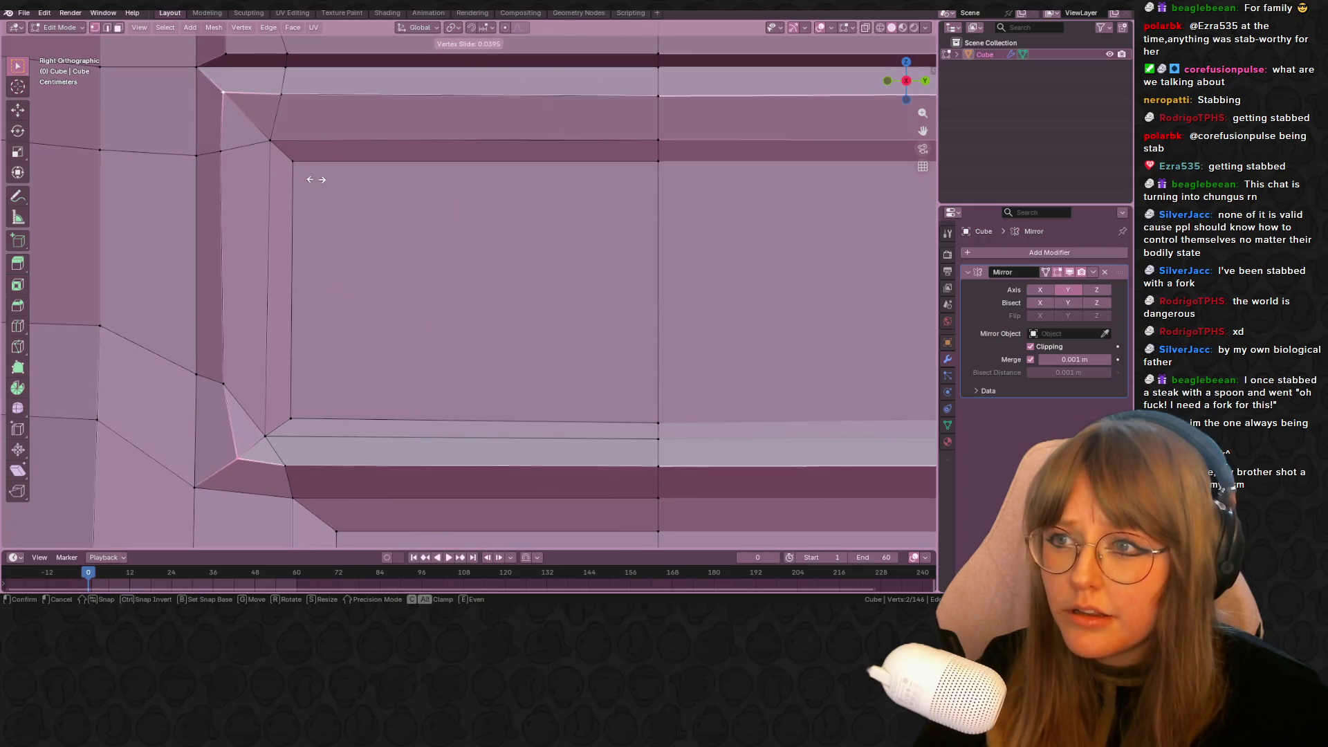
left_click(328, 193)
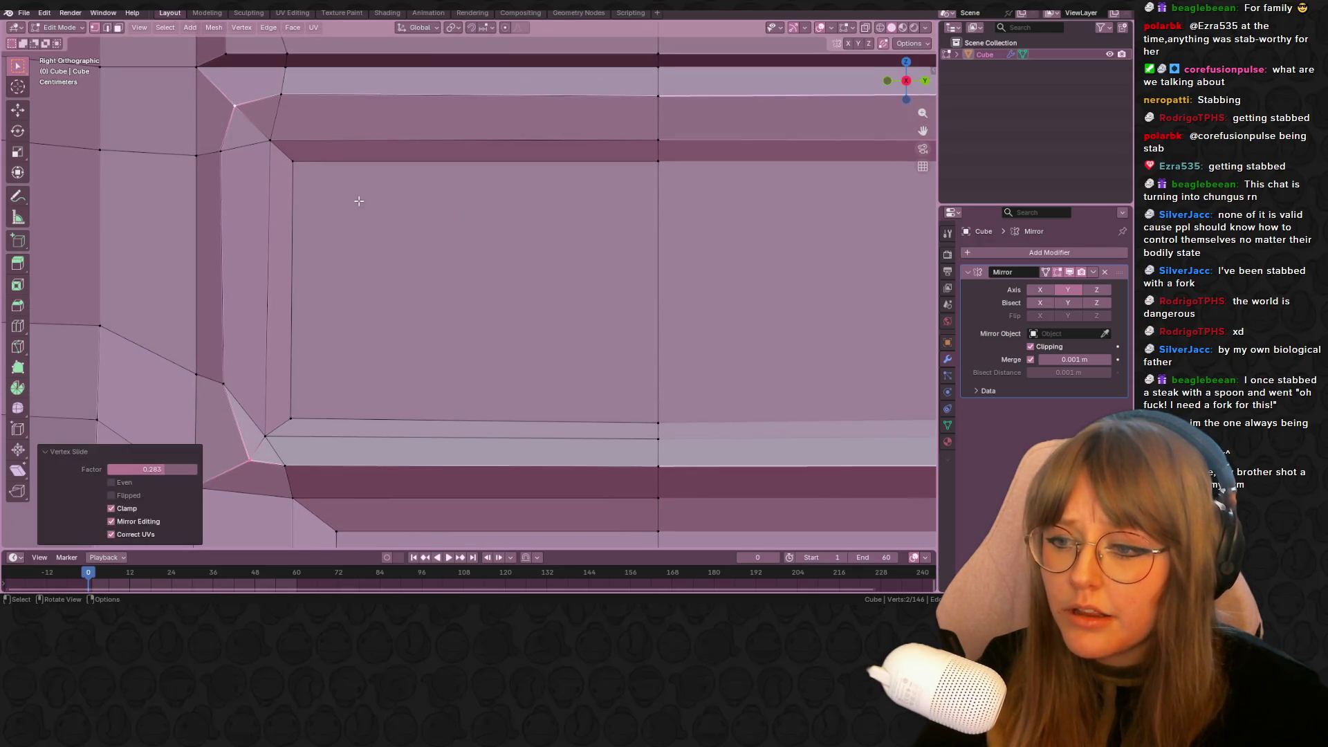
key("ctrl+z")
scroll(357, 246, "down", 3)
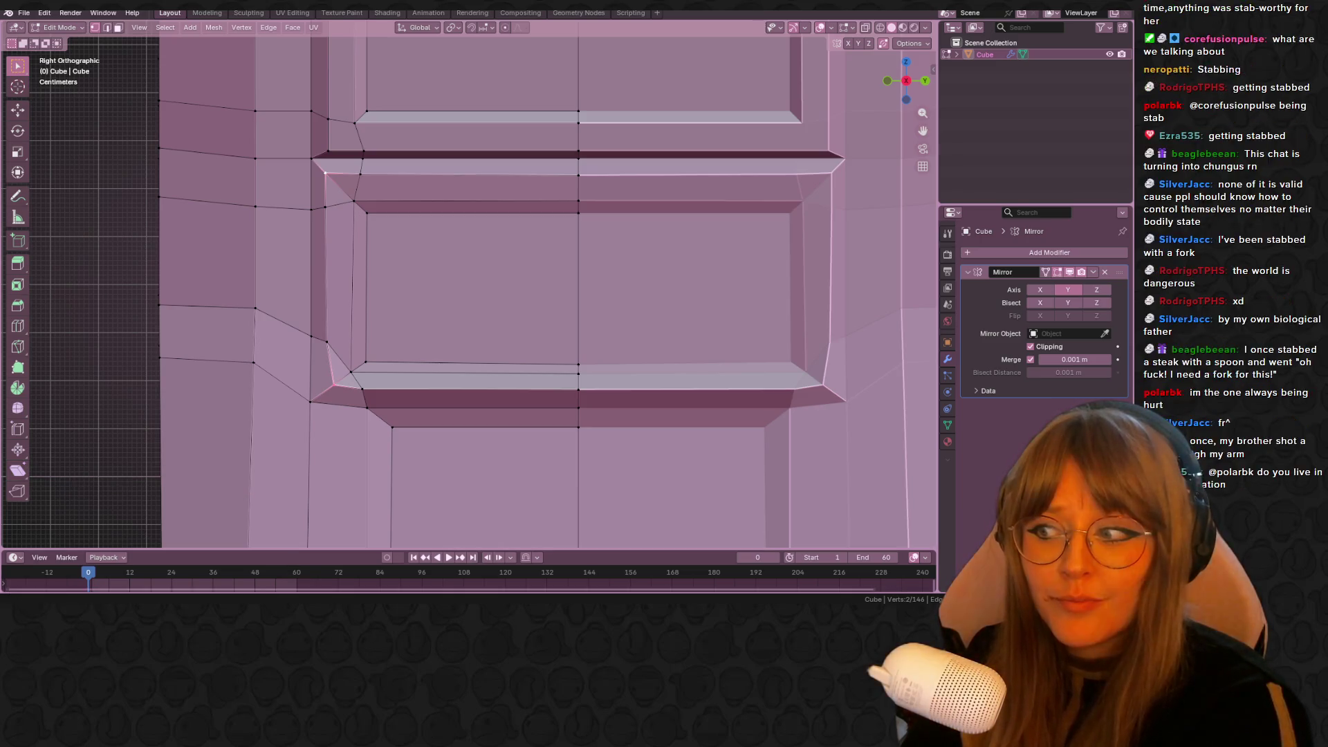
mouse_move(446, 608)
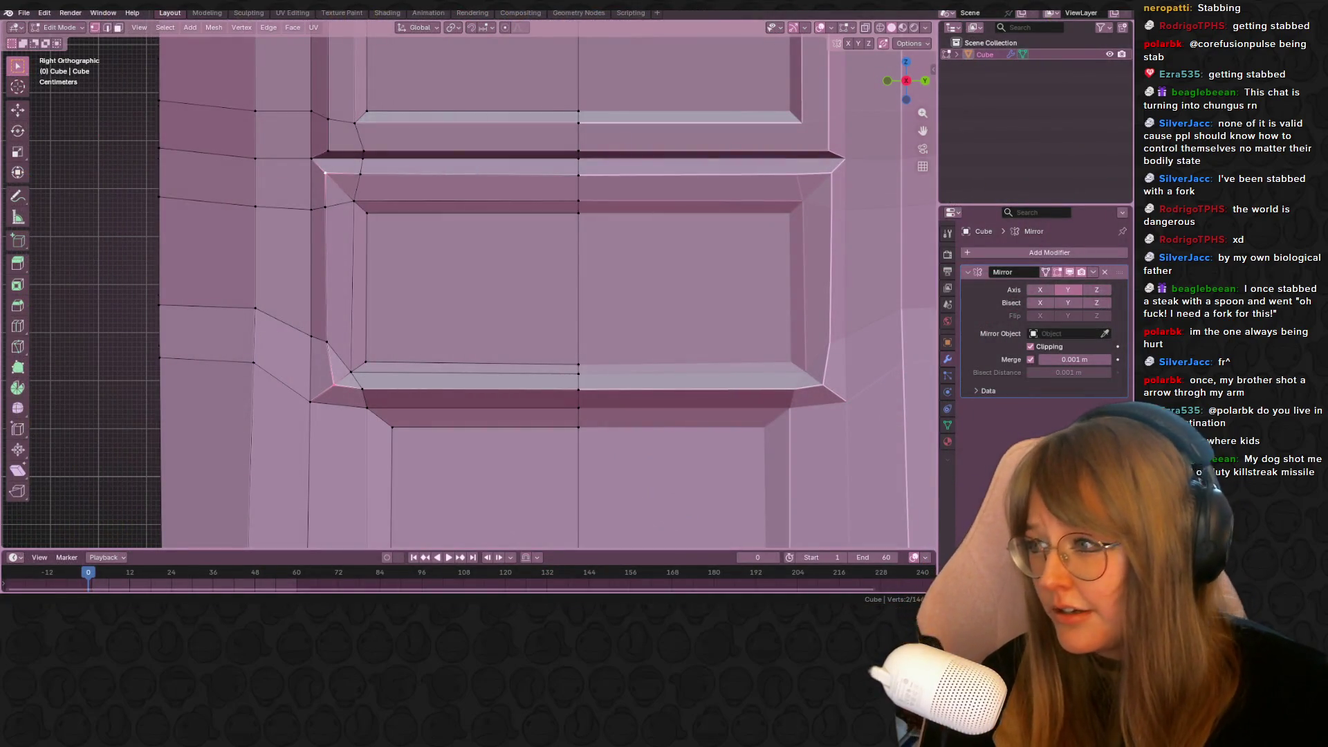
mouse_move(733, 415)
middle_mouse_down()
mouse_move(658, 318)
mouse_move(685, 328)
mouse_move(744, 394)
mouse_move(585, 344)
mouse_move(607, 305)
middle_mouse_up()
mouse_move(380, 286)
middle_mouse_down()
mouse_move(592, 332)
mouse_move(595, 360)
middle_mouse_up()
mouse_move(643, 315)
middle_mouse_down()
mouse_move(554, 261)
mouse_move(473, 279)
mouse_move(732, 258)
mouse_move(640, 246)
mouse_move(640, 299)
mouse_move(550, 332)
middle_mouse_up()
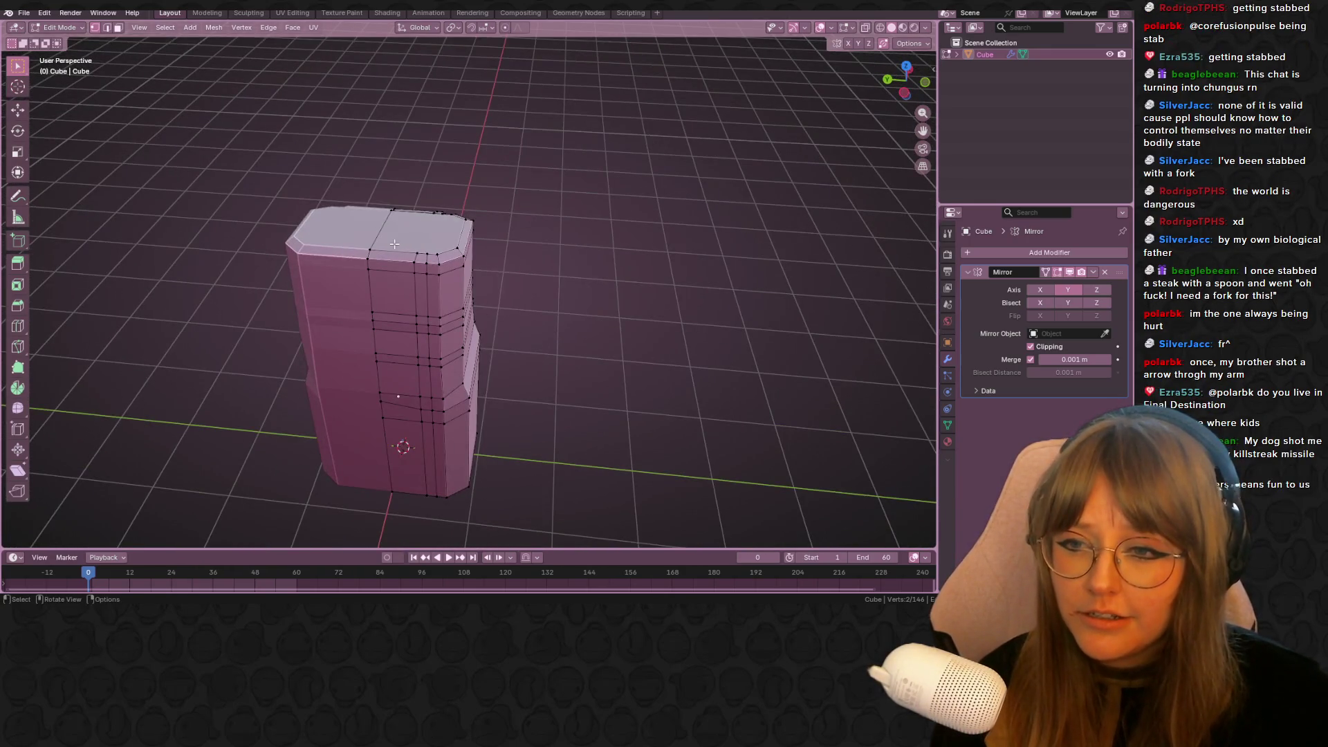
left_click_drag(434, 389, 434, 390)
mouse_move(435, 390)
middle_mouse_down()
mouse_move(498, 384)
mouse_move(509, 363)
middle_mouse_up()
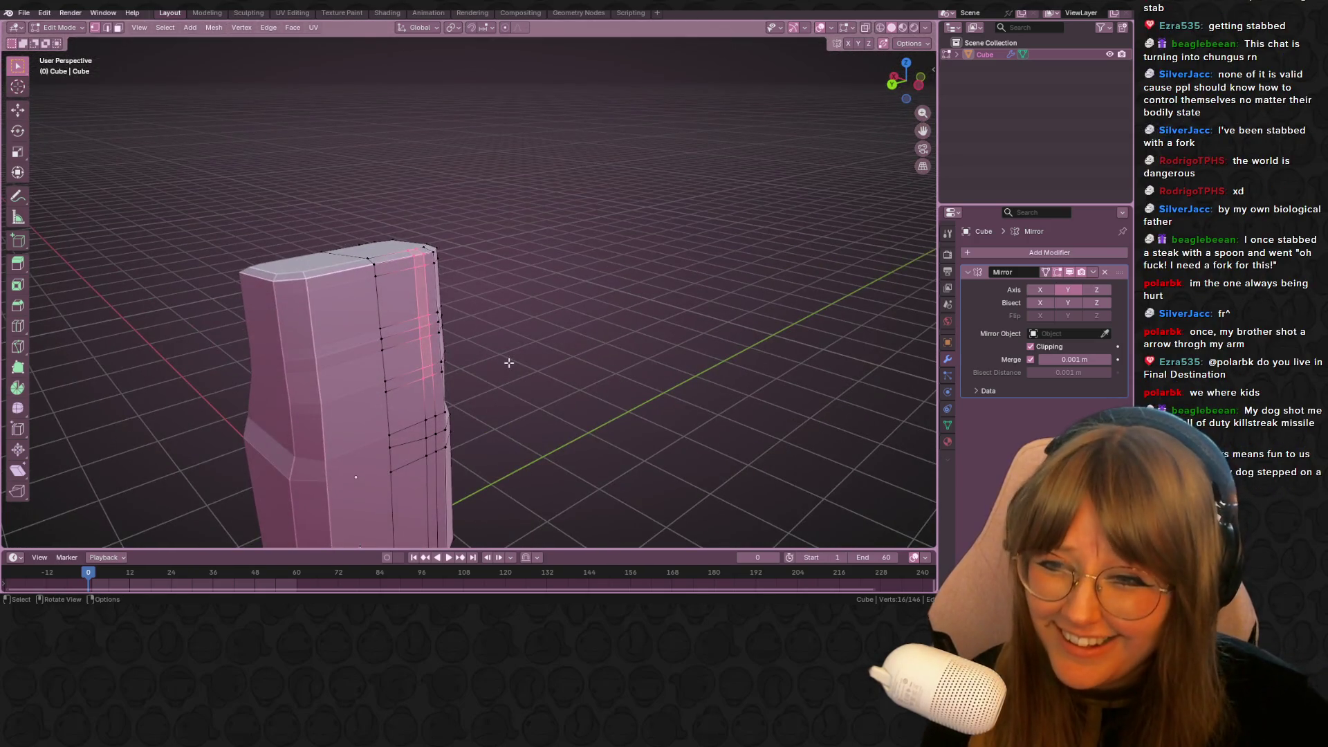
mouse_move(498, 261)
middle_mouse_down()
mouse_move(576, 296)
mouse_move(525, 305)
mouse_move(498, 290)
mouse_move(889, 257)
middle_mouse_up()
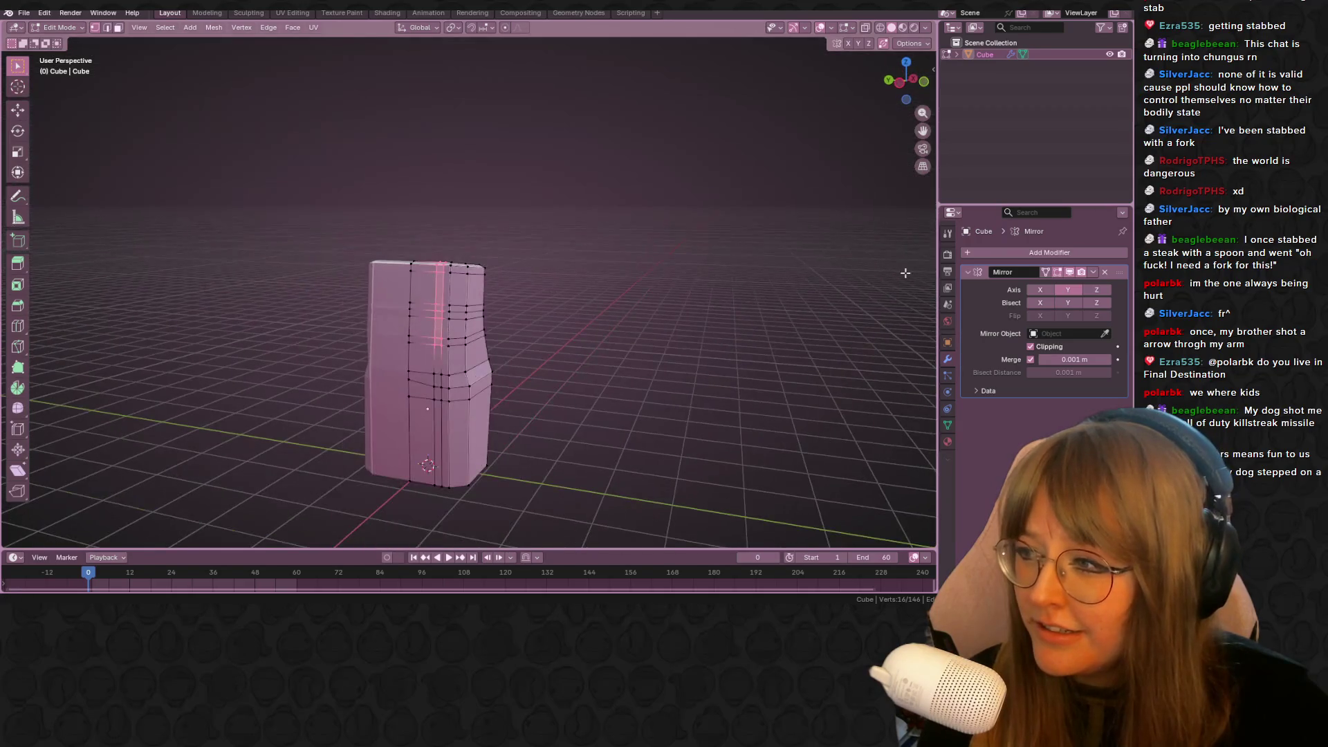
left_click(744, 218)
mouse_move(744, 218)
middle_mouse_down()
mouse_move(222, 202)
mouse_move(21, 226)
mouse_move(444, 417)
middle_mouse_up()
scroll(443, 417, "up", 8)
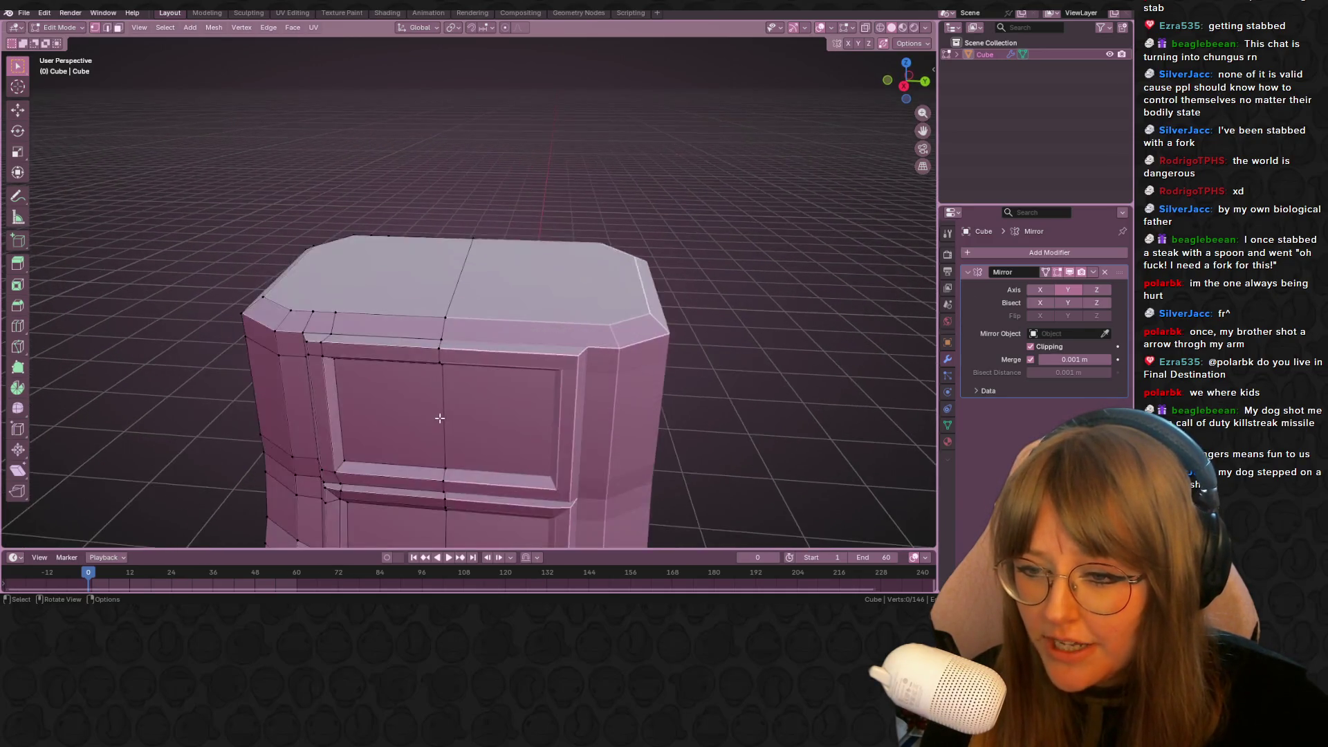
mouse_move(287, 335)
middle_mouse_down()
mouse_move(334, 305)
mouse_move(504, 377)
mouse_move(403, 287)
mouse_move(436, 317)
mouse_move(448, 359)
mouse_move(292, 349)
mouse_move(431, 359)
middle_mouse_up()
scroll(292, 348, "down", 10)
scroll(430, 359, "up", 10)
scroll(428, 415, "down", 8)
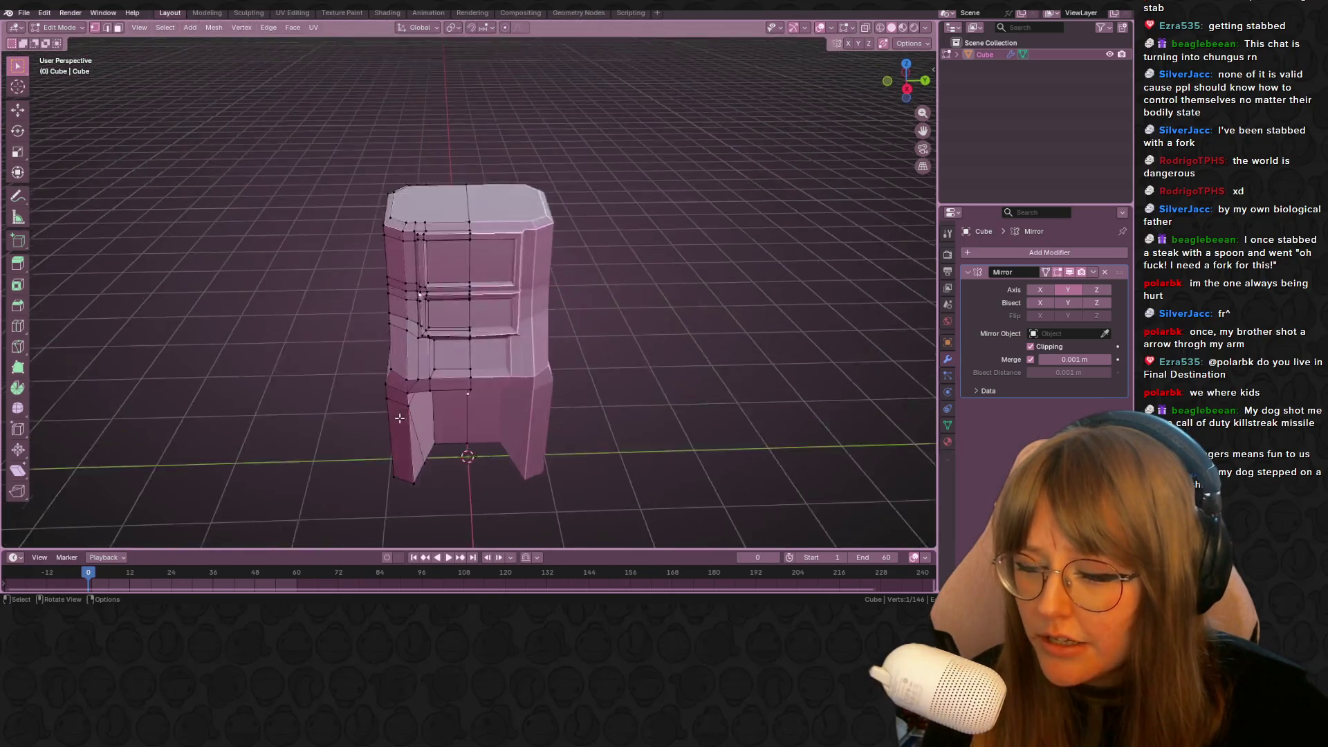
scroll(428, 415, "up", 8)
scroll(426, 271, "down", 8)
scroll(426, 271, "up", 9)
scroll(426, 271, "down", 8)
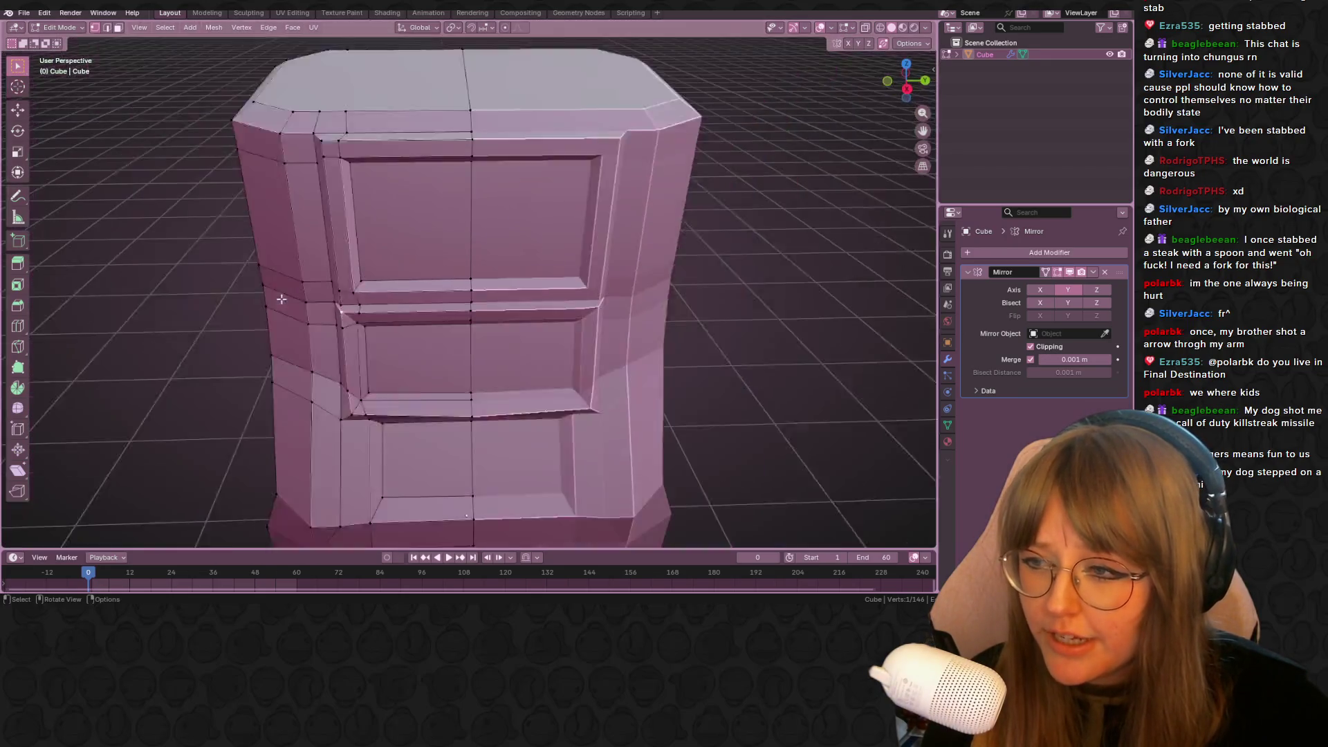
left_click(389, 287)
scroll(389, 284, "up", 8)
scroll(389, 284, "down", 8)
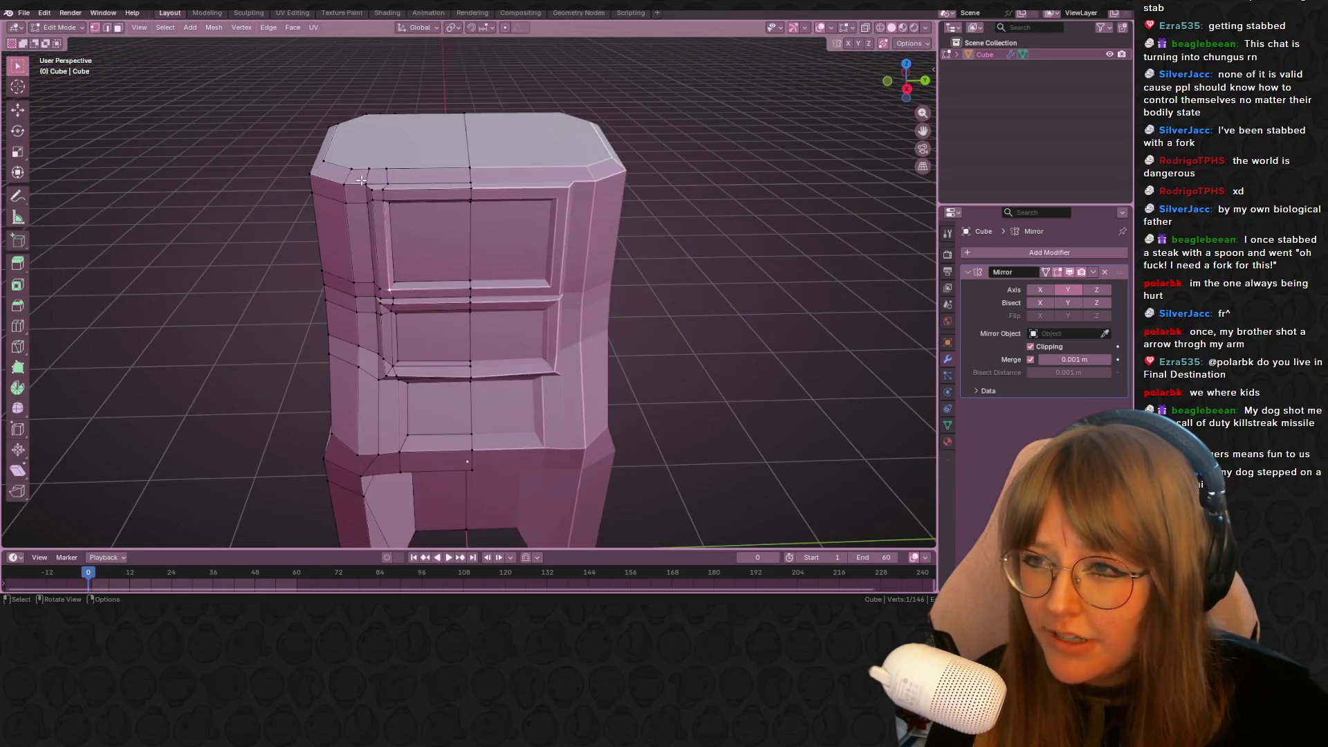
scroll(385, 258, "up", 6)
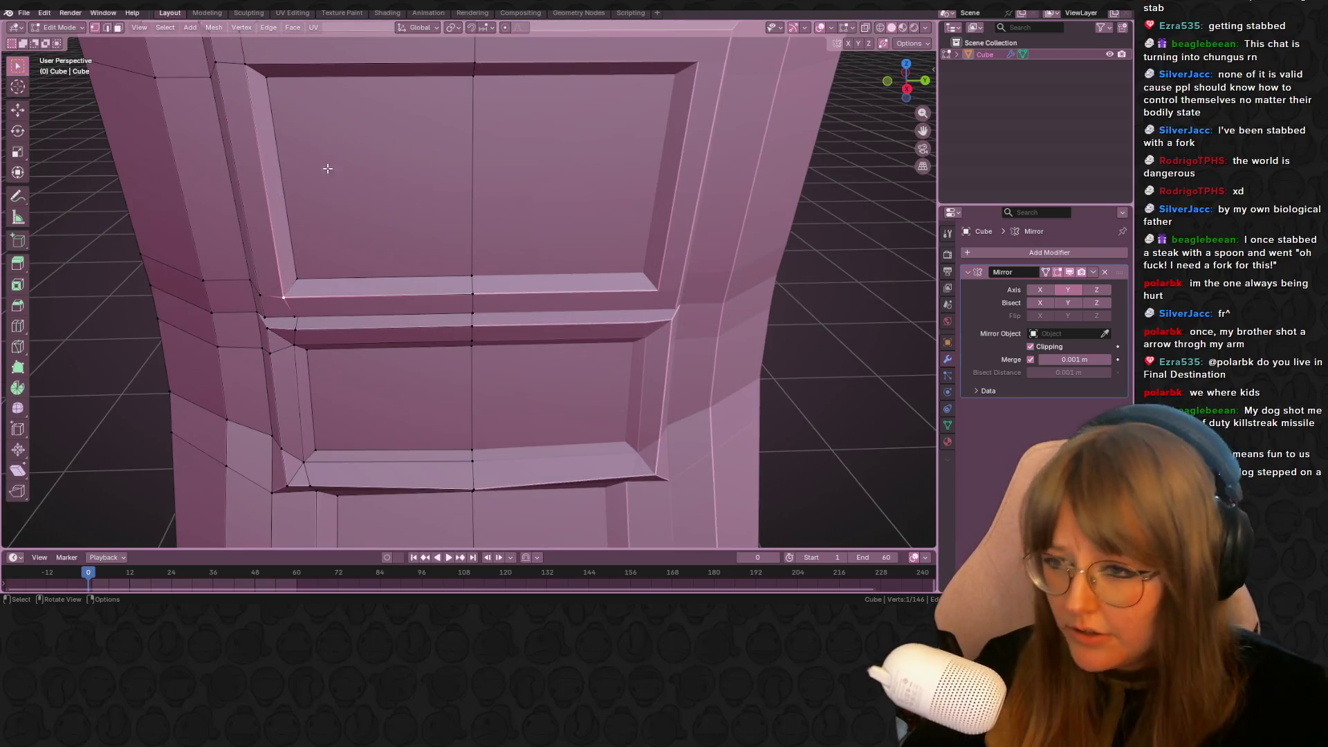
scroll(326, 172, "down", 5)
mouse_move(495, 214)
middle_mouse_down("shift")
mouse_move(674, 285)
mouse_move(786, 309)
middle_mouse_up("shift")
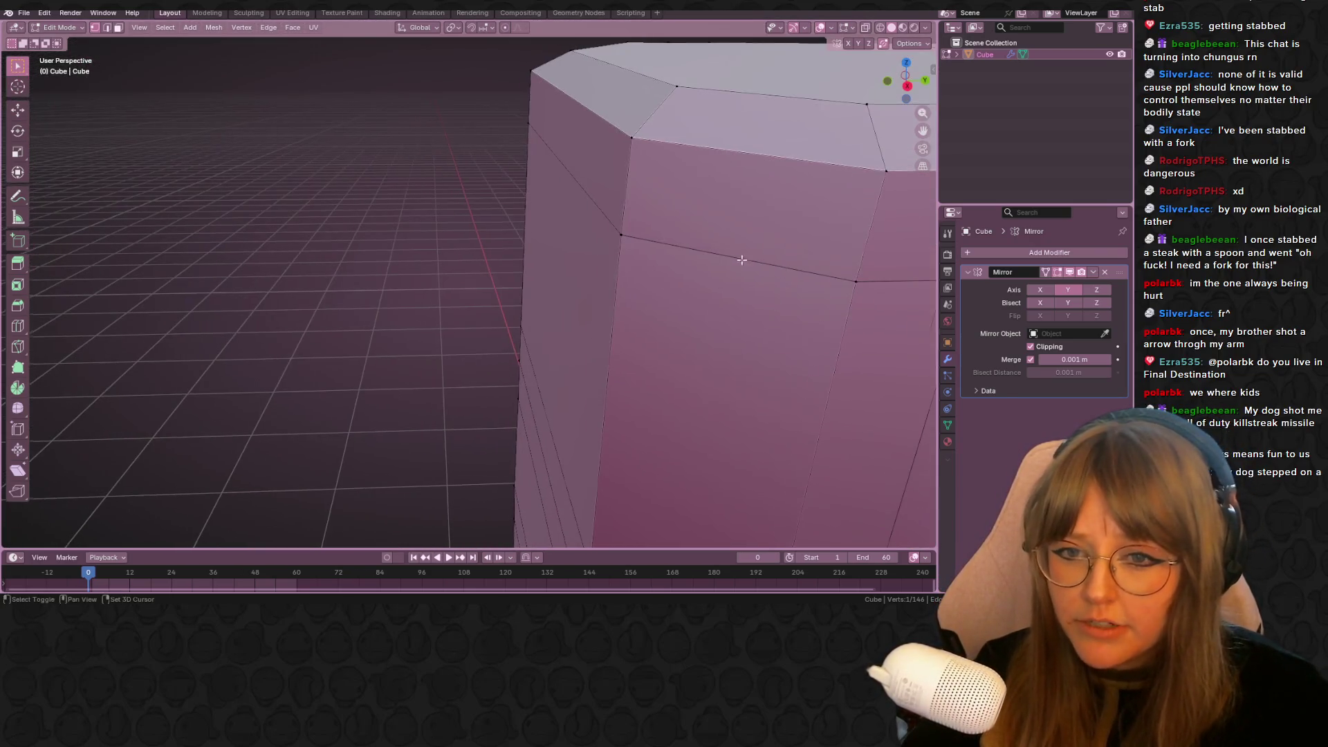
scroll(652, 202, "up", 6)
scroll(653, 228, "down", 6)
middle_click_drag(653, 228, 699, 218)
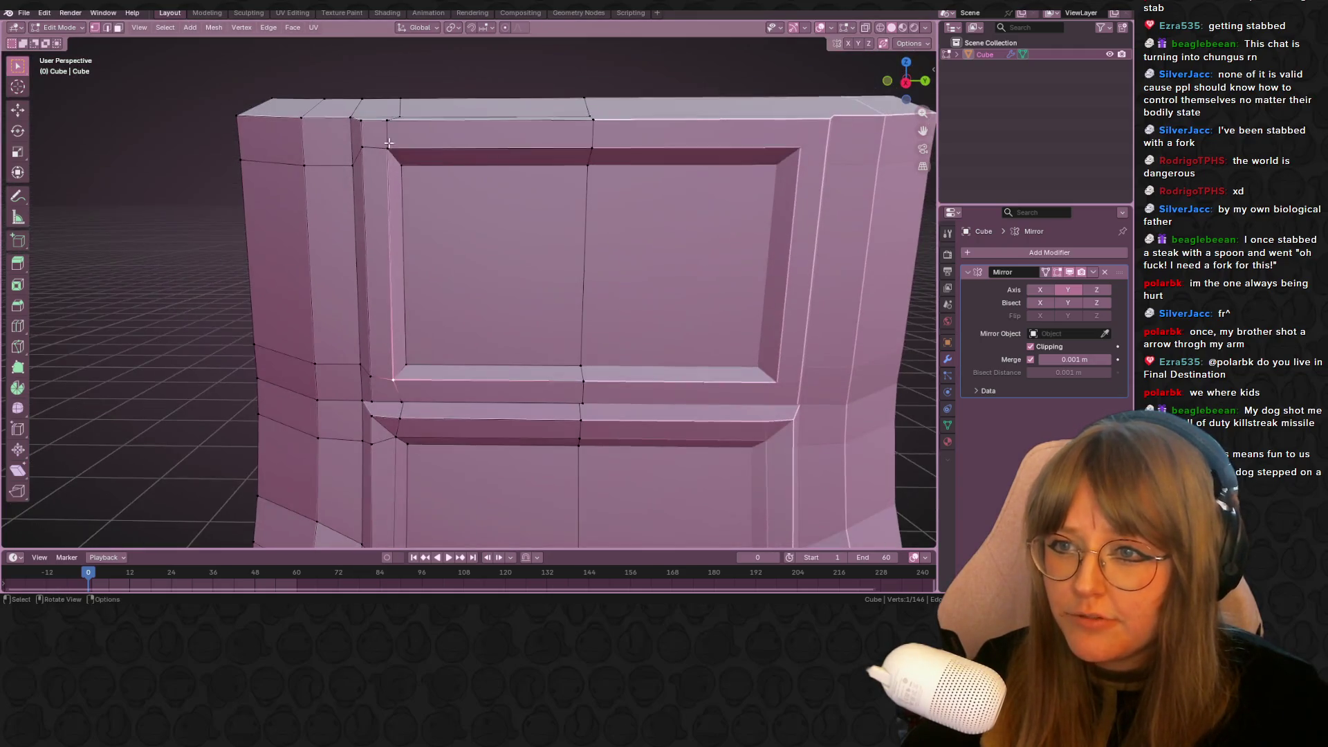
scroll(415, 142, "down", 6)
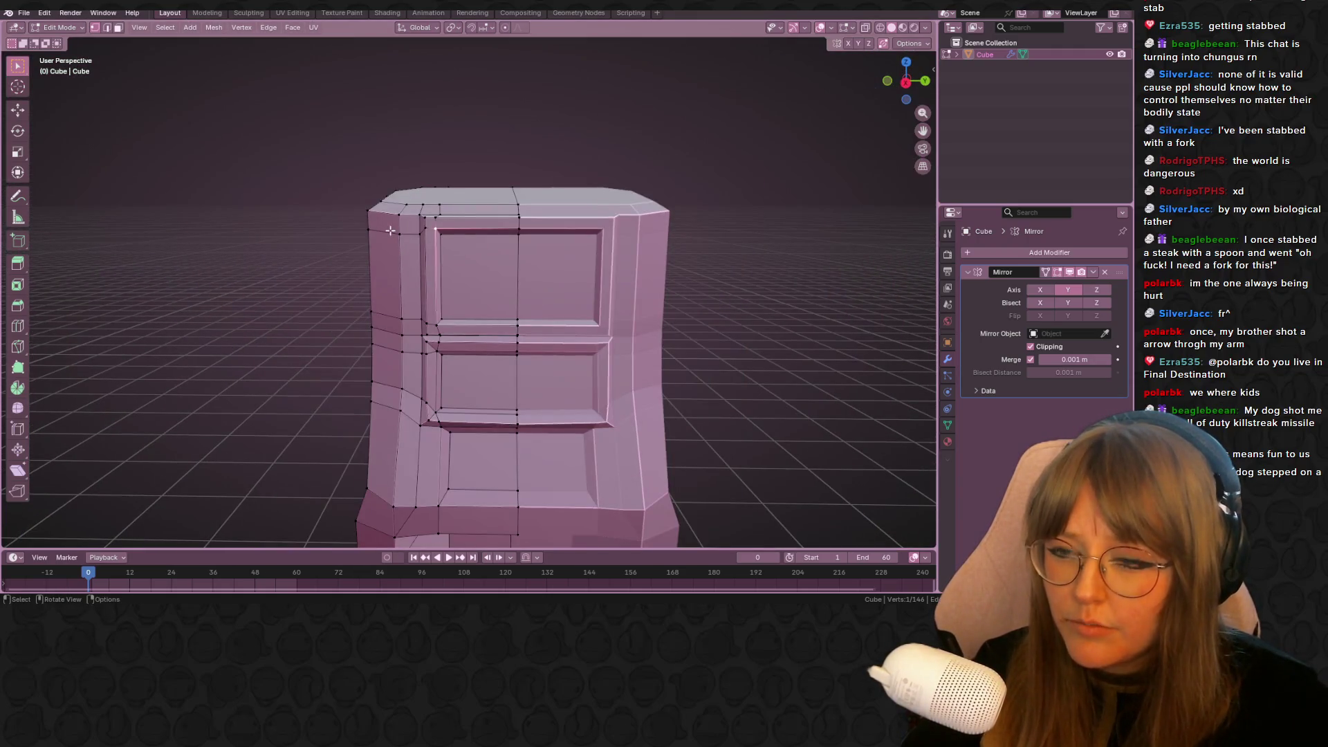
scroll(434, 235, "up", 6)
scroll(433, 236, "down", 5)
scroll(420, 148, "up", 5)
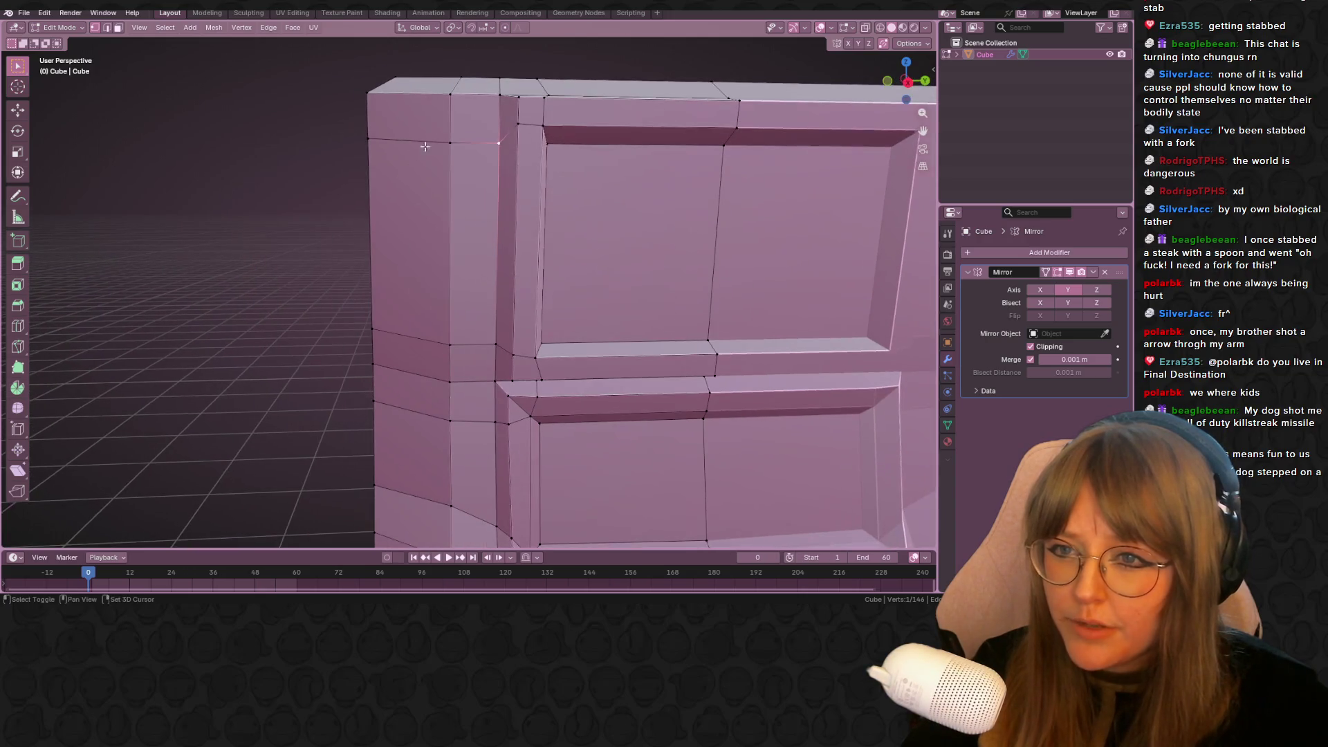
left_click(448, 142, "shift")
Edge-slide the upper side-corner edge to factor -0.381, then view the whole cabinet in Object Mode
key("g")
key("g")
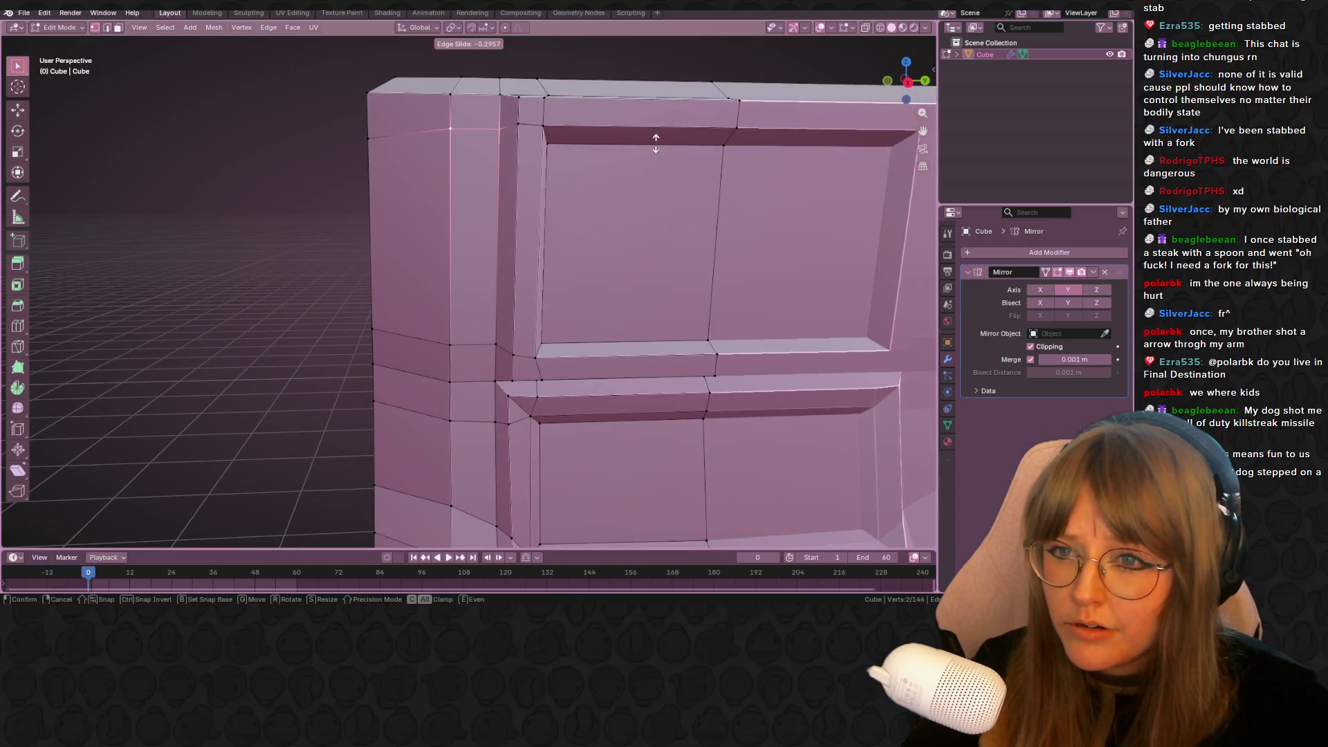
left_click(651, 137)
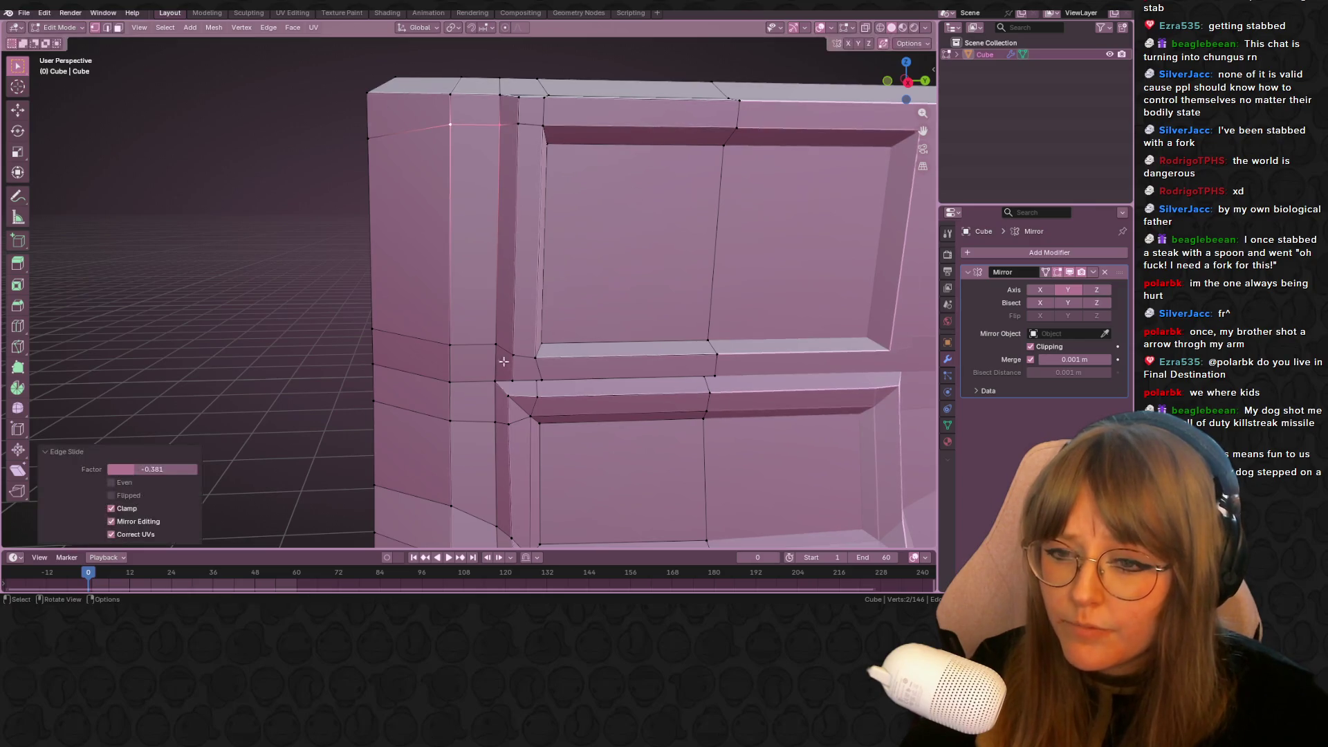
key("Tab")
scroll(501, 349, "down", 8)
mouse_move(502, 349)
middle_mouse_down()
mouse_move(757, 343)
mouse_move(796, 322)
mouse_move(857, 386)
mouse_move(733, 368)
mouse_move(720, 321)
mouse_move(755, 367)
mouse_move(716, 318)
mouse_move(699, 331)
mouse_move(811, 386)
middle_mouse_up()
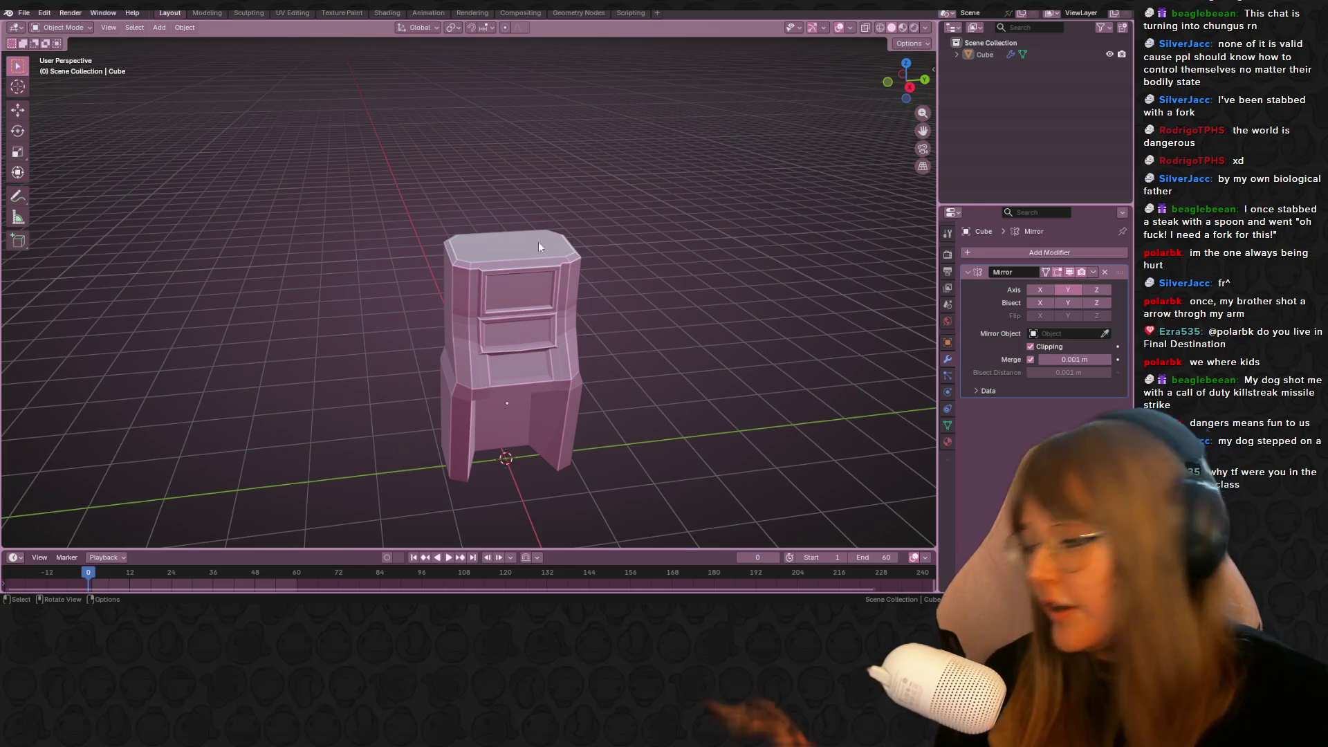